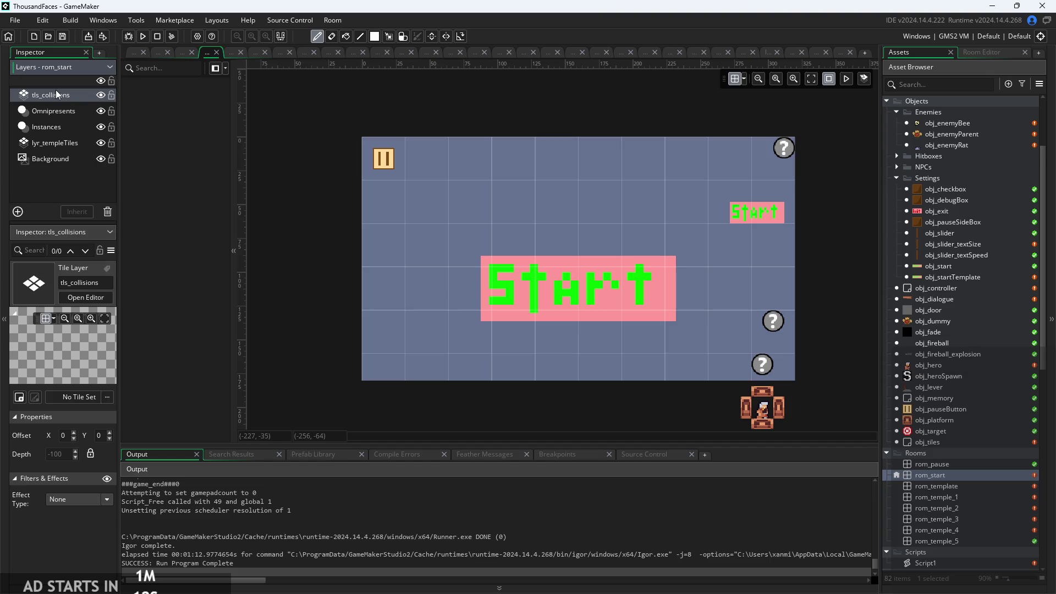
Assign the tls_template tileset to rom_start's tls_collisions tile layer
{"action": "left_click", "coordinate": [80, 397]}
{"action": "left_click", "coordinate": [99, 450]}
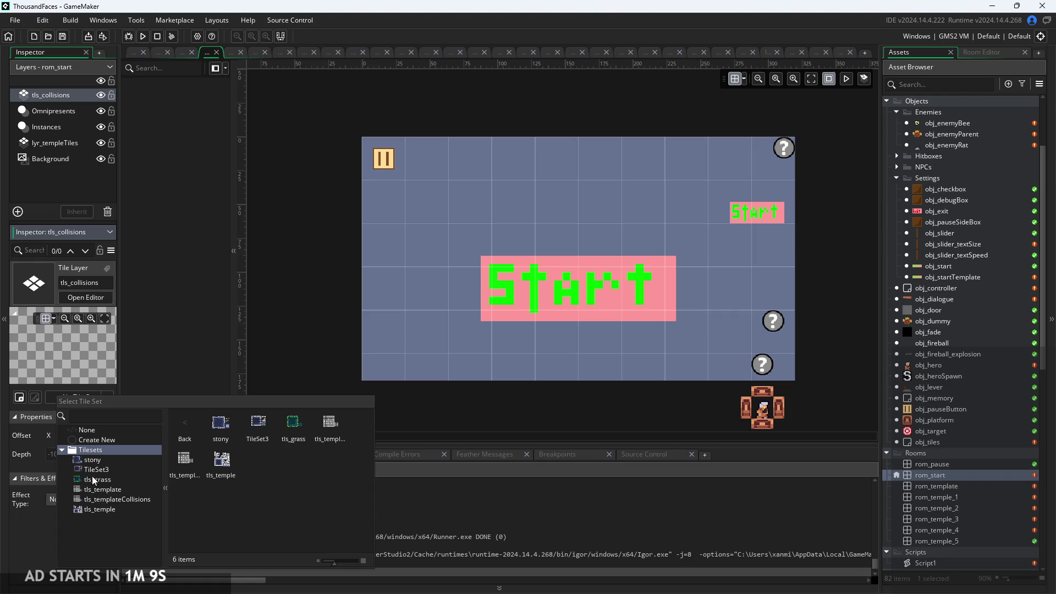
{"action": "double_click", "coordinate": [110, 490]}
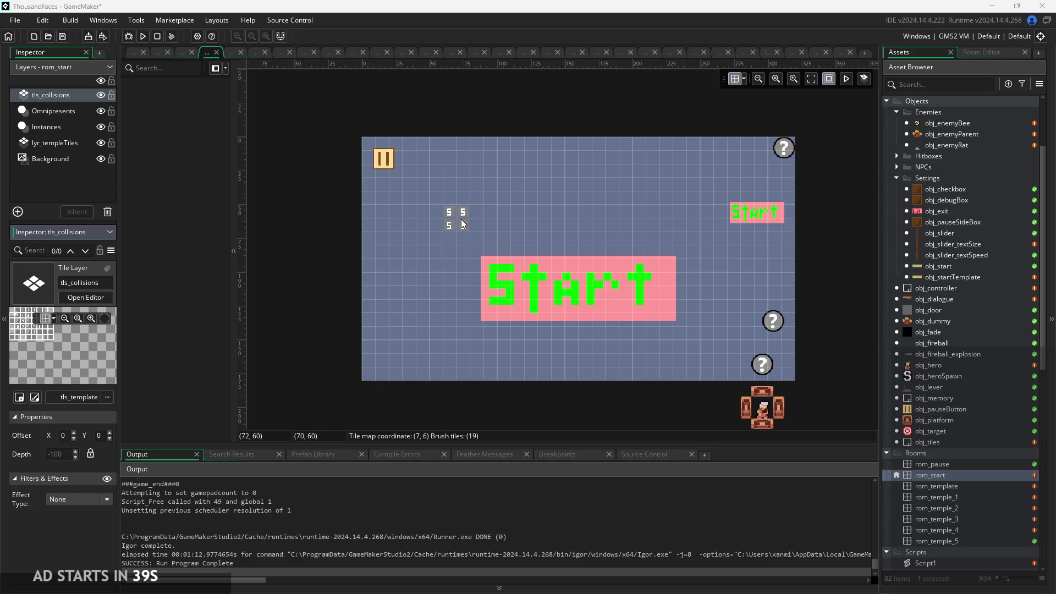
Review obj_controller's Create and Room Start event code
{"action": "left_click", "coordinate": [139, 53]}
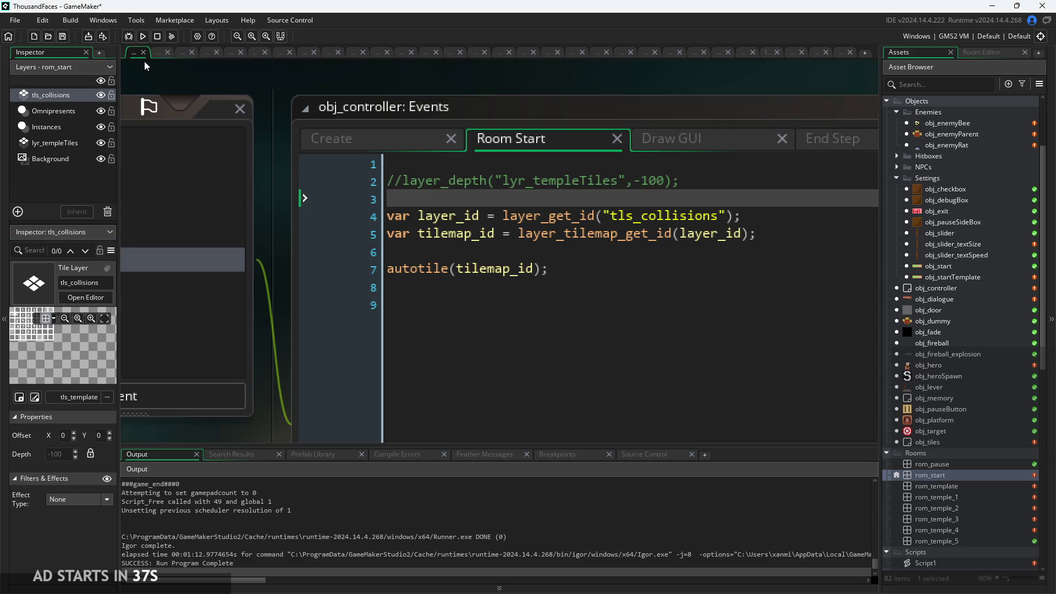
{"action": "left_click", "coordinate": [380, 144]}
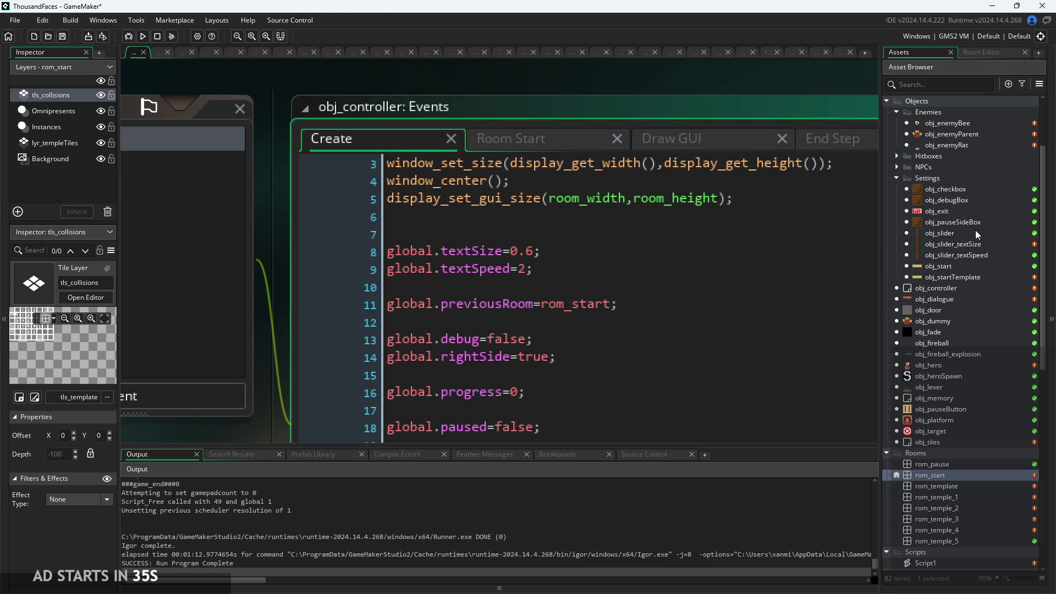
{"action": "left_click", "coordinate": [532, 143]}
{"action": "scroll", "coordinate": [975, 215], "scroll_direction": "up", "scroll_amount": 3}
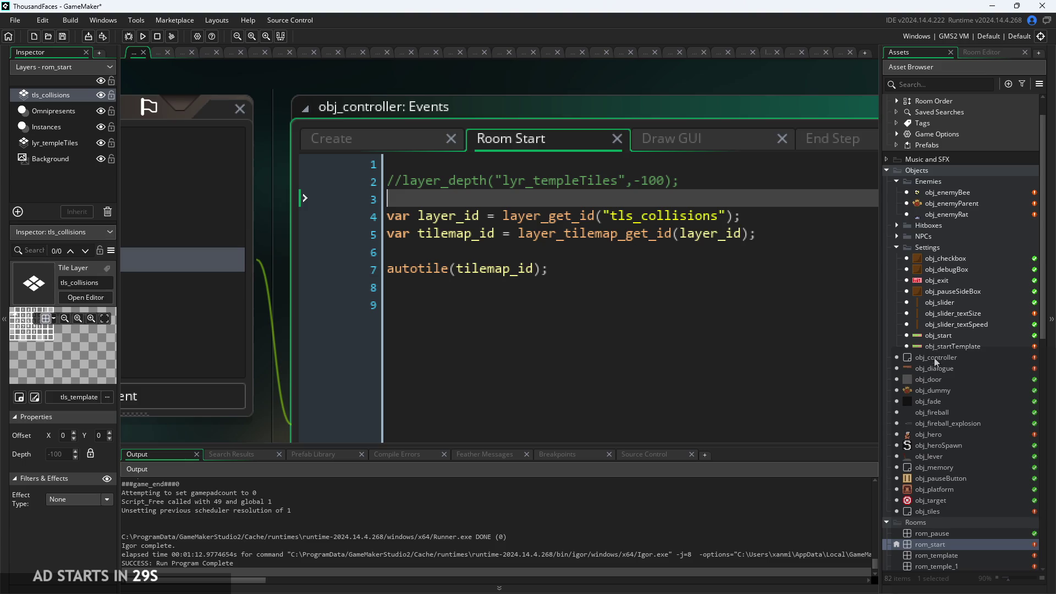
Inspect obj_tiles' tileSprite variable and Draw code, then reopen rom_start
{"action": "double_click", "coordinate": [943, 512]}
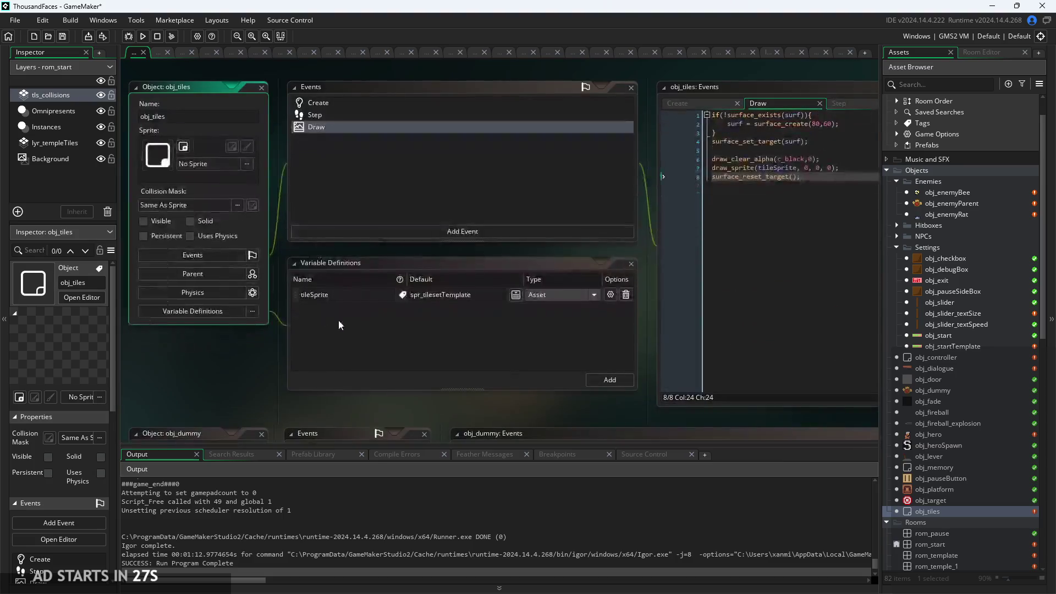
{"action": "scroll", "coordinate": [339, 325], "scroll_direction": "right", "scroll_amount": 3}
{"action": "scroll", "coordinate": [233, 272], "scroll_direction": "up", "scroll_amount": 5}
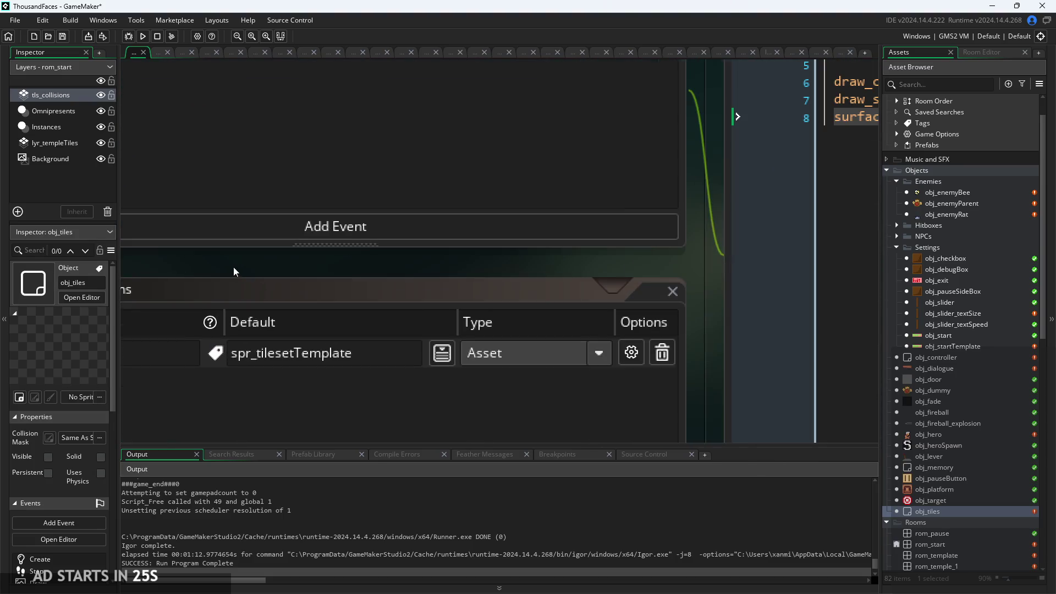
{"action": "left_click", "coordinate": [356, 355]}
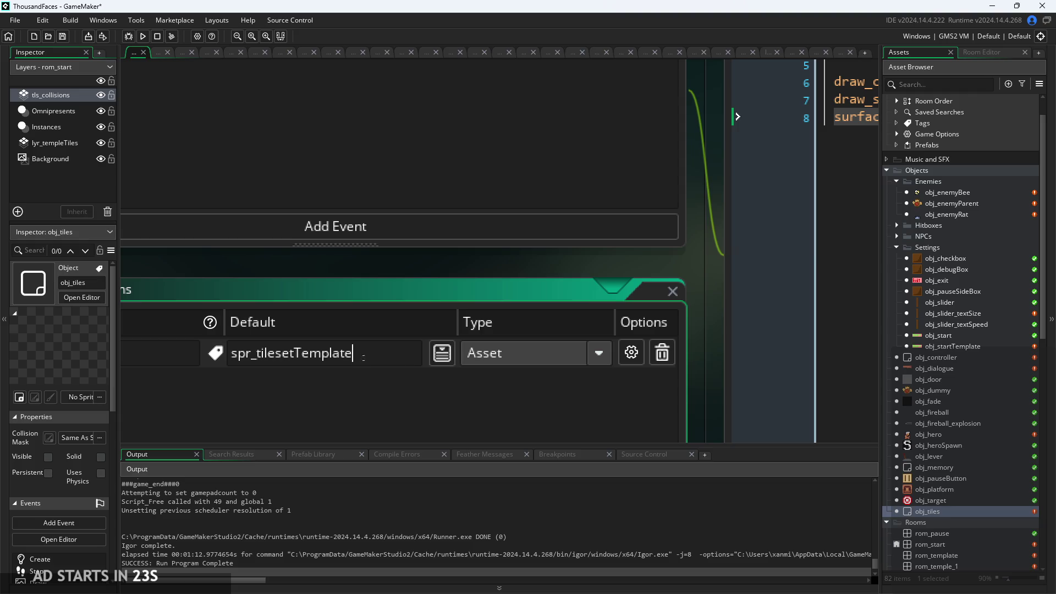
{"action": "scroll", "coordinate": [439, 264], "scroll_direction": "down", "scroll_amount": 4}
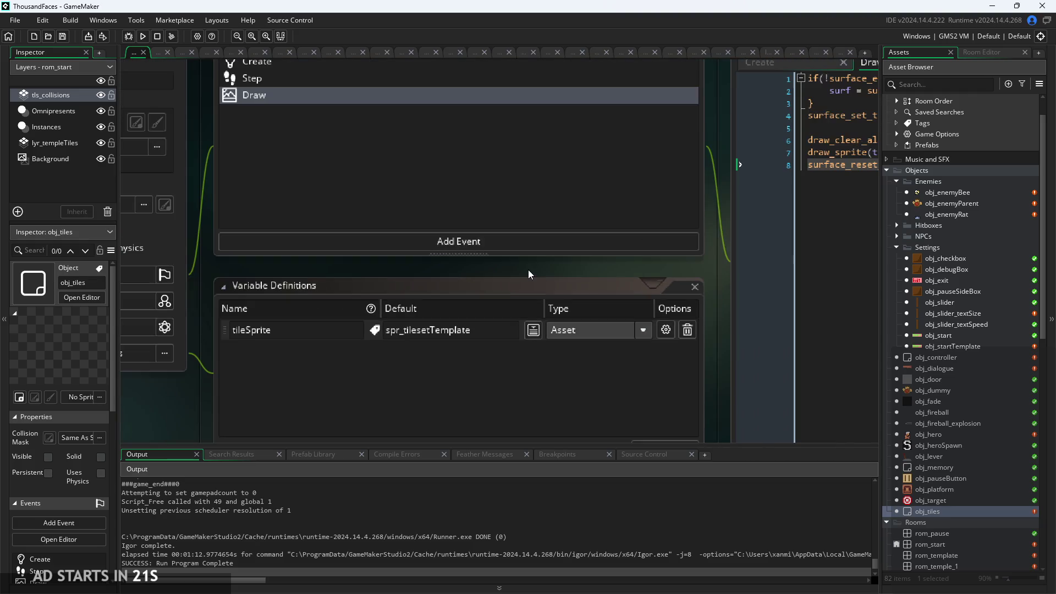
{"action": "scroll", "coordinate": [464, 271], "scroll_direction": "right", "scroll_amount": 3}
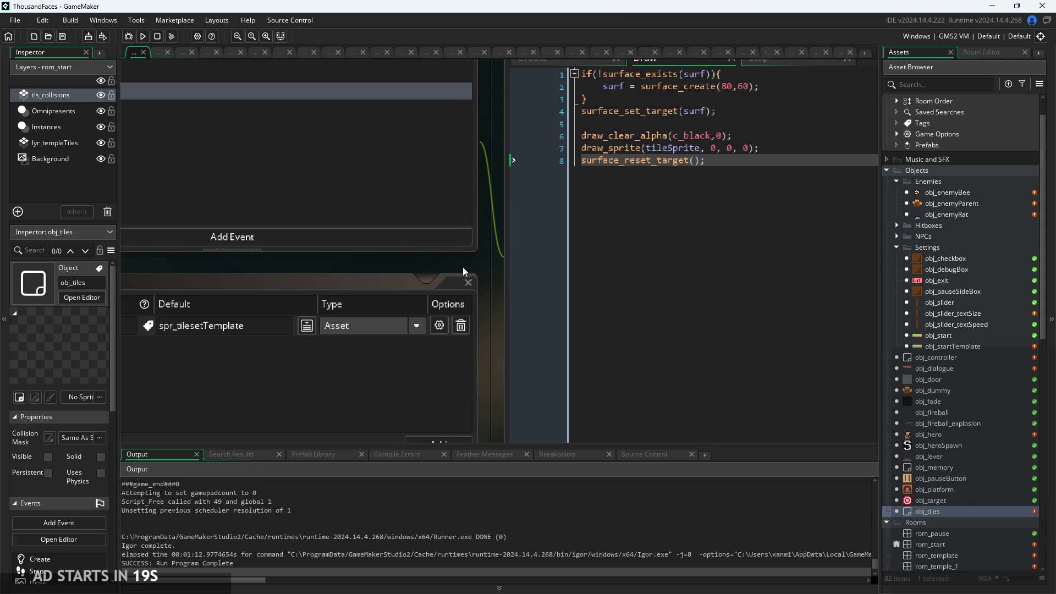
{"action": "scroll", "coordinate": [467, 269], "scroll_direction": "down", "scroll_amount": 2}
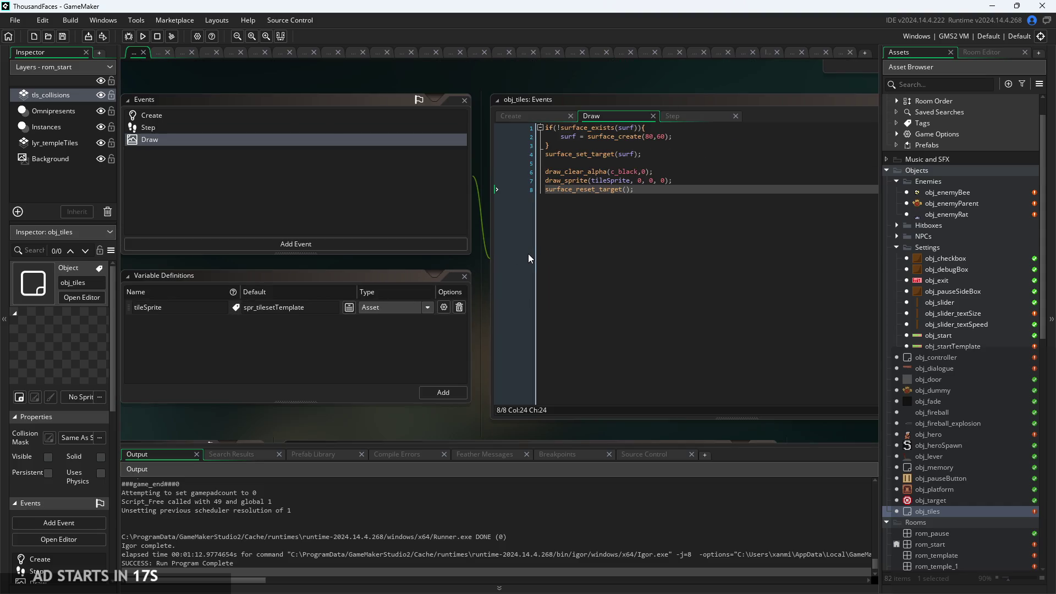
{"action": "double_click", "coordinate": [947, 545]}
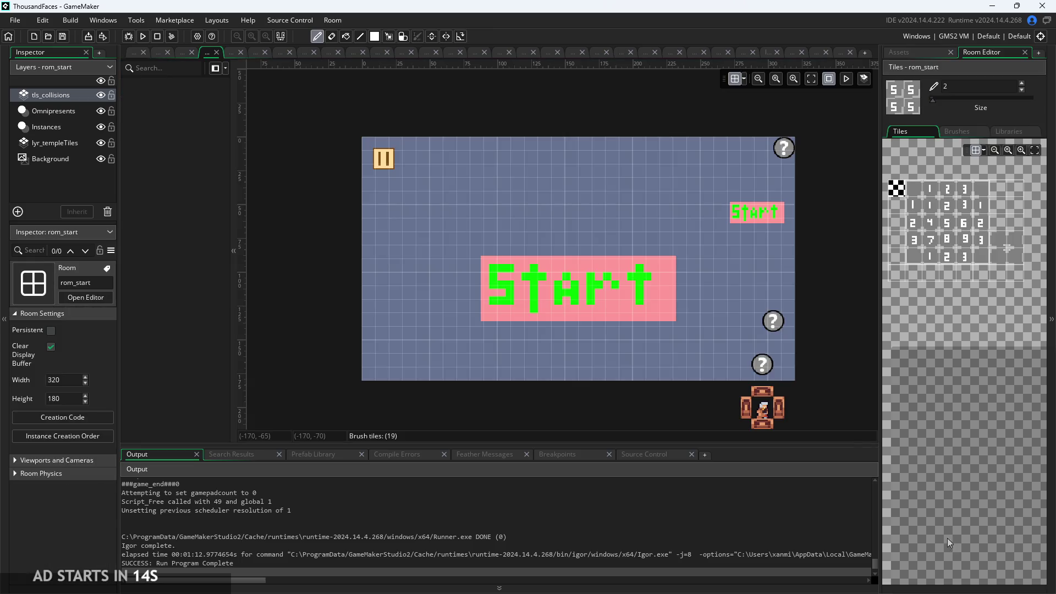
Switch the tls_collisions layer's tileset to tls_templateCollisions and show the project's asset list
{"action": "left_click", "coordinate": [52, 96]}
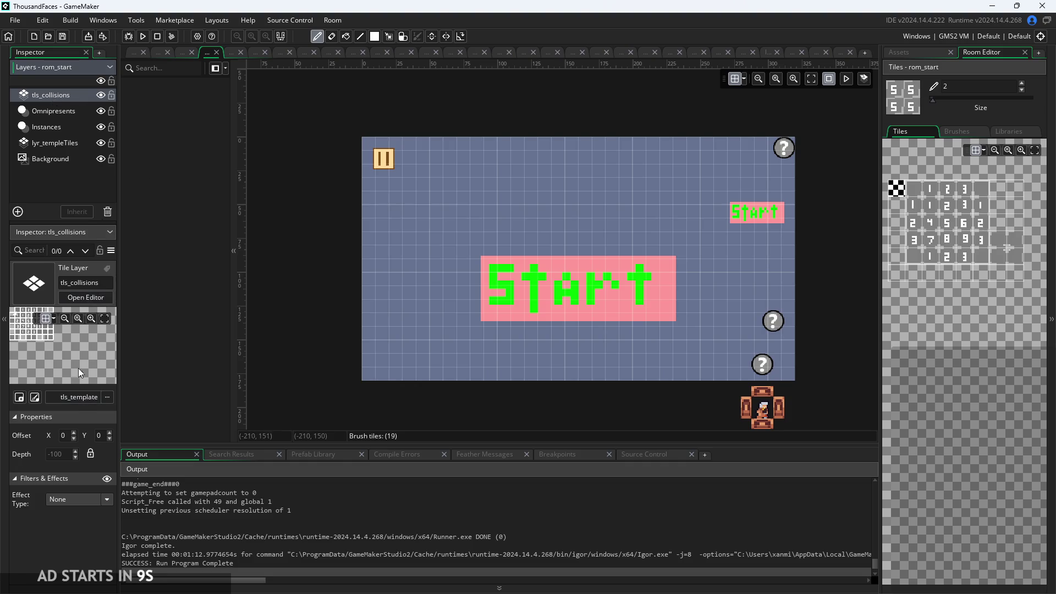
{"action": "left_click", "coordinate": [79, 396]}
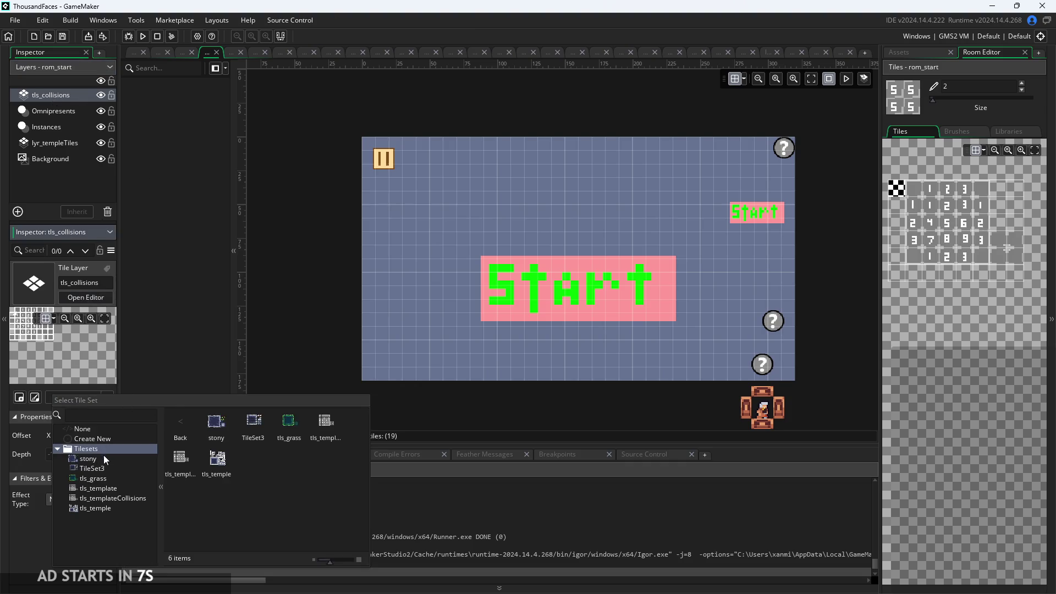
{"action": "left_click", "coordinate": [123, 498]}
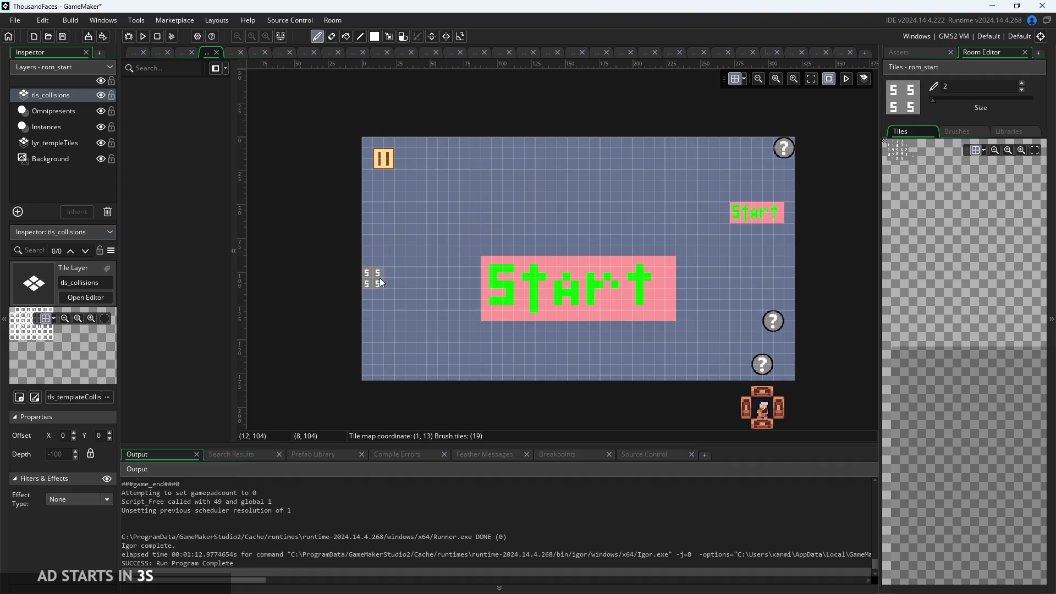
{"action": "scroll", "coordinate": [460, 300], "scroll_direction": "up", "scroll_amount": 1}
{"action": "scroll", "coordinate": [460, 300], "scroll_direction": "down", "scroll_amount": 2}
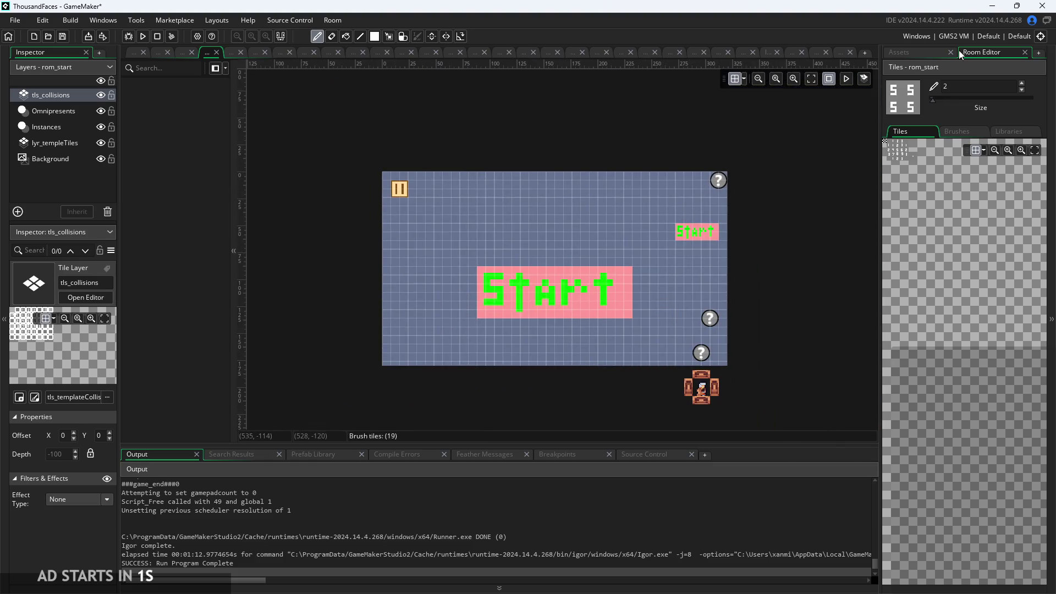
{"action": "left_click", "coordinate": [900, 51]}
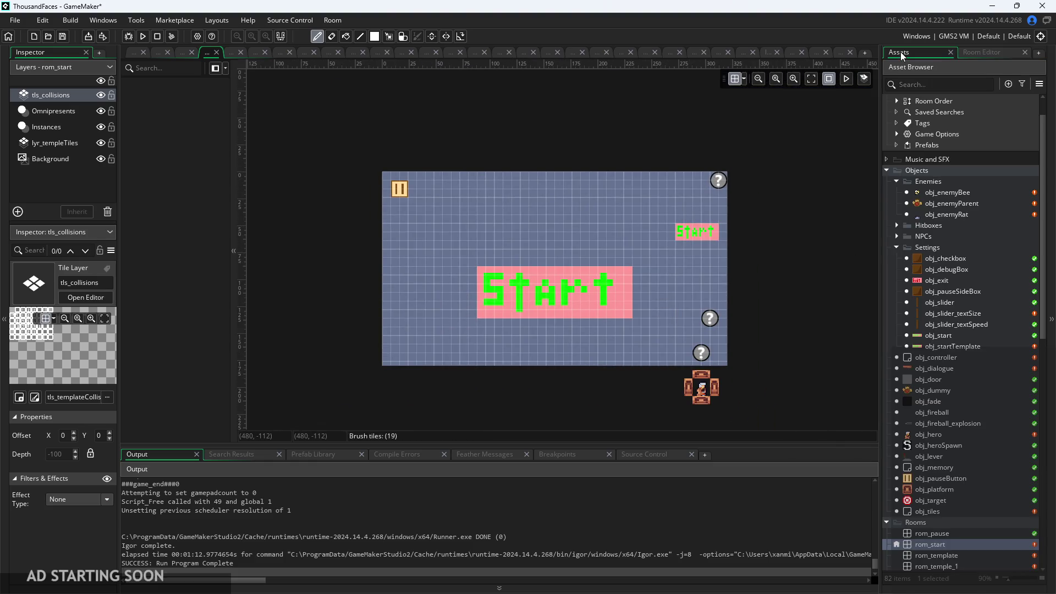
{"action": "scroll", "coordinate": [933, 385], "scroll_direction": "down", "scroll_amount": 3}
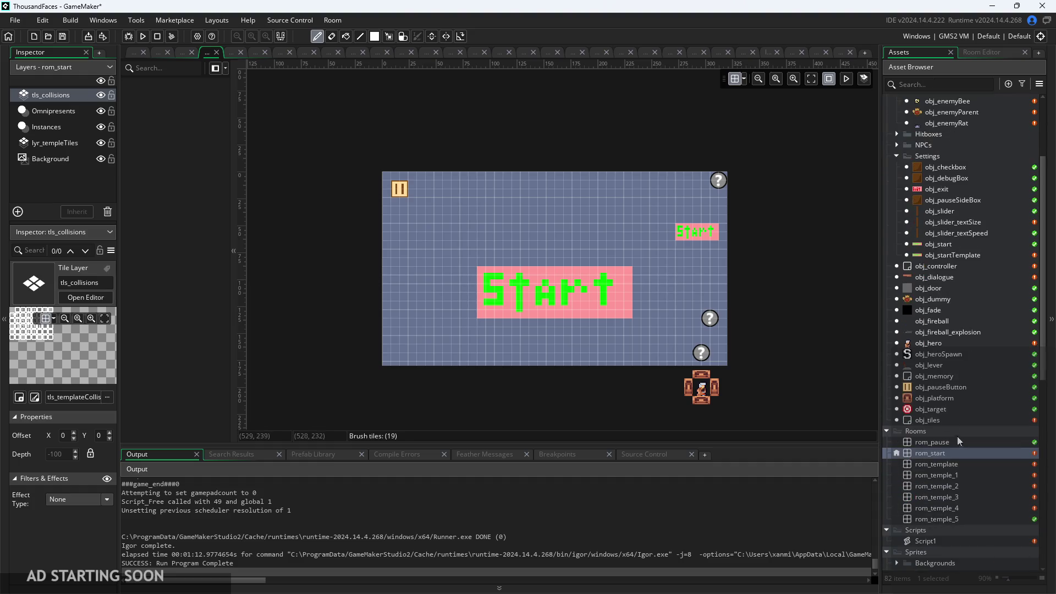
Open rom_template and inspect its tls_collisions walls, floor and stepped platforms
{"action": "double_click", "coordinate": [959, 465]}
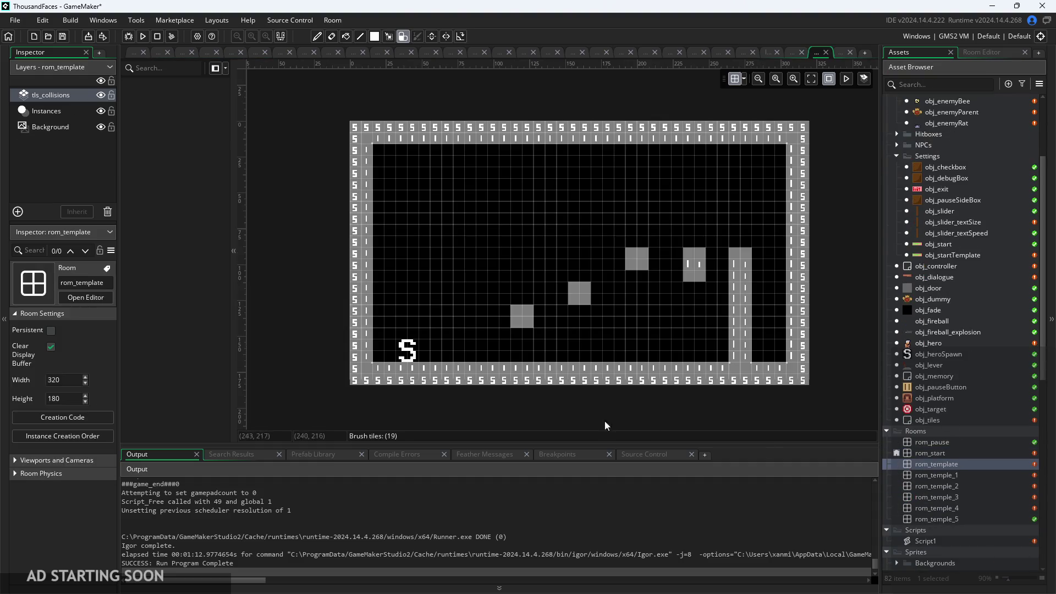
{"action": "left_click", "coordinate": [63, 101]}
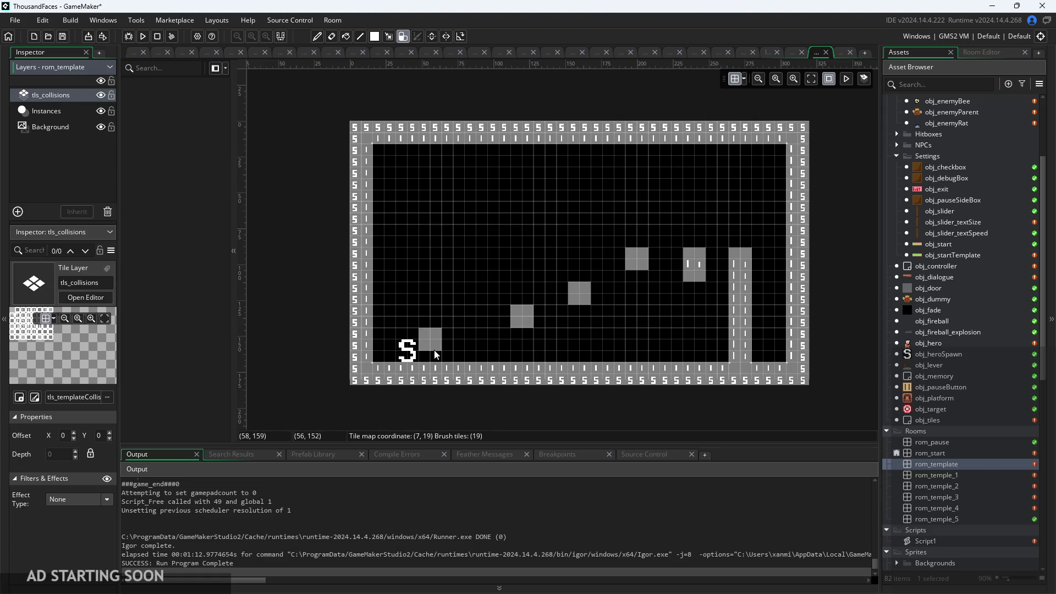
{"action": "scroll", "coordinate": [481, 362], "scroll_direction": "up", "scroll_amount": 3}
{"action": "scroll", "coordinate": [537, 275], "scroll_direction": "down", "scroll_amount": 1}
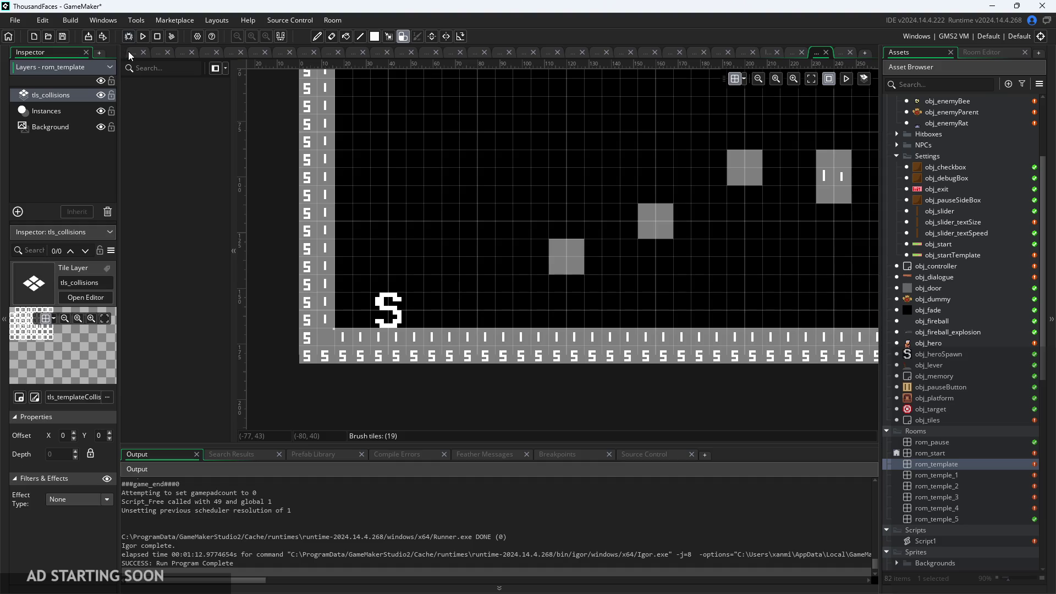
{"action": "scroll", "coordinate": [556, 258], "scroll_direction": "down", "scroll_amount": 3}
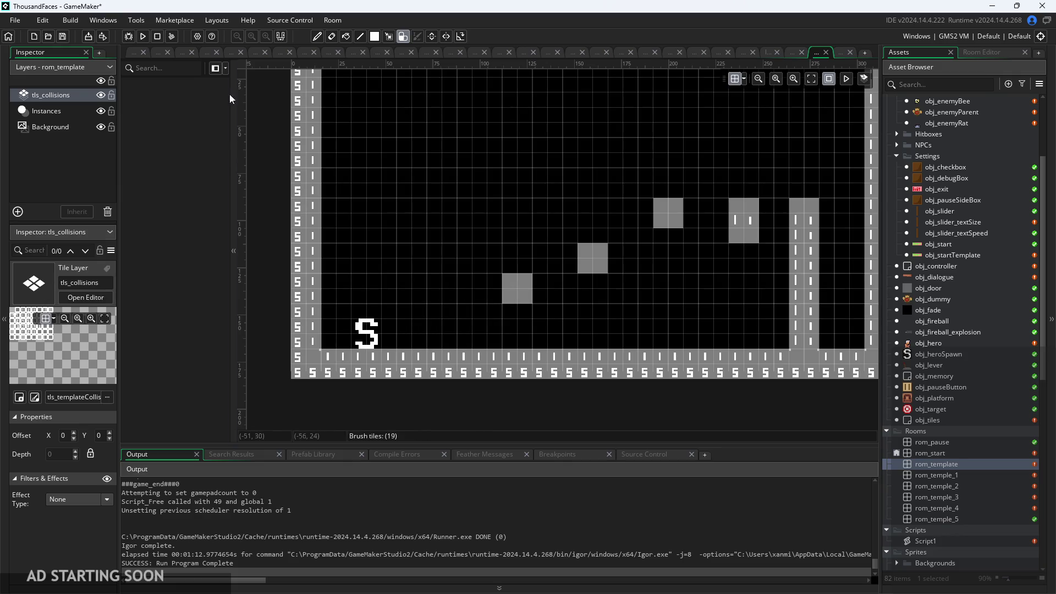
{"action": "scroll", "coordinate": [958, 385], "scroll_direction": "up", "scroll_amount": 2}
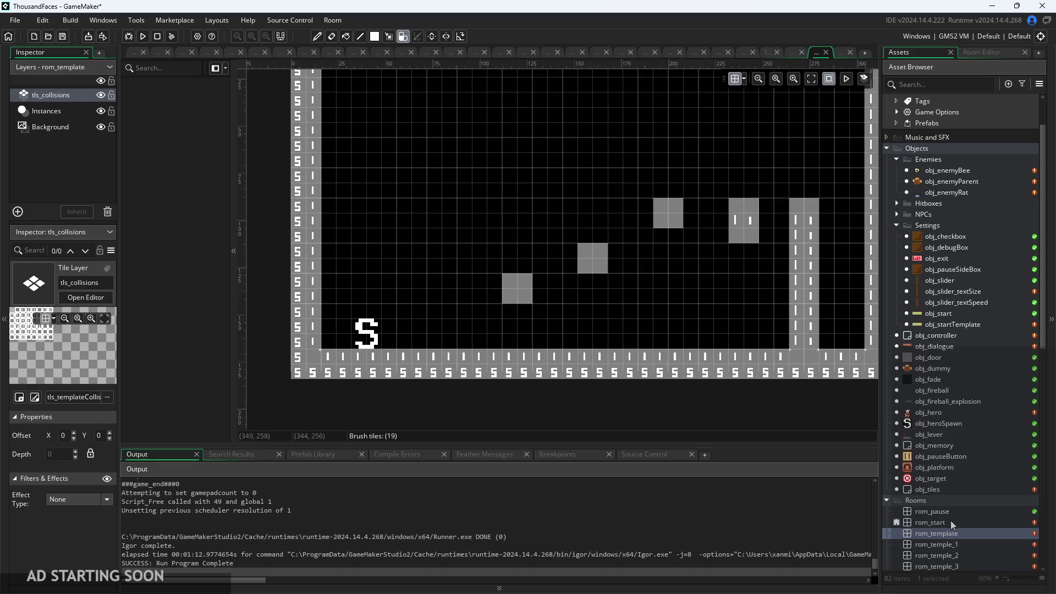
{"action": "scroll", "coordinate": [951, 524], "scroll_direction": "up", "scroll_amount": 2}
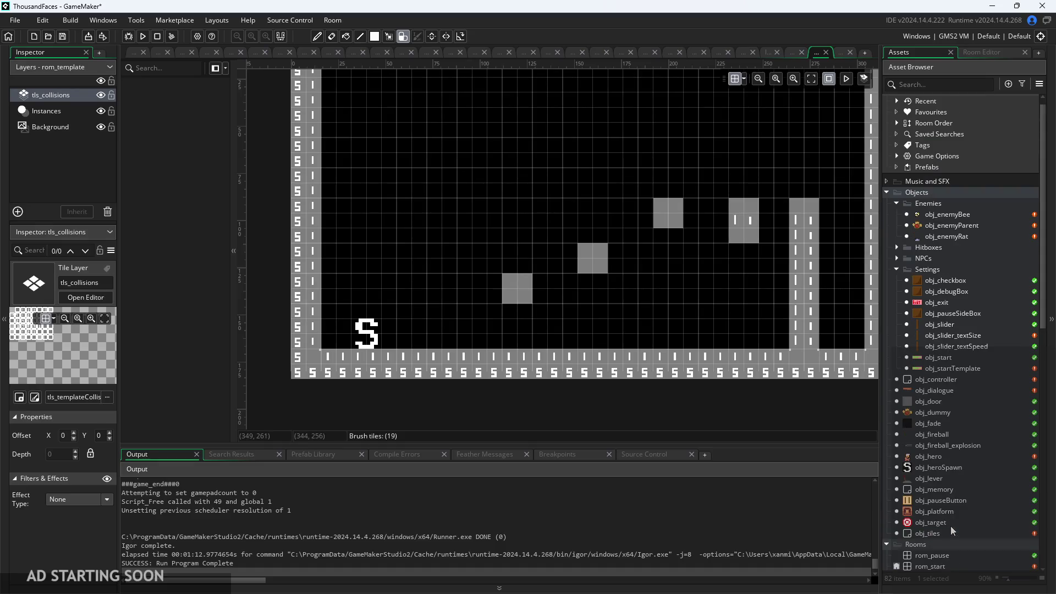
Open obj_controller and review the Room Start code that autotiles the tls_collisions tilemap
{"action": "double_click", "coordinate": [950, 380]}
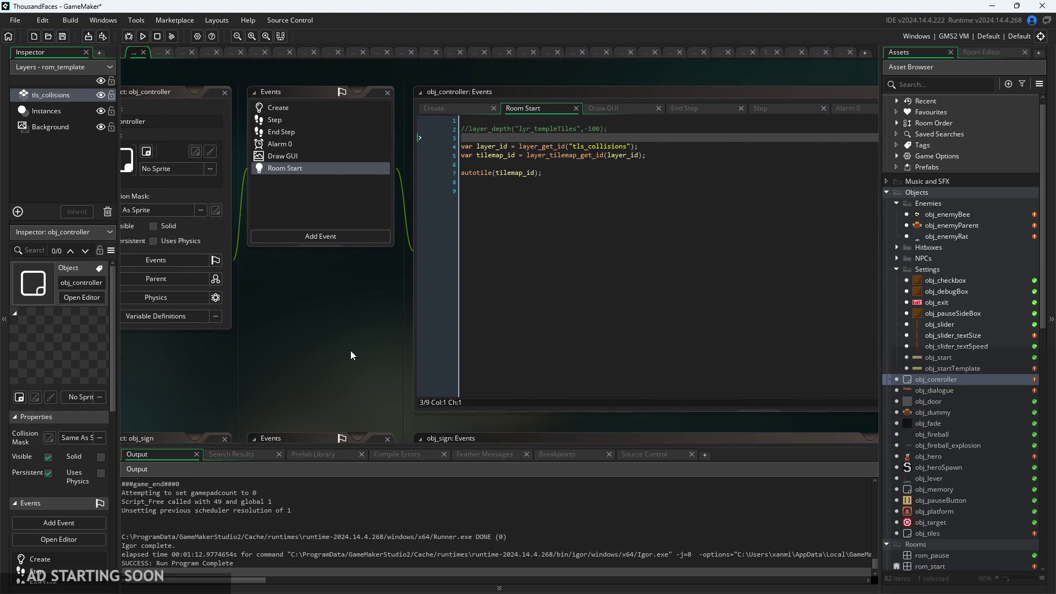
{"action": "left_click", "coordinate": [593, 172]}
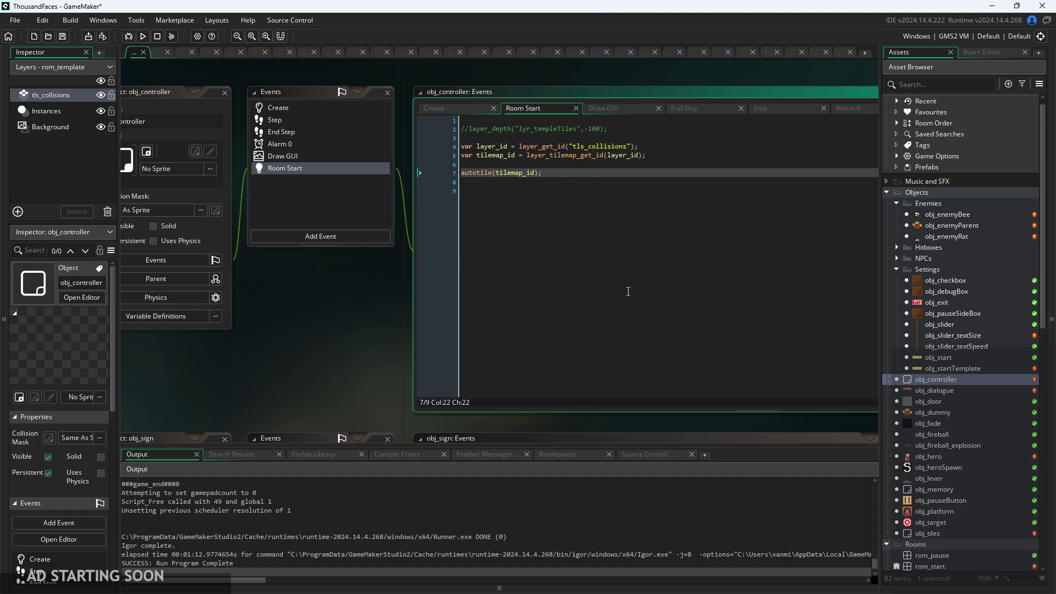
{"action": "scroll", "coordinate": [295, 424], "scroll_direction": "up", "scroll_amount": 2}
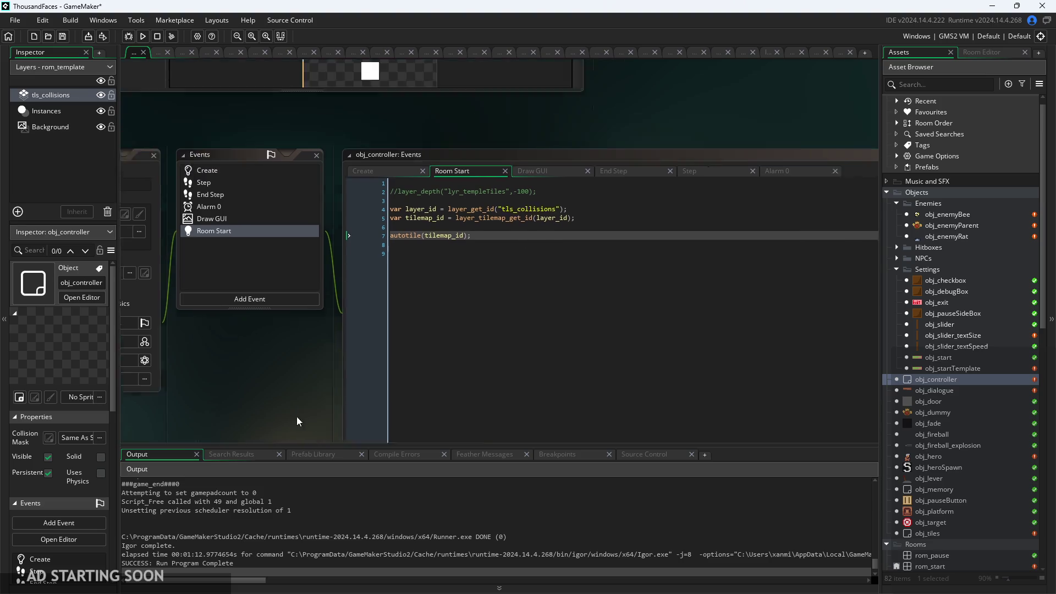
{"action": "scroll", "coordinate": [548, 211], "scroll_direction": "up", "scroll_amount": 2}
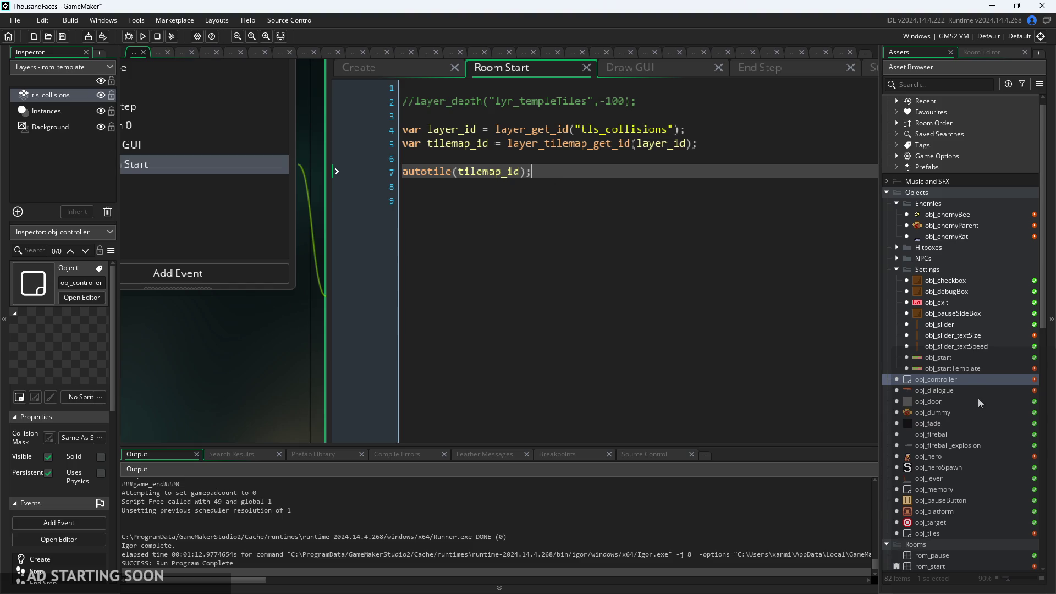
{"action": "scroll", "coordinate": [979, 403], "scroll_direction": "down", "scroll_amount": 6}
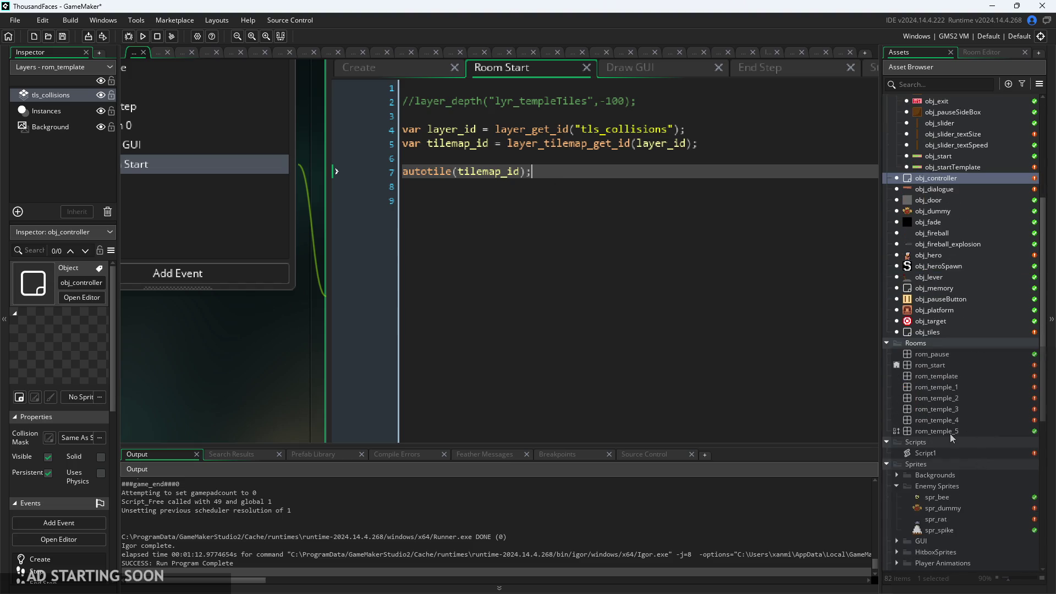
Open Script1 and start a new artotile function below the existing code
{"action": "double_click", "coordinate": [951, 456]}
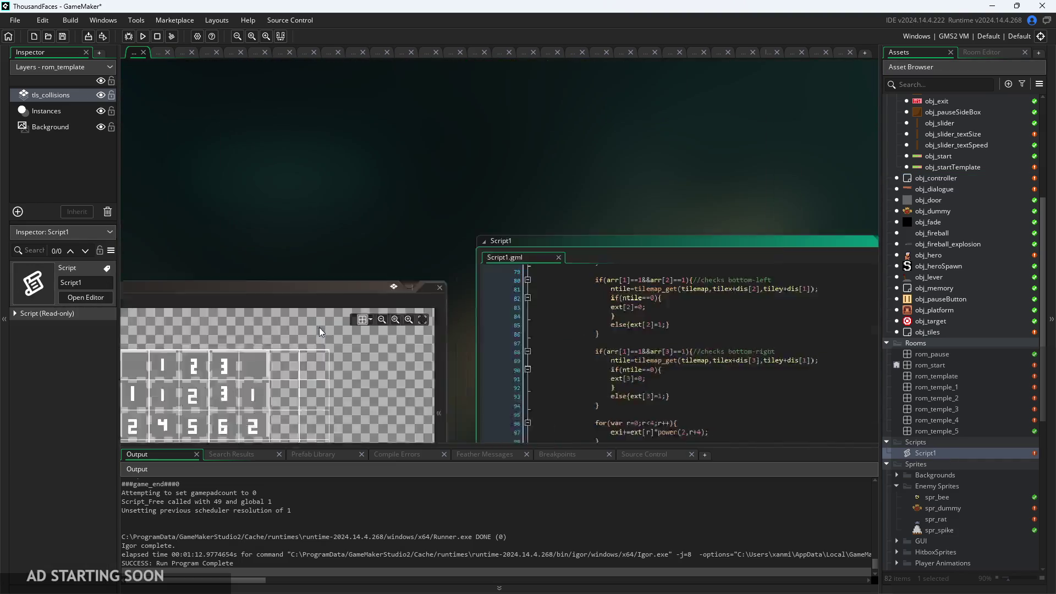
{"action": "scroll", "coordinate": [541, 306], "scroll_direction": "down", "scroll_amount": 2}
{"action": "left_click", "coordinate": [568, 319]}
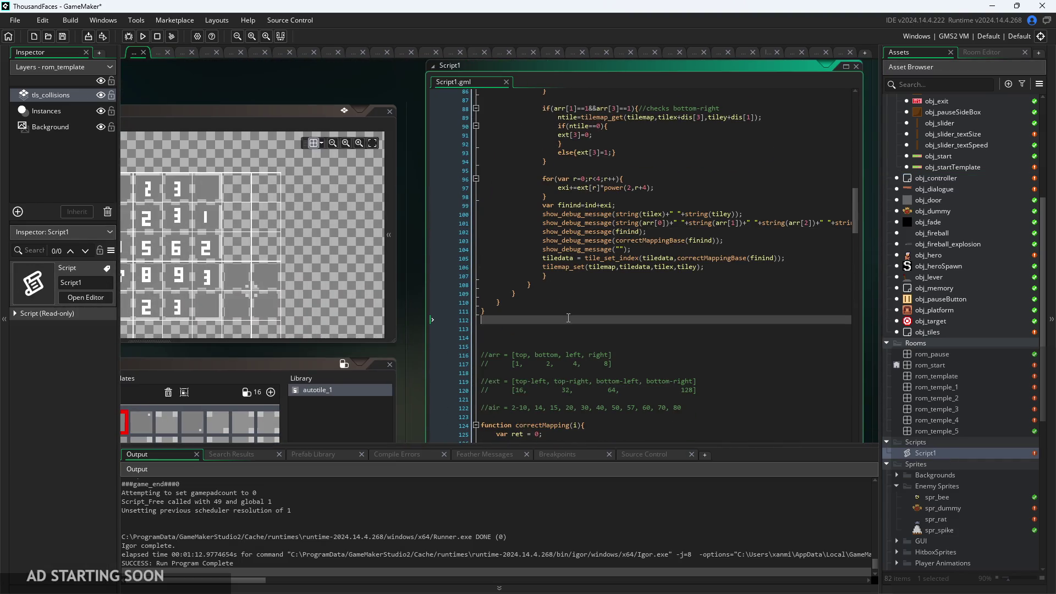
{"action": "key", "text": "Return"}
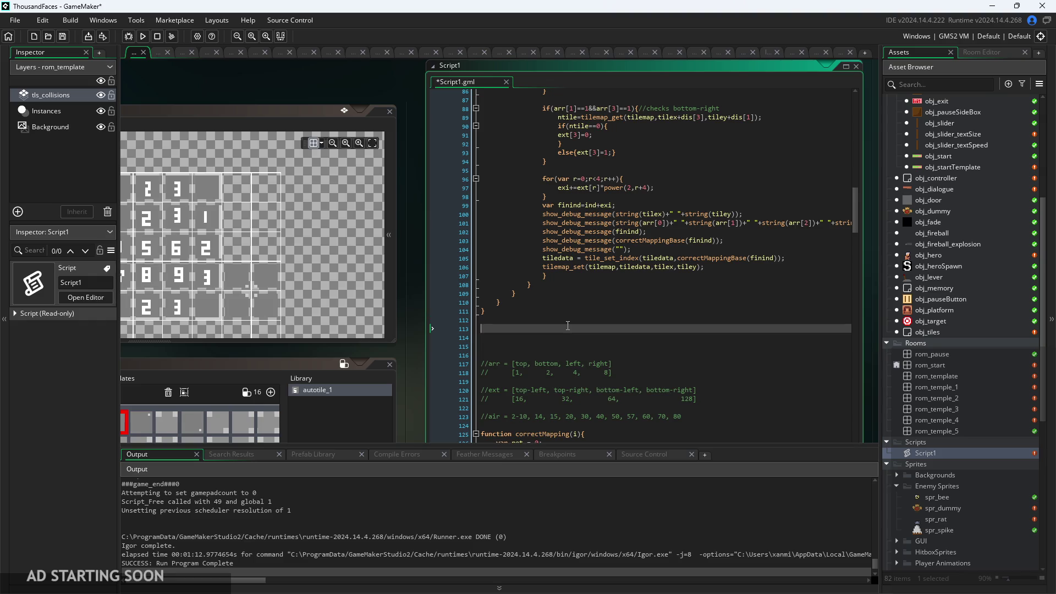
{"action": "type", "text": "u"}
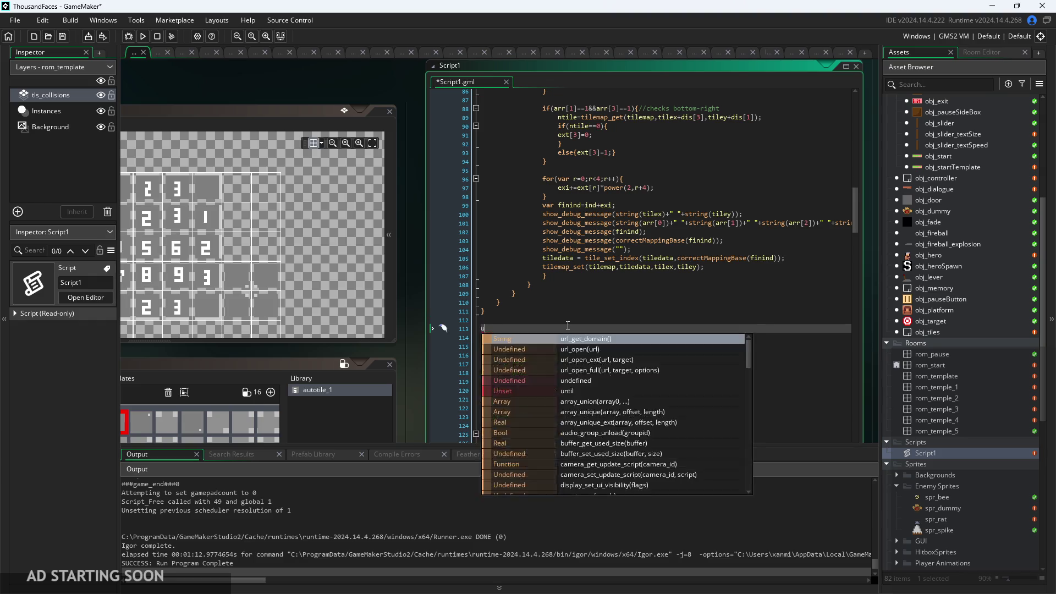
{"action": "key", "text": "BackSpace"}
{"action": "type", "text": "function"}
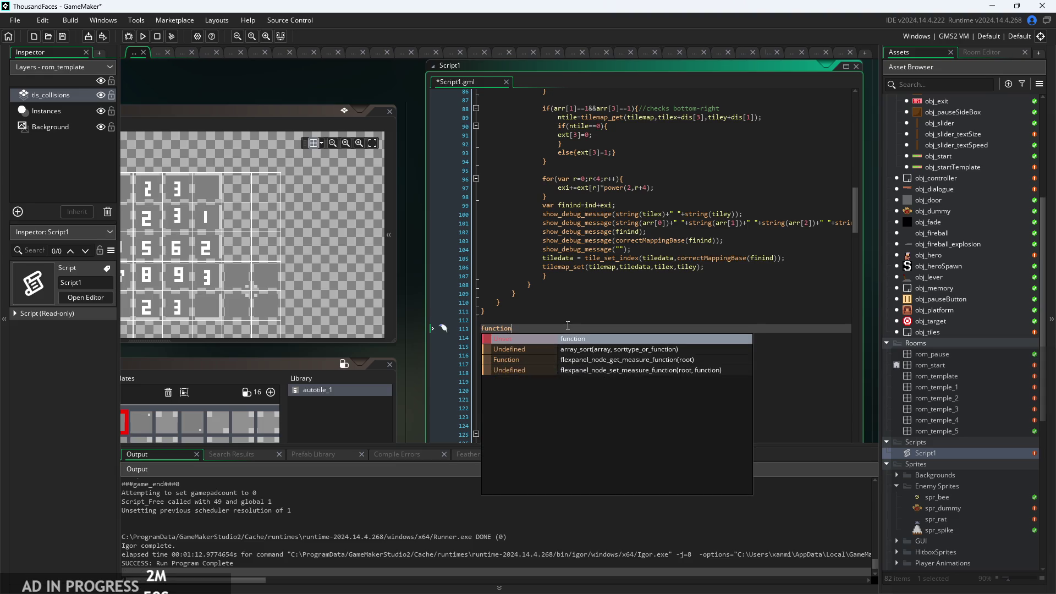
{"action": "scroll", "coordinate": [616, 328], "scroll_direction": "up", "scroll_amount": 3, "text": "ctrl"}
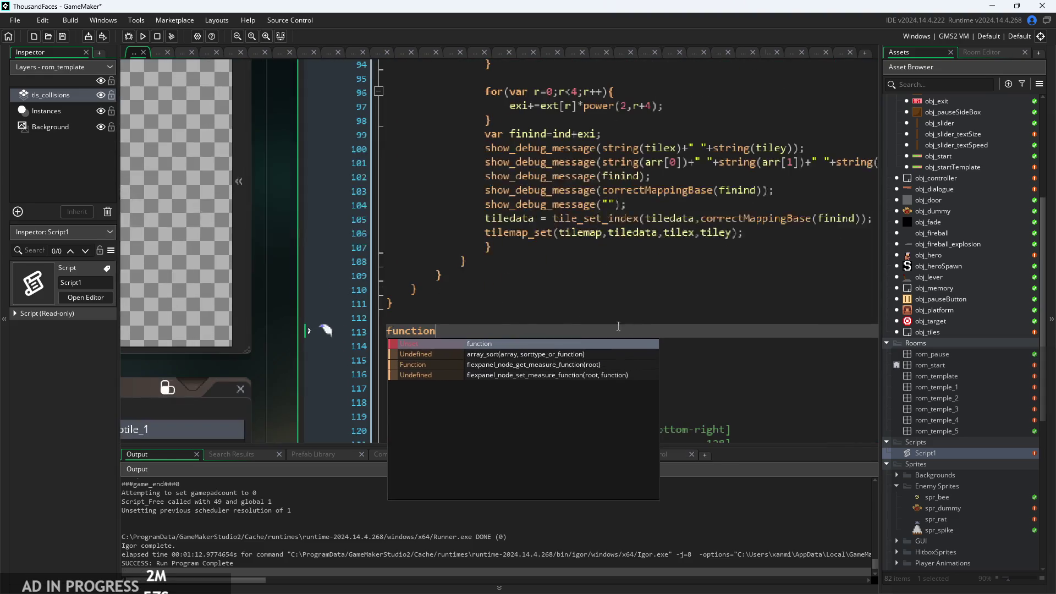
{"action": "key", "text": "Escape"}
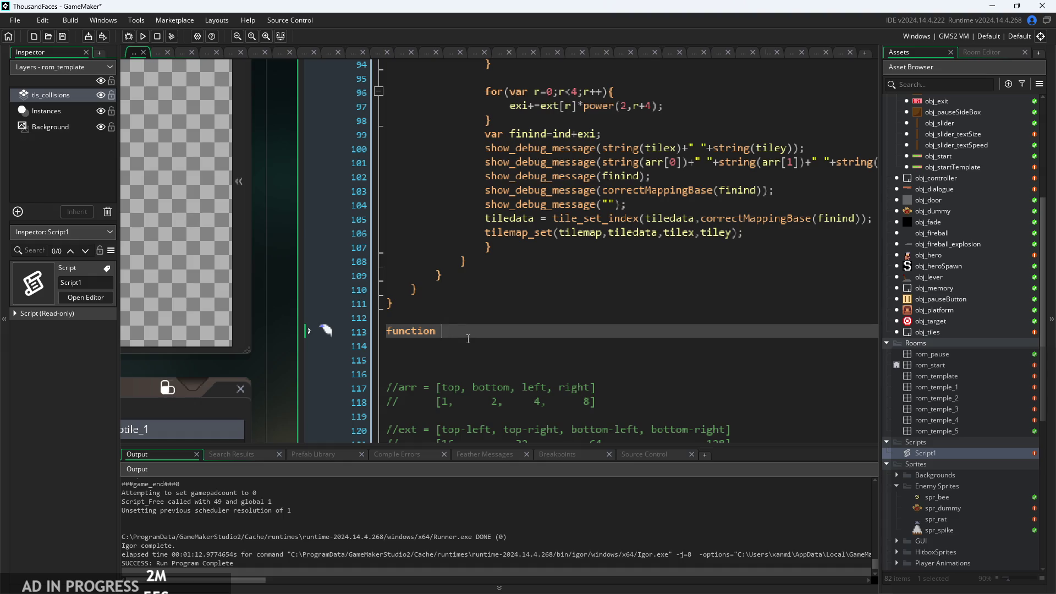
{"action": "type", "text": "artot"}
{"action": "key", "text": "Left"}
{"action": "type", "text": "){"}
Add the _spr parameter and brace lines, then delete the unfinished artotile function
{"action": "key", "text": "Return"}
{"action": "key", "text": "Return"}
{"action": "key", "text": "Up"}
{"action": "key", "text": "Up"}
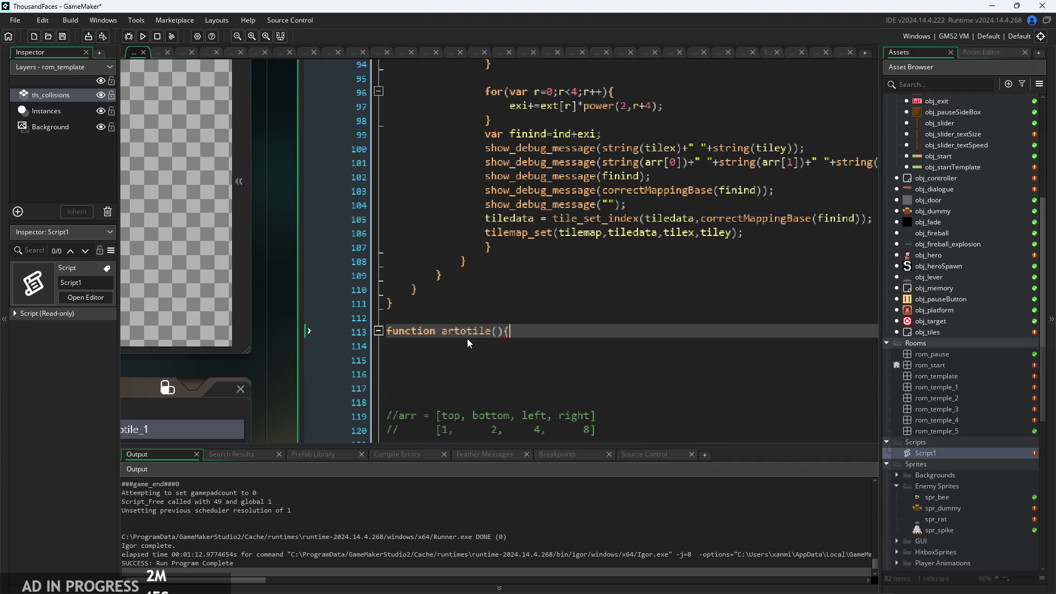
{"action": "key", "text": "End"}
{"action": "key", "text": "Left"}
{"action": "key", "text": "Return"}
{"action": "key", "text": "Left"}
{"action": "key", "text": "Left"}
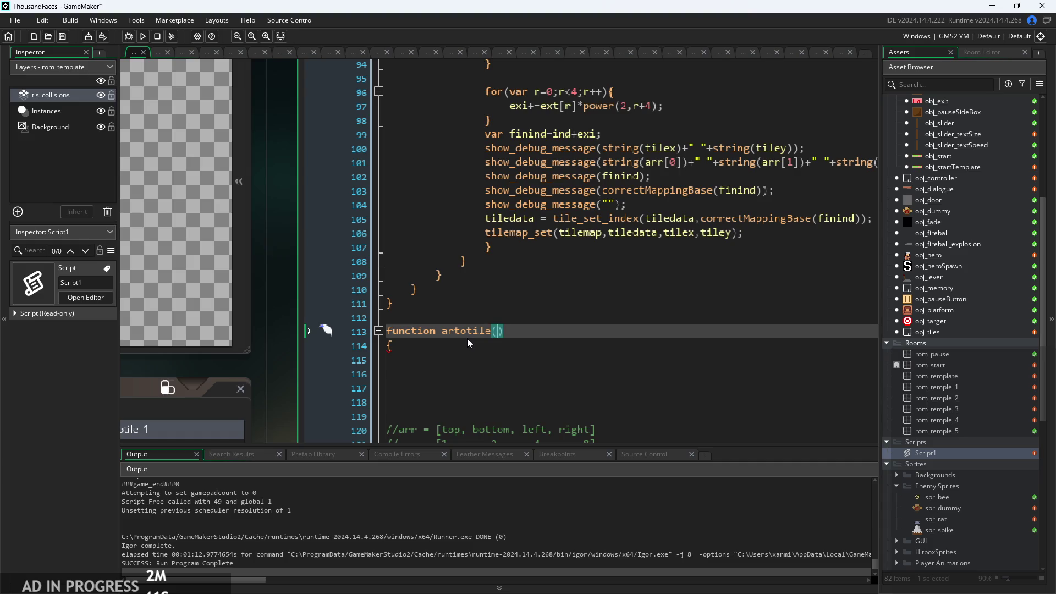
{"action": "type", "text": "spr"}
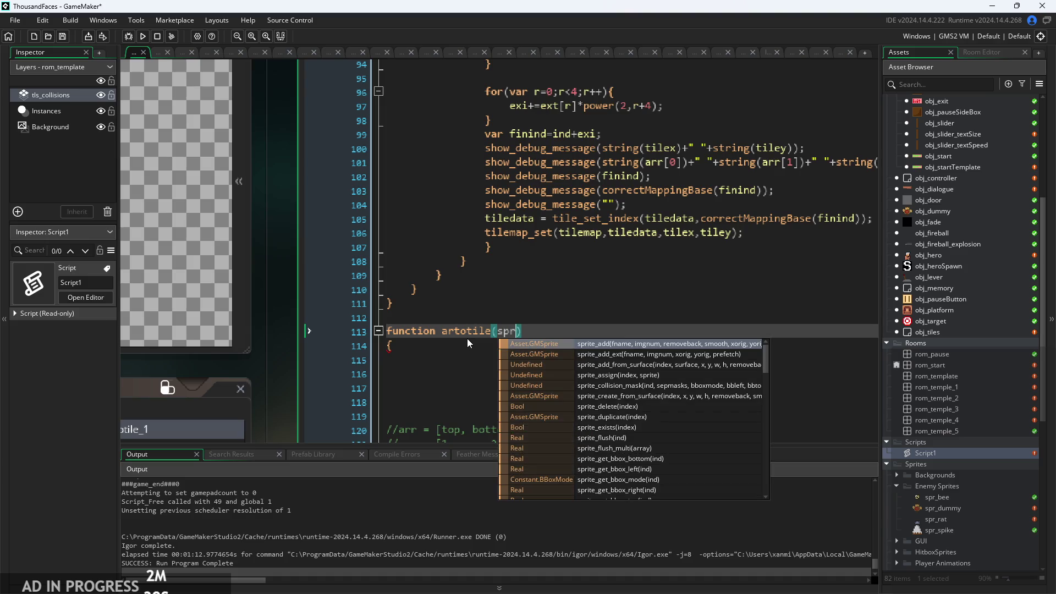
{"action": "key", "text": "BackSpace"}
{"action": "key", "text": "BackSpace"}
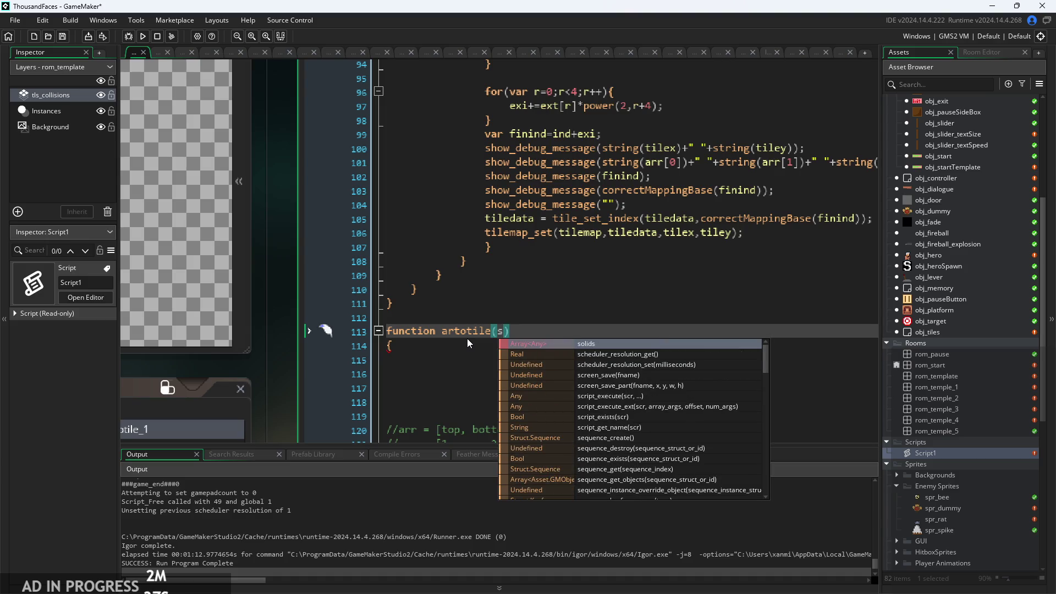
{"action": "key", "text": "BackSpace"}
{"action": "type", "text": "_spr"}
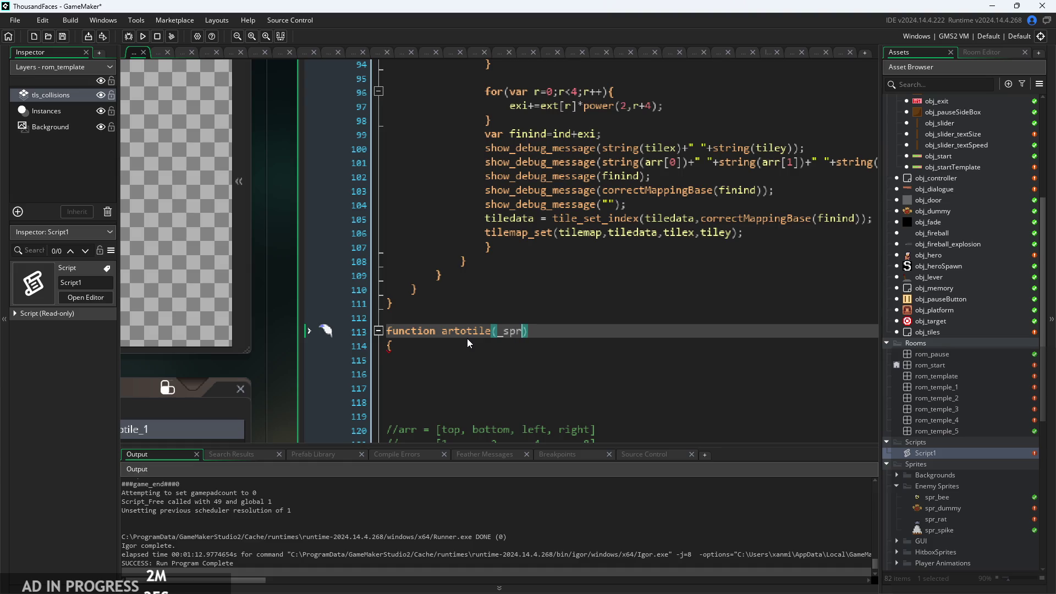
{"action": "key", "text": "BackSpace"}
{"action": "key", "text": "BackSpace"}
{"action": "key", "text": "BackSpace"}
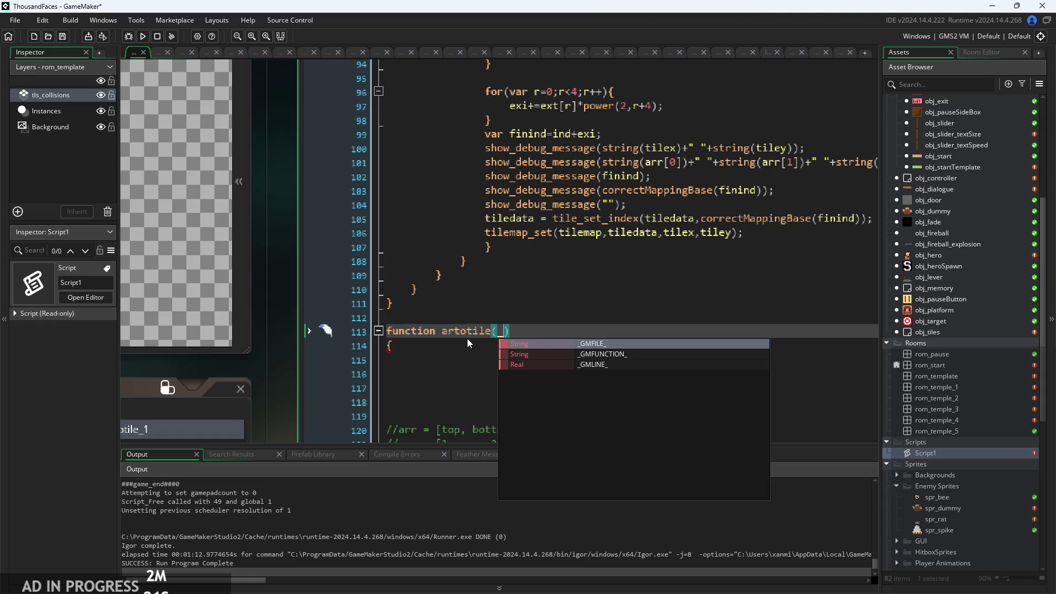
{"action": "left_click", "coordinate": [324, 330]}
{"action": "key", "text": "BackSpace"}
{"action": "key", "text": "BackSpace"}
{"action": "key", "text": "BackSpace"}
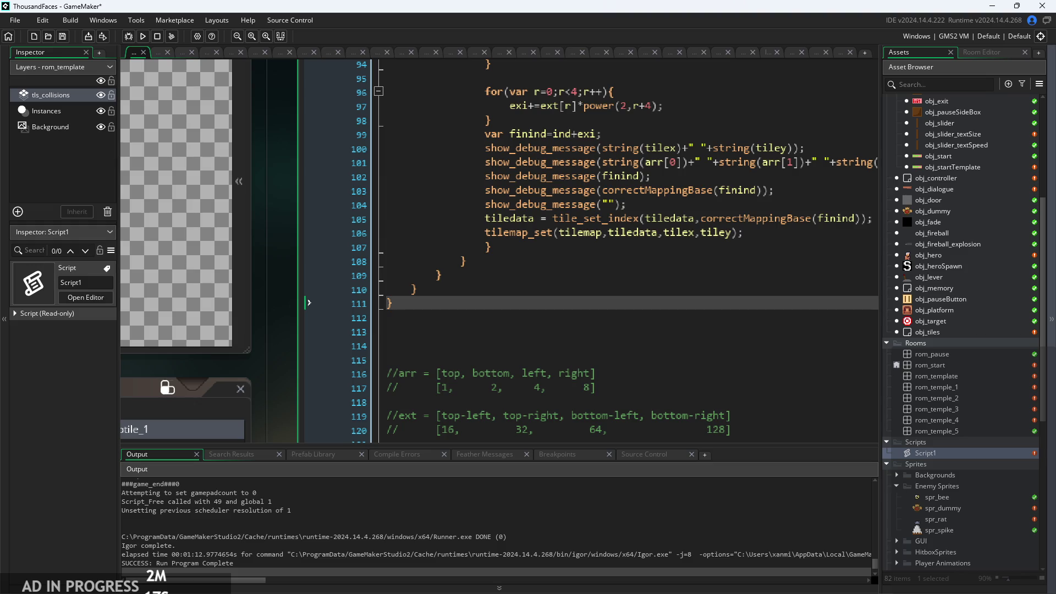
Draw a curved arrow in the Paint notes from below collisionid up to tile[] index
{"action": "key", "text": "alt+Tab"}
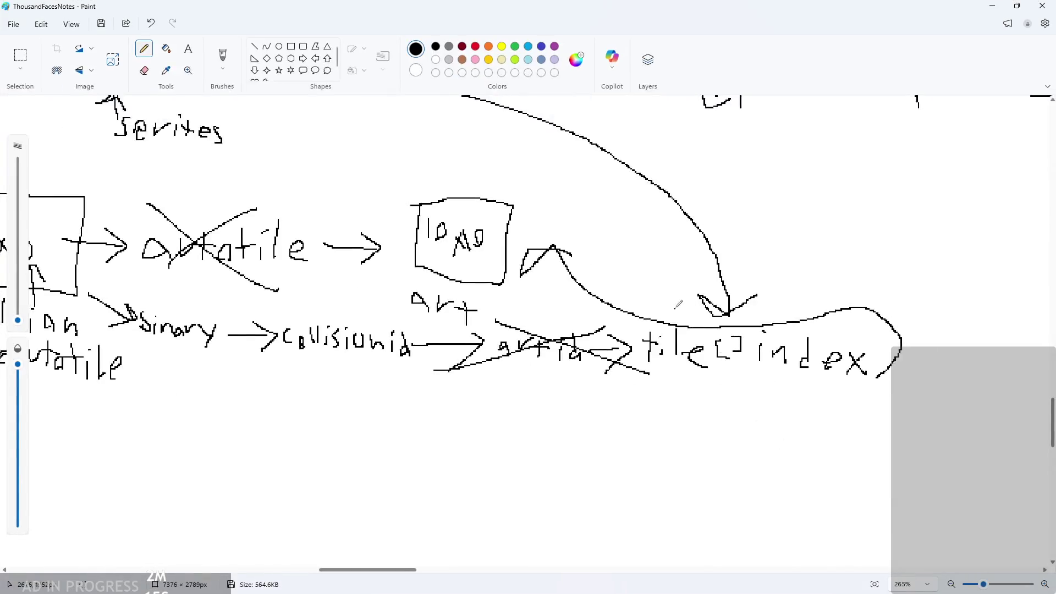
{"action": "scroll", "coordinate": [479, 300], "scroll_direction": "down", "scroll_amount": 3}
{"action": "scroll", "coordinate": [480, 301], "scroll_direction": "down", "scroll_amount": 2}
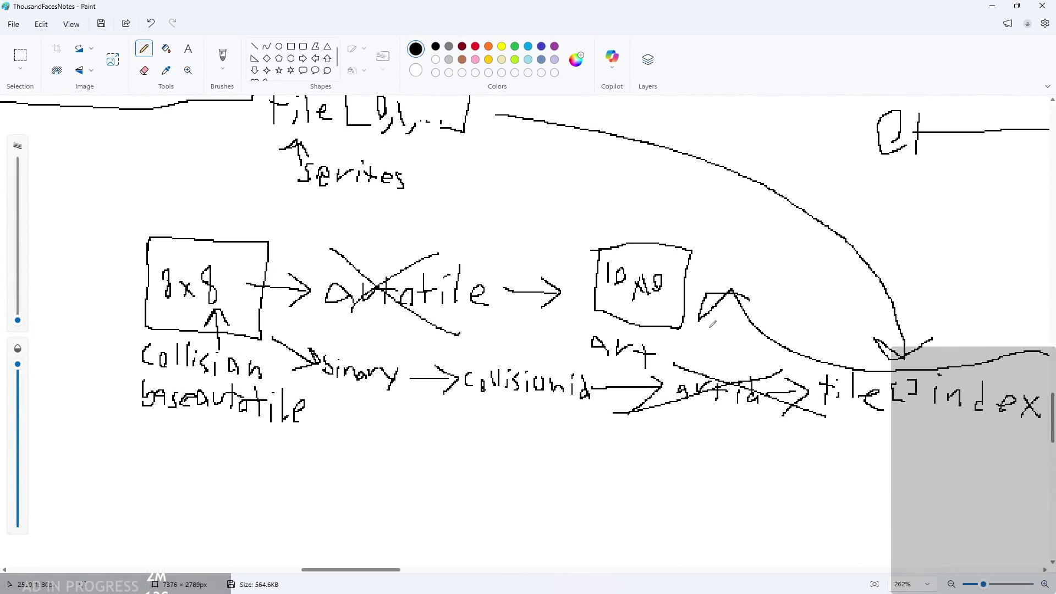
{"action": "scroll", "coordinate": [761, 359], "scroll_direction": "up", "scroll_amount": 3}
{"action": "scroll", "coordinate": [761, 358], "scroll_direction": "down", "scroll_amount": 1}
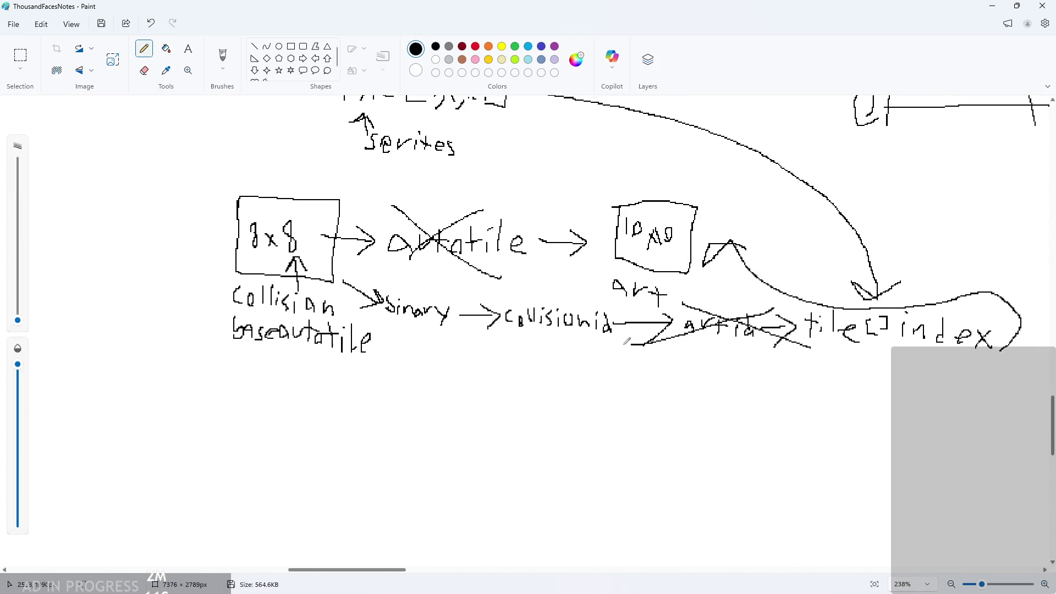
{"action": "mouse_move", "coordinate": [580, 342]}
{"action": "left_mouse_down"}
{"action": "mouse_move", "coordinate": [801, 412]}
{"action": "mouse_move", "coordinate": [902, 356]}
{"action": "mouse_move", "coordinate": [923, 391]}
{"action": "left_mouse_up"}
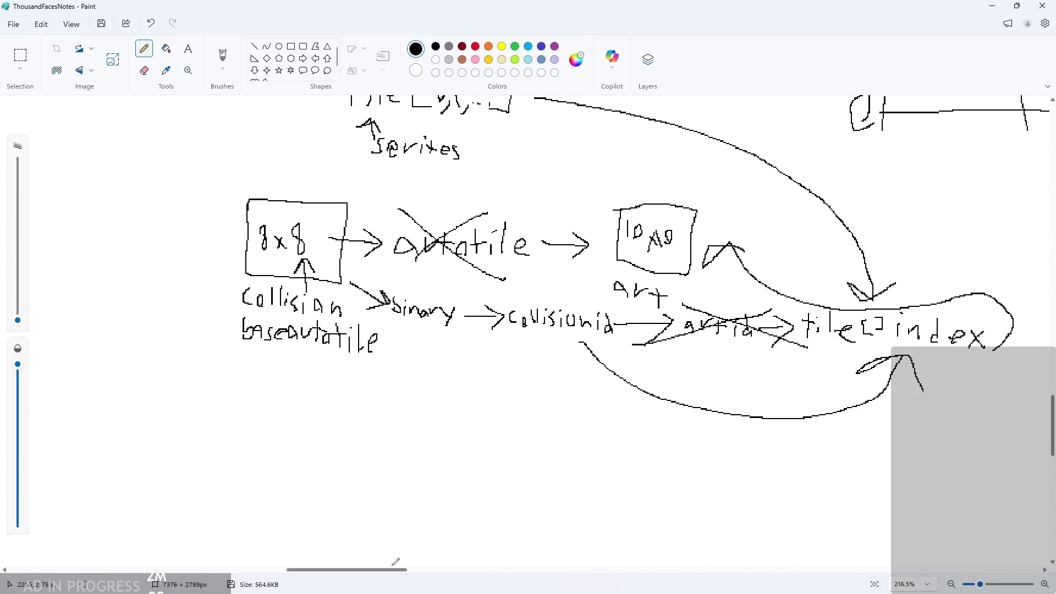
{"action": "left_click_drag", "start_coordinate": [393, 569], "coordinate": [416, 570]}
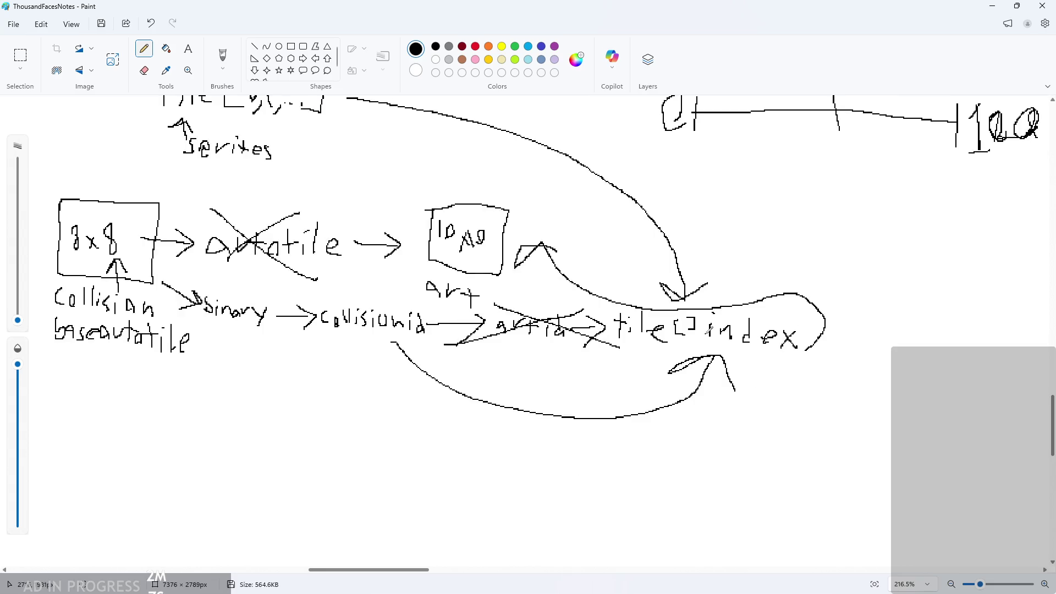
{"action": "scroll", "coordinate": [701, 331], "scroll_direction": "down", "scroll_amount": 1}
{"action": "scroll", "coordinate": [610, 312], "scroll_direction": "up", "scroll_amount": 1}
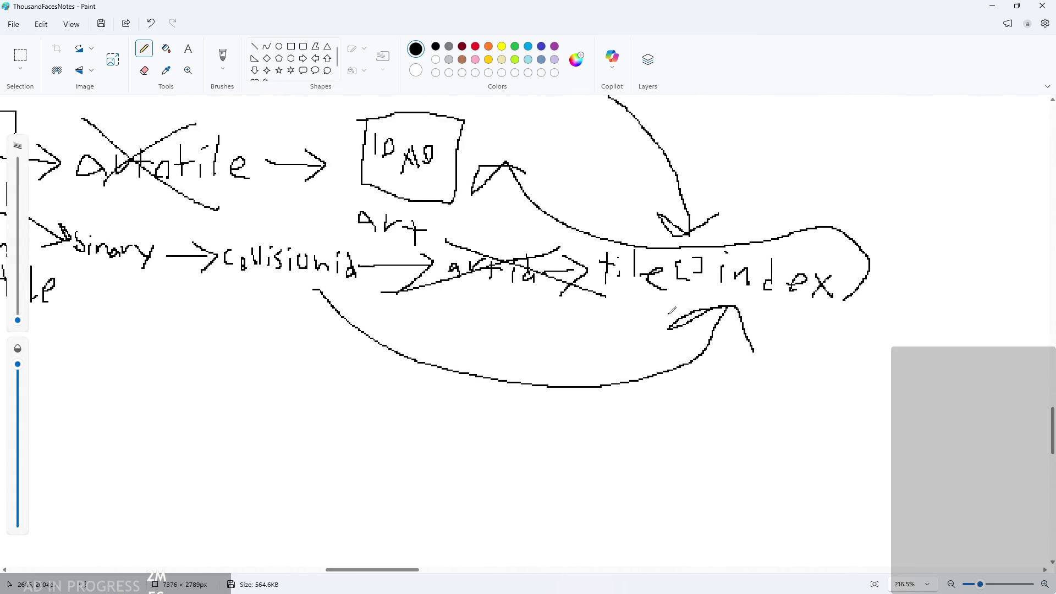
{"action": "scroll", "coordinate": [610, 312], "scroll_direction": "down", "scroll_amount": 1}
{"action": "scroll", "coordinate": [494, 334], "scroll_direction": "down", "scroll_amount": 1}
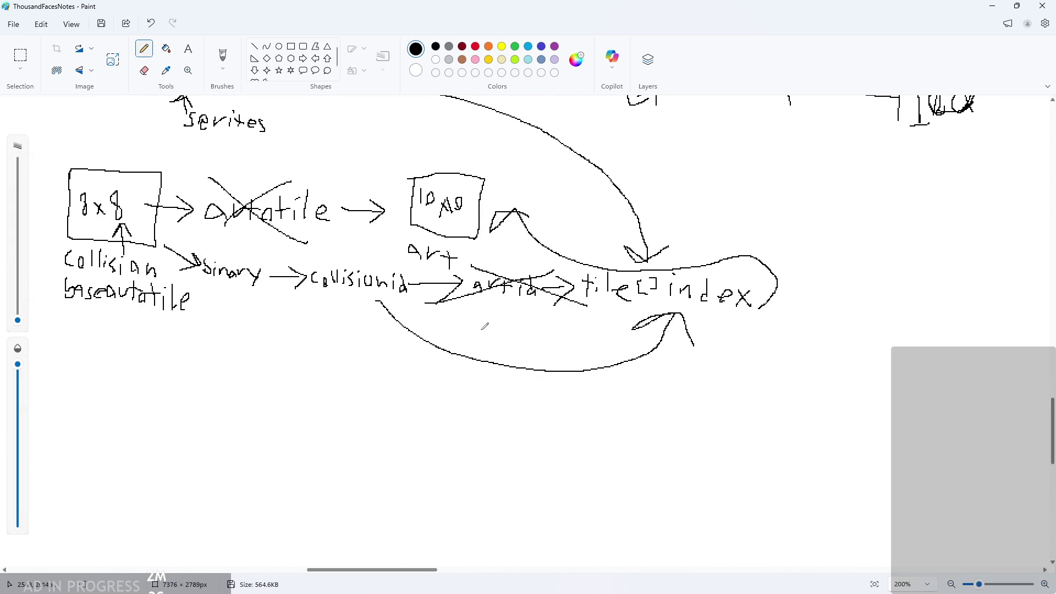
Minimize Paint to check GameMaker, then return to the notes
{"action": "left_click", "coordinate": [994, 6]}
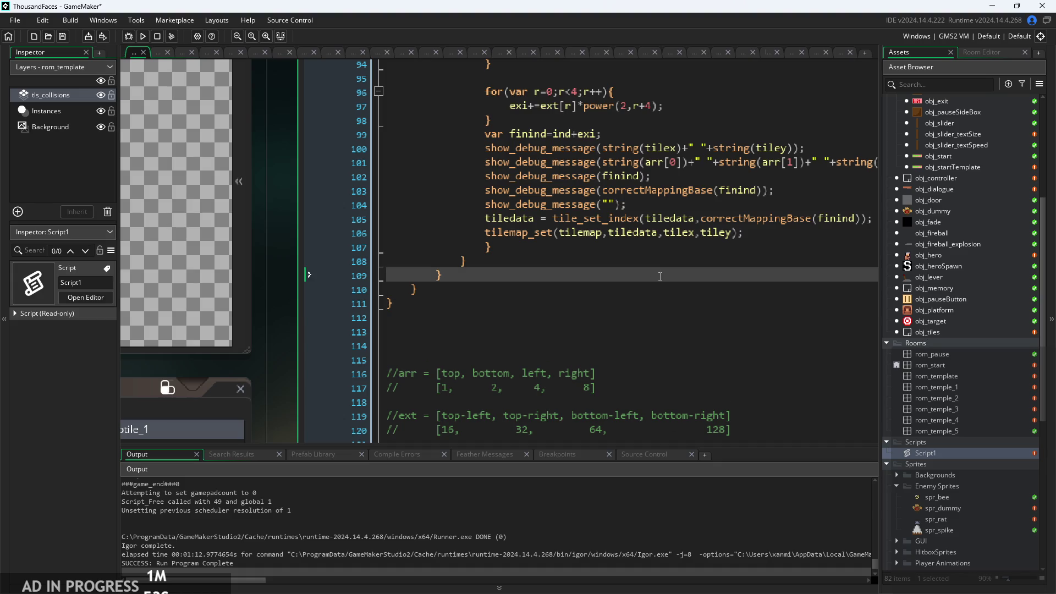
{"action": "scroll", "coordinate": [660, 276], "scroll_direction": "down", "scroll_amount": 3}
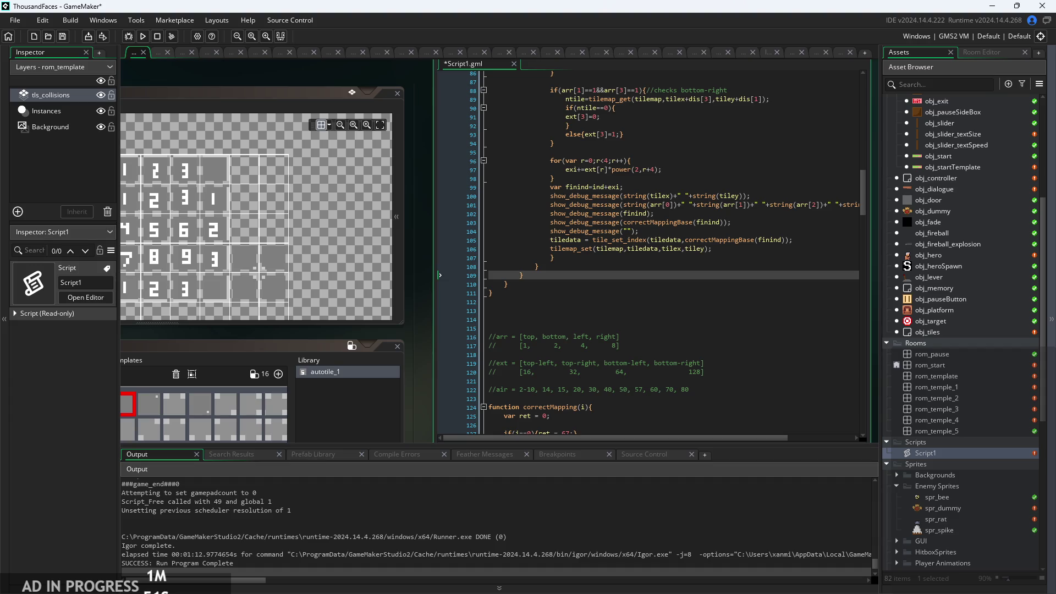
{"action": "key", "text": "alt+Tab"}
Sketch a grid box with row and column lines below the diagram
{"action": "scroll", "coordinate": [223, 337], "scroll_direction": "down", "scroll_amount": 2}
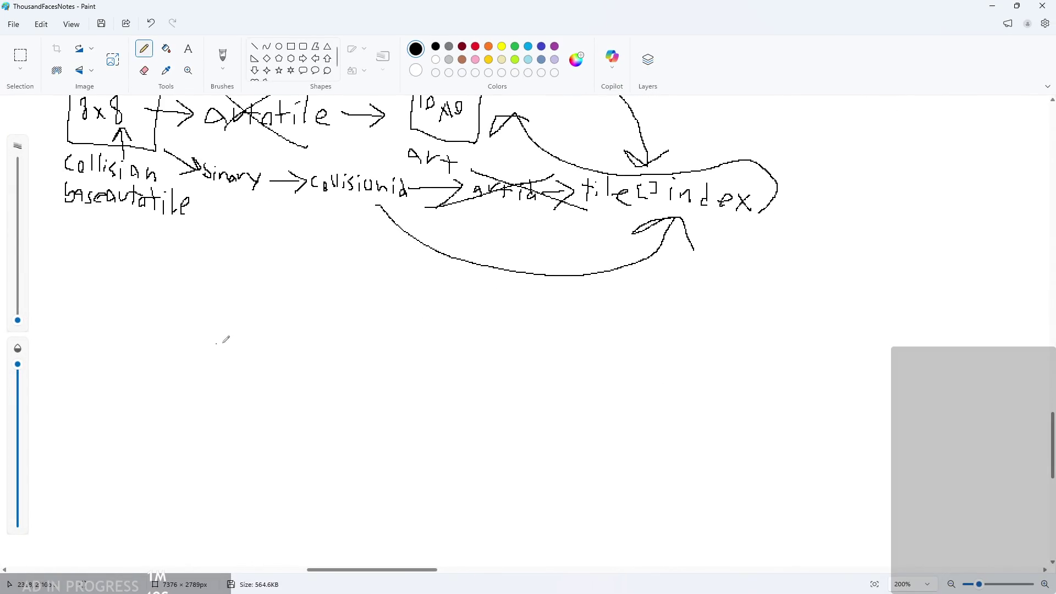
{"action": "scroll", "coordinate": [111, 340], "scroll_direction": "up", "scroll_amount": 1}
{"action": "scroll", "coordinate": [112, 340], "scroll_direction": "up", "scroll_amount": 2}
{"action": "mouse_move", "coordinate": [108, 268]}
{"action": "left_mouse_down"}
{"action": "mouse_move", "coordinate": [109, 445]}
{"action": "mouse_move", "coordinate": [498, 479]}
{"action": "mouse_move", "coordinate": [425, 248]}
{"action": "mouse_move", "coordinate": [121, 254]}
{"action": "mouse_move", "coordinate": [111, 294]}
{"action": "mouse_move", "coordinate": [133, 276]}
{"action": "mouse_move", "coordinate": [546, 274]}
{"action": "left_mouse_up"}
{"action": "scroll", "coordinate": [145, 338], "scroll_direction": "up", "scroll_amount": 1}
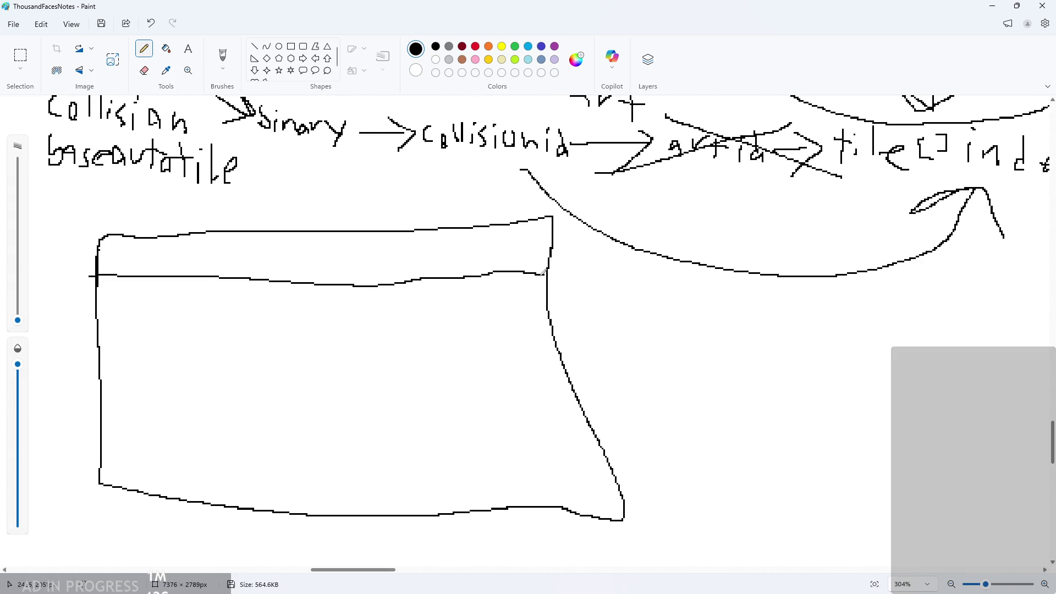
{"action": "left_click_drag", "start_coordinate": [86, 322], "coordinate": [561, 341]}
{"action": "left_click_drag", "start_coordinate": [92, 379], "coordinate": [610, 393]}
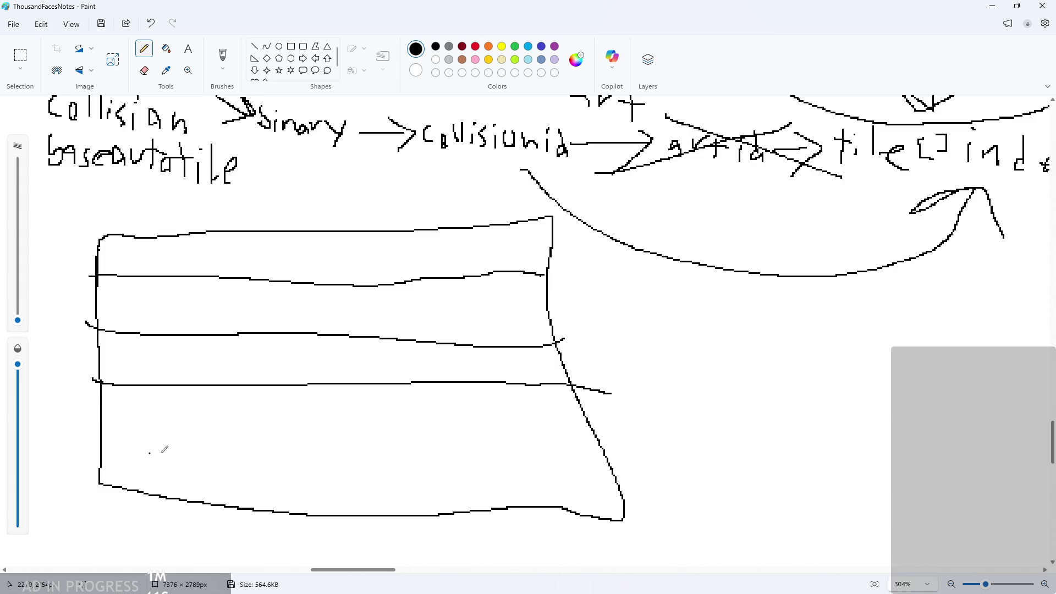
{"action": "left_click_drag", "start_coordinate": [83, 441], "coordinate": [636, 428]}
{"action": "left_click_drag", "start_coordinate": [167, 231], "coordinate": [172, 524]}
{"action": "left_click_drag", "start_coordinate": [242, 226], "coordinate": [240, 519]}
{"action": "mouse_move", "coordinate": [318, 224]}
{"action": "left_mouse_down"}
{"action": "mouse_move", "coordinate": [358, 471]}
{"action": "mouse_move", "coordinate": [365, 466]}
{"action": "left_mouse_up"}
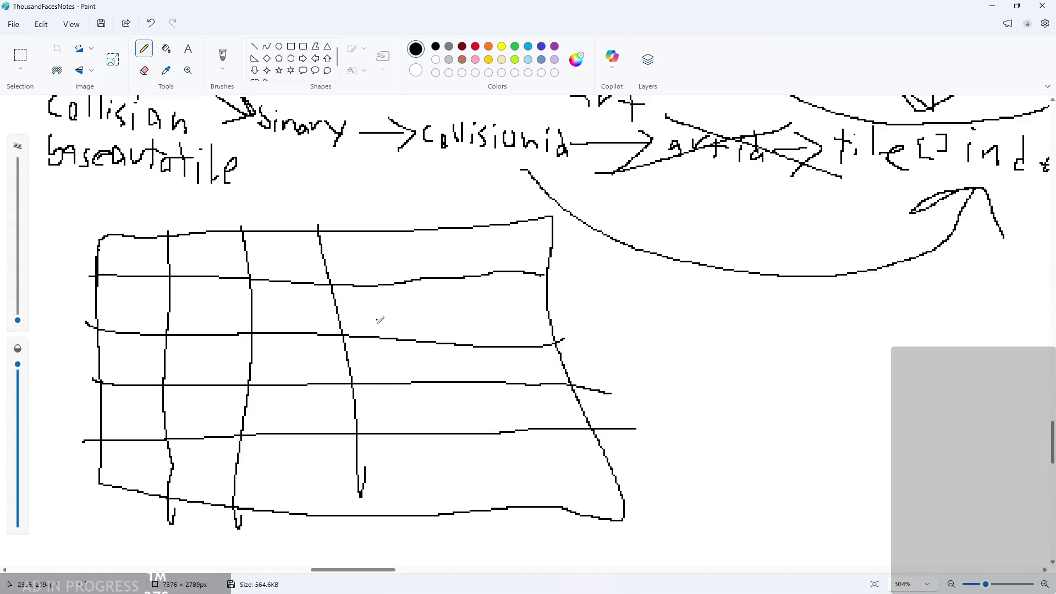
{"action": "left_click_drag", "start_coordinate": [406, 227], "coordinate": [445, 502]}
{"action": "left_click_drag", "start_coordinate": [476, 225], "coordinate": [518, 532]}
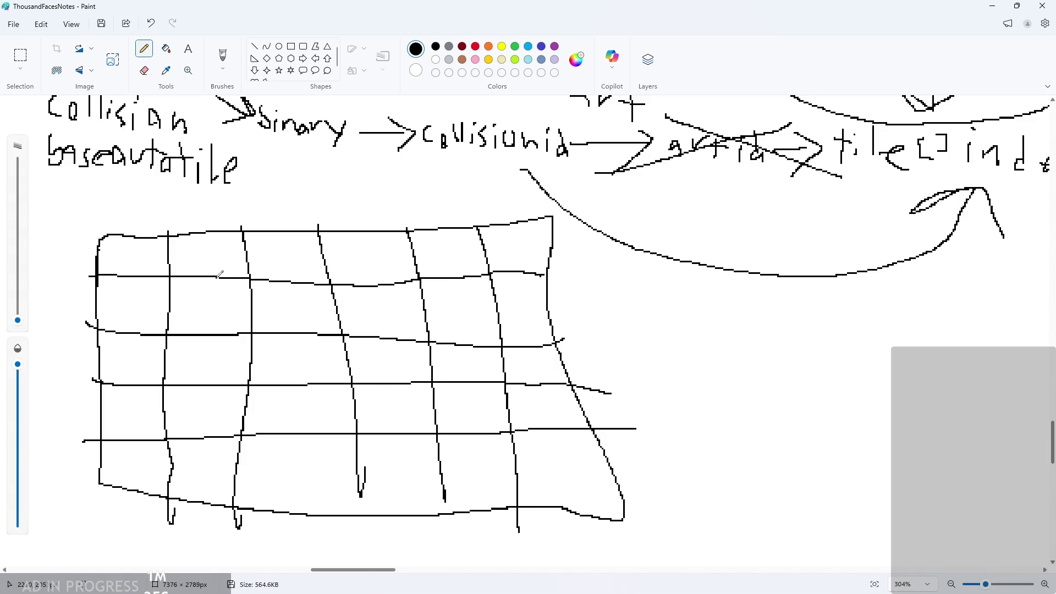
Mark dots in two top grid cells and undo a trial circle
{"action": "left_click", "coordinate": [131, 255]}
{"action": "left_click", "coordinate": [205, 249]}
{"action": "scroll", "coordinate": [60, 236], "scroll_direction": "up", "scroll_amount": 2, "text": "ctrl"}
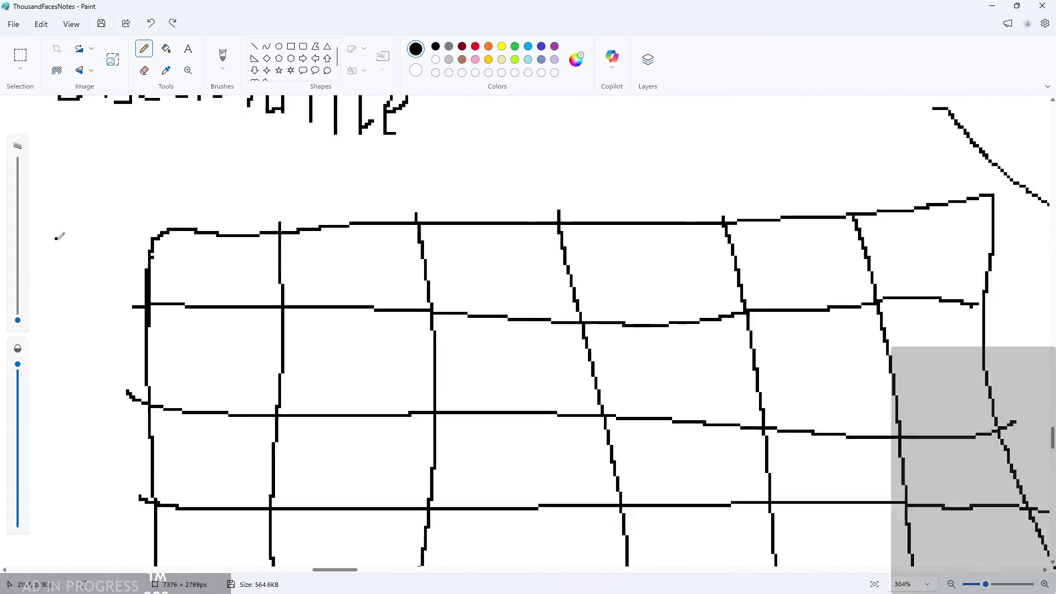
{"action": "scroll", "coordinate": [271, 266], "scroll_direction": "up", "scroll_amount": 3, "text": "ctrl"}
{"action": "scroll", "coordinate": [267, 263], "scroll_direction": "down", "scroll_amount": 2, "text": "ctrl"}
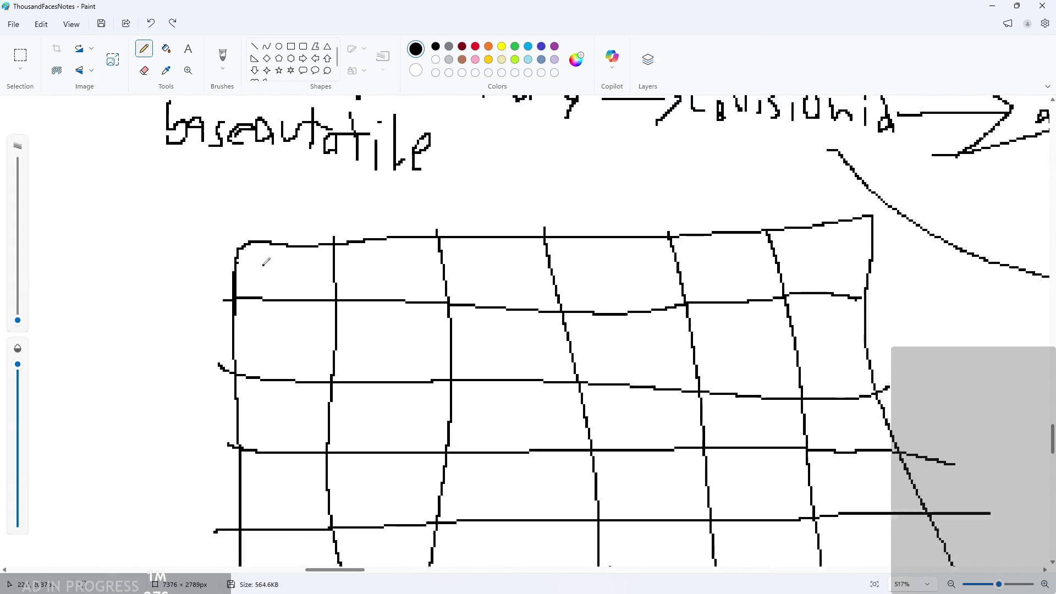
{"action": "scroll", "coordinate": [265, 262], "scroll_direction": "down", "scroll_amount": 1, "text": "ctrl"}
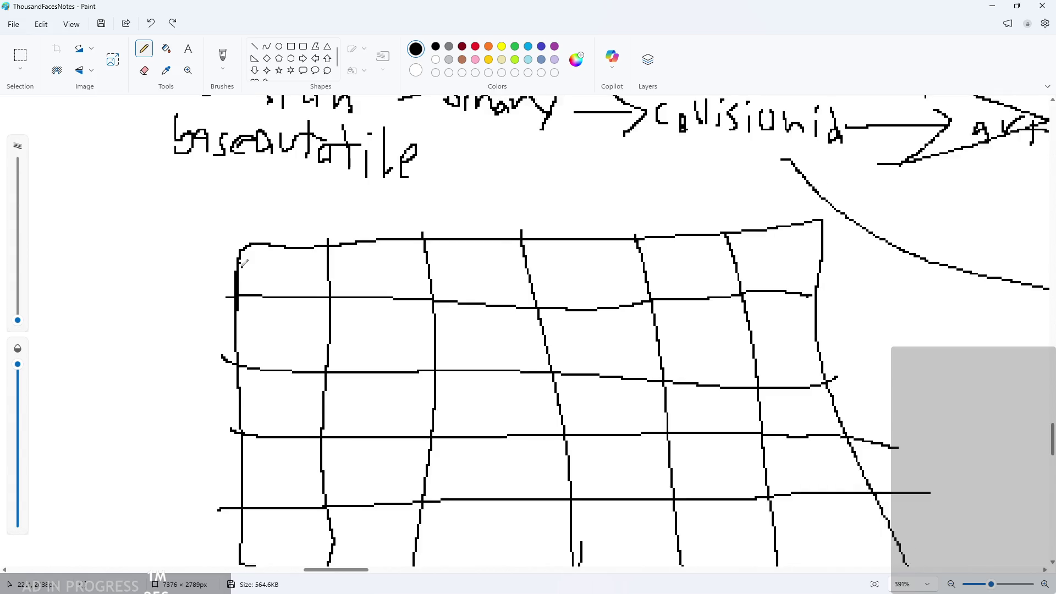
{"action": "scroll", "coordinate": [242, 265], "scroll_direction": "up", "scroll_amount": 2, "text": "ctrl"}
{"action": "mouse_move", "coordinate": [318, 267]}
{"action": "left_mouse_down"}
{"action": "mouse_move", "coordinate": [284, 271]}
{"action": "mouse_move", "coordinate": [320, 278]}
{"action": "mouse_move", "coordinate": [308, 284]}
{"action": "left_mouse_up"}
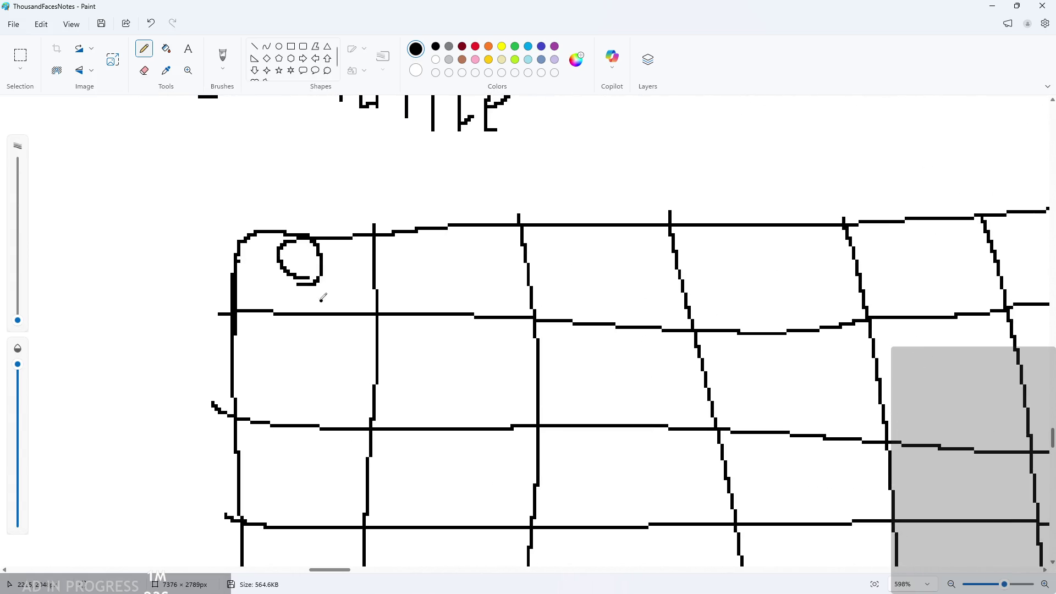
{"action": "key", "text": "ctrl+z"}
Mark three dots along the top row, undo the last two, and minimize Paint
{"action": "scroll", "coordinate": [323, 282], "scroll_direction": "up", "scroll_amount": 2, "text": "ctrl"}
{"action": "scroll", "coordinate": [308, 284], "scroll_direction": "down", "scroll_amount": 3, "text": "ctrl"}
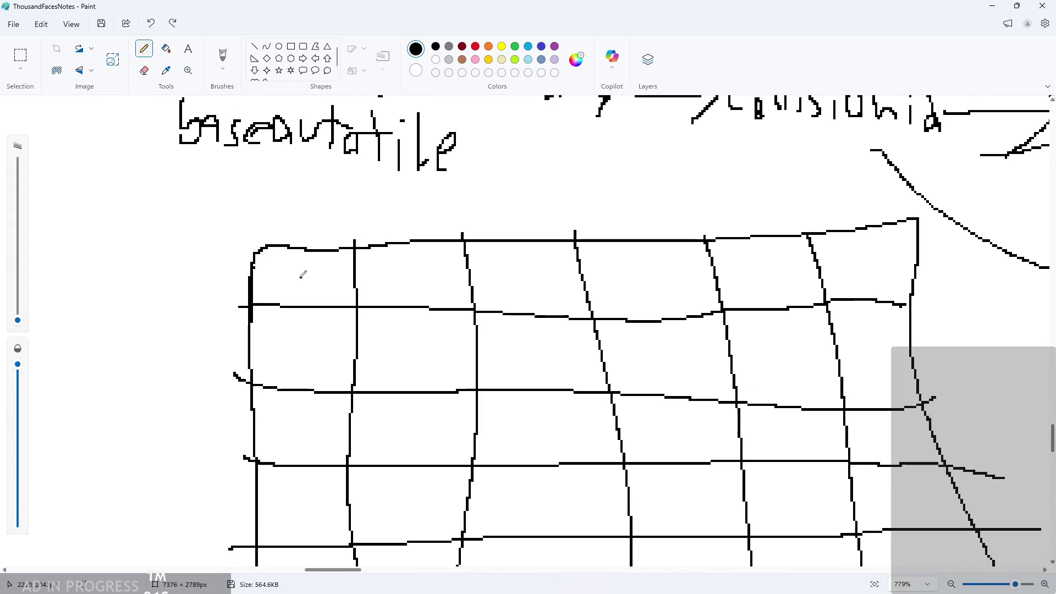
{"action": "scroll", "coordinate": [303, 273], "scroll_direction": "down", "scroll_amount": 2, "text": "ctrl"}
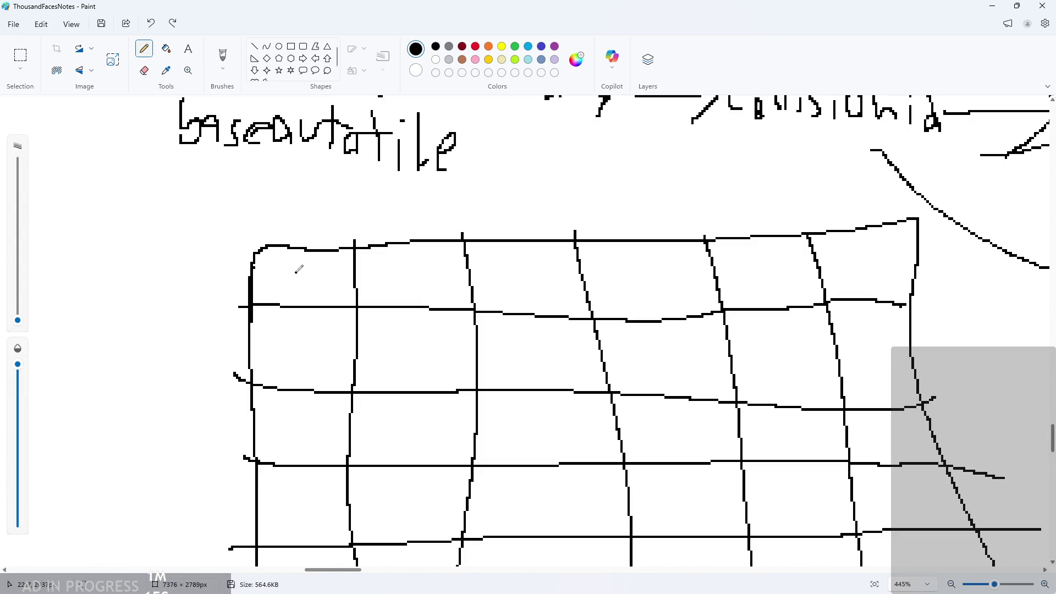
{"action": "left_click", "coordinate": [300, 269]}
{"action": "left_click", "coordinate": [411, 272]}
{"action": "left_click", "coordinate": [504, 274]}
{"action": "key", "text": "ctrl+z"}
{"action": "key", "text": "ctrl+z"}
{"action": "scroll", "coordinate": [317, 274], "scroll_direction": "up", "scroll_amount": 2, "text": "ctrl"}
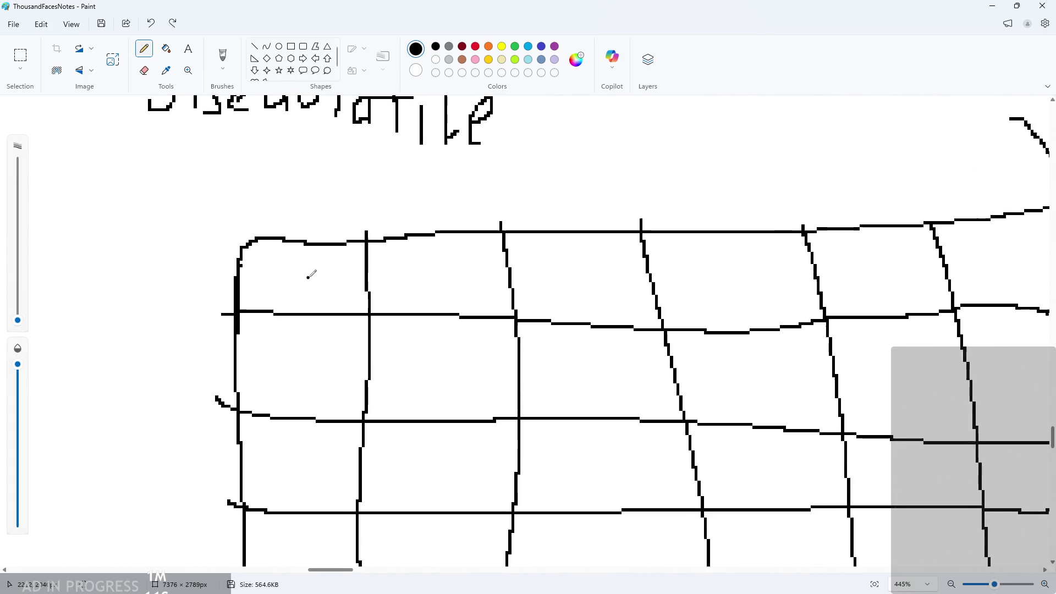
{"action": "left_click", "coordinate": [992, 6]}
{"action": "scroll", "coordinate": [404, 312], "scroll_direction": "up", "scroll_amount": 2, "text": "ctrl"}
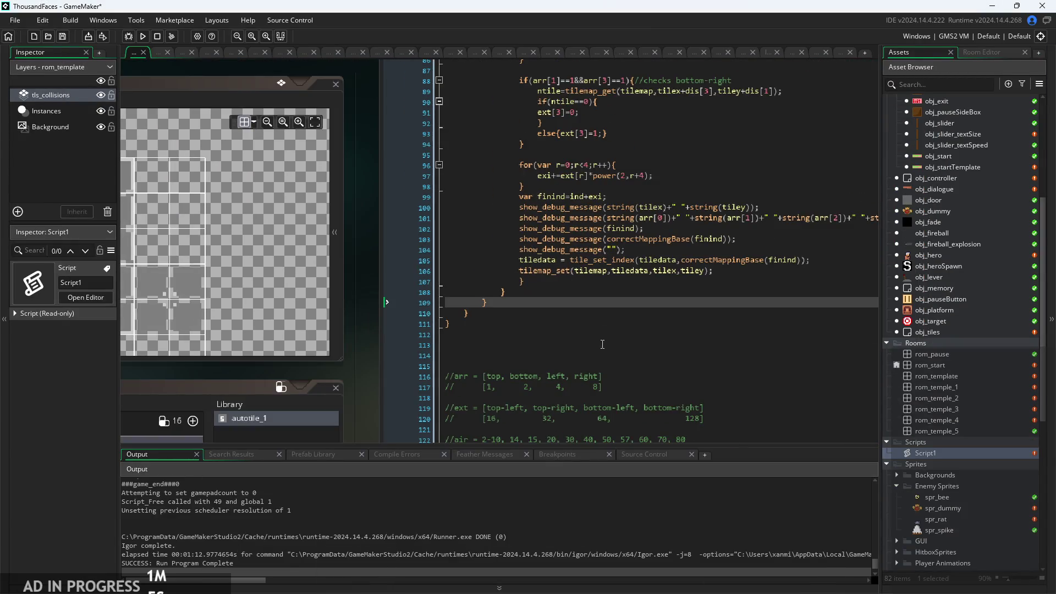
Comment out Script1's tile_set_index and tilemap_set lines with Ctrl+K
{"action": "left_click", "coordinate": [632, 270]}
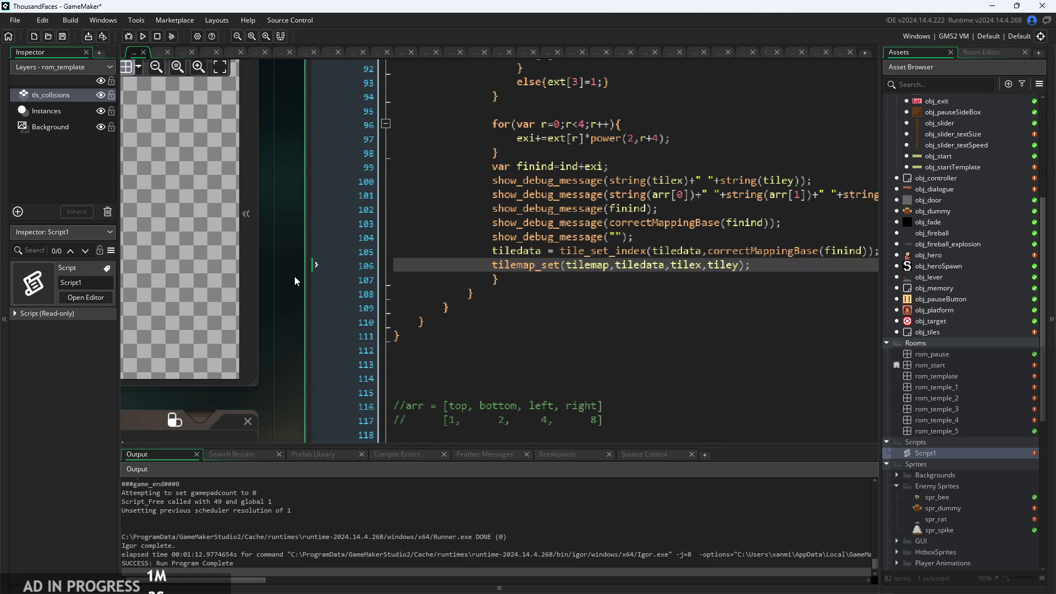
{"action": "scroll", "coordinate": [743, 288], "scroll_direction": "up", "scroll_amount": 1, "text": "ctrl"}
{"action": "left_click_drag", "start_coordinate": [715, 268], "coordinate": [233, 254]}
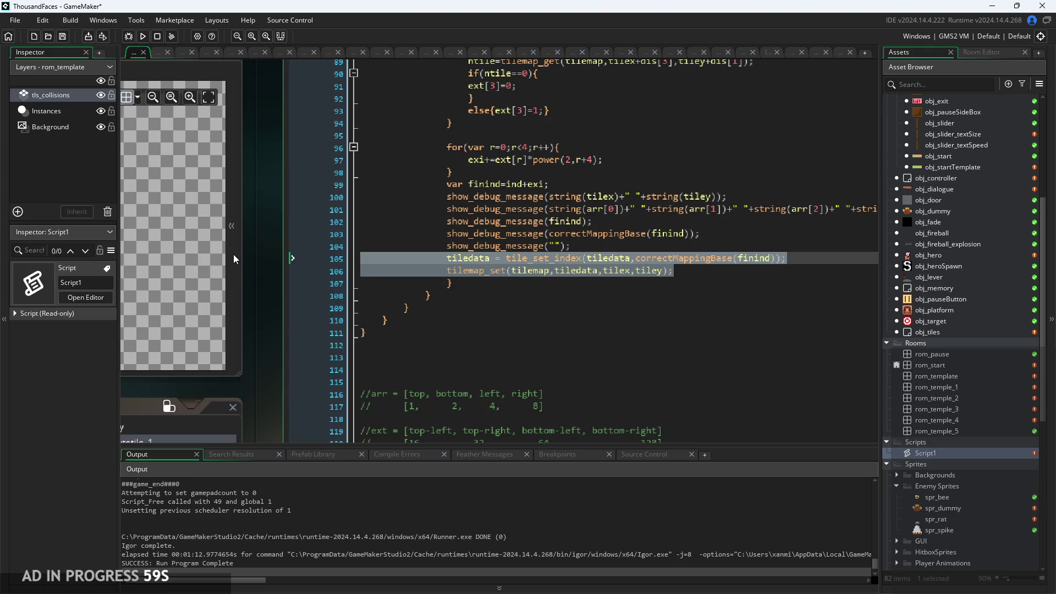
{"action": "key", "text": "ctrl+k"}
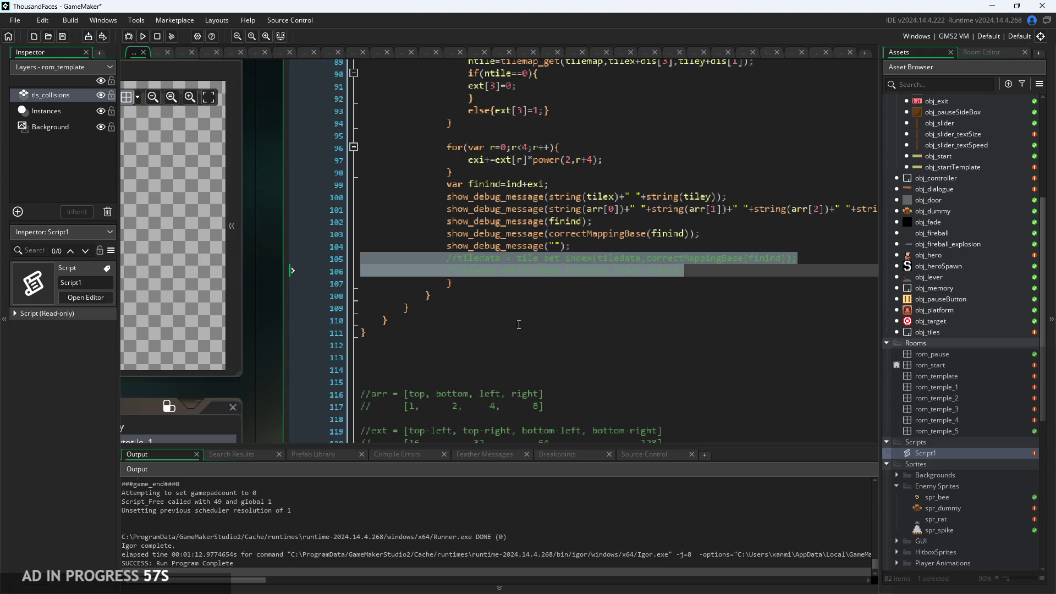
{"action": "scroll", "coordinate": [513, 338], "scroll_direction": "up", "scroll_amount": 20}
{"action": "scroll", "coordinate": [513, 338], "scroll_direction": "up", "scroll_amount": 2}
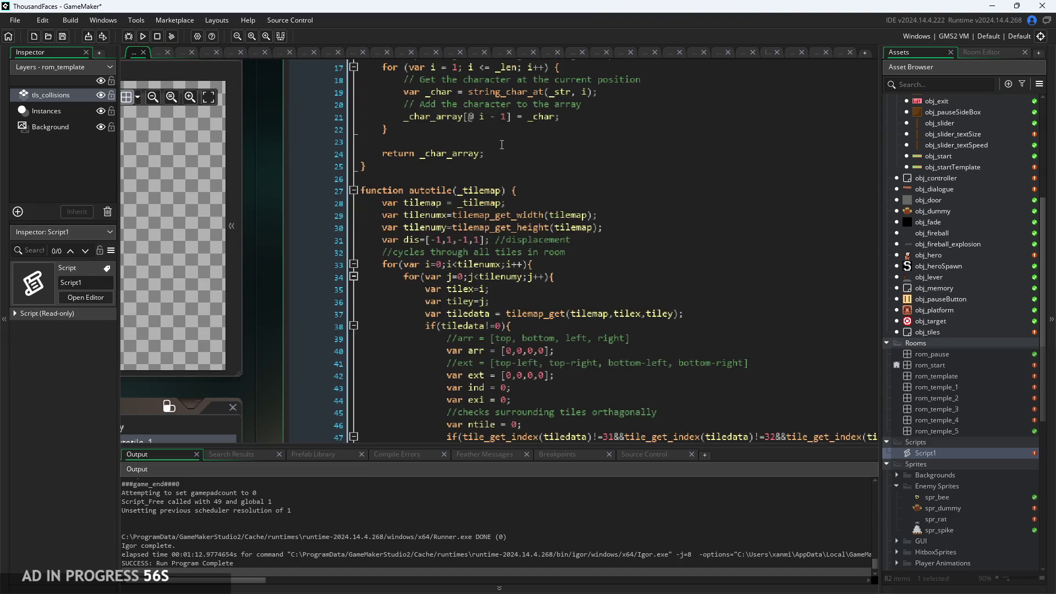
{"action": "scroll", "coordinate": [513, 338], "scroll_direction": "down", "scroll_amount": 5}
{"action": "scroll", "coordinate": [512, 200], "scroll_direction": "down", "scroll_amount": 20}
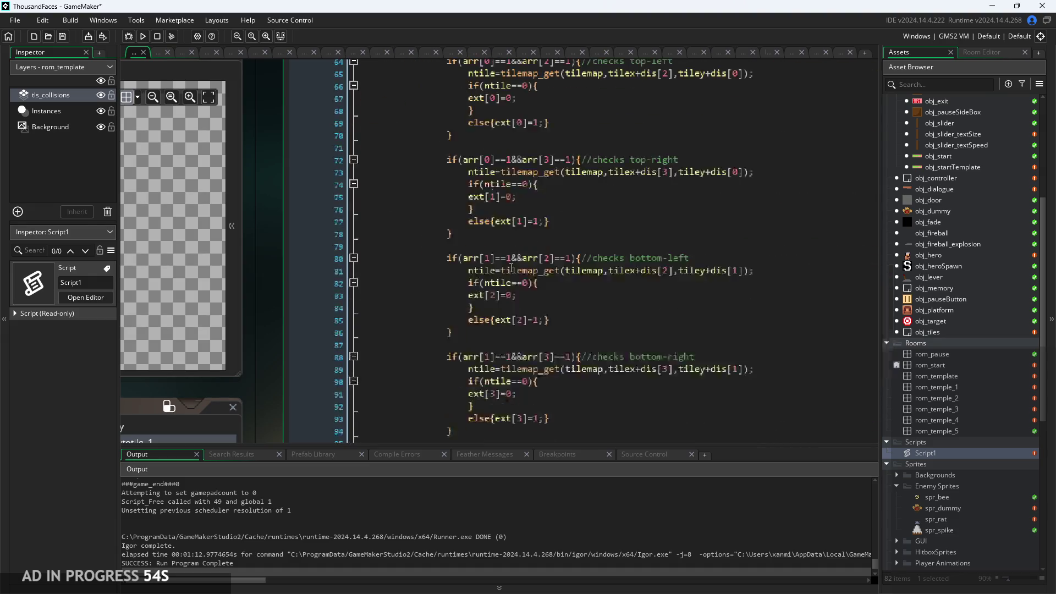
{"action": "left_click", "coordinate": [536, 225]}
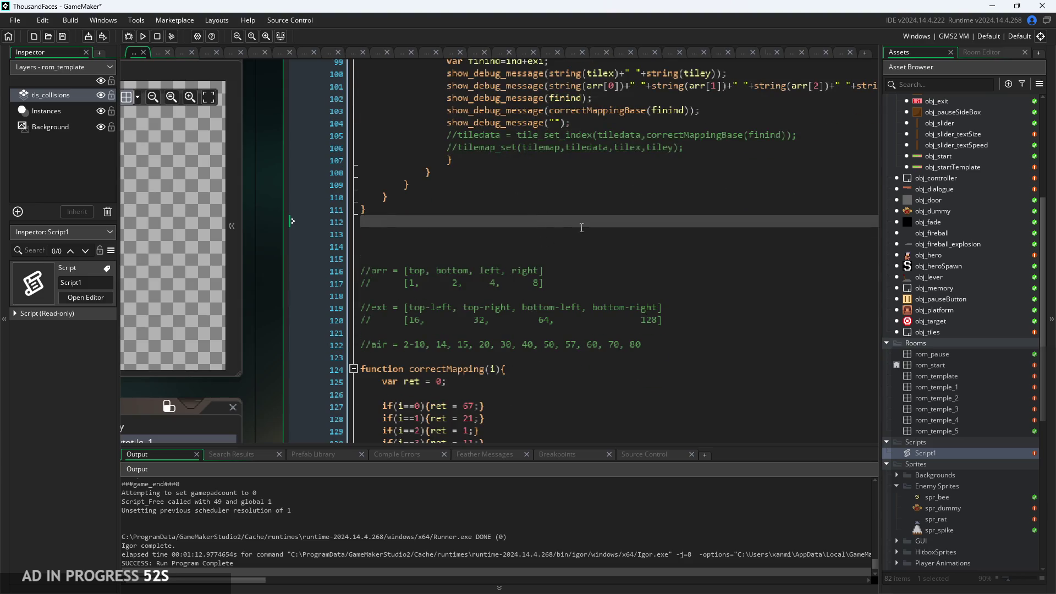
{"action": "scroll", "coordinate": [581, 227], "scroll_direction": "up", "scroll_amount": 4}
Insert an empty line after the last show_debug_message in autotile's loop
{"action": "scroll", "coordinate": [269, 255], "scroll_direction": "right", "scroll_amount": 2}
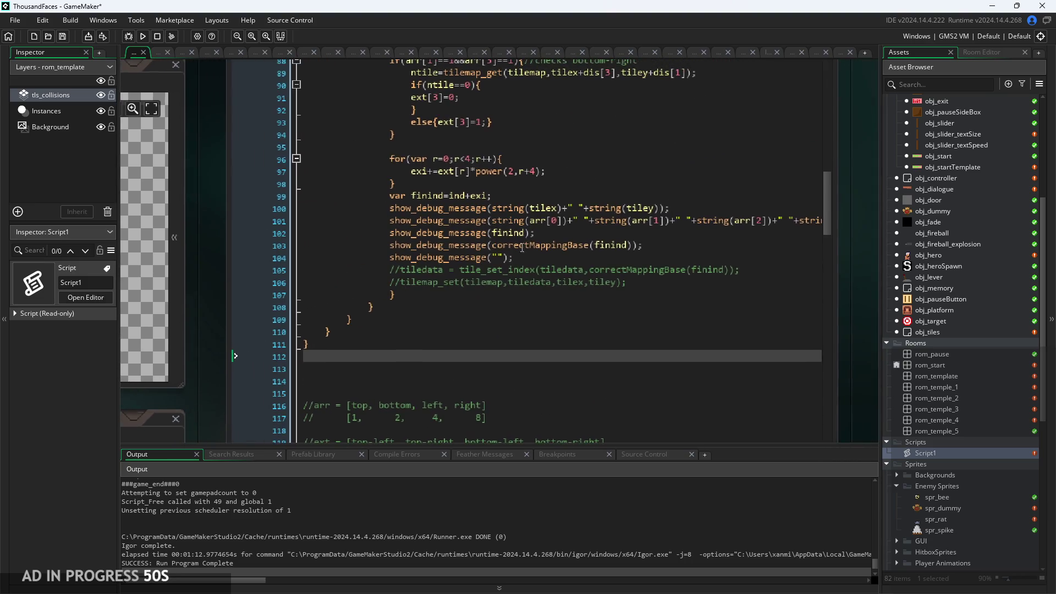
{"action": "scroll", "coordinate": [522, 247], "scroll_direction": "up", "scroll_amount": 1}
{"action": "left_click", "coordinate": [616, 287]}
{"action": "left_click", "coordinate": [628, 255]}
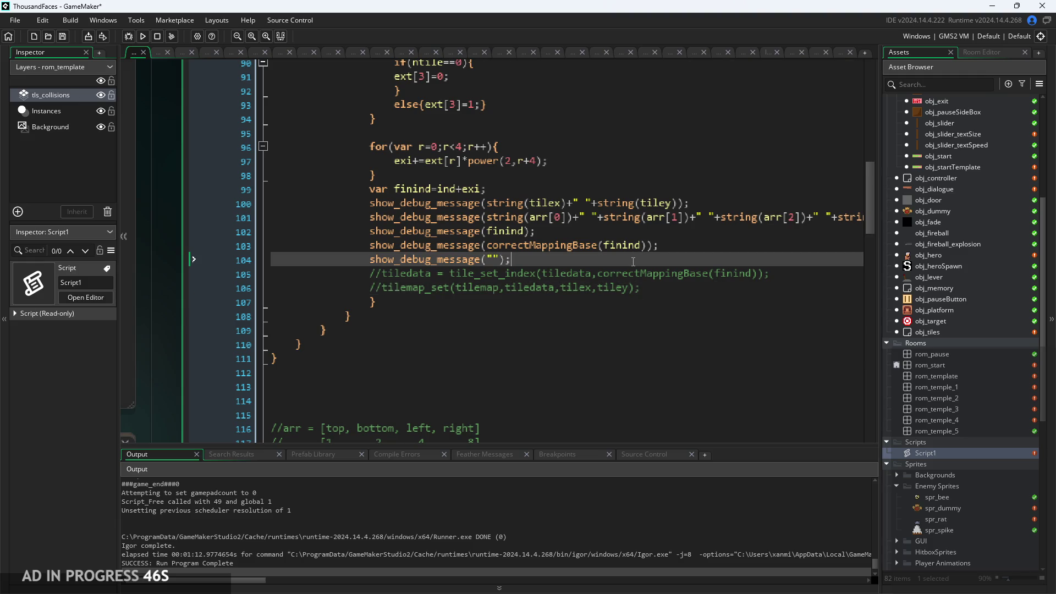
{"action": "key", "text": "Return"}
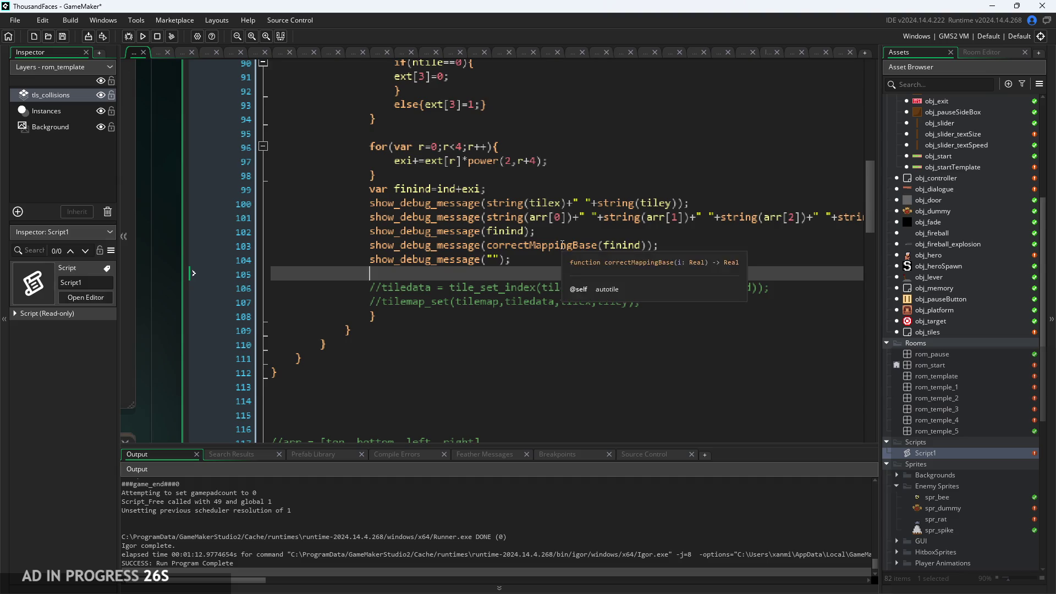
Review the debug message lines and select lines 100–104
{"action": "scroll", "coordinate": [163, 310], "scroll_direction": "down", "scroll_amount": 3}
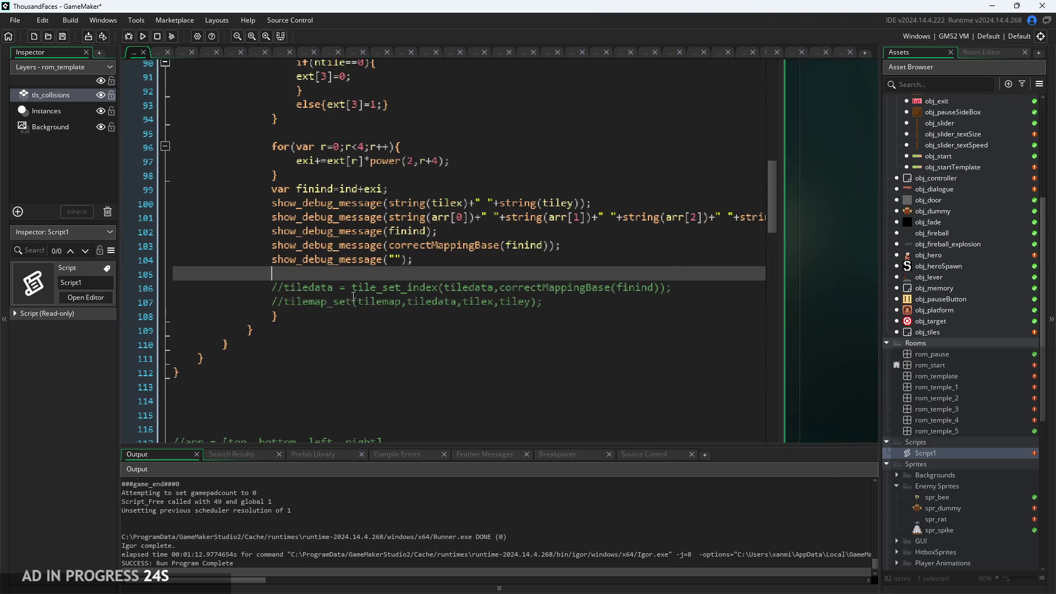
{"action": "scroll", "coordinate": [467, 240], "scroll_direction": "up", "scroll_amount": 3}
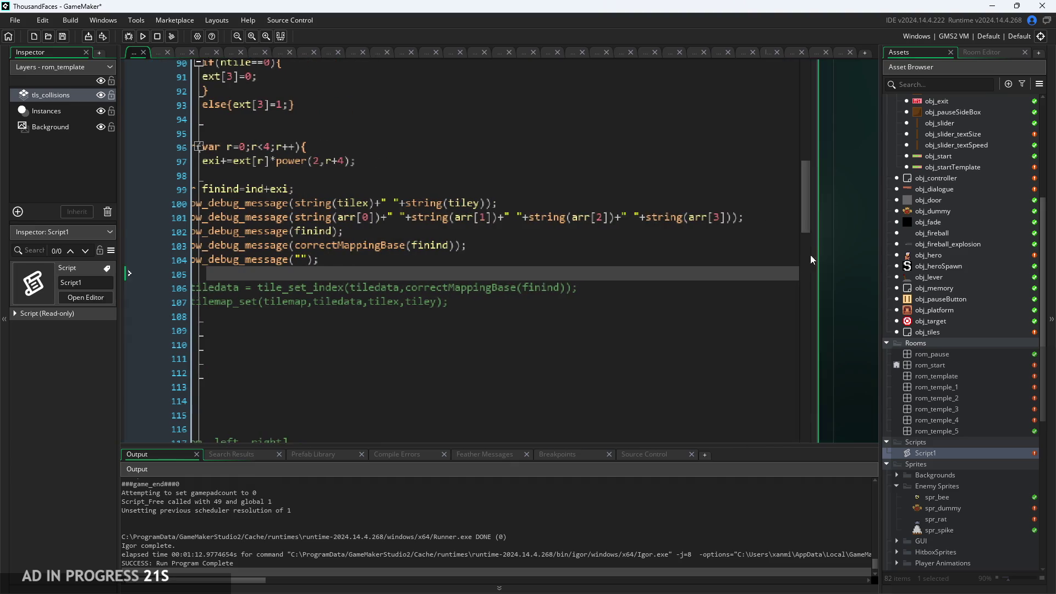
{"action": "scroll", "coordinate": [424, 270], "scroll_direction": "up", "scroll_amount": 2}
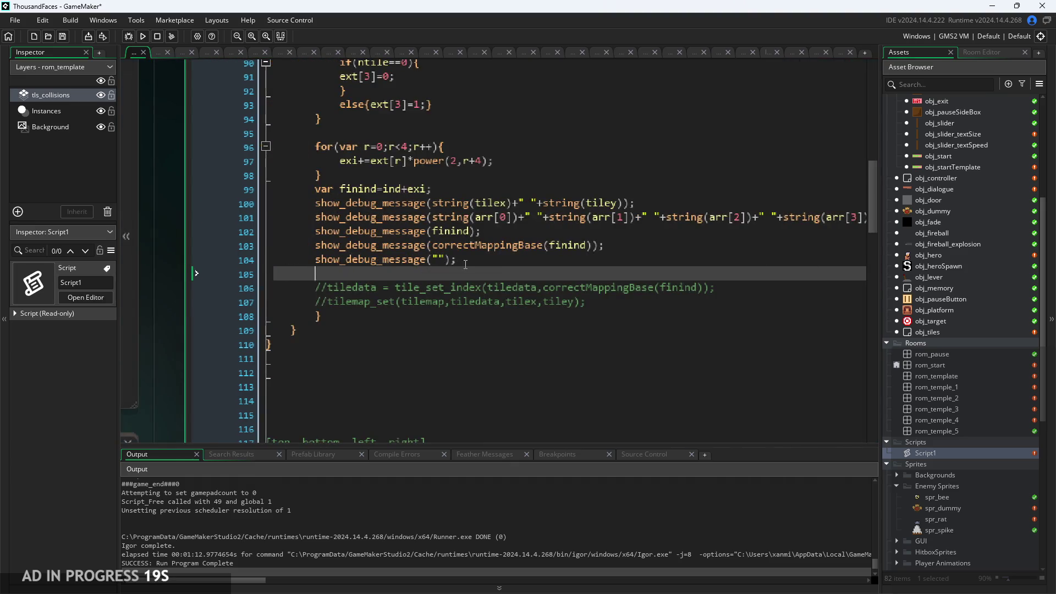
{"action": "left_click", "coordinate": [465, 265]}
{"action": "scroll", "coordinate": [465, 264], "scroll_direction": "up", "scroll_amount": 1, "text": "ctrl"}
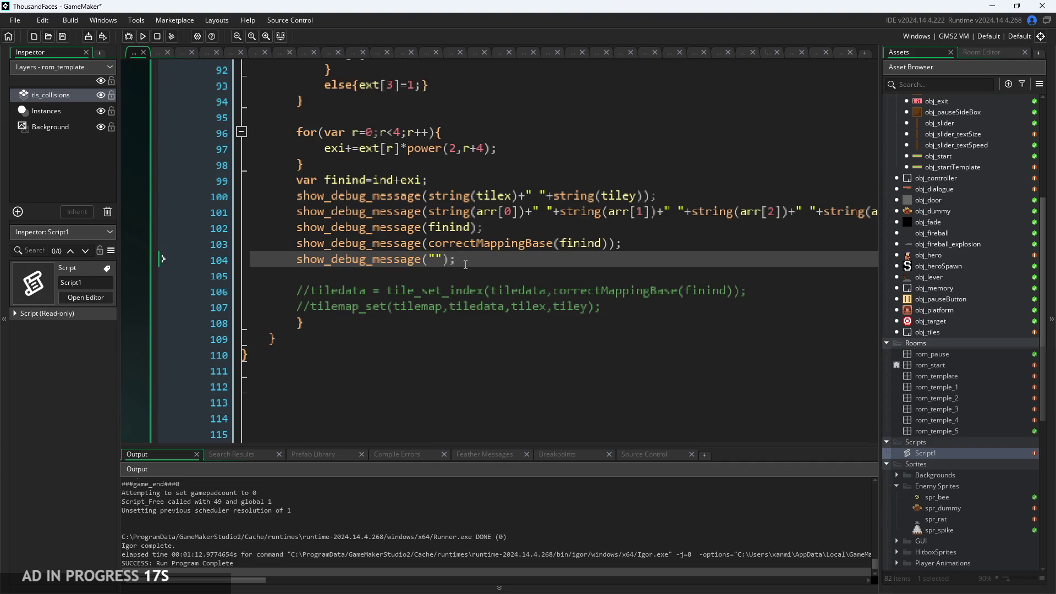
{"action": "scroll", "coordinate": [462, 269], "scroll_direction": "up", "scroll_amount": 1, "text": "ctrl"}
{"action": "key", "text": "Up"}
{"action": "key", "text": "Up"}
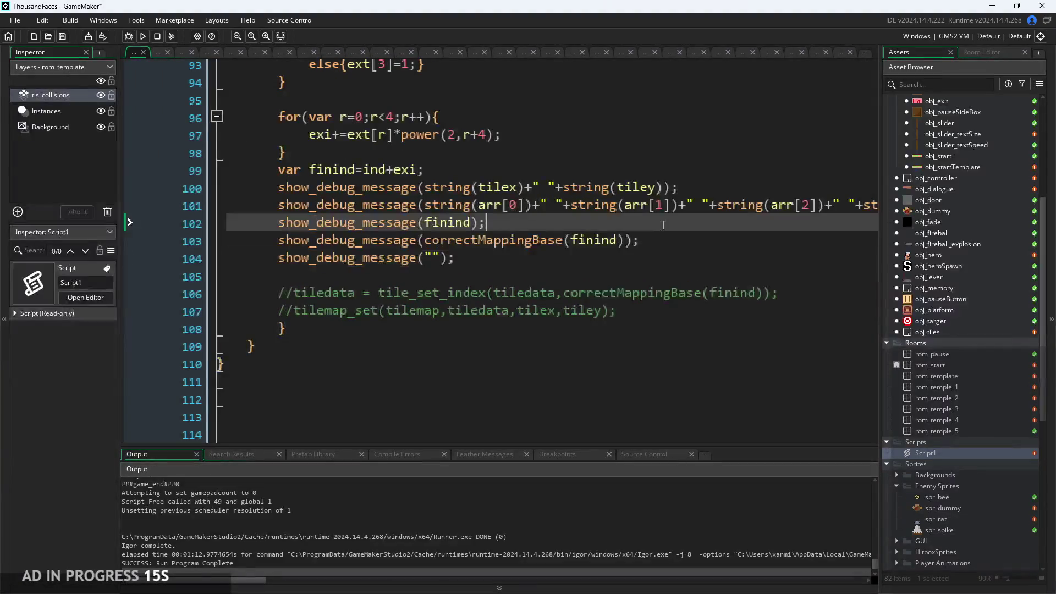
{"action": "key", "text": "Down"}
{"action": "key", "text": "Down"}
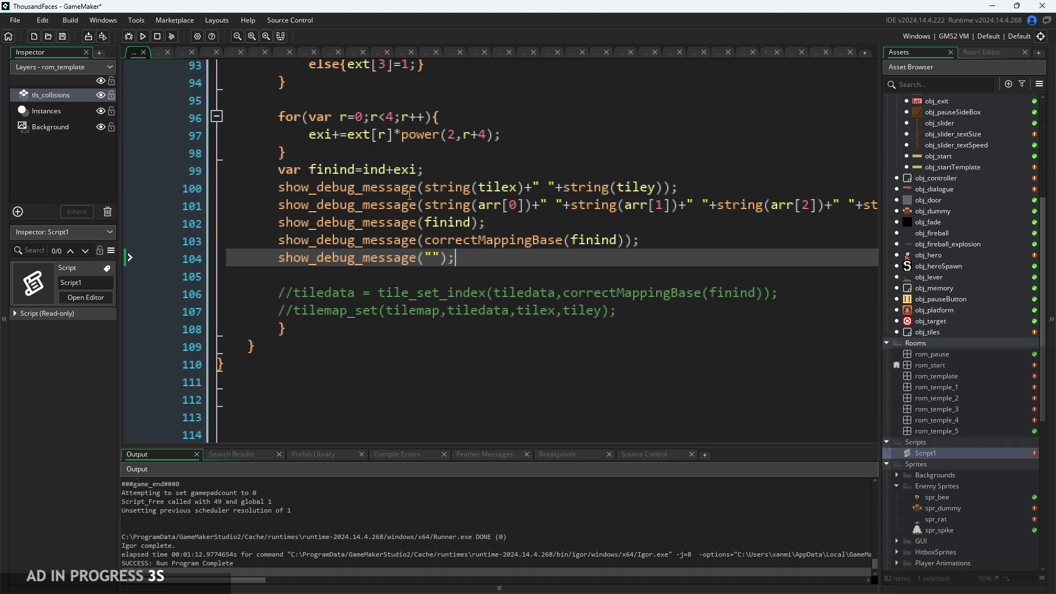
{"action": "key", "text": "Up"}
{"action": "key", "text": "Up"}
{"action": "left_click", "coordinate": [468, 203]}
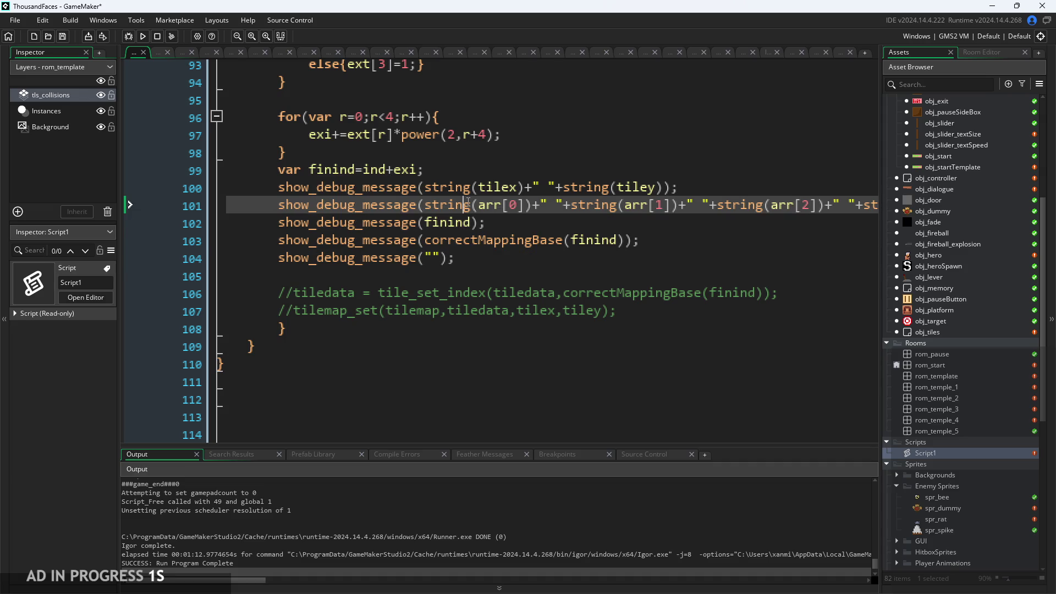
{"action": "key", "text": "Down"}
{"action": "key", "text": "Down"}
{"action": "key", "text": "Down"}
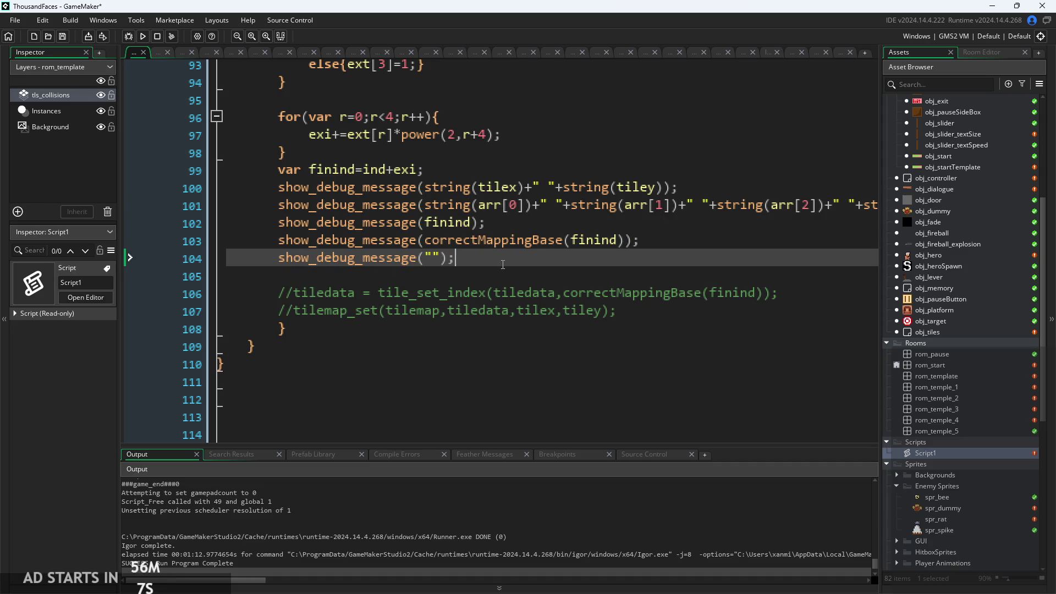
{"action": "scroll", "coordinate": [478, 252], "scroll_direction": "down", "scroll_amount": 1}
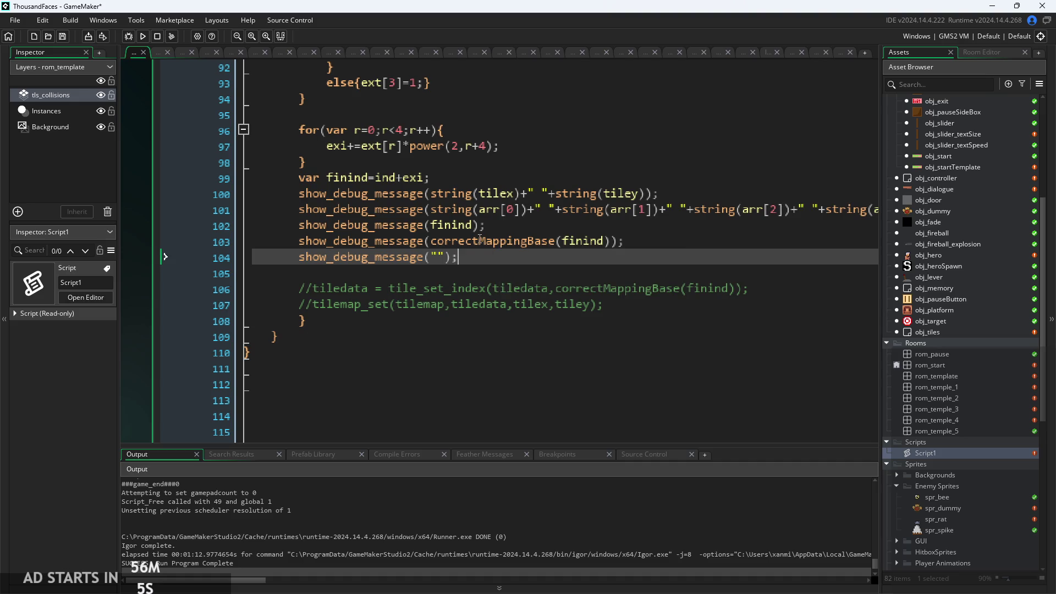
{"action": "left_click", "coordinate": [299, 193], "text": "shift"}
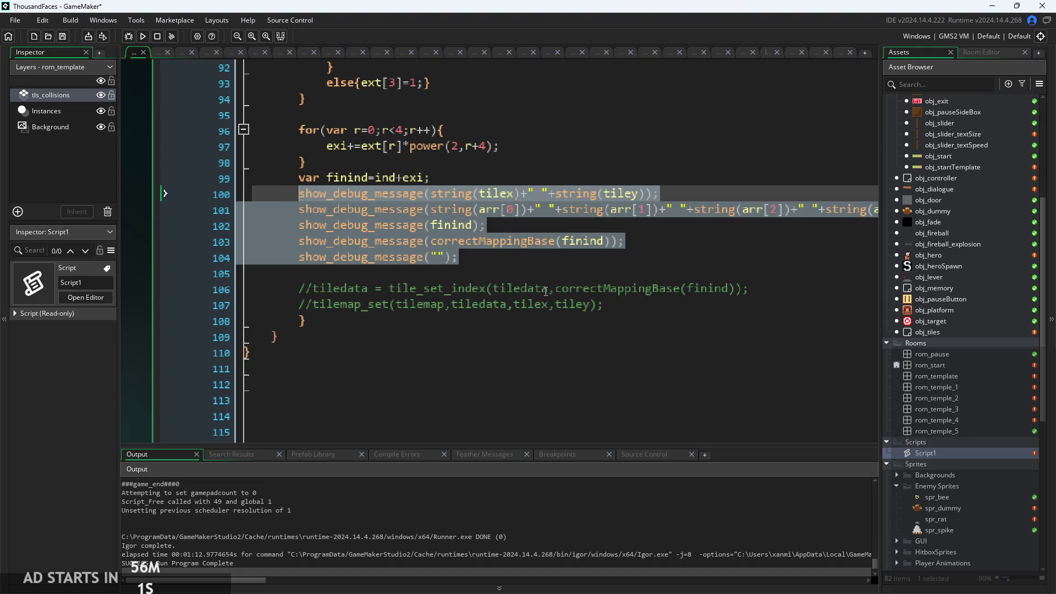
Comment out the five debug message lines and add a correctMappingBase(finind); call above them
{"action": "mouse_move", "coordinate": [486, 246]}
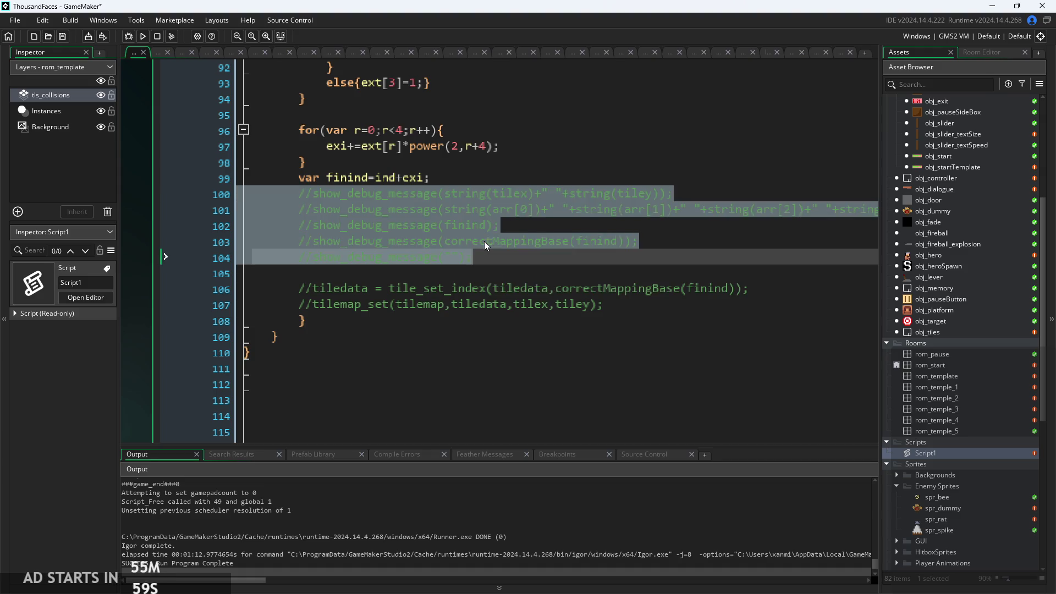
{"action": "key", "text": "ctrl+k"}
{"action": "left_click", "coordinate": [479, 181]}
{"action": "key", "text": "Return"}
{"action": "key", "text": "Return"}
{"action": "key", "text": "Return"}
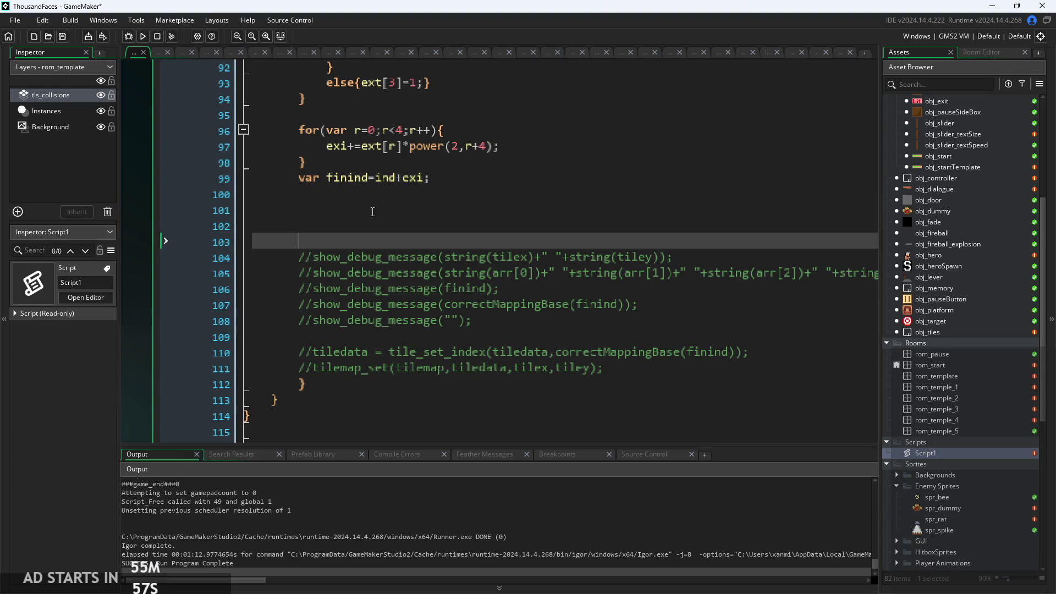
{"action": "key", "text": "BackSpace"}
{"action": "key", "text": "BackSpace"}
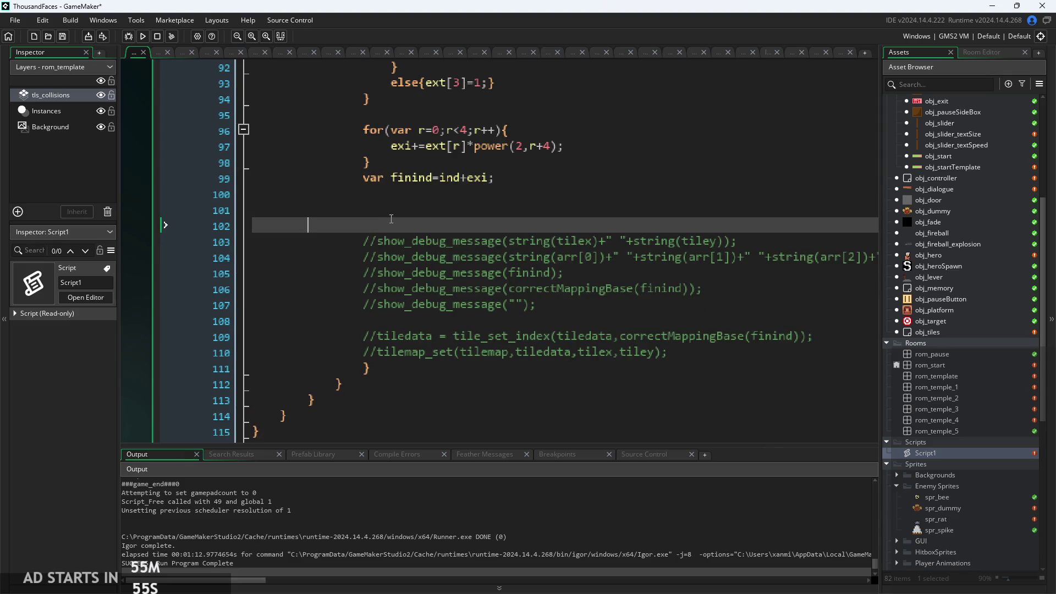
{"action": "key", "text": "BackSpace"}
{"action": "type", "text": "corre"}
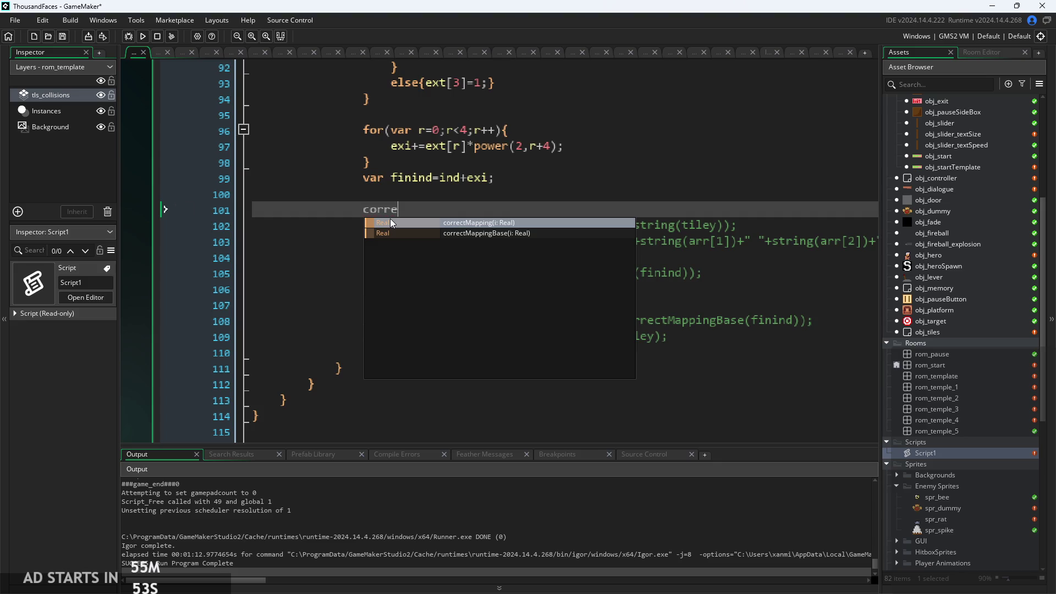
{"action": "key", "text": "Down"}
{"action": "key", "text": "Return"}
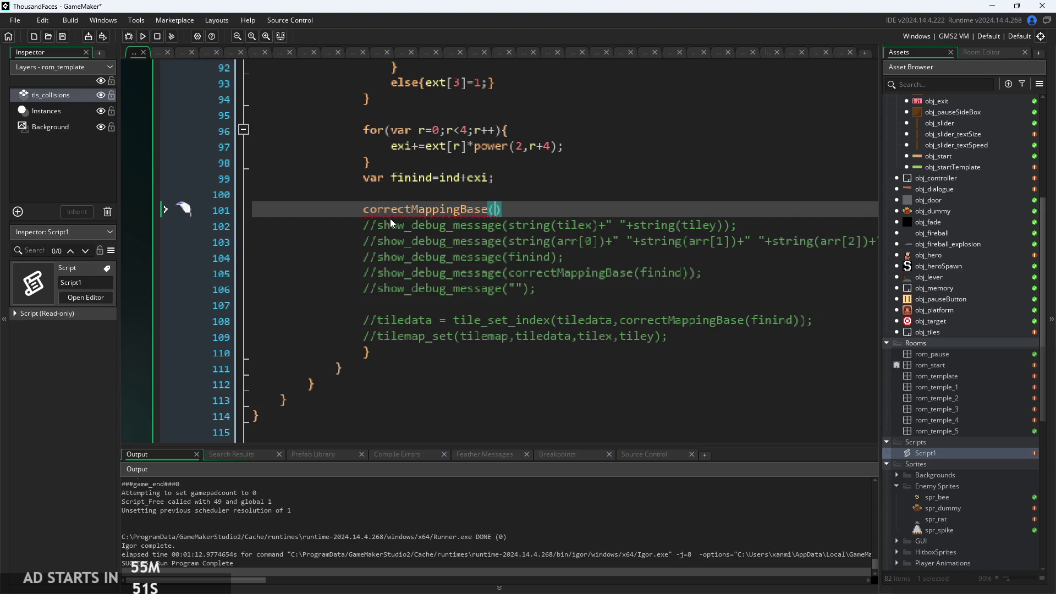
{"action": "type", "text": "fini"}
{"action": "key", "text": "Return"}
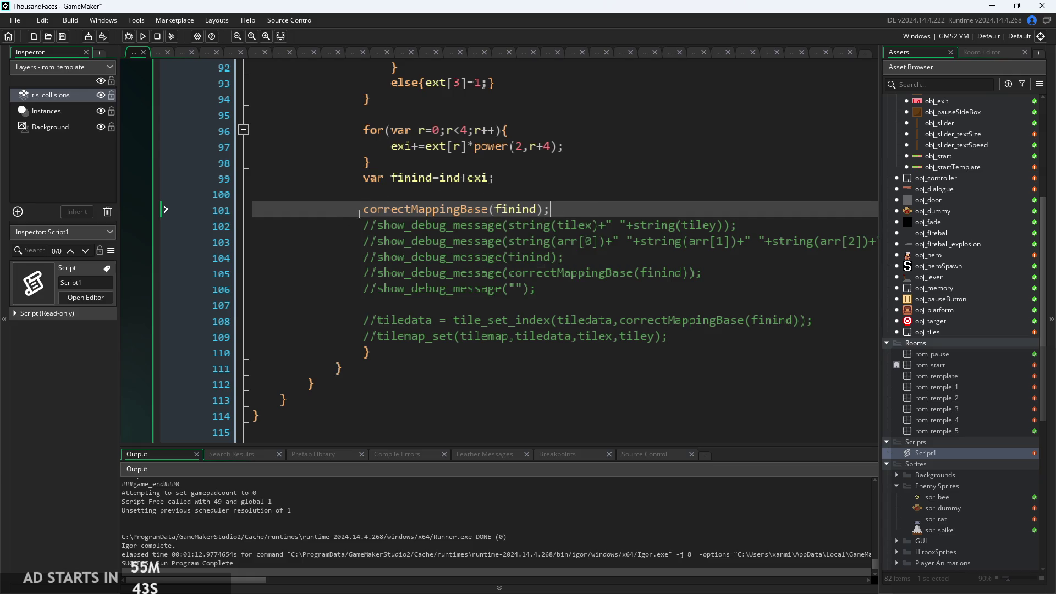
Rewrite line 101 as global.tileArt[correctMappingBase(finind)]; so the result indexes tileArt
{"action": "mouse_move", "coordinate": [363, 210]}
{"action": "type", "text": "global.c"}
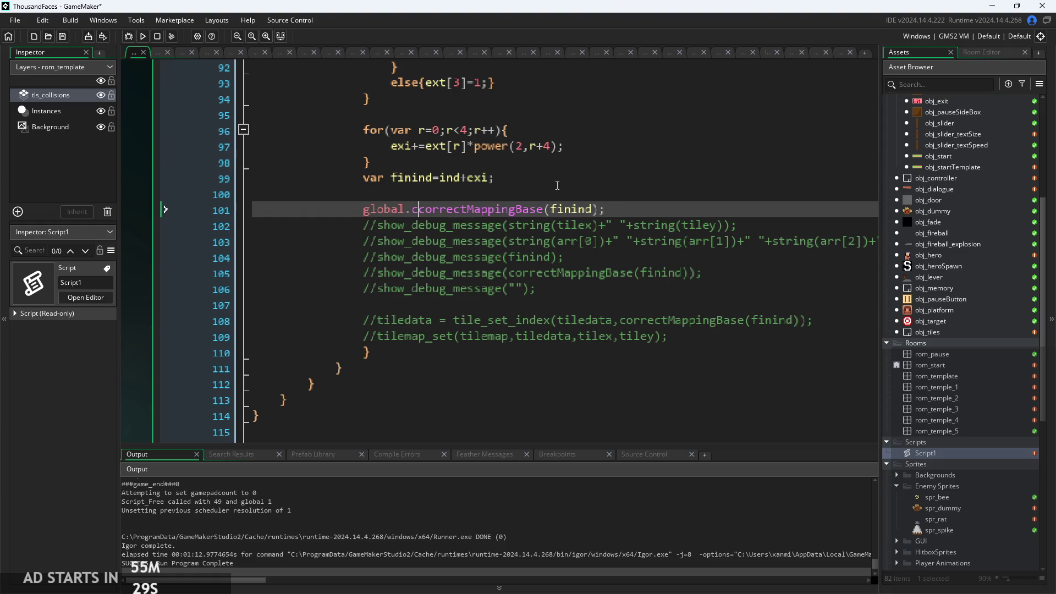
{"action": "key", "text": "Left"}
{"action": "type", "text": "tile"}
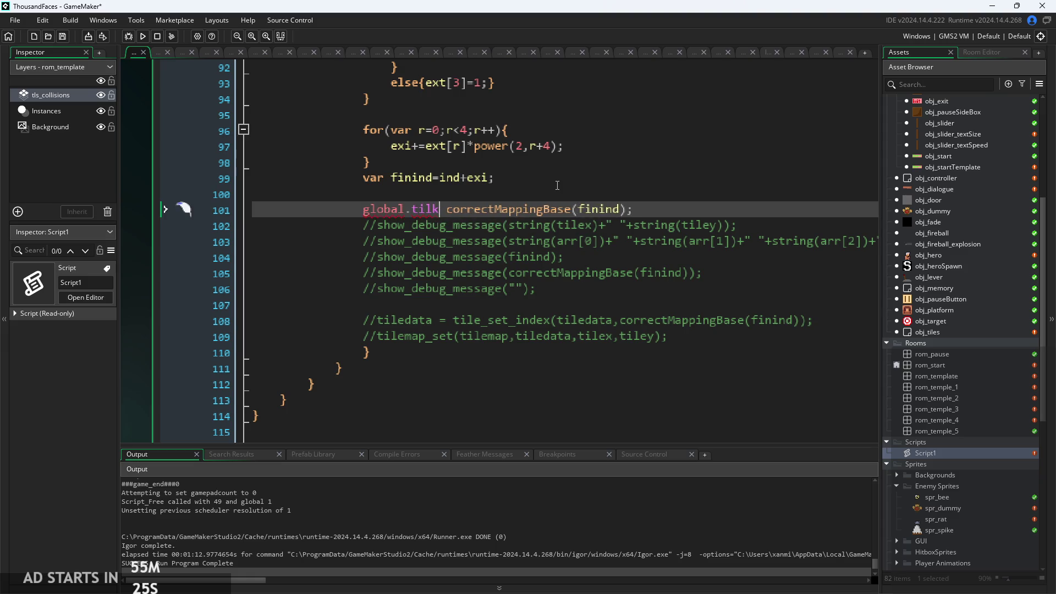
{"action": "key", "text": "Return"}
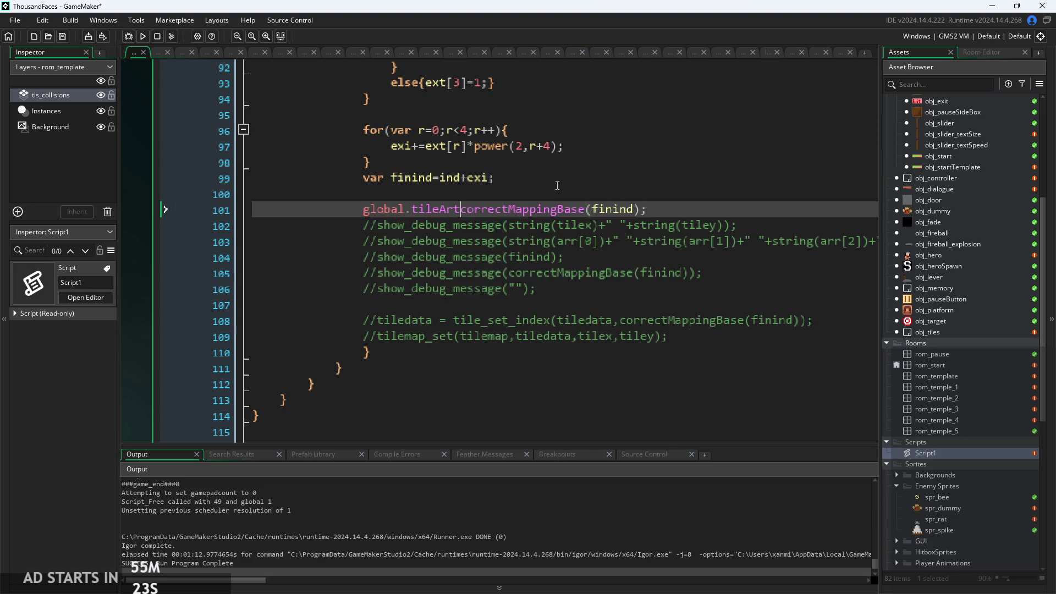
{"action": "key", "text": "Delete"}
{"action": "type", "text": "["}
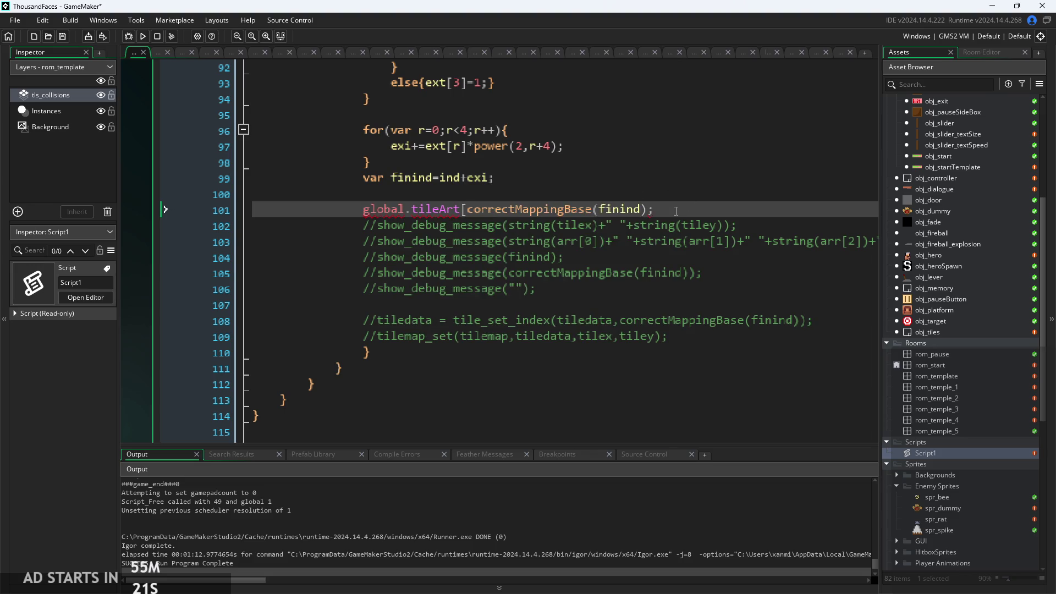
{"action": "type", "text": ";"}
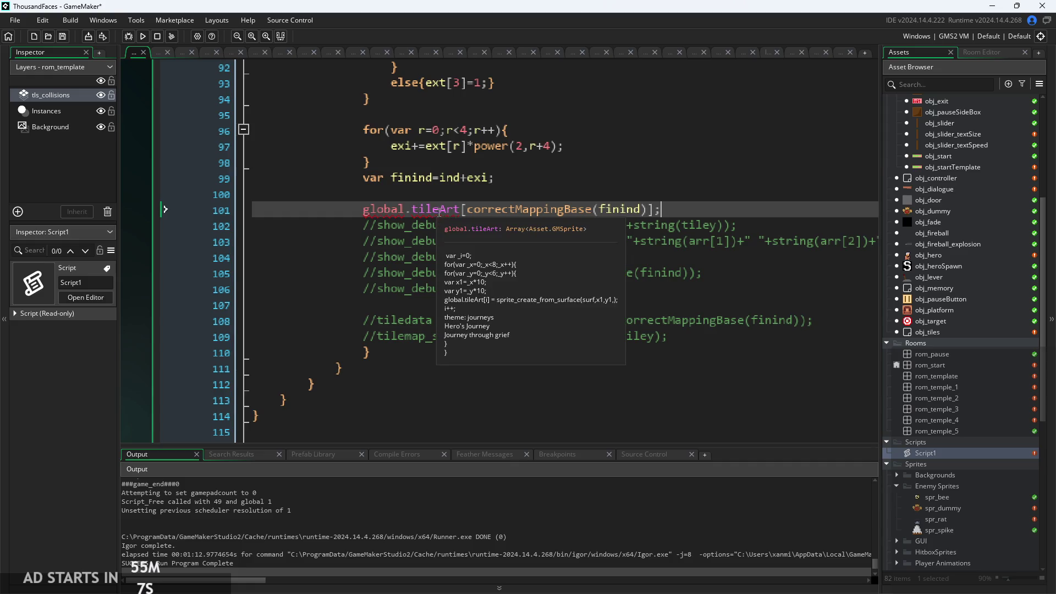
{"action": "mouse_move", "coordinate": [446, 209]}
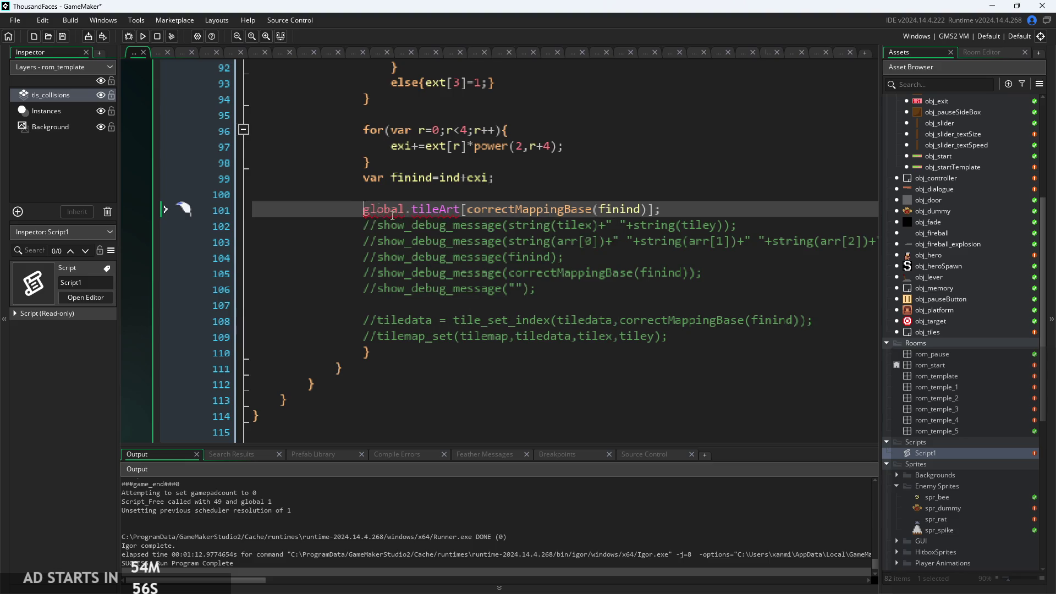
{"action": "key", "text": "Left"}
{"action": "type", "text": "dr"}
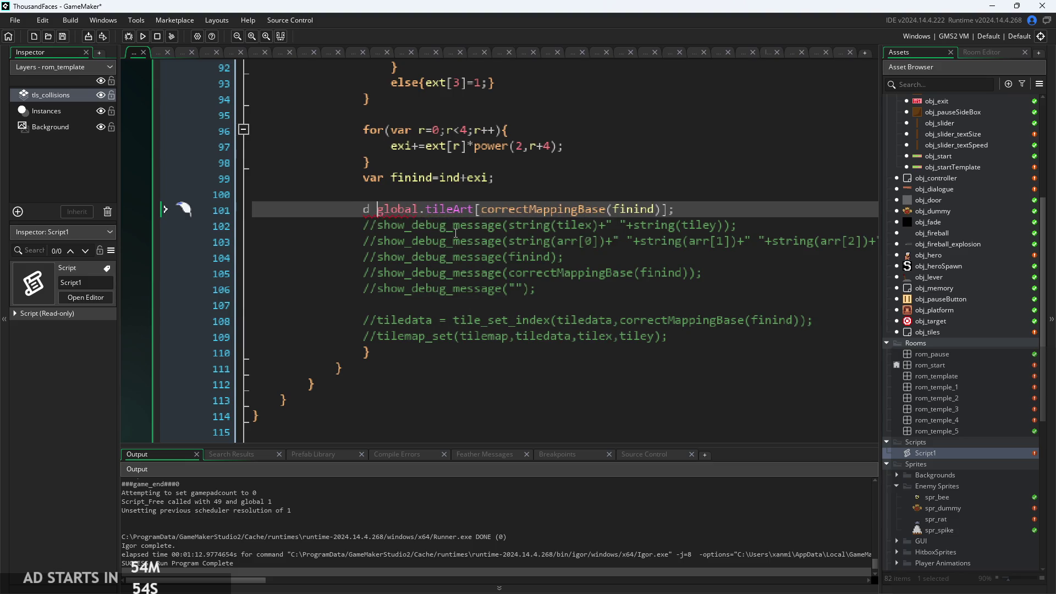
{"action": "type", "text": "aw_"}
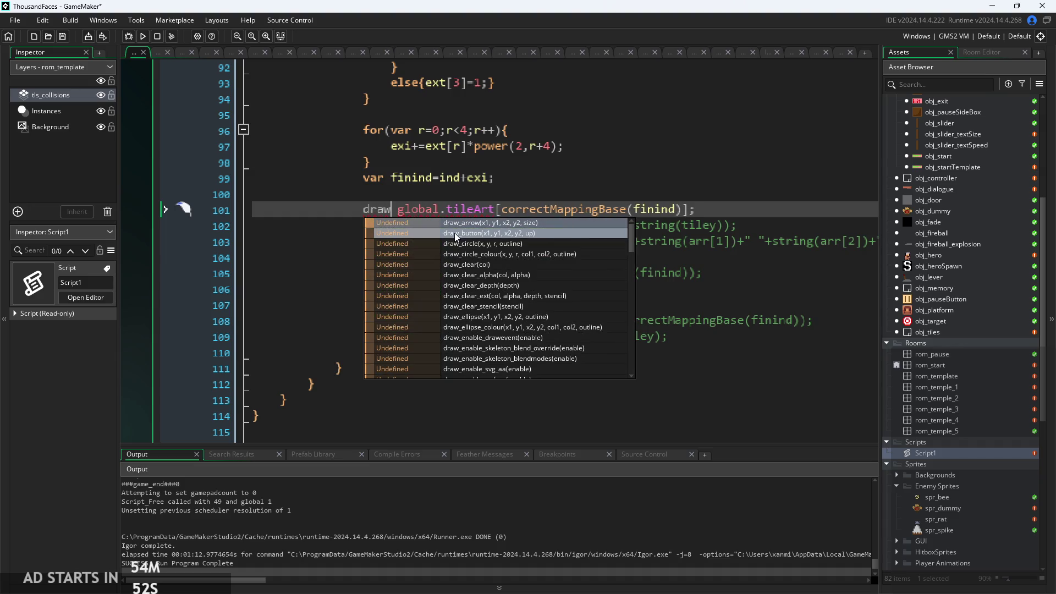
{"action": "type", "text": "g"}
{"action": "key", "text": "BackSpace"}
{"action": "key", "text": "BackSpace"}
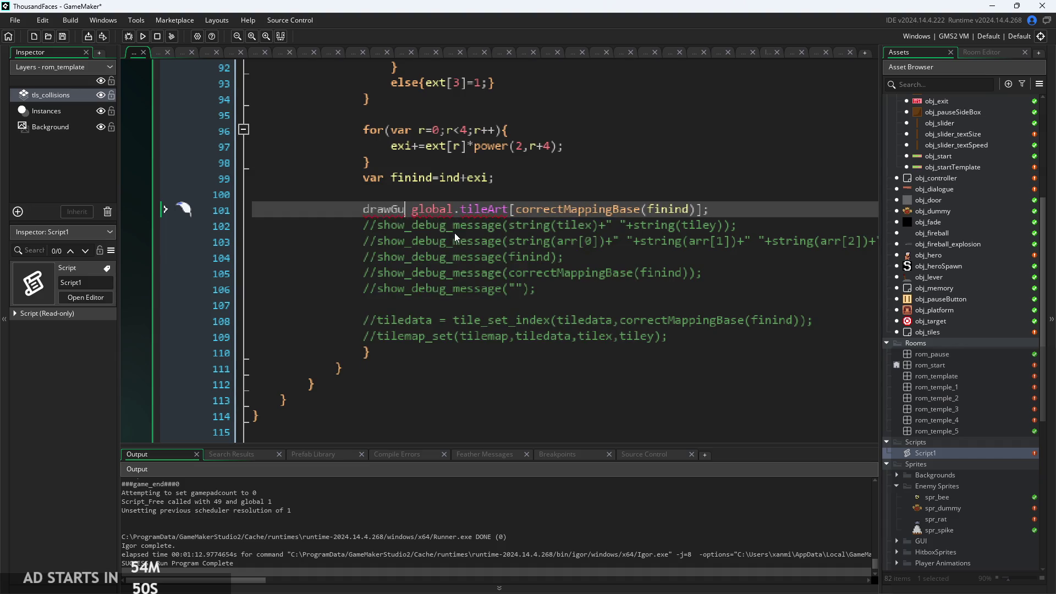
{"action": "key", "text": "BackSpace"}
{"action": "key", "text": "BackSpace"}
{"action": "key", "text": "BackSpace"}
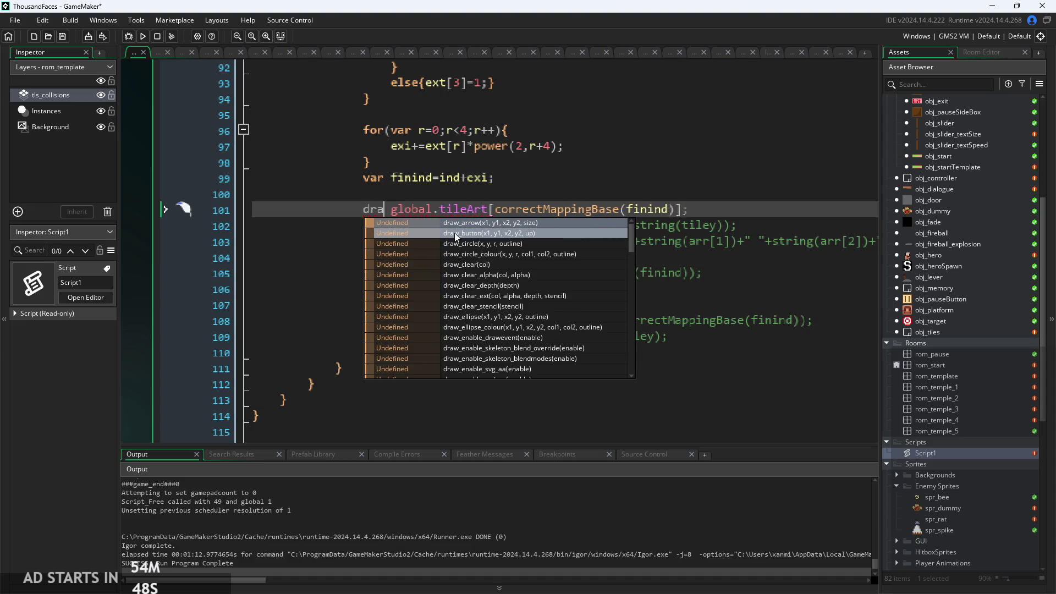
{"action": "type", "text": "gui"}
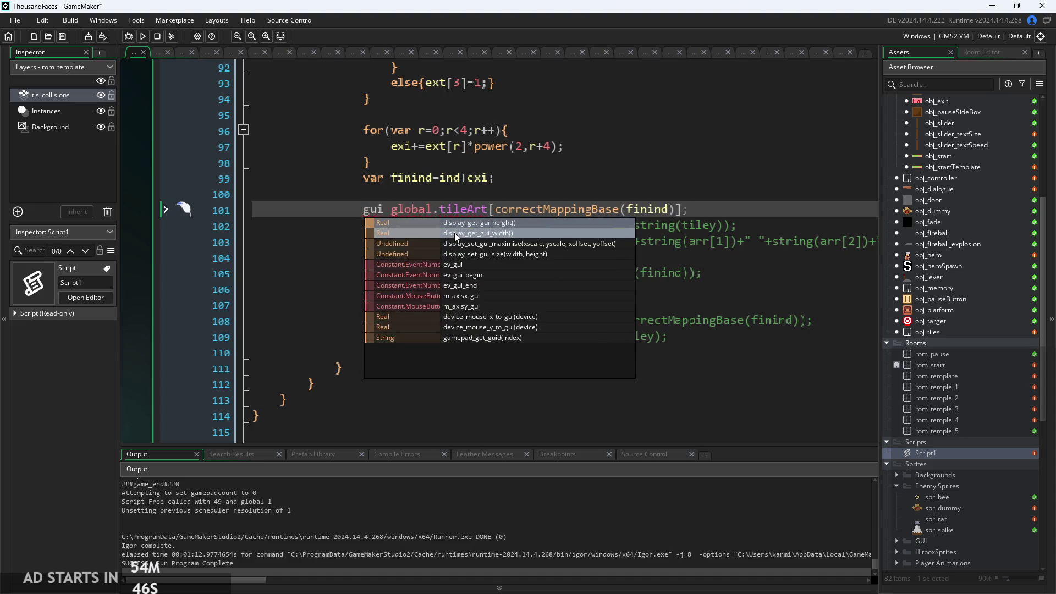
{"action": "key", "text": "BackSpace"}
{"action": "key", "text": "BackSpace"}
{"action": "key", "text": "BackSpace"}
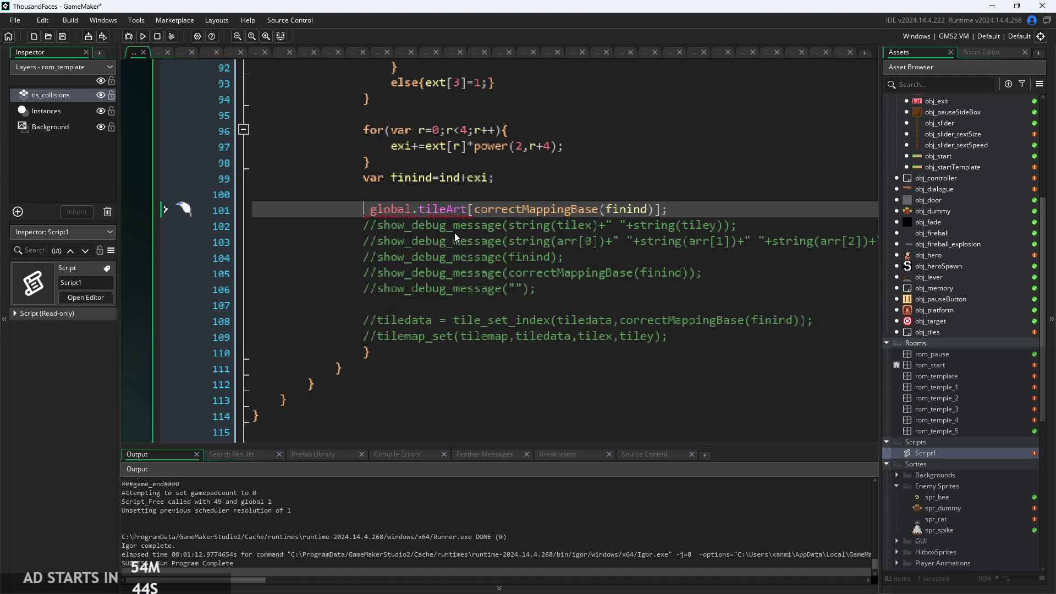
{"action": "type", "text": "draw_gu"}
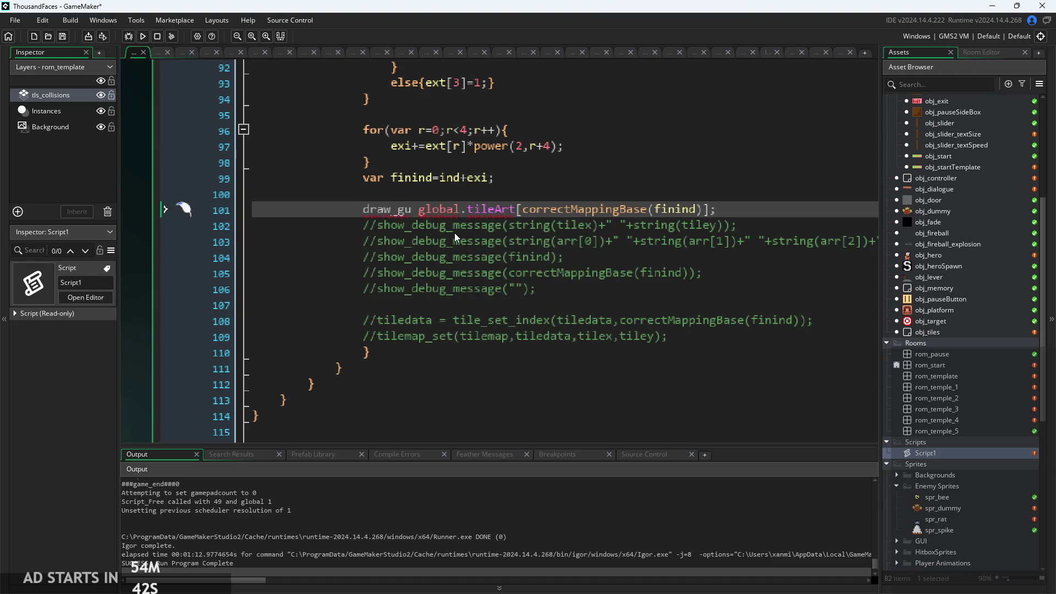
{"action": "key", "text": "BackSpace"}
{"action": "key", "text": "BackSpace"}
{"action": "key", "text": "BackSpace"}
{"action": "key", "text": "BackSpace"}
{"action": "key", "text": "BackSpace"}
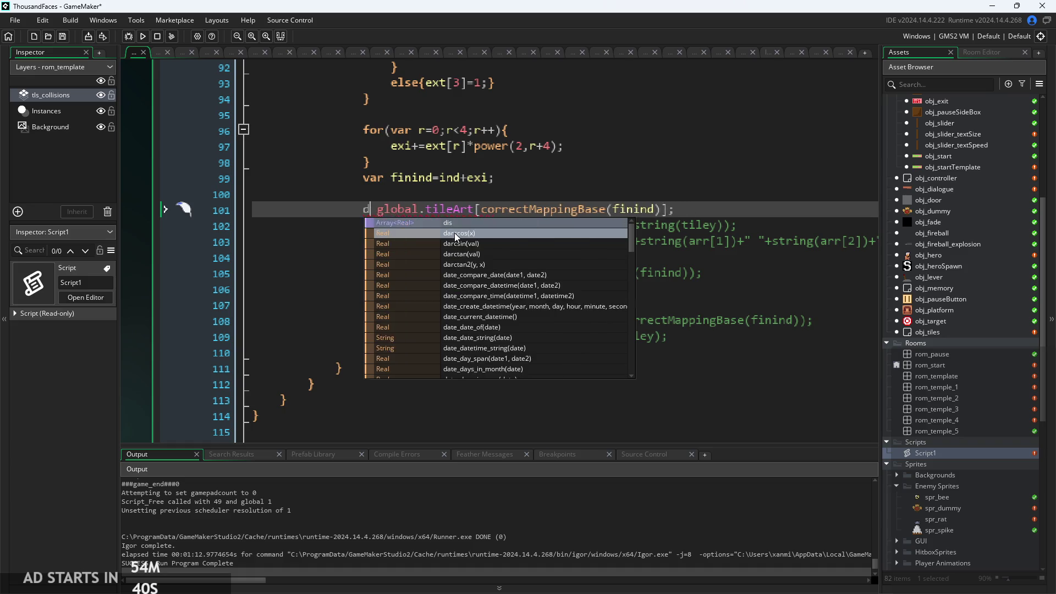
Delete the stray character before global.tileArt on line 101 and review the surrounding code
{"action": "scroll", "coordinate": [499, 214], "scroll_direction": "down", "scroll_amount": 3}
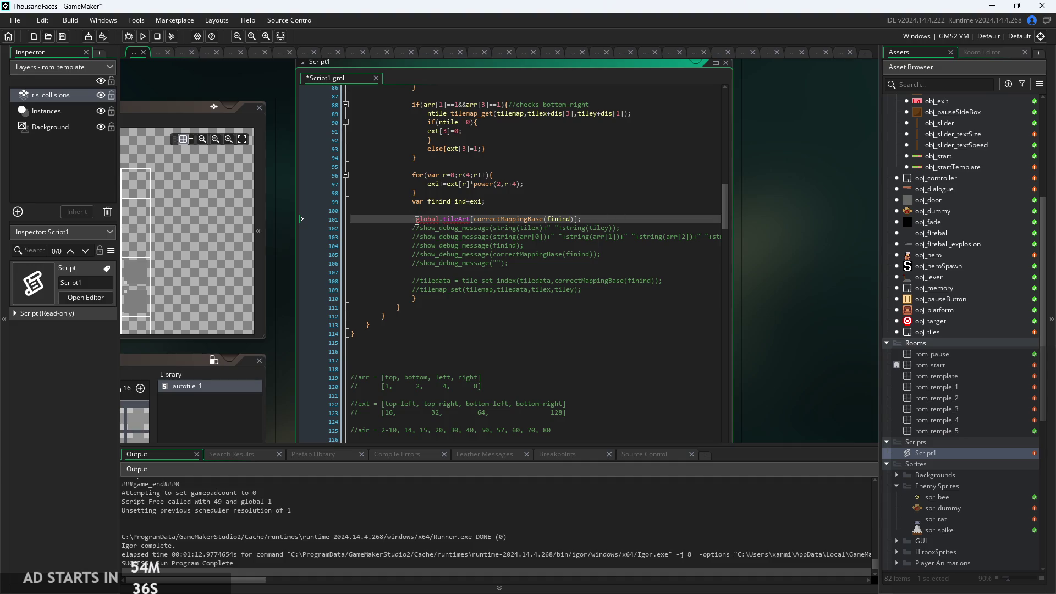
{"action": "key", "text": "BackSpace"}
{"action": "key", "text": "End"}
{"action": "scroll", "coordinate": [621, 226], "scroll_direction": "up", "scroll_amount": 3}
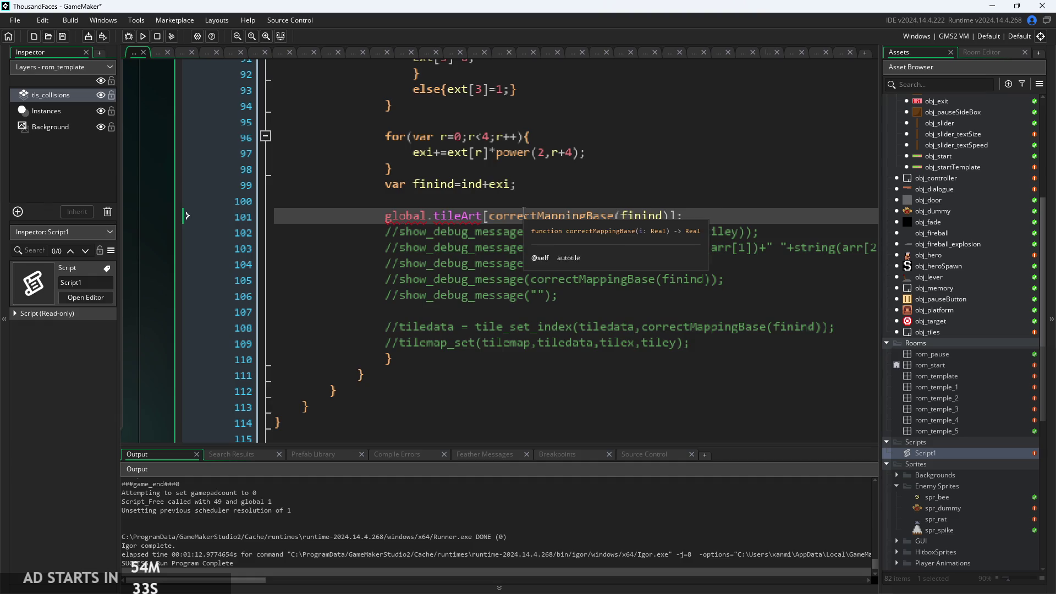
{"action": "scroll", "coordinate": [661, 217], "scroll_direction": "down", "scroll_amount": 1}
{"action": "scroll", "coordinate": [661, 218], "scroll_direction": "up", "scroll_amount": 1}
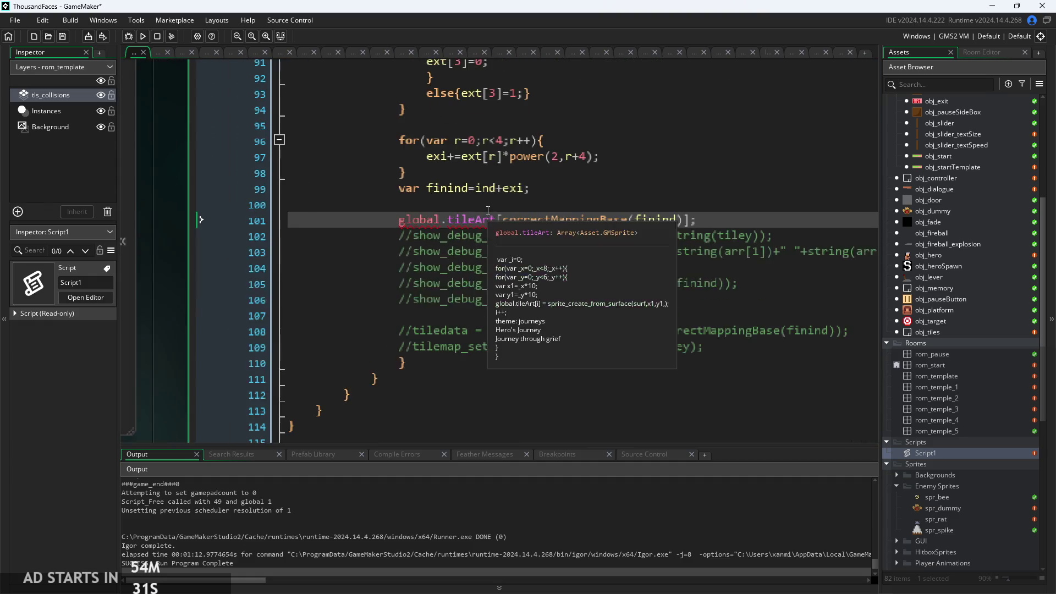
{"action": "scroll", "coordinate": [638, 248], "scroll_direction": "down", "scroll_amount": 1}
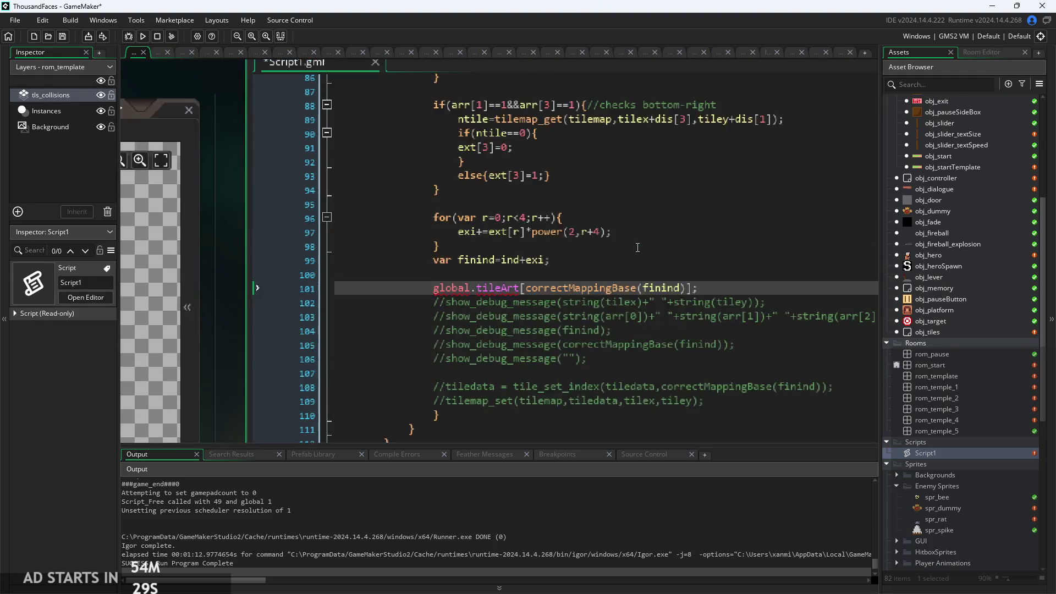
{"action": "scroll", "coordinate": [713, 180], "scroll_direction": "up", "scroll_amount": 1}
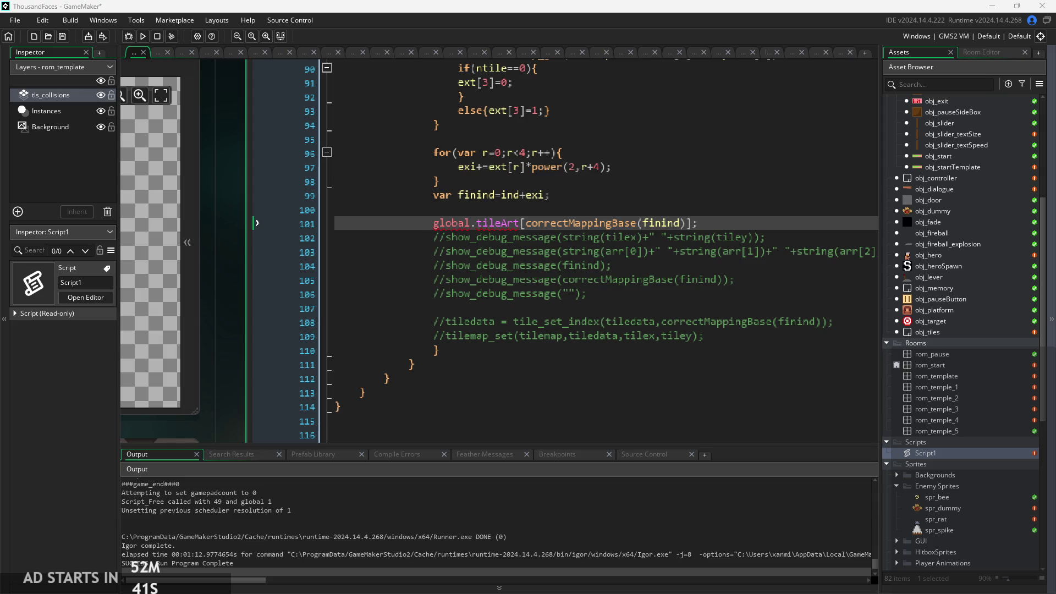
Remove the global.tileArt[ prefix and closing bracket, leaving correctMappingBase(finind); on line 101
{"action": "left_click", "coordinate": [770, 364]}
{"action": "scroll", "coordinate": [825, 313], "scroll_direction": "down", "scroll_amount": 1}
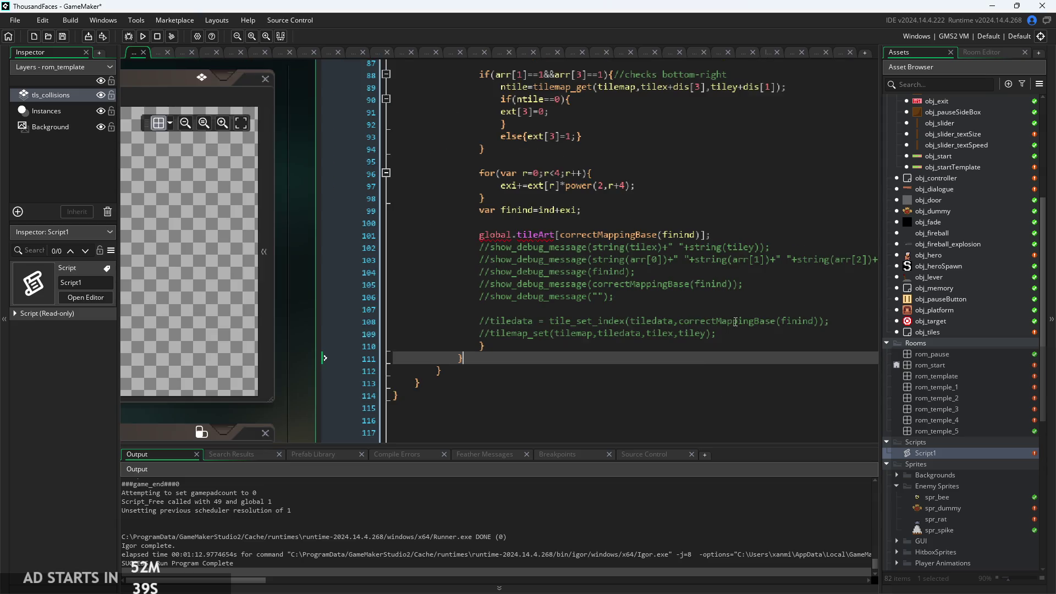
{"action": "left_click", "coordinate": [714, 308]}
{"action": "left_click", "coordinate": [577, 234]}
{"action": "scroll", "coordinate": [550, 242], "scroll_direction": "up", "scroll_amount": 2}
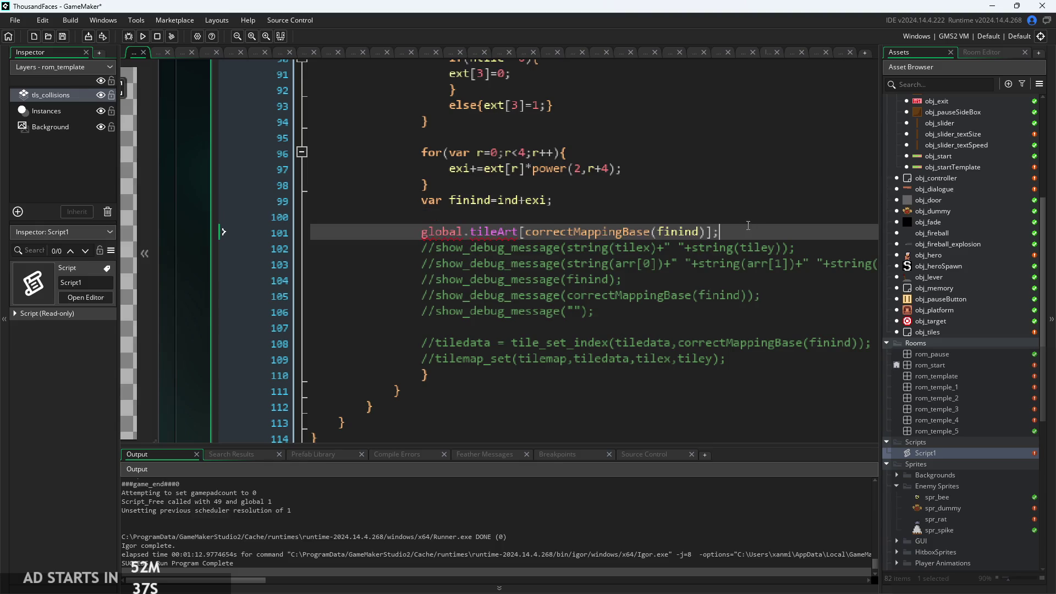
{"action": "scroll", "coordinate": [770, 234], "scroll_direction": "up", "scroll_amount": 2}
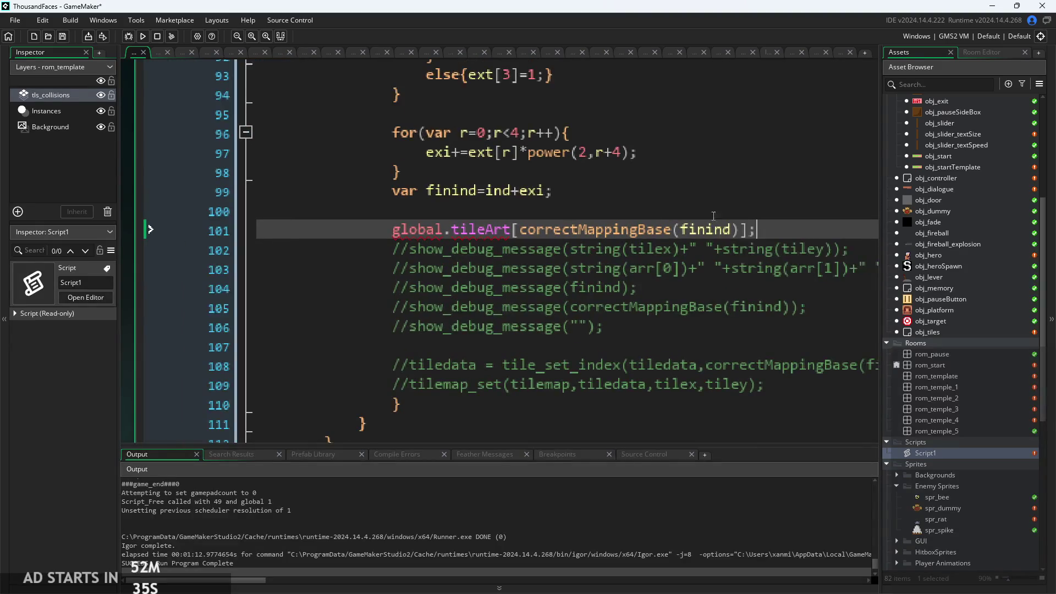
{"action": "left_click", "coordinate": [519, 229]}
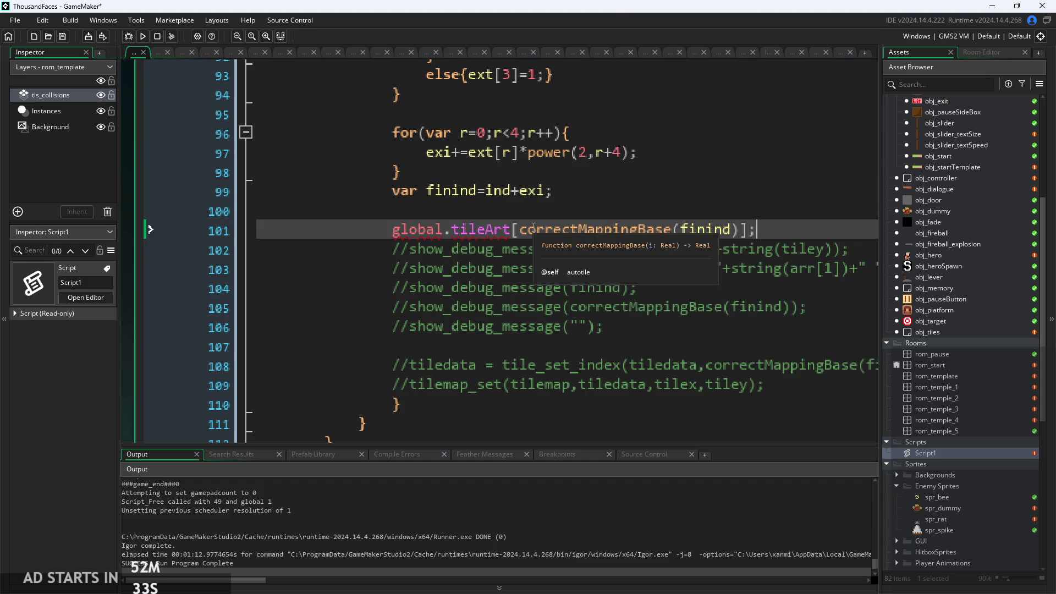
{"action": "left_click_drag", "start_coordinate": [519, 229], "coordinate": [375, 235]}
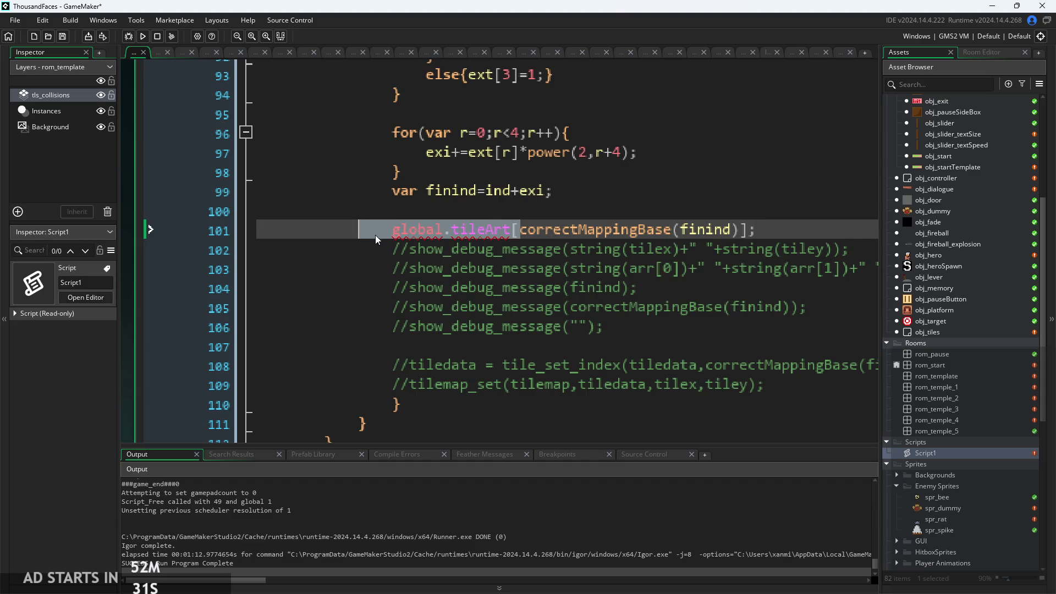
{"action": "key", "text": "BackSpace"}
{"action": "left_click", "coordinate": [732, 234]}
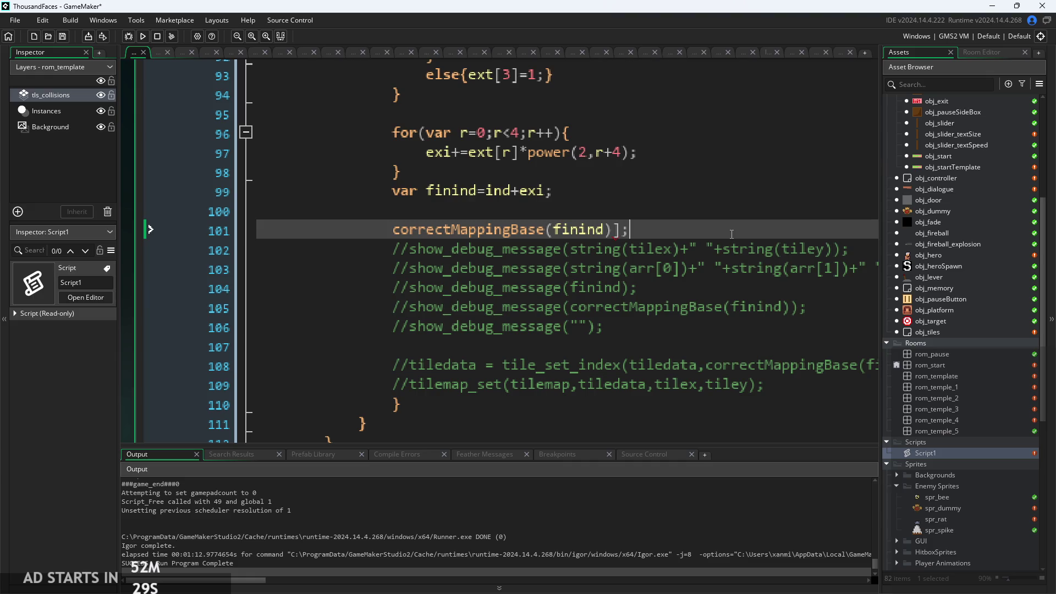
{"action": "key", "text": "Left"}
{"action": "key", "text": "BackSpace"}
Delete the empty line 100 so the call sits directly below var finind=ind+exi;
{"action": "left_click", "coordinate": [408, 218]}
{"action": "key", "text": "BackSpace"}
{"action": "key", "text": "BackSpace"}
{"action": "key", "text": "BackSpace"}
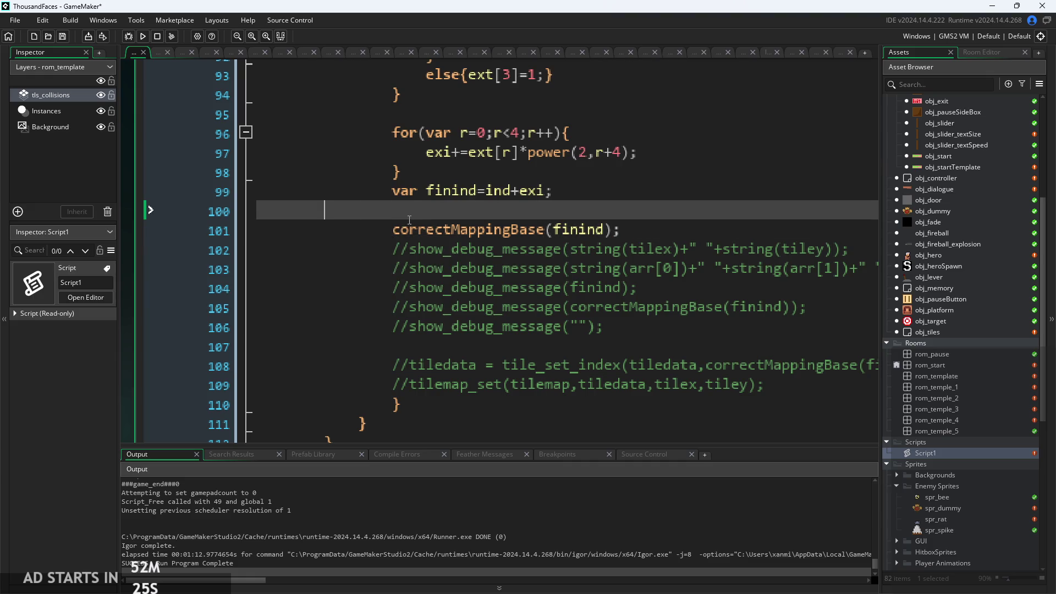
{"action": "key", "text": "BackSpace"}
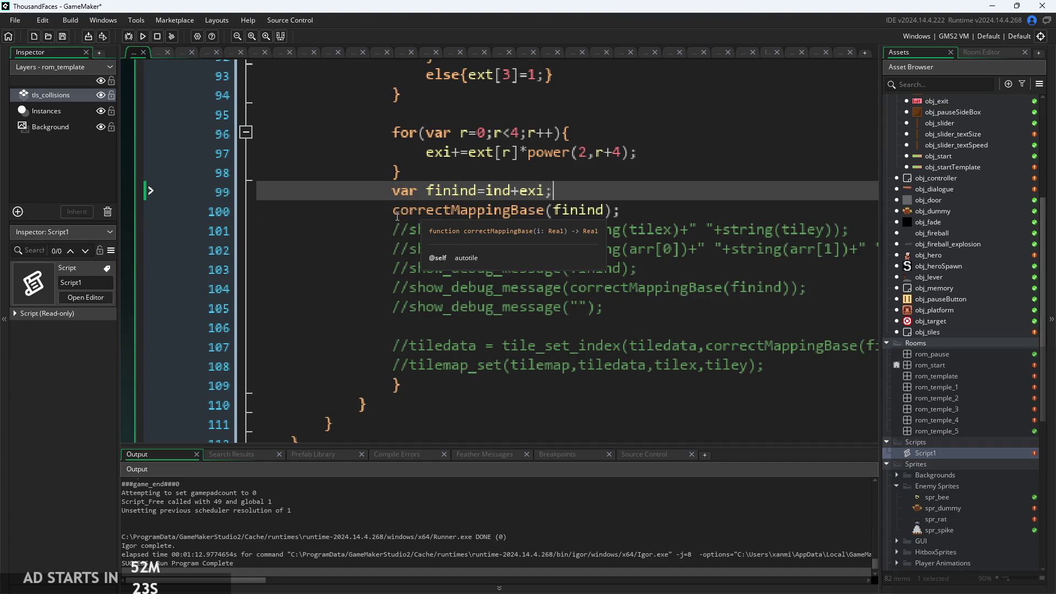
{"action": "key", "text": "Down"}
{"action": "key", "text": "Home"}
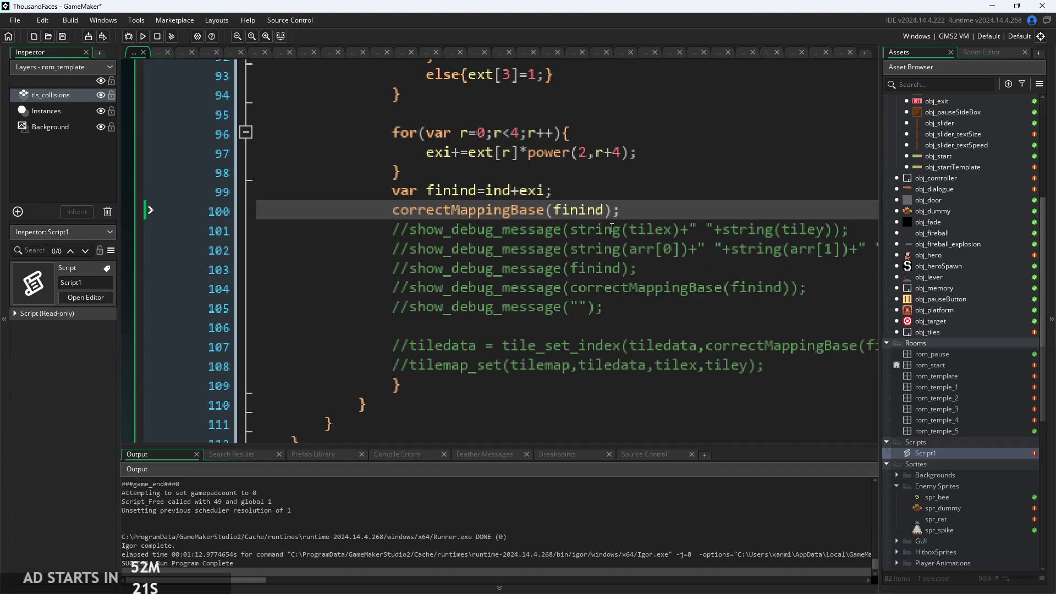
{"action": "scroll", "coordinate": [575, 221], "scroll_direction": "down", "scroll_amount": 2}
Declare var _i=0; on a new line before the tile loops
{"action": "scroll", "coordinate": [572, 312], "scroll_direction": "up", "scroll_amount": 20}
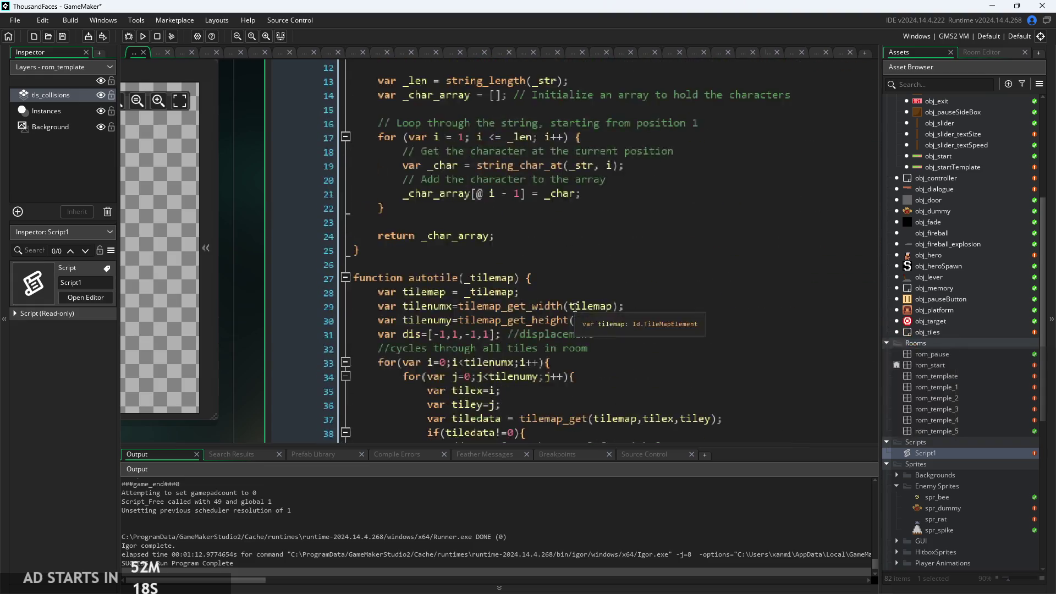
{"action": "scroll", "coordinate": [575, 307], "scroll_direction": "down", "scroll_amount": 4}
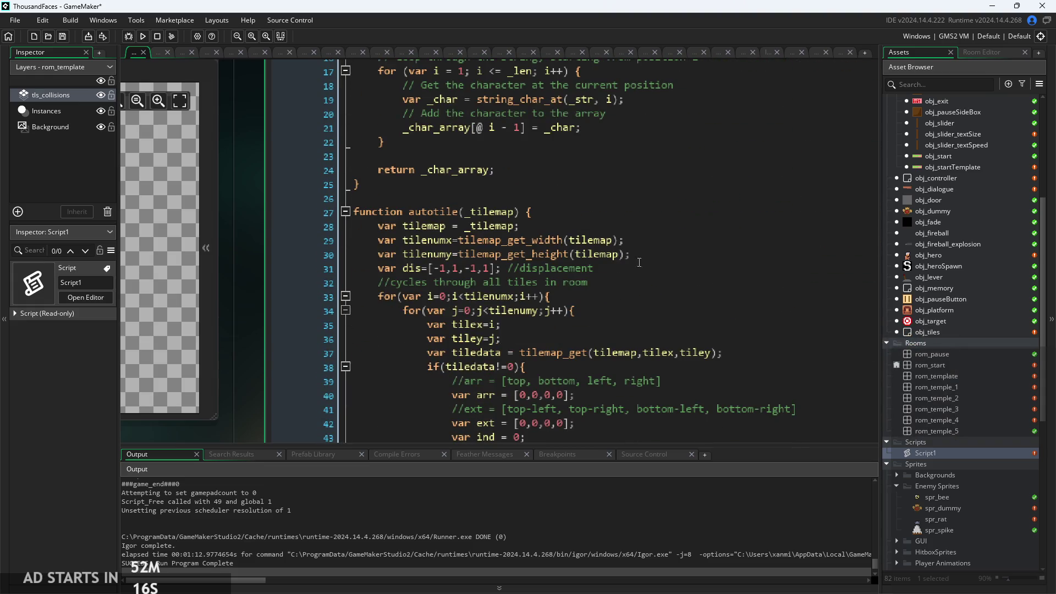
{"action": "left_click", "coordinate": [638, 282]}
{"action": "key", "text": "Return"}
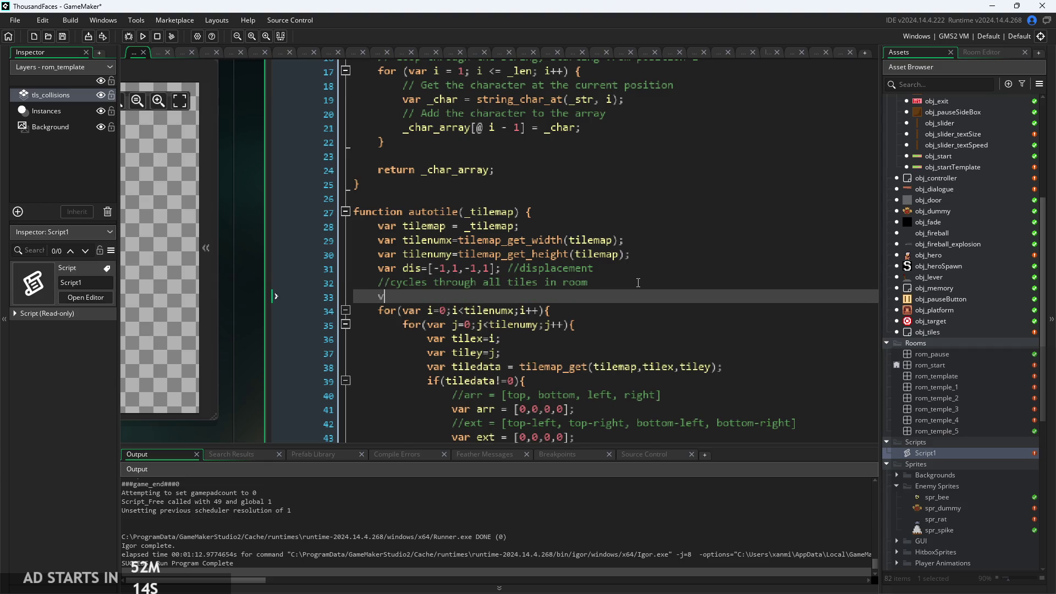
{"action": "type", "text": "var "}
{"action": "type", "text": "_i=0;"}
Change line 102 to global.index[_i]=correctMappingBase(finind);
{"action": "scroll", "coordinate": [638, 282], "scroll_direction": "down", "scroll_amount": 20}
{"action": "scroll", "coordinate": [615, 345], "scroll_direction": "down", "scroll_amount": 5}
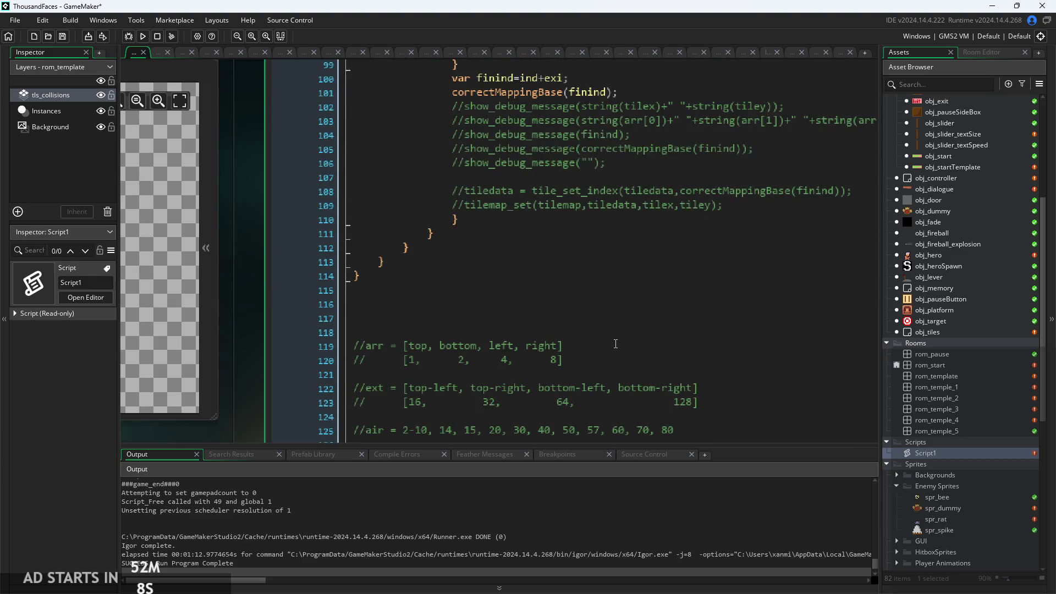
{"action": "scroll", "coordinate": [660, 239], "scroll_direction": "up", "scroll_amount": 3}
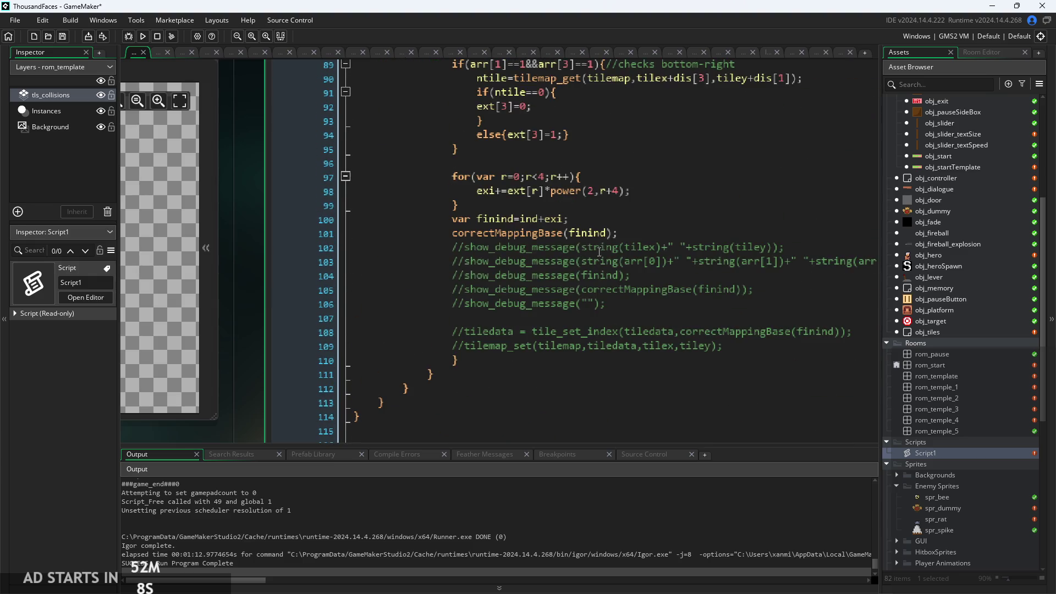
{"action": "scroll", "coordinate": [659, 231], "scroll_direction": "up", "scroll_amount": 2, "text": "ctrl"}
{"action": "left_click", "coordinate": [658, 226]}
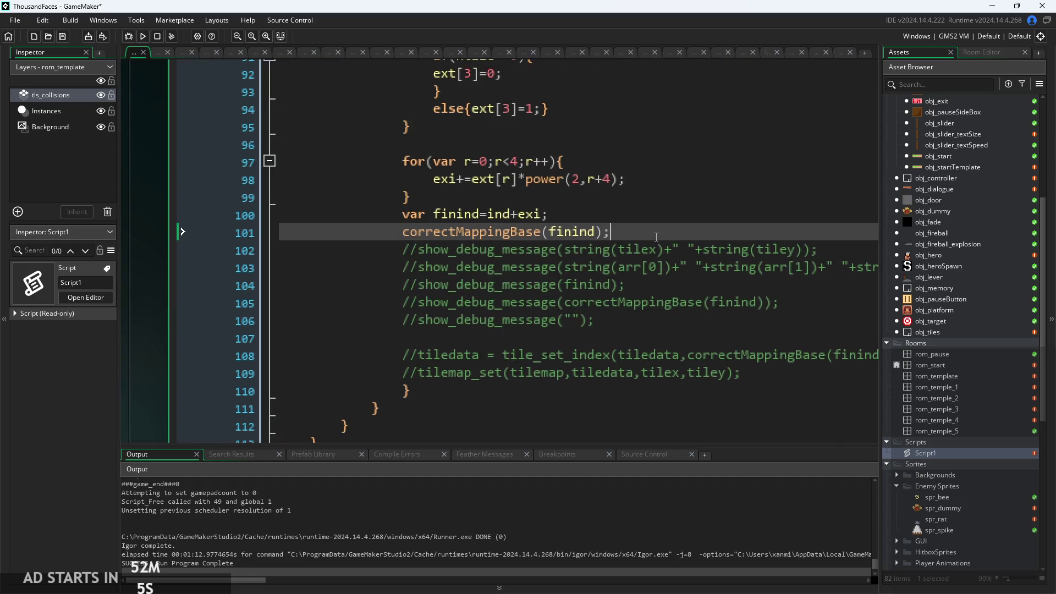
{"action": "scroll", "coordinate": [659, 226], "scroll_direction": "up", "scroll_amount": 2, "text": "ctrl"}
{"action": "left_click", "coordinate": [581, 216]}
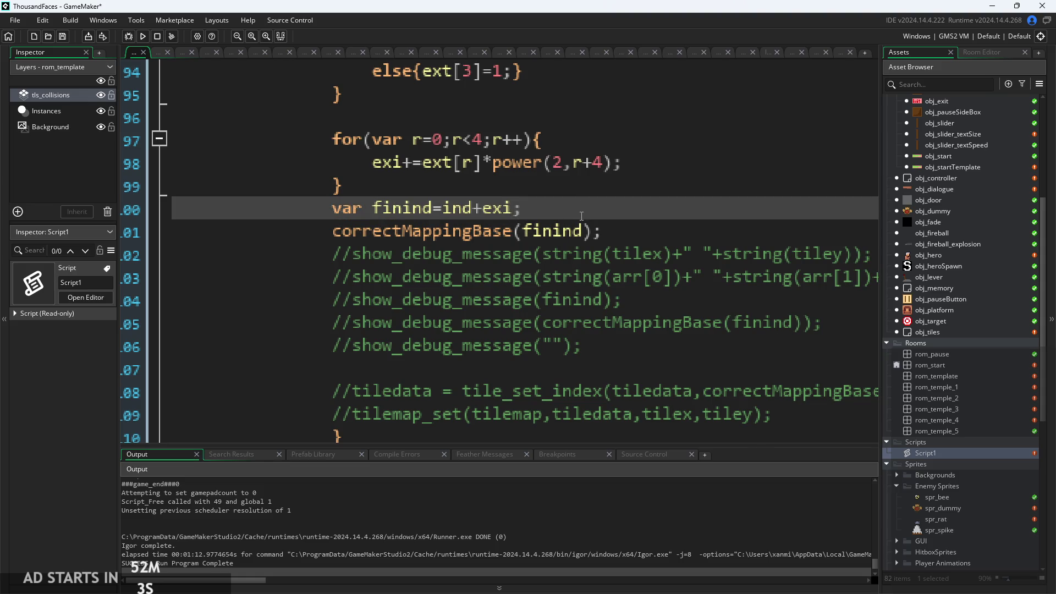
{"action": "key", "text": "Return"}
{"action": "key", "text": "Down"}
{"action": "type", "text": "global."}
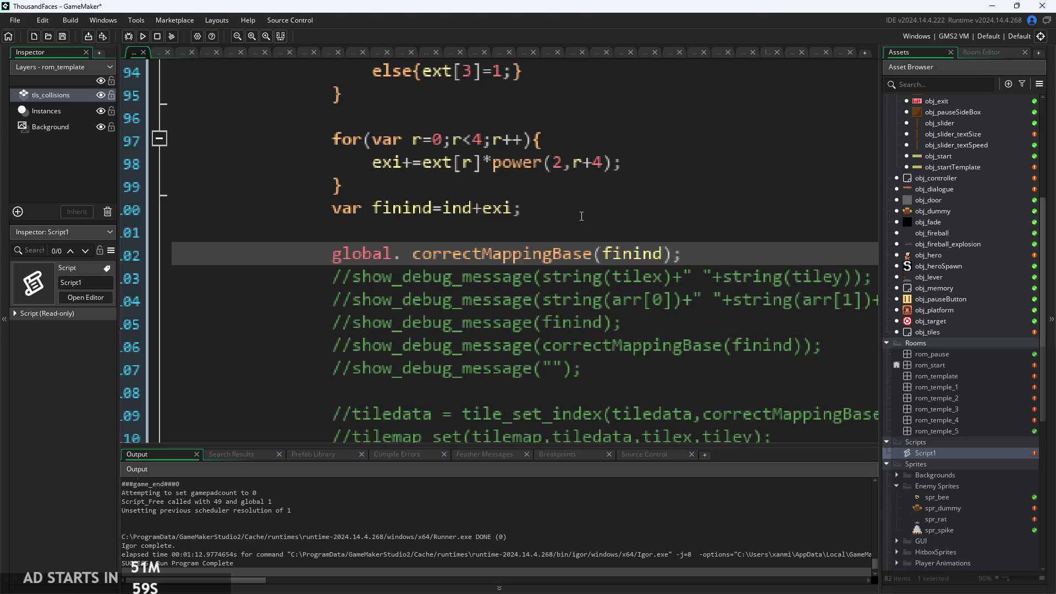
{"action": "type", "text": "index="}
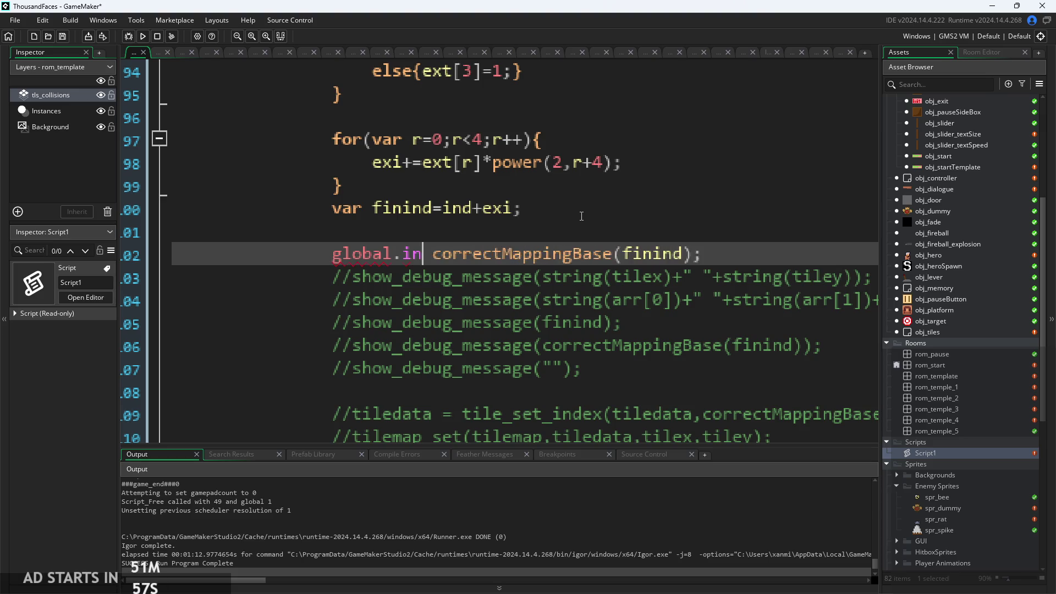
{"action": "key", "text": "BackSpace"}
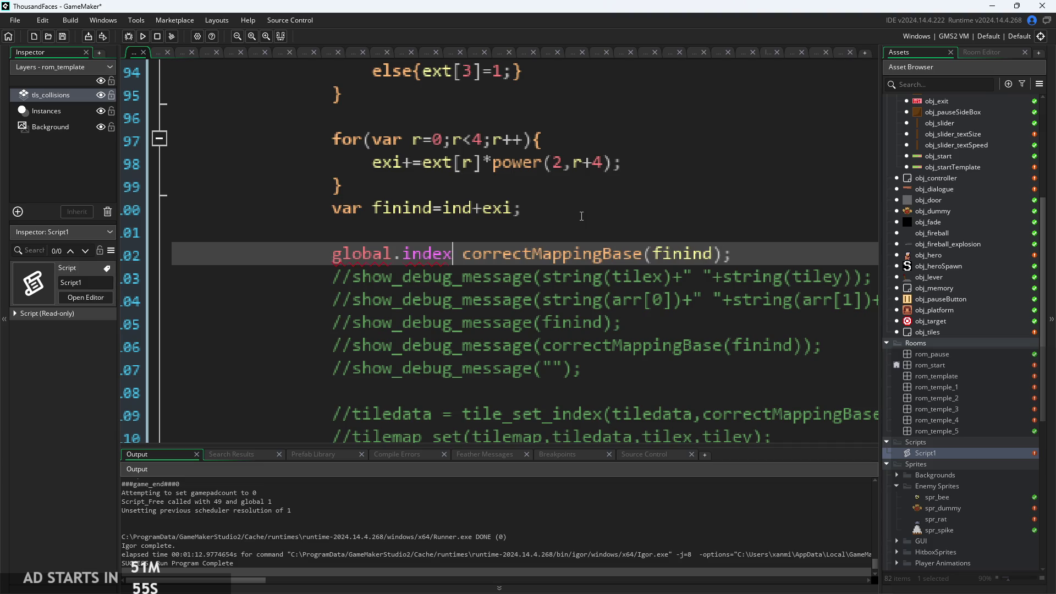
{"action": "type", "text": "="}
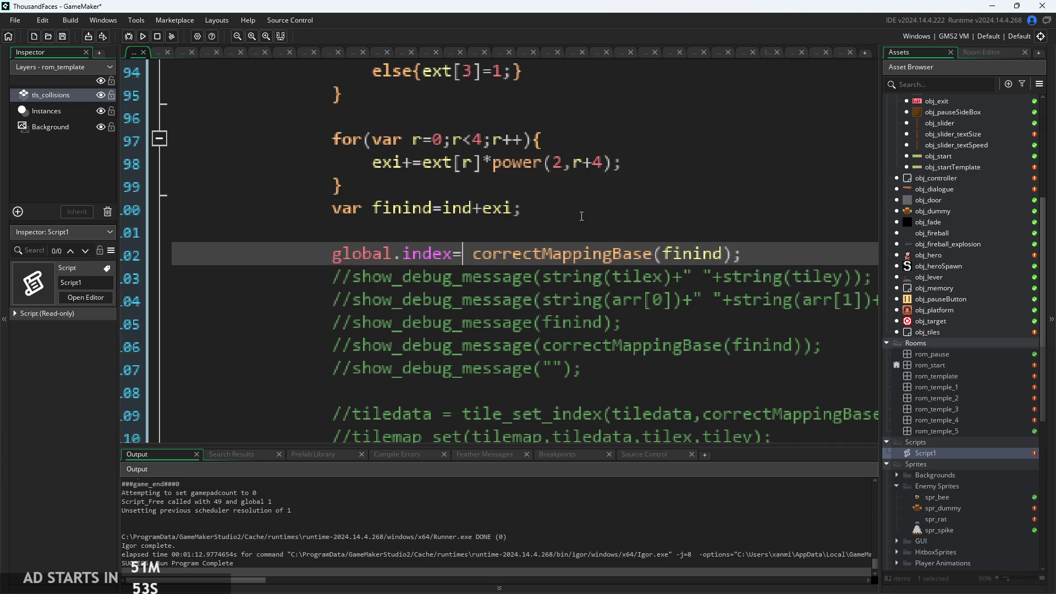
{"action": "type", "text": "["}
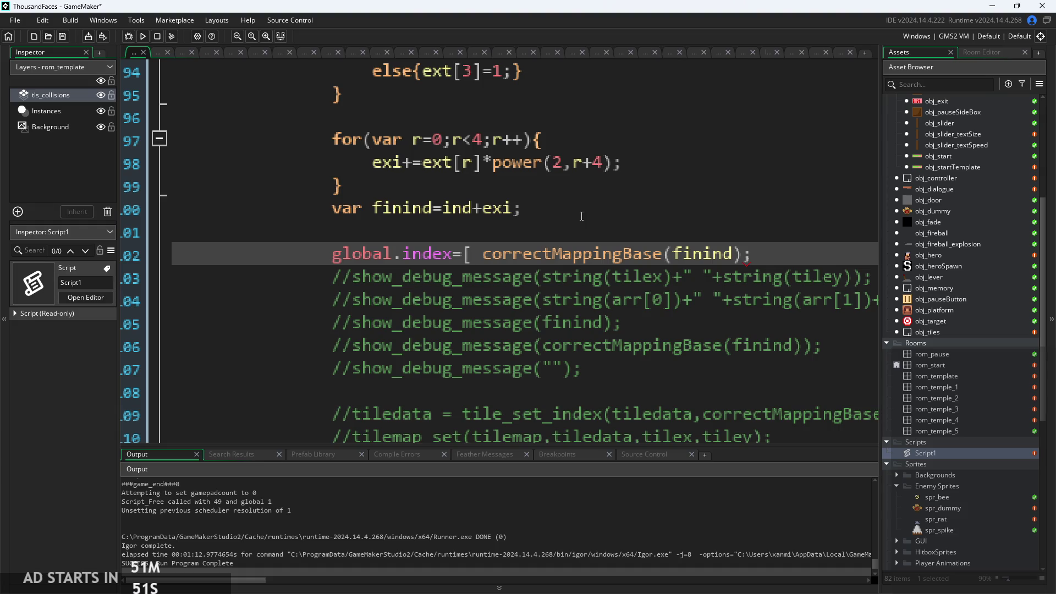
{"action": "key", "text": "BackSpace"}
{"action": "key", "text": "BackSpace"}
{"action": "type", "text": "[_i]"}
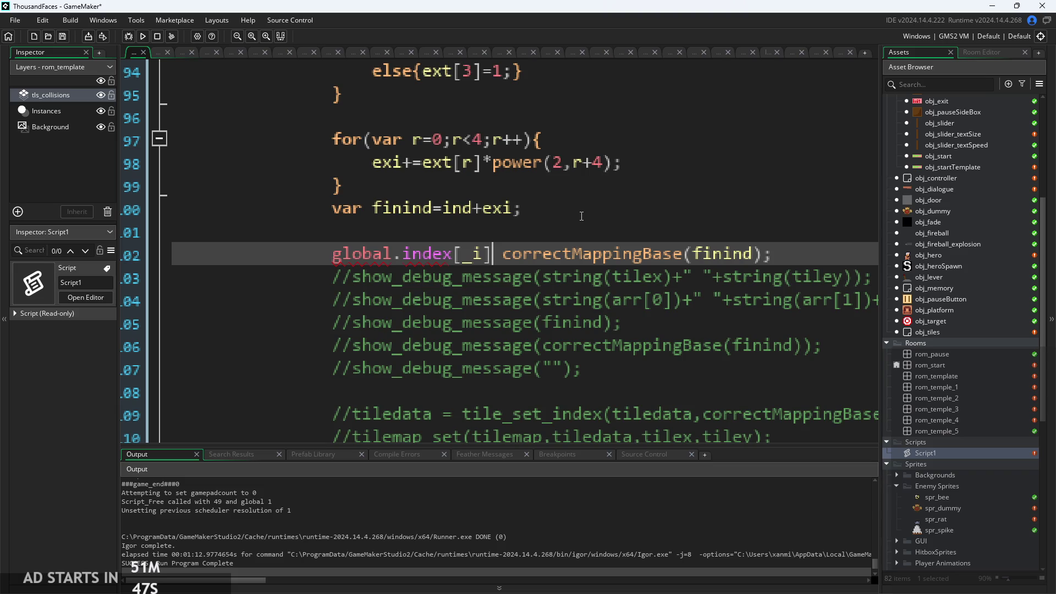
{"action": "type", "text": "="}
{"action": "key", "text": "Delete"}
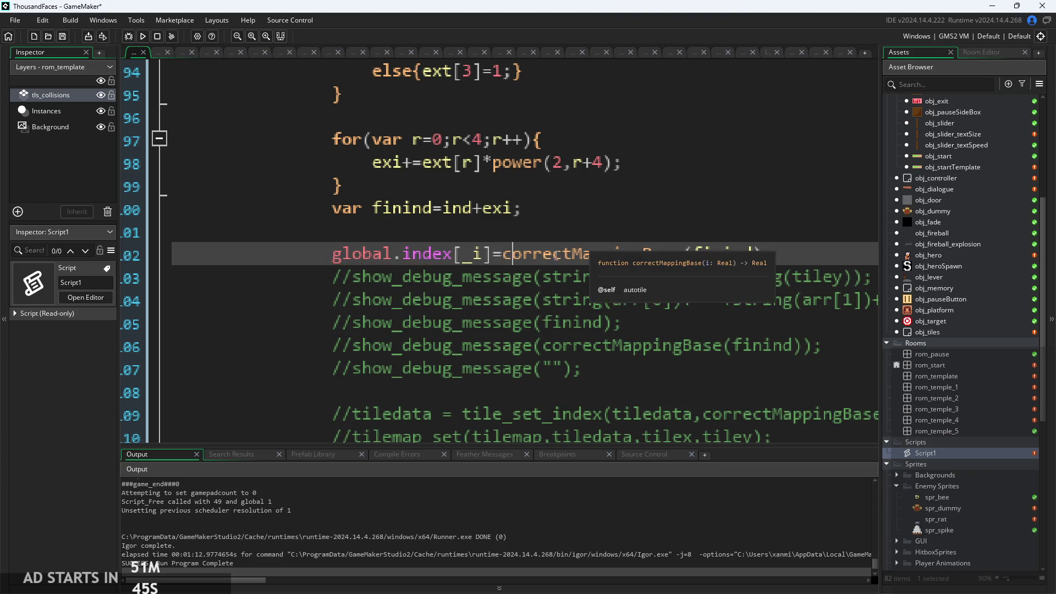
Add an _i++; increment on the line after the global.index assignment
{"action": "scroll", "coordinate": [436, 237], "scroll_direction": "down", "scroll_amount": 2}
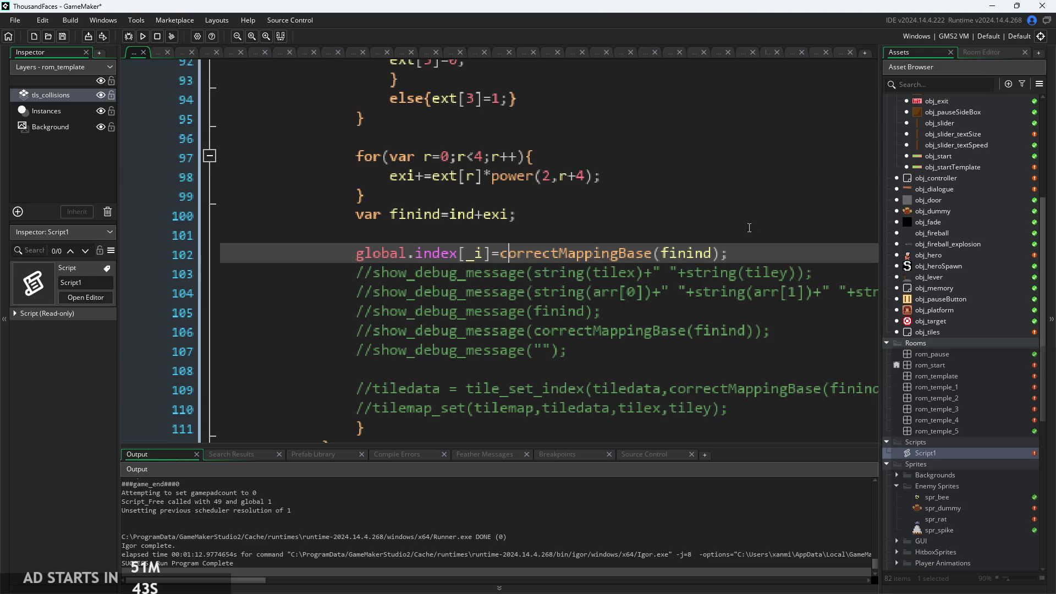
{"action": "left_click", "coordinate": [755, 252]}
{"action": "key", "text": "Return"}
{"action": "key", "text": "Return"}
{"action": "key", "text": "BackSpace"}
{"action": "key", "text": "BackSpace"}
{"action": "key", "text": "BackSpace"}
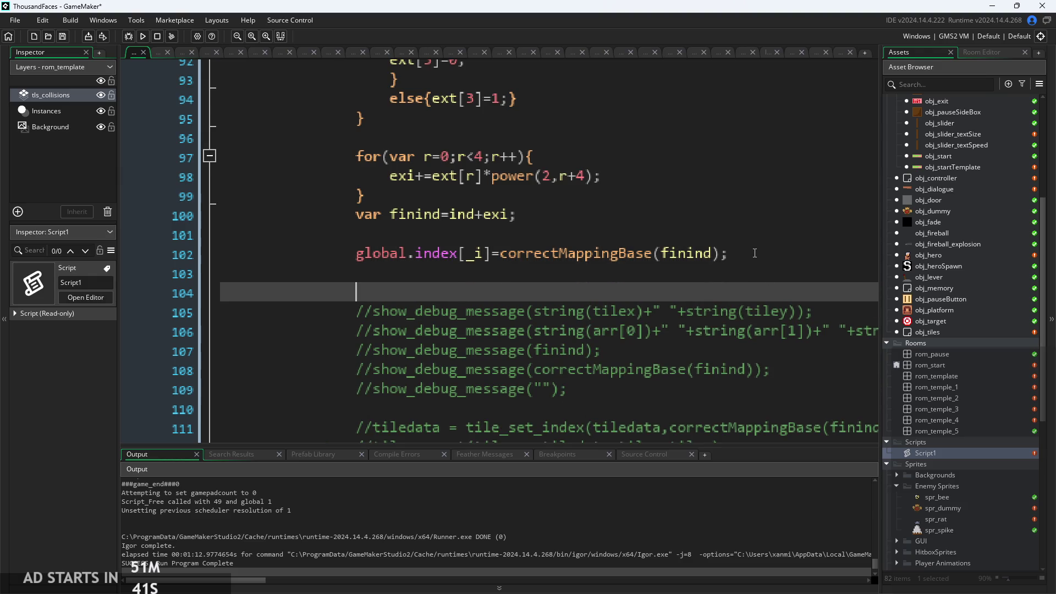
{"action": "type", "text": "_"}
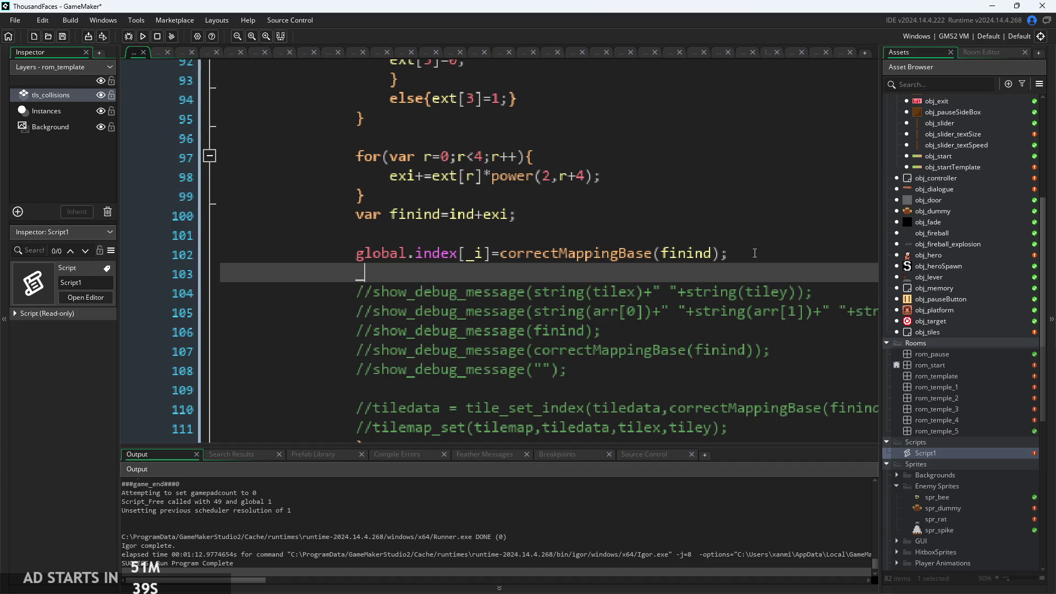
{"action": "type", "text": "i++;"}
{"action": "left_click", "coordinate": [620, 330]}
{"action": "scroll", "coordinate": [619, 276], "scroll_direction": "down", "scroll_amount": 1}
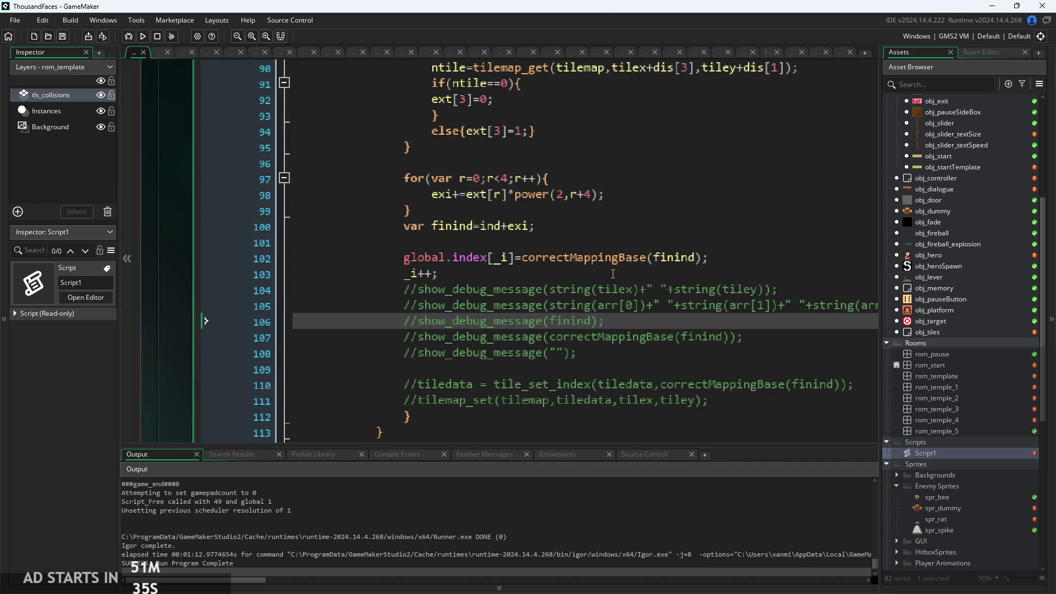
Insert a new first line in the autotile function starting with global
{"action": "scroll", "coordinate": [619, 276], "scroll_direction": "up", "scroll_amount": 1}
{"action": "left_click", "coordinate": [471, 315]}
{"action": "scroll", "coordinate": [471, 317], "scroll_direction": "down", "scroll_amount": 2}
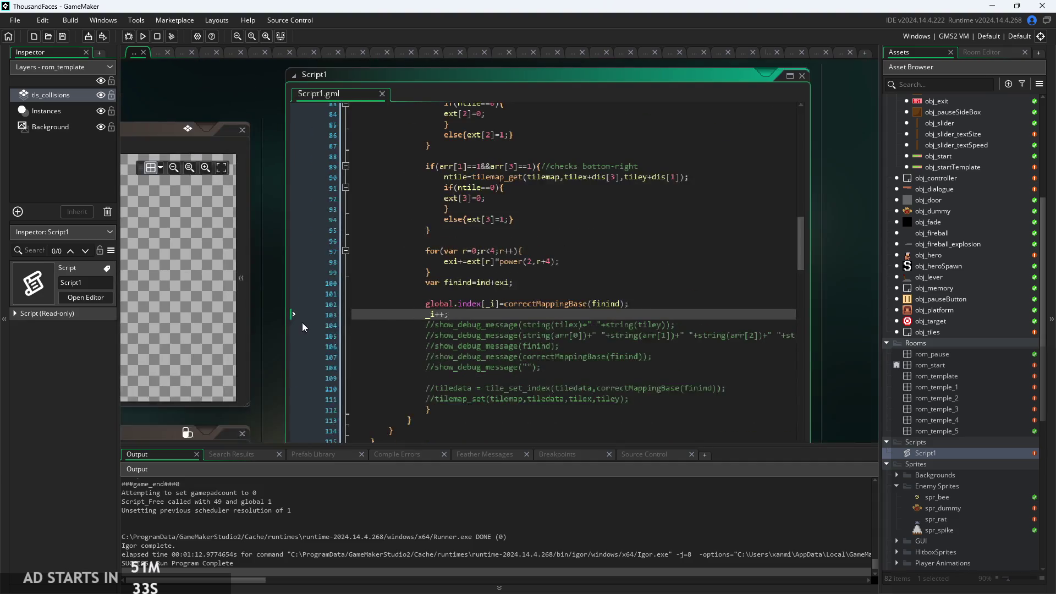
{"action": "scroll", "coordinate": [510, 301], "scroll_direction": "up", "scroll_amount": 5}
{"action": "scroll", "coordinate": [511, 301], "scroll_direction": "up", "scroll_amount": 5}
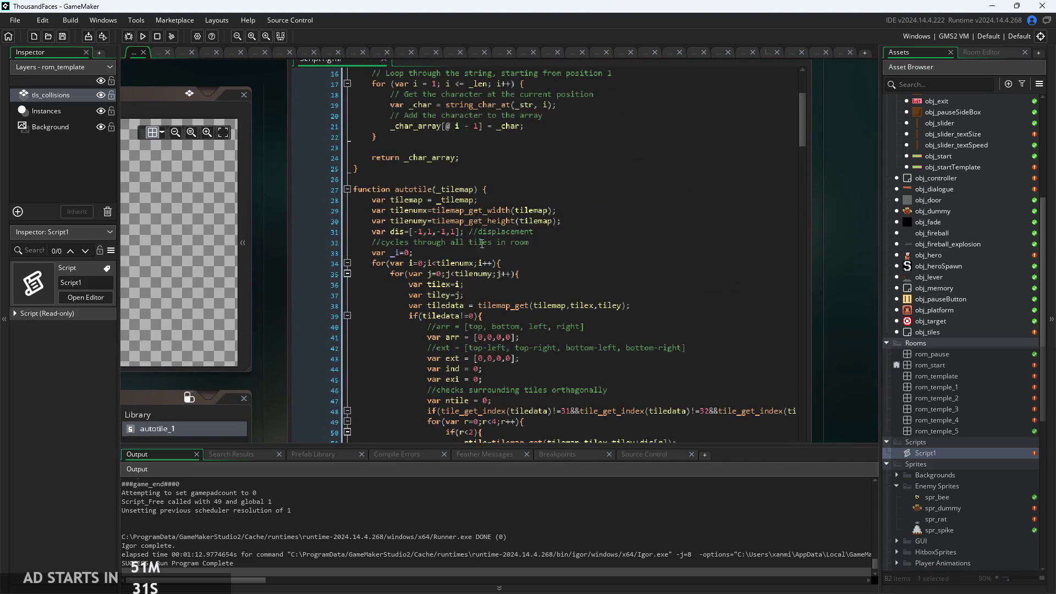
{"action": "scroll", "coordinate": [487, 187], "scroll_direction": "up", "scroll_amount": 2}
{"action": "left_click", "coordinate": [488, 185]}
{"action": "key", "text": "Return"}
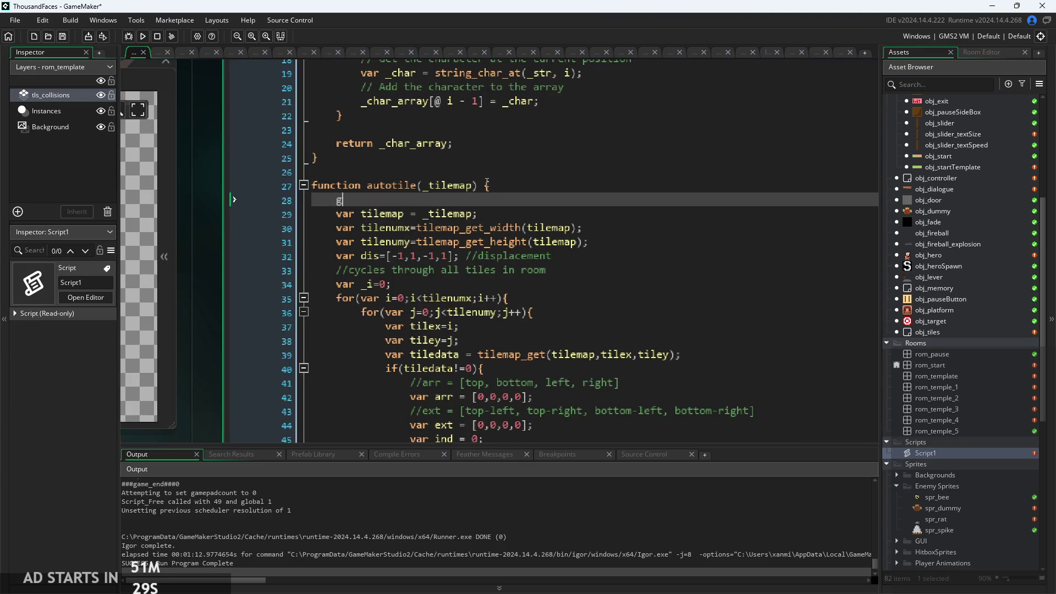
{"action": "type", "text": "global."}
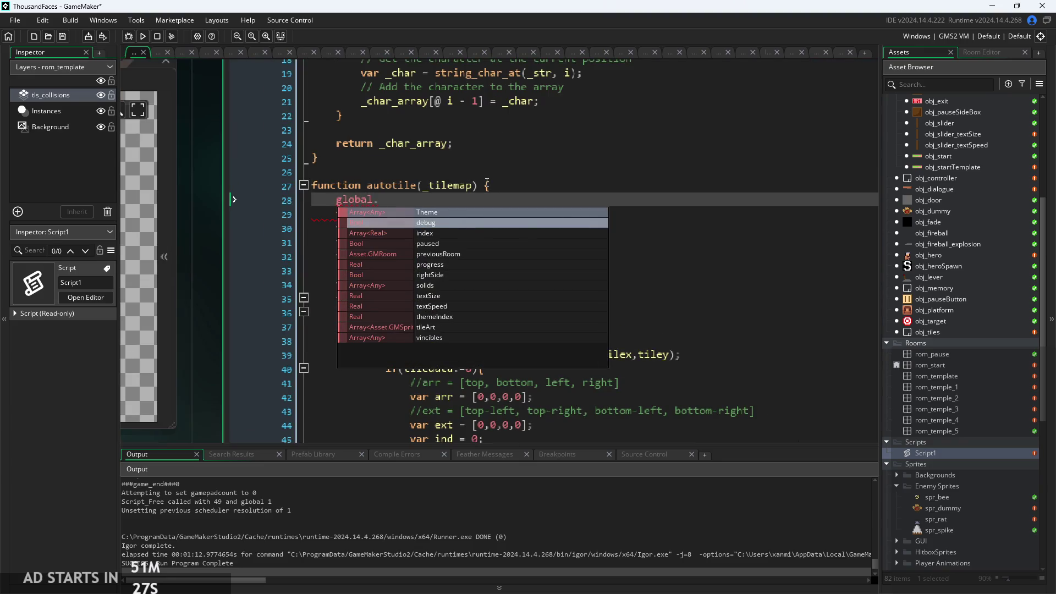
{"action": "key", "text": "Down"}
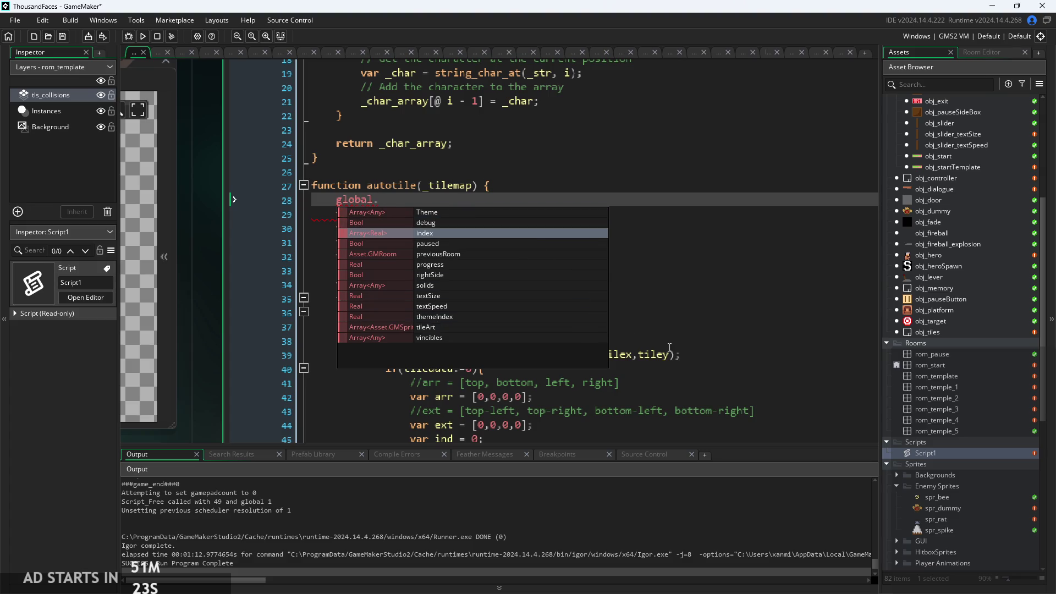
{"action": "scroll", "coordinate": [578, 288], "scroll_direction": "down", "scroll_amount": 15}
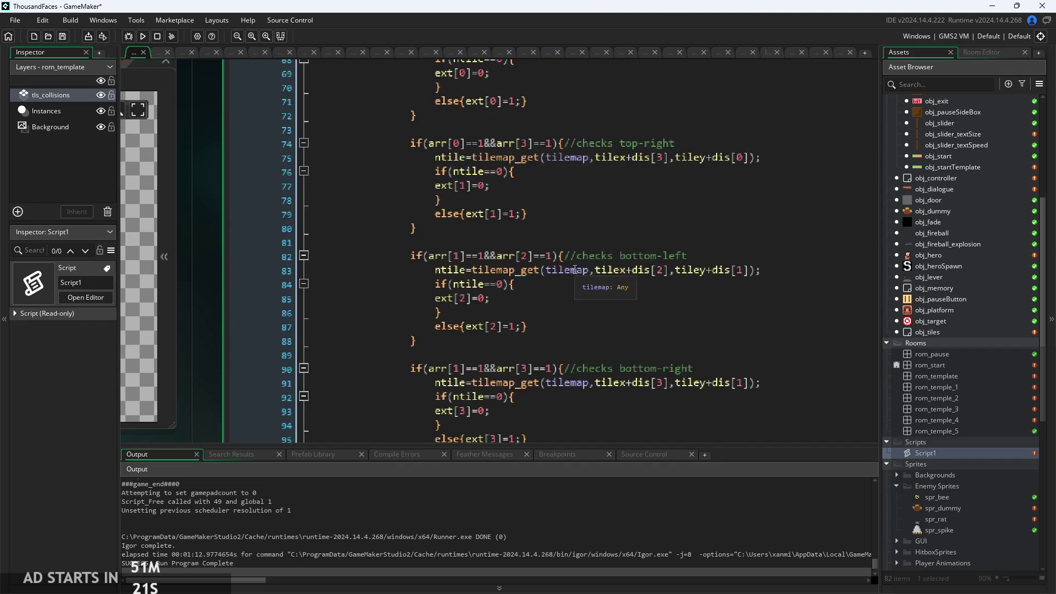
{"action": "scroll", "coordinate": [574, 264], "scroll_direction": "up", "scroll_amount": 3}
{"action": "scroll", "coordinate": [476, 175], "scroll_direction": "up", "scroll_amount": 2, "text": "ctrl"}
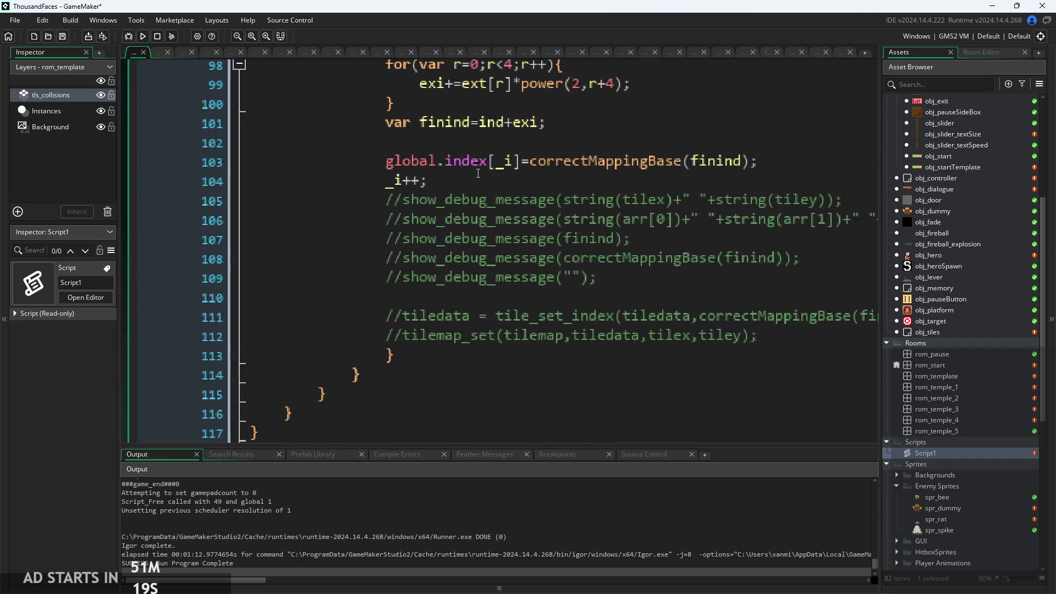
{"action": "left_click", "coordinate": [459, 168]}
{"action": "key", "text": "BackSpace"}
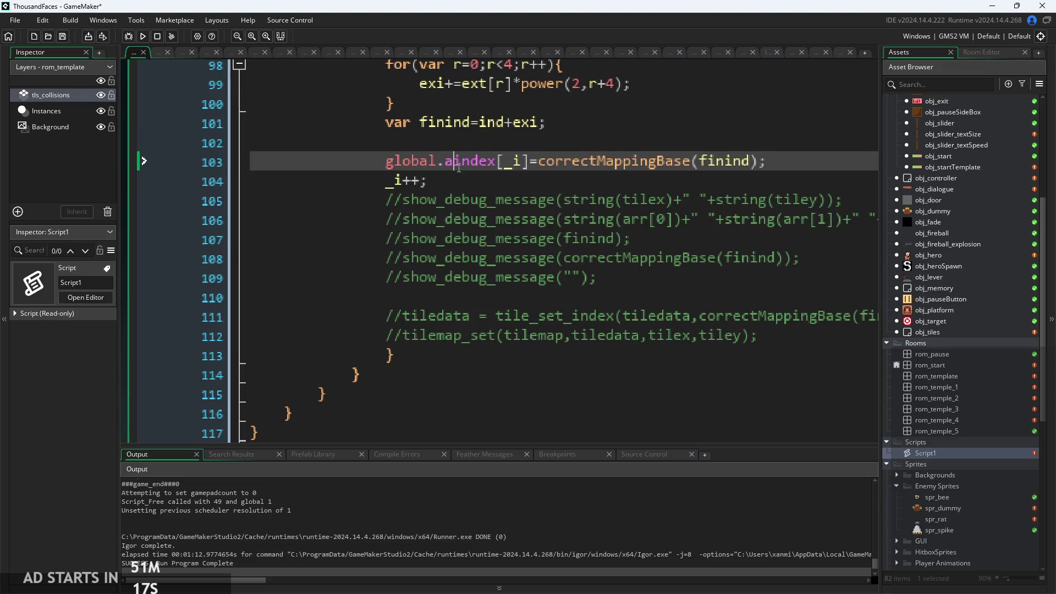
{"action": "type", "text": "arri"}
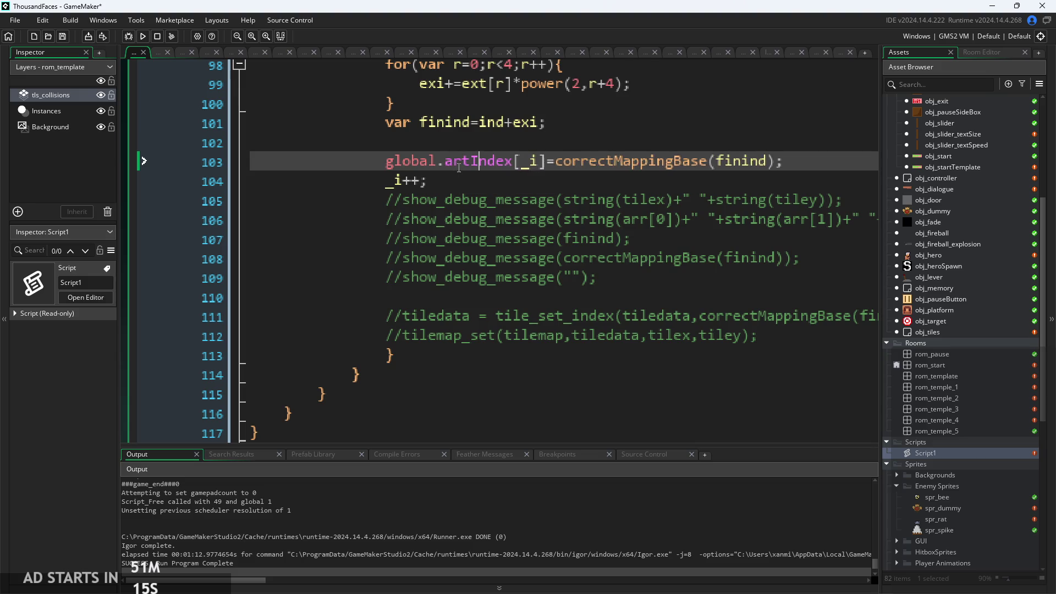
{"action": "key", "text": "Return"}
{"action": "left_click", "coordinate": [479, 161]}
{"action": "key", "text": "BackSpace"}
{"action": "type", "text": "I"}
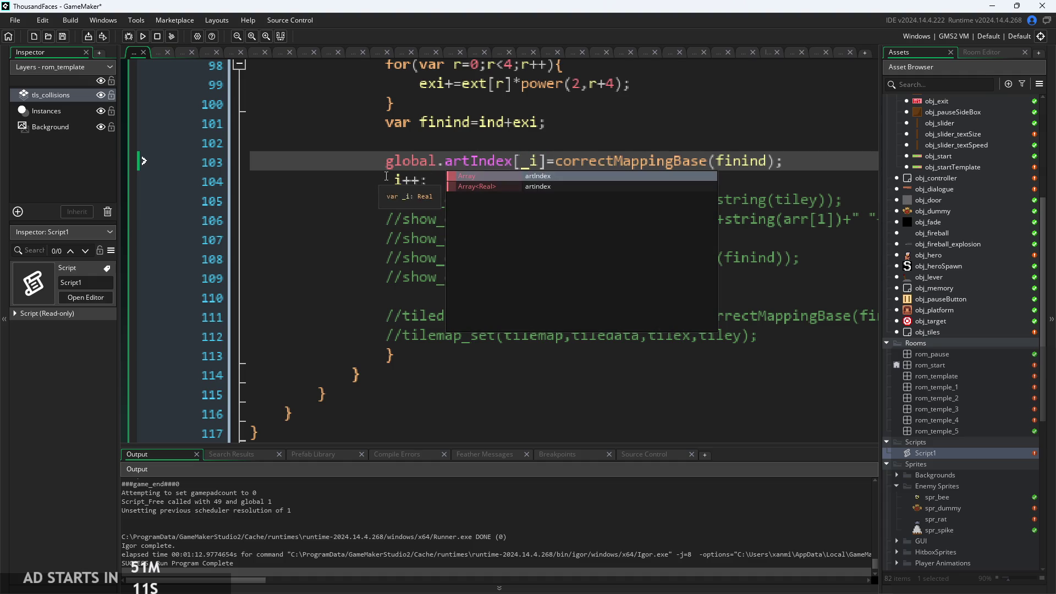
{"action": "scroll", "coordinate": [386, 177], "scroll_direction": "up", "scroll_amount": 20}
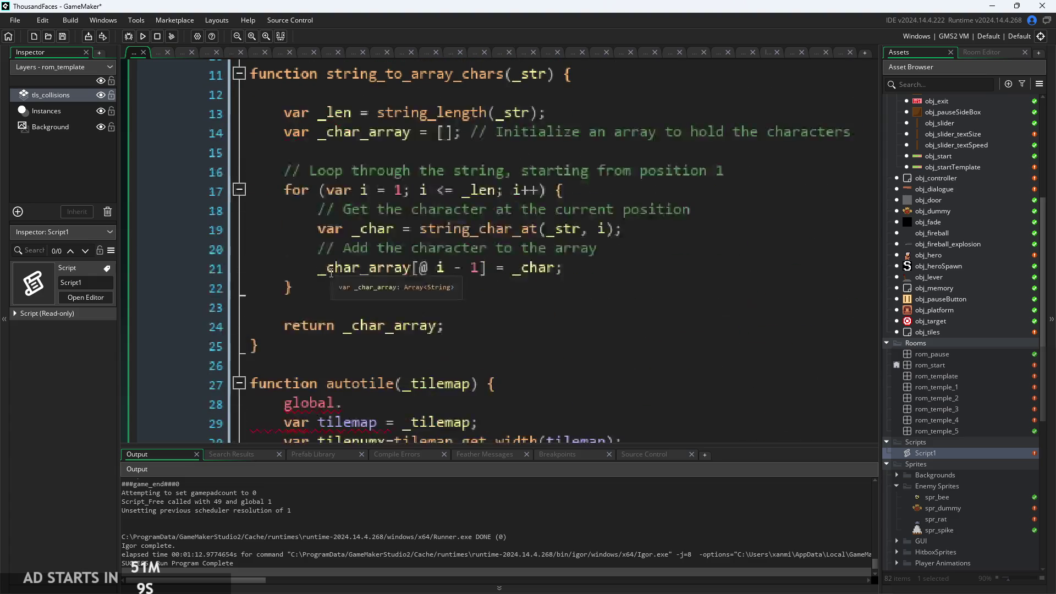
{"action": "scroll", "coordinate": [331, 273], "scroll_direction": "down", "scroll_amount": 1}
{"action": "left_click", "coordinate": [362, 357]}
{"action": "type", "text": "a"}
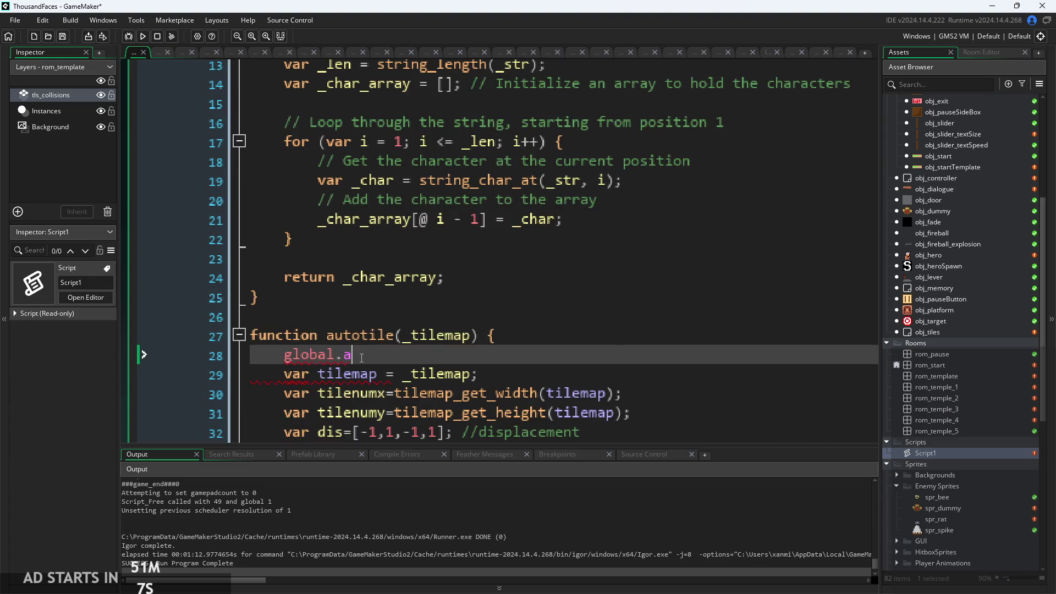
{"action": "type", "text": "rt"}
{"action": "key", "text": "Return"}
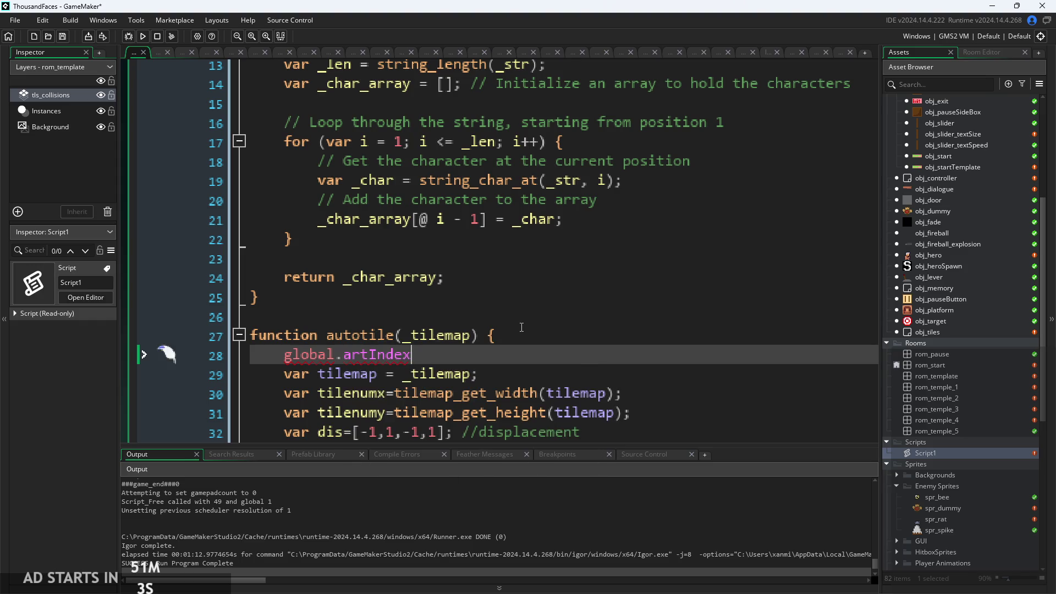
{"action": "type", "text": "=[];"}
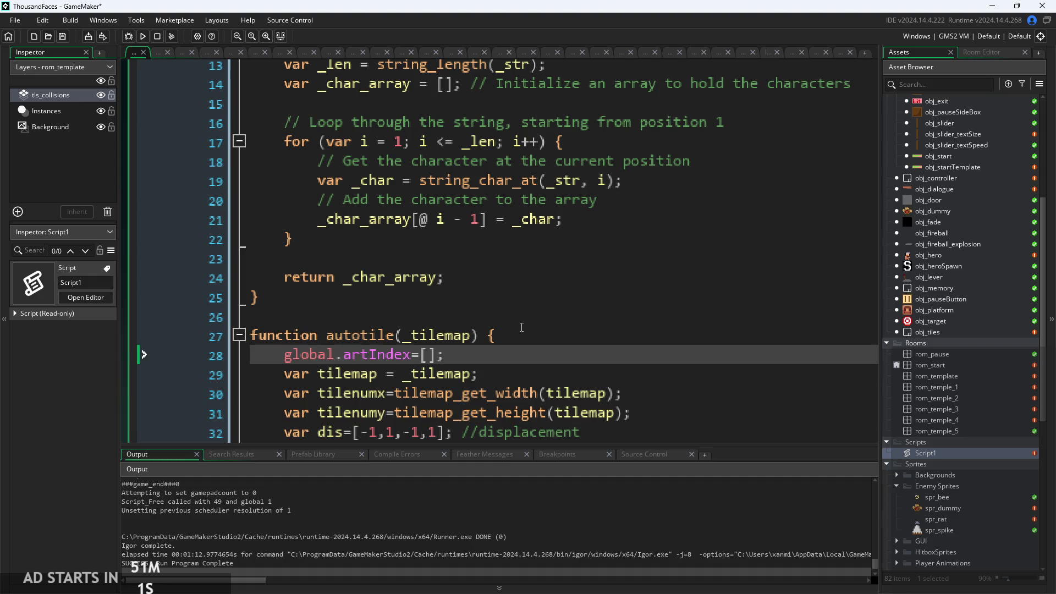
{"action": "scroll", "coordinate": [521, 327], "scroll_direction": "down", "scroll_amount": 3}
{"action": "scroll", "coordinate": [544, 236], "scroll_direction": "down", "scroll_amount": 2}
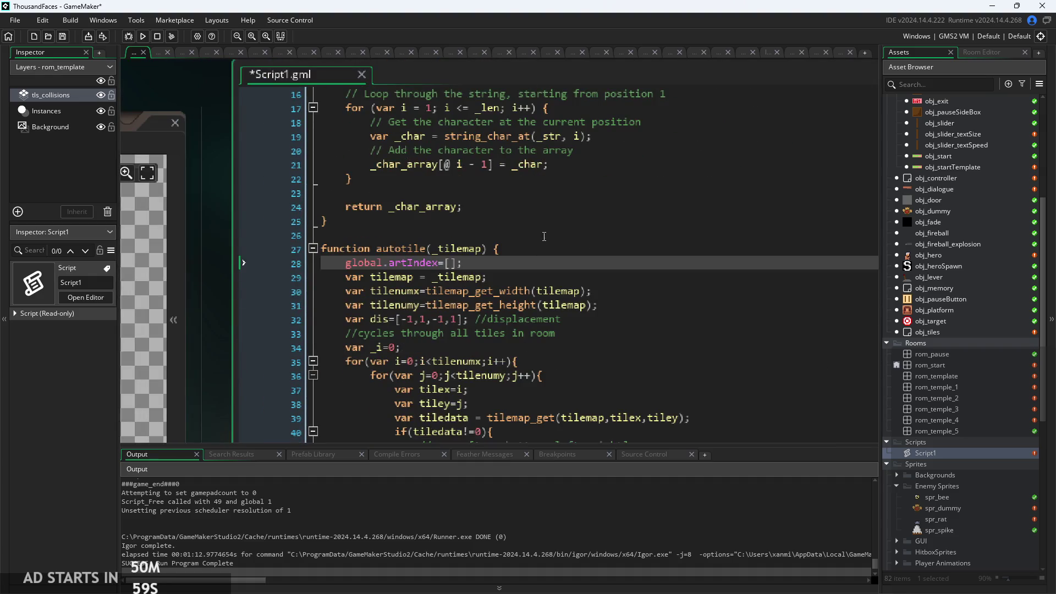
{"action": "scroll", "coordinate": [544, 236], "scroll_direction": "down", "scroll_amount": 3}
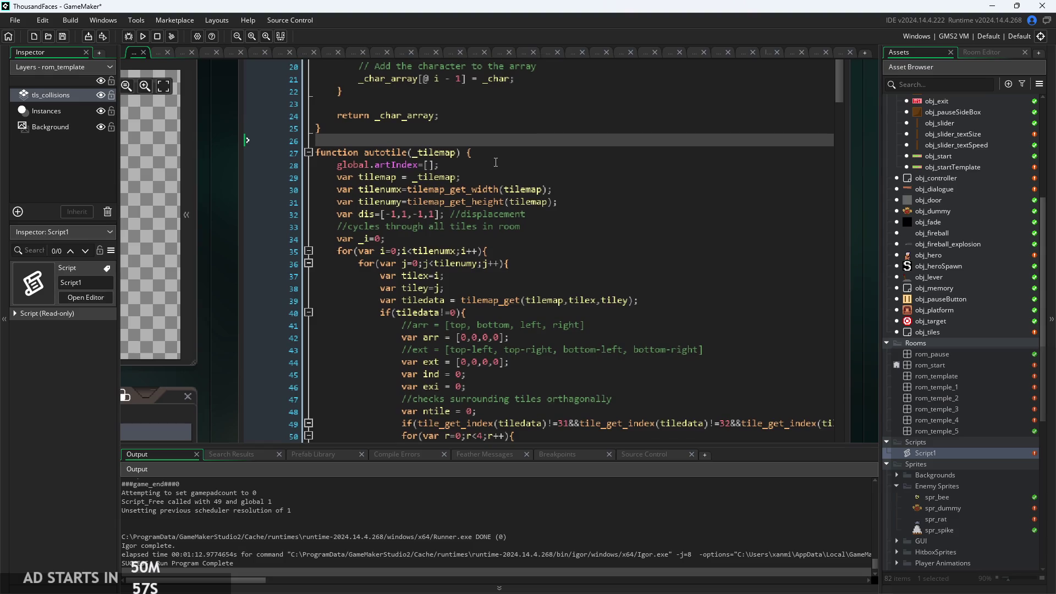
{"action": "left_click", "coordinate": [496, 162]}
{"action": "scroll", "coordinate": [492, 176], "scroll_direction": "down", "scroll_amount": 15}
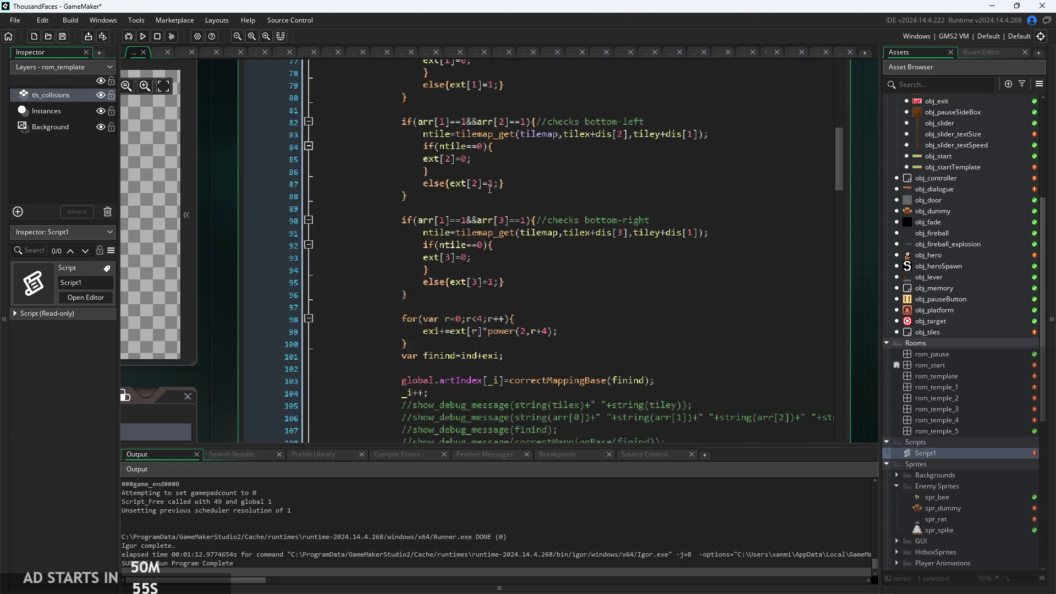
{"action": "scroll", "coordinate": [490, 188], "scroll_direction": "down", "scroll_amount": 5}
{"action": "left_click", "coordinate": [527, 208]}
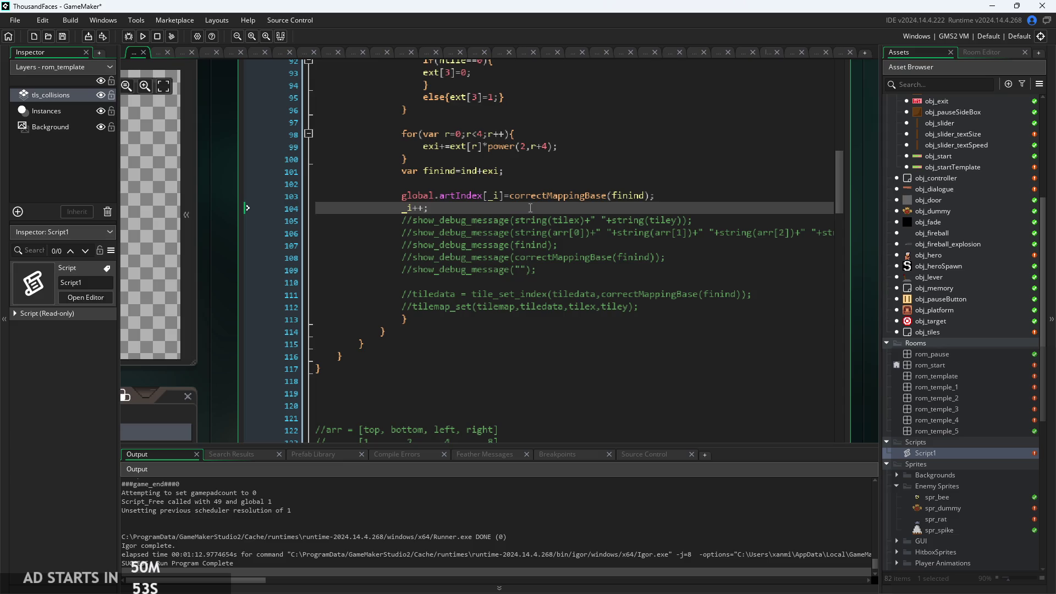
{"action": "scroll", "coordinate": [530, 208], "scroll_direction": "up", "scroll_amount": 1}
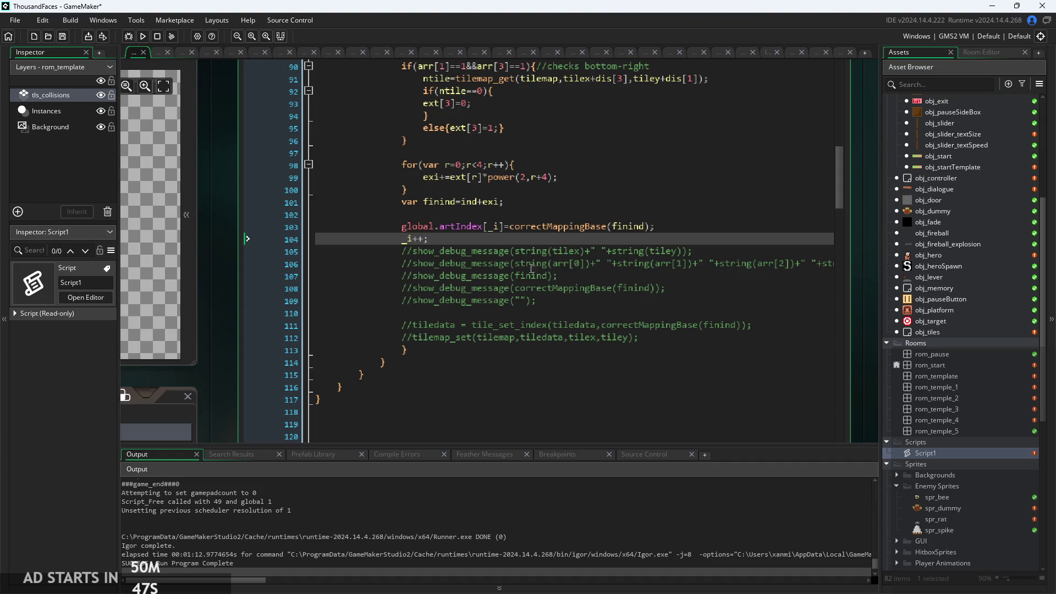
{"action": "mouse_move", "coordinate": [467, 226]}
{"action": "scroll", "coordinate": [559, 276], "scroll_direction": "up", "scroll_amount": 3, "text": "ctrl"}
{"action": "left_click", "coordinate": [578, 230]}
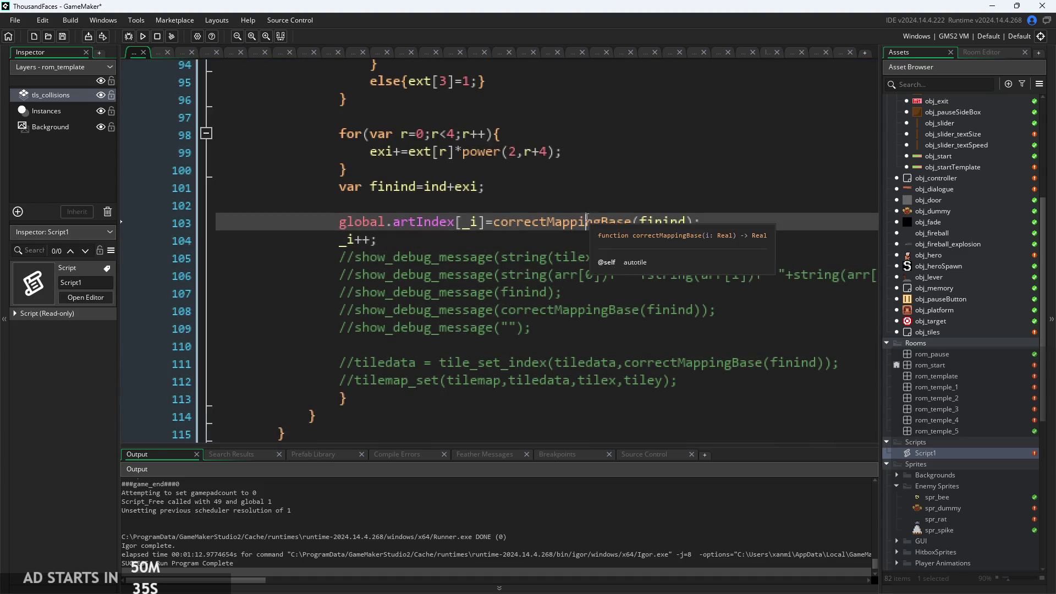
{"action": "scroll", "coordinate": [539, 253], "scroll_direction": "down", "scroll_amount": 2}
{"action": "scroll", "coordinate": [516, 249], "scroll_direction": "up", "scroll_amount": 3}
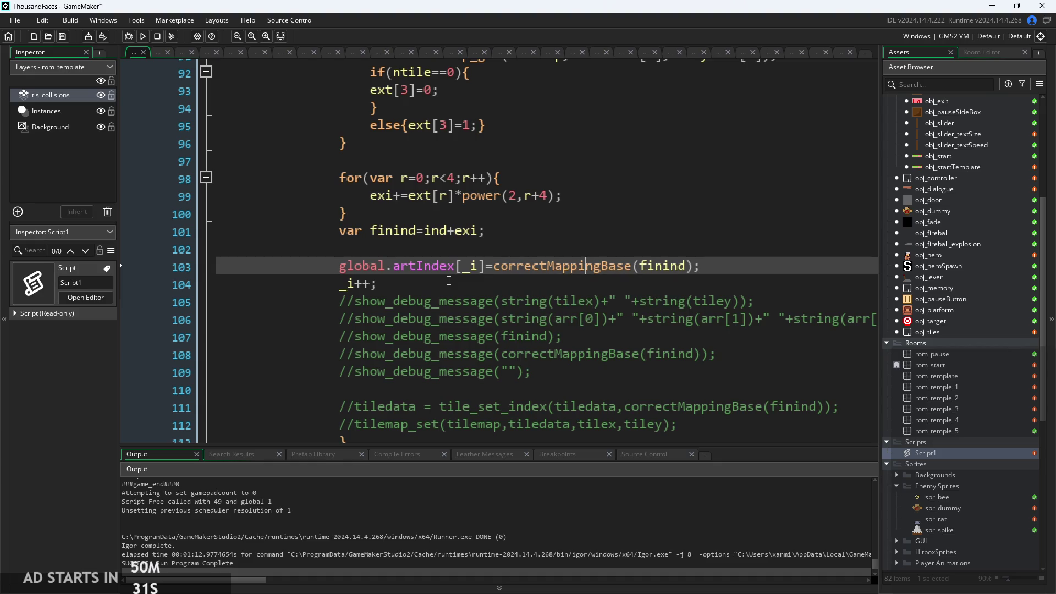
Open obj_tiles and add a Draw GUI event from the Draw category
{"action": "double_click", "coordinate": [935, 331]}
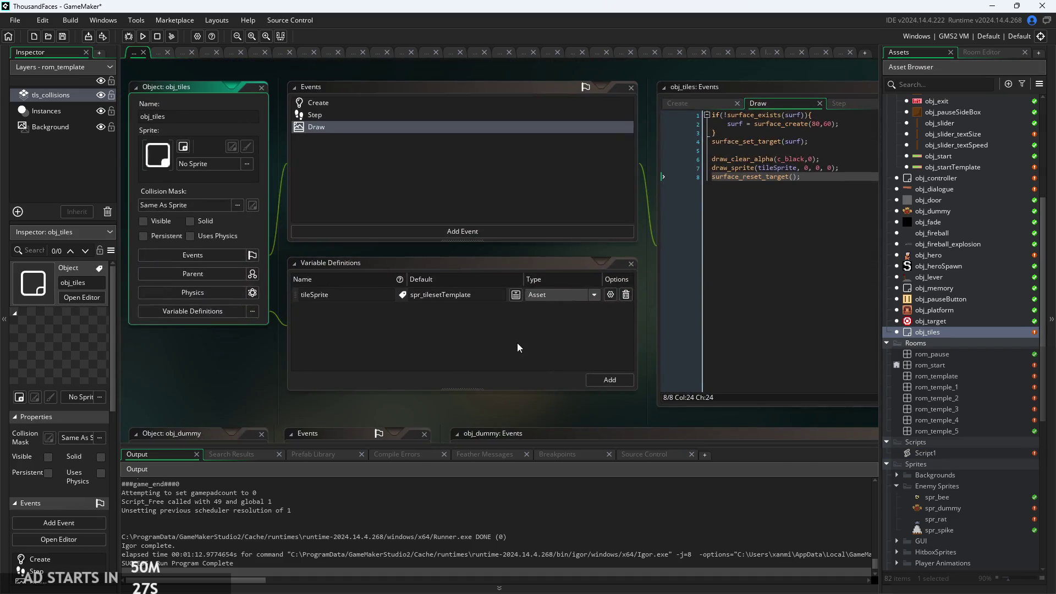
{"action": "mouse_move", "coordinate": [644, 192]}
{"action": "left_mouse_down"}
{"action": "mouse_move", "coordinate": [476, 217]}
{"action": "mouse_move", "coordinate": [504, 200]}
{"action": "left_mouse_up"}
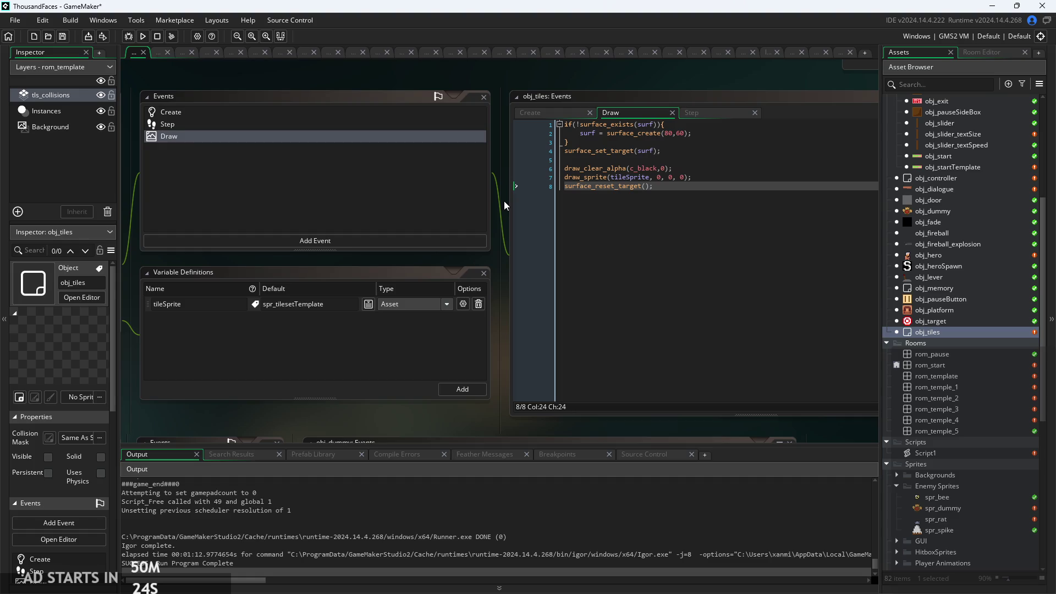
{"action": "left_click", "coordinate": [404, 242]}
{"action": "mouse_move", "coordinate": [431, 309]}
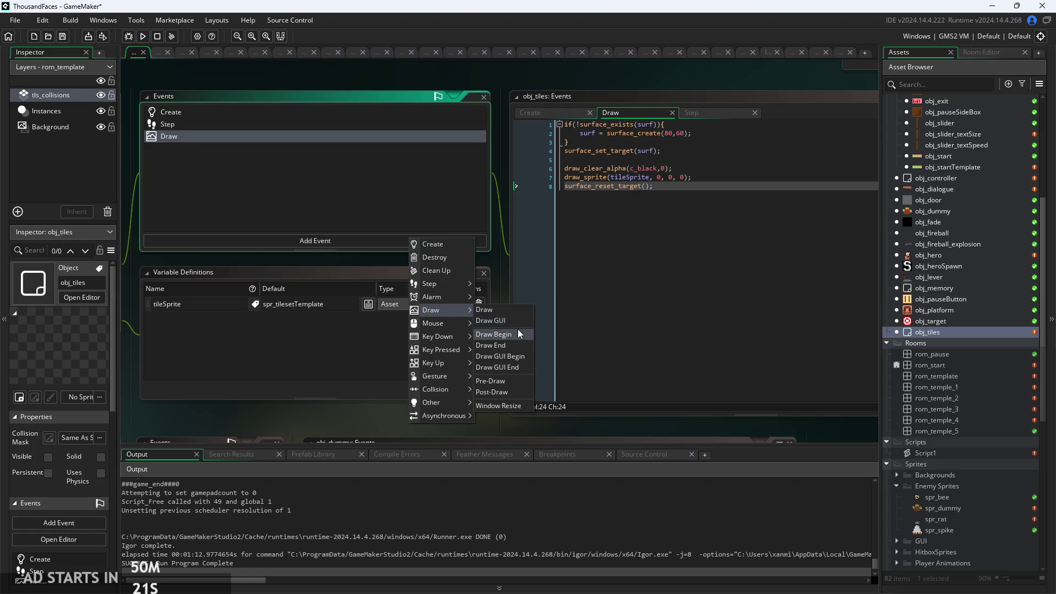
{"action": "left_click", "coordinate": [516, 316]}
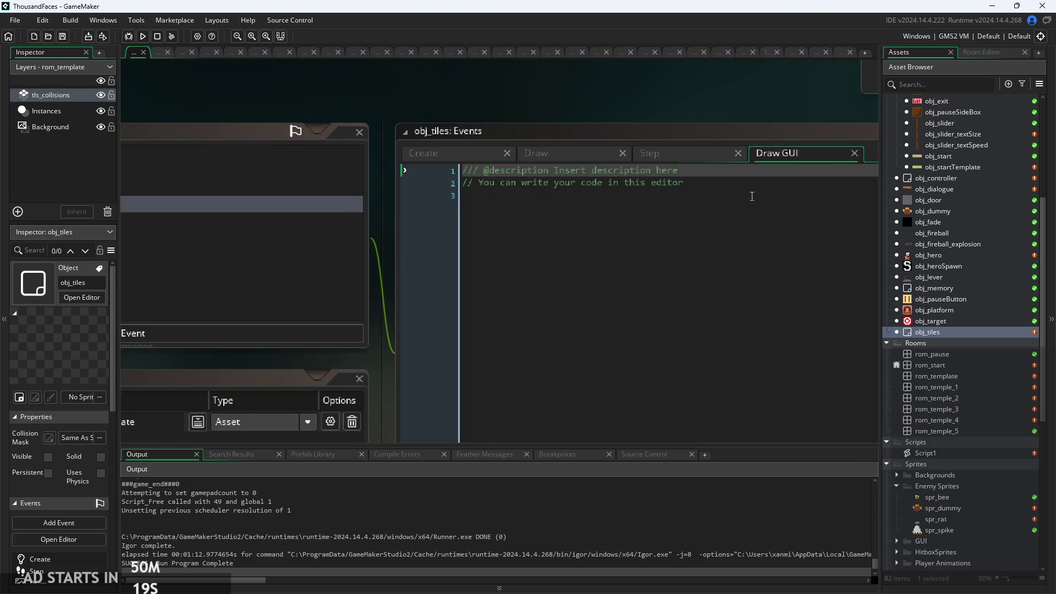
Replace the default comment with a for loop counting i from 0 to below 320
{"action": "key", "text": "BackSpace"}
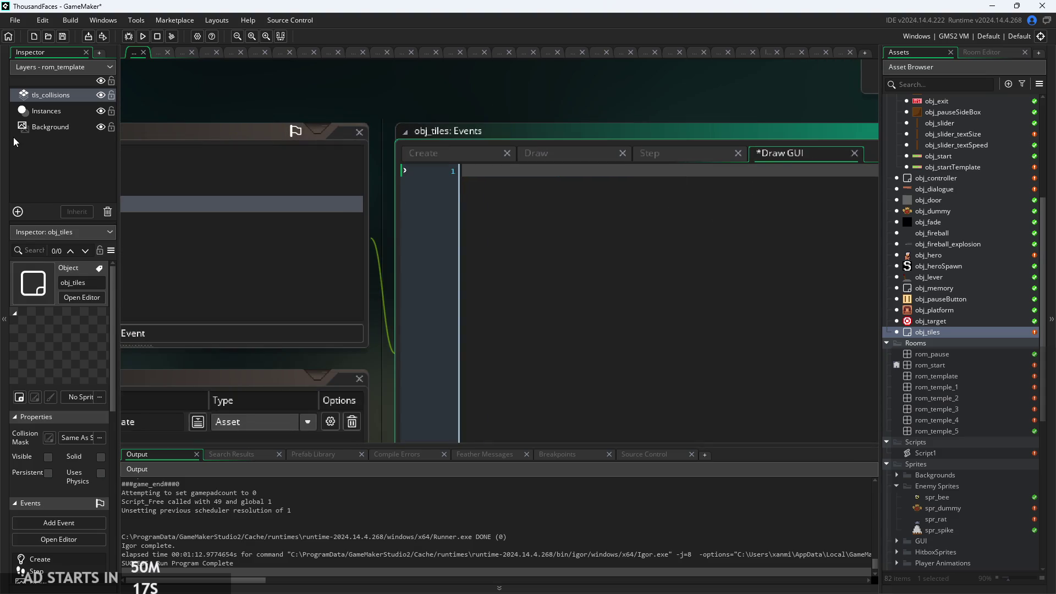
{"action": "type", "text": "for(i"}
{"action": "key", "text": "BackSpace"}
{"action": "type", "text": "var "}
{"action": "type", "text": "i="}
{"action": "type", "text": "0;i<"}
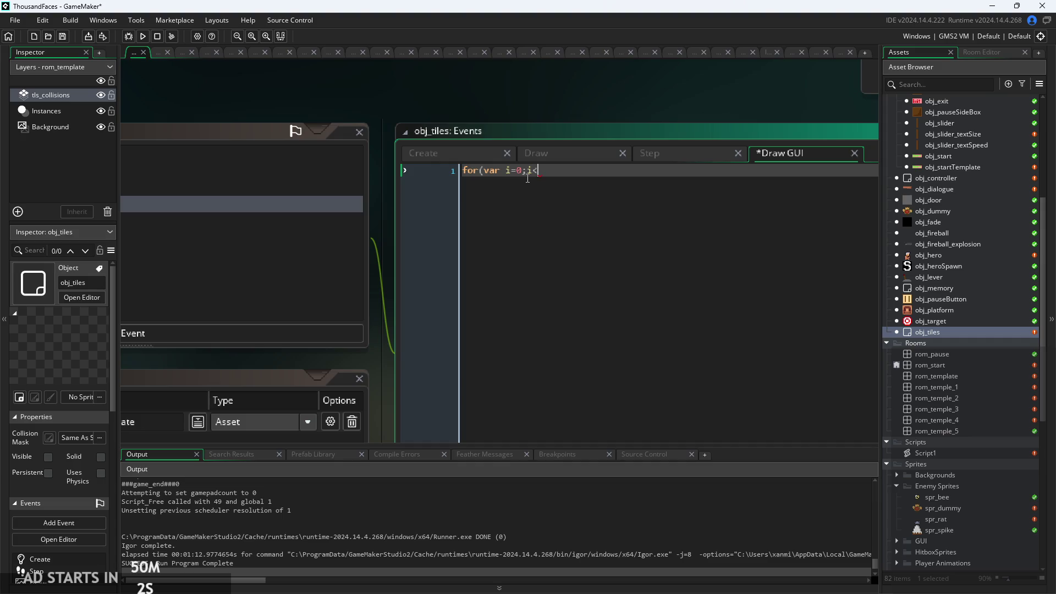
{"action": "type", "text": "32"}
{"action": "key", "text": "BackSpace"}
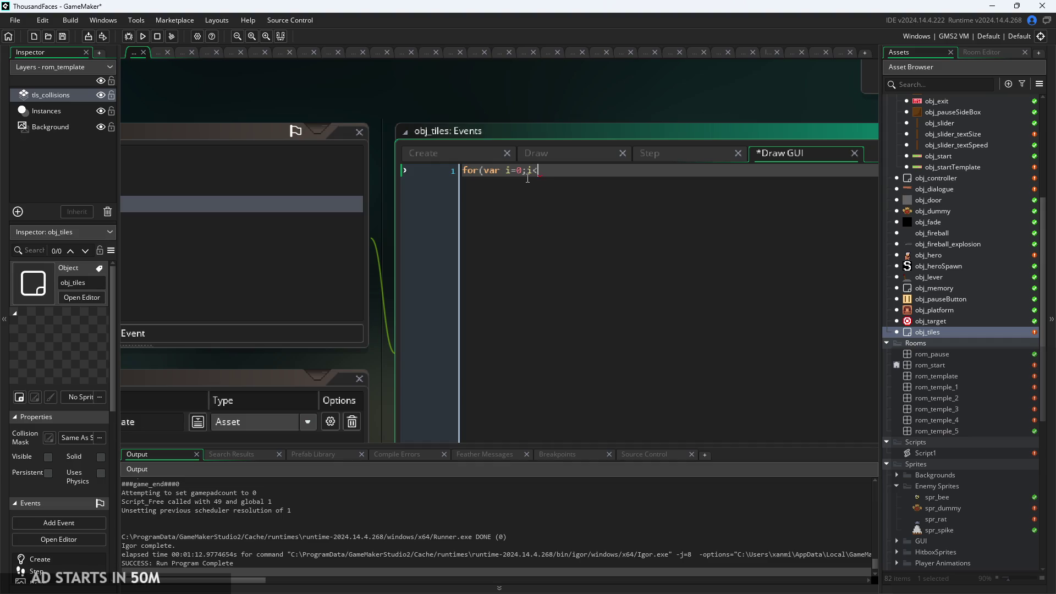
{"action": "type", "text": "320"}
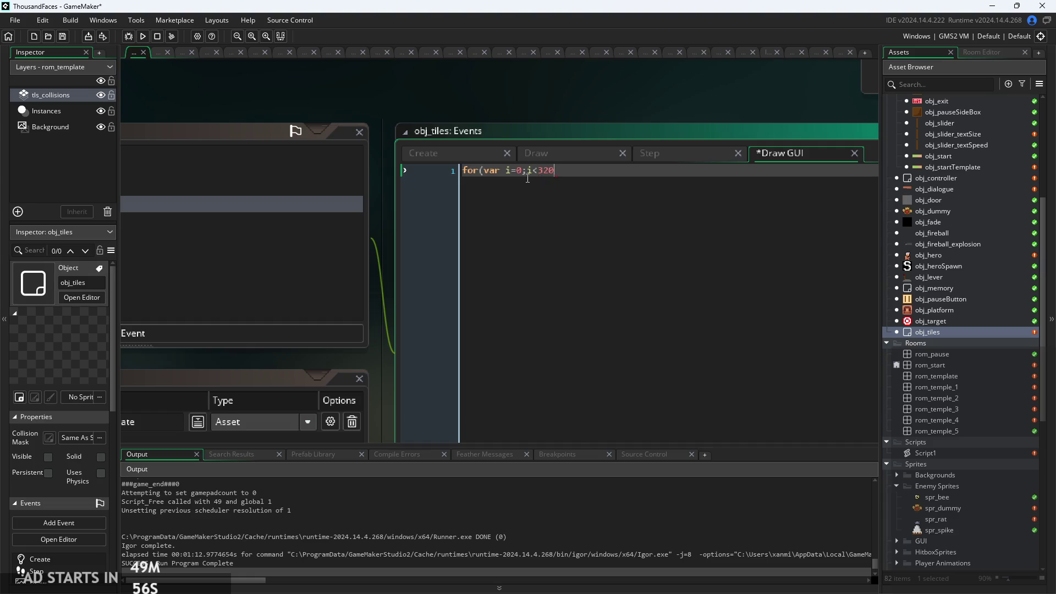
{"action": "type", "text": ";i+="}
{"action": "type", "text": ");"}
{"action": "type", "text": "{"}
{"action": "key", "text": "Return"}
{"action": "key", "text": "Return"}
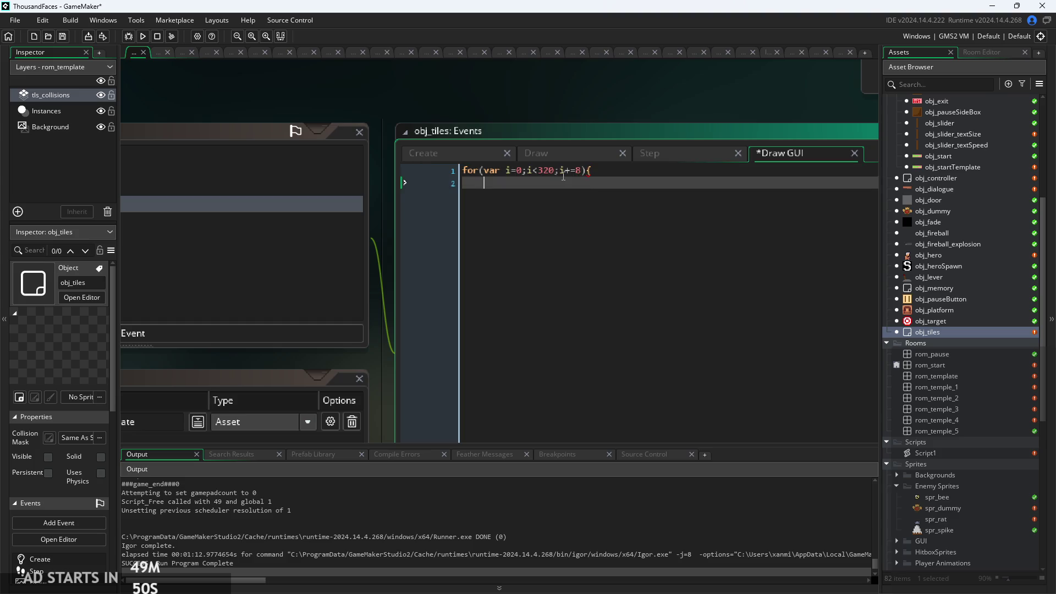
{"action": "type", "text": "}"}
Rename the loop variable i to _x throughout the loop header
{"action": "scroll", "coordinate": [564, 176], "scroll_direction": "up", "scroll_amount": 2}
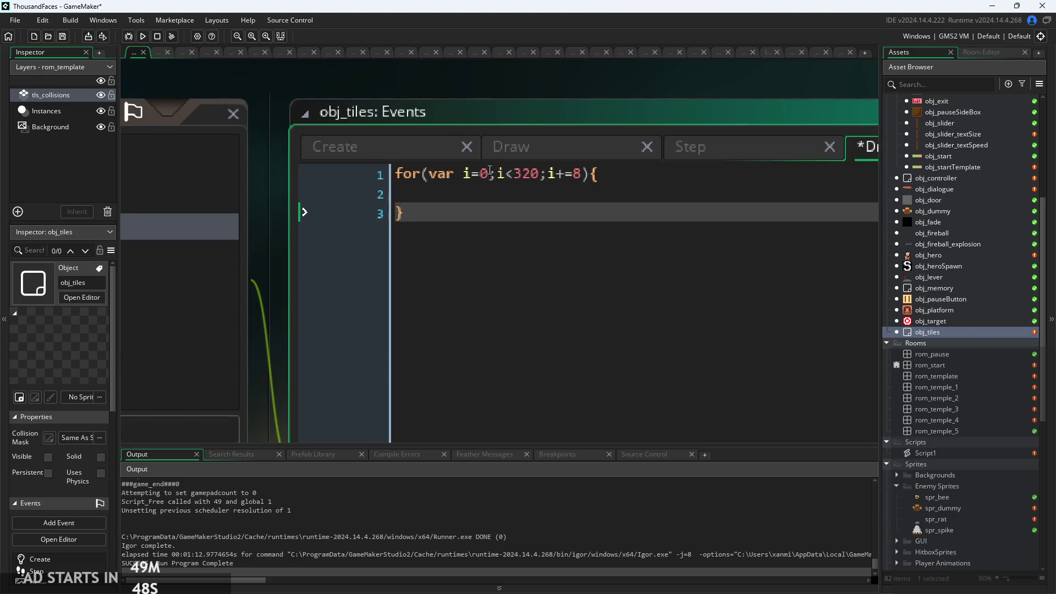
{"action": "double_click", "coordinate": [477, 174]}
{"action": "key", "text": "BackSpace"}
{"action": "type", "text": "_x"}
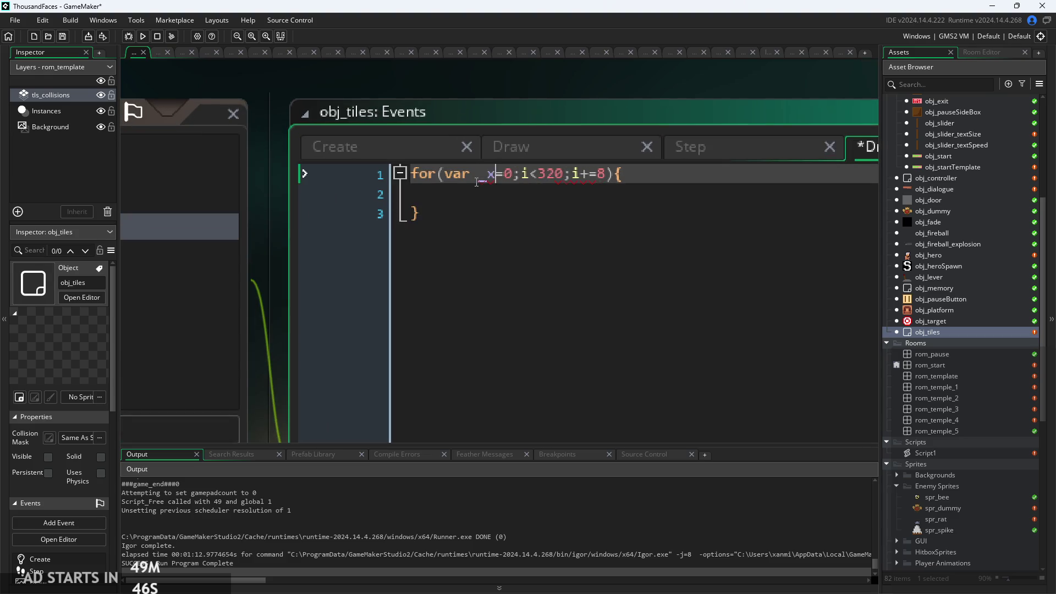
{"action": "key", "text": "Right"}
{"action": "key", "text": "Right"}
{"action": "key", "text": "Right"}
{"action": "key", "text": "BackSpace"}
{"action": "type", "text": "_x"}
{"action": "key", "text": "Right"}
{"action": "key", "text": "Right"}
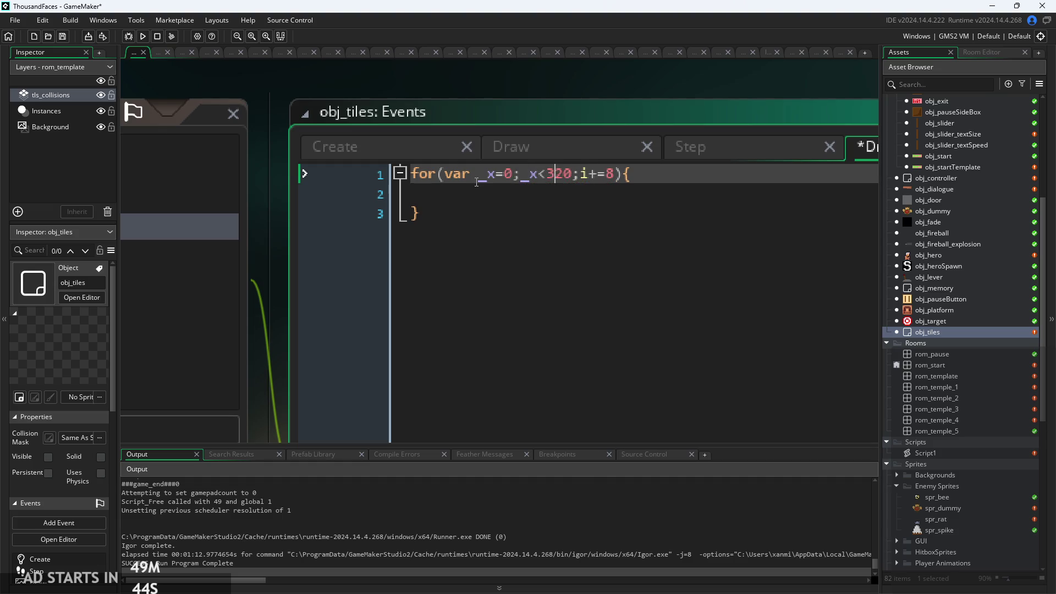
{"action": "key", "text": "Right"}
{"action": "key", "text": "BackSpace"}
{"action": "type", "text": "_x"}
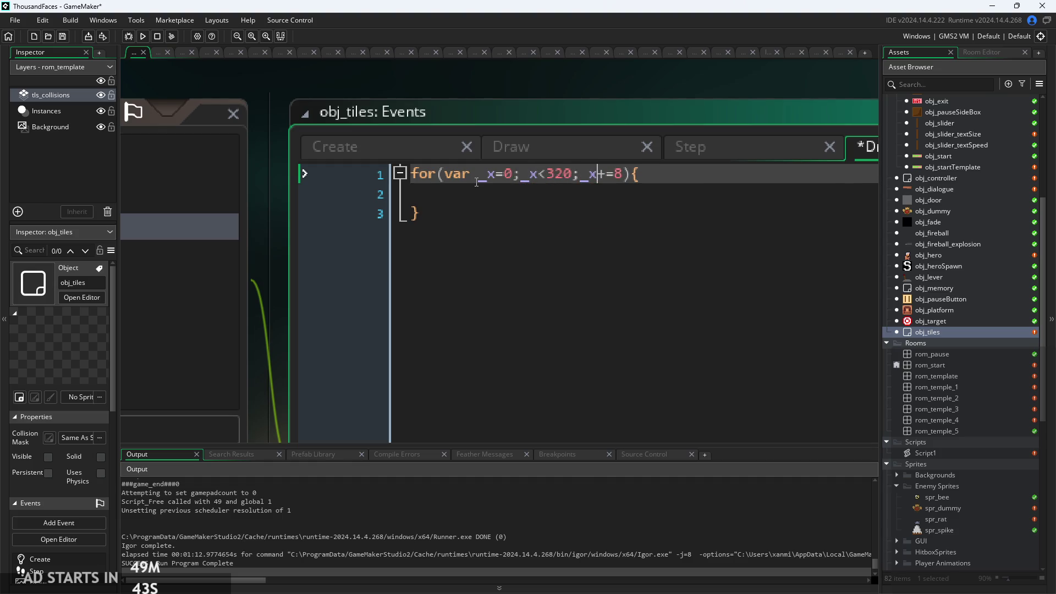
Copy the _x loop and paste a nested copy inside its body
{"action": "left_click", "coordinate": [616, 198]}
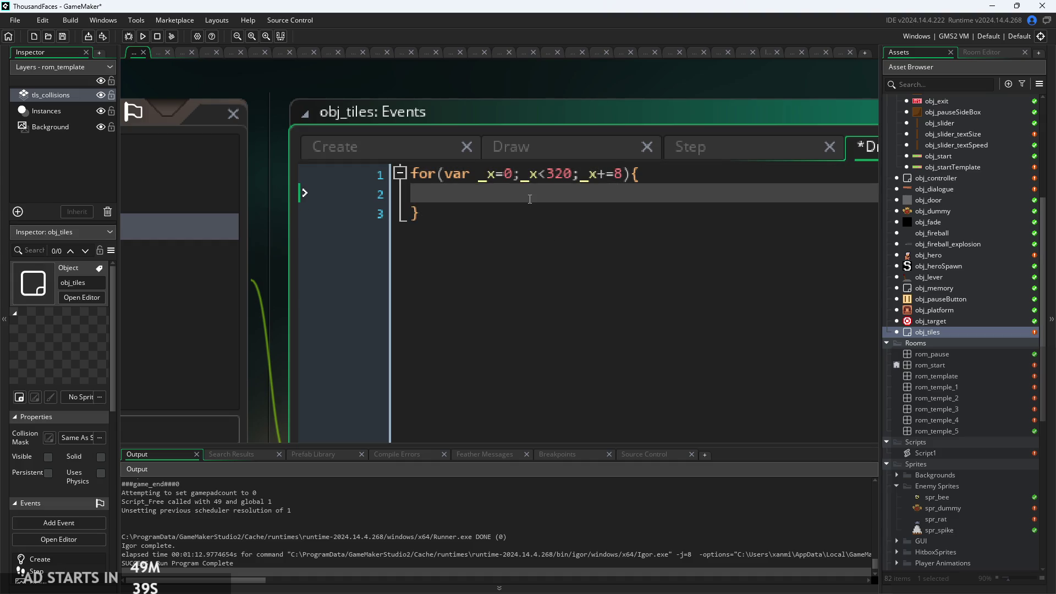
{"action": "mouse_move", "coordinate": [527, 213]}
{"action": "left_mouse_down"}
{"action": "mouse_move", "coordinate": [309, 173]}
{"action": "mouse_move", "coordinate": [354, 164]}
{"action": "left_mouse_up"}
{"action": "key", "text": "ctrl+c"}
{"action": "left_click", "coordinate": [583, 196]}
{"action": "key", "text": "ctrl+v"}
{"action": "key", "text": "Tab"}
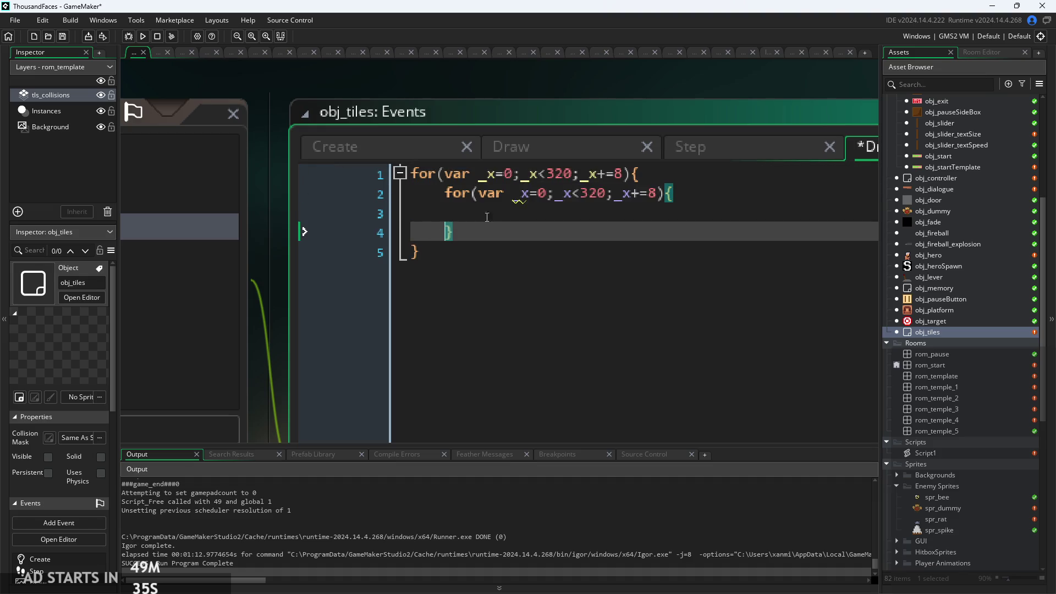
Change the inner loop to use _y with a limit of 180
{"action": "left_click", "coordinate": [529, 196]}
{"action": "key", "text": "BackSpace"}
{"action": "type", "text": "y"}
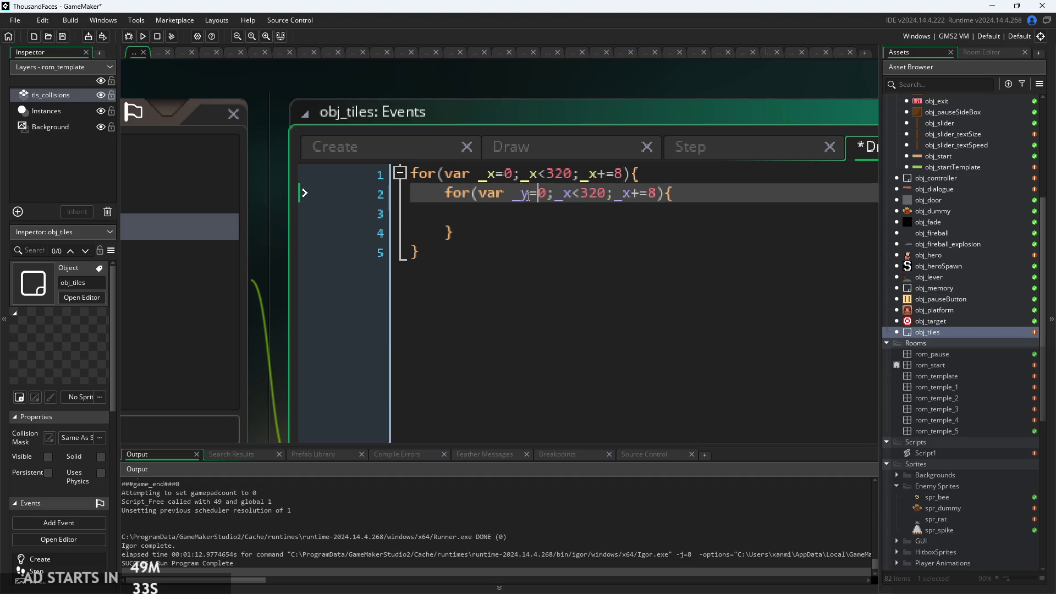
{"action": "key", "text": "Right"}
{"action": "key", "text": "Right"}
{"action": "key", "text": "Right"}
{"action": "key", "text": "shift+Right"}
{"action": "key", "text": "shift+Right"}
{"action": "type", "text": "18"}
{"action": "key", "text": "Right"}
{"action": "key", "text": "Right"}
{"action": "key", "text": "BackSpace"}
{"action": "type", "text": "y"}
{"action": "key", "text": "Left"}
{"action": "key", "text": "Left"}
{"action": "key", "text": "Left"}
{"action": "key", "text": "Right"}
{"action": "key", "text": "BackSpace"}
{"action": "type", "text": "y"}
{"action": "left_click", "coordinate": [592, 215]}
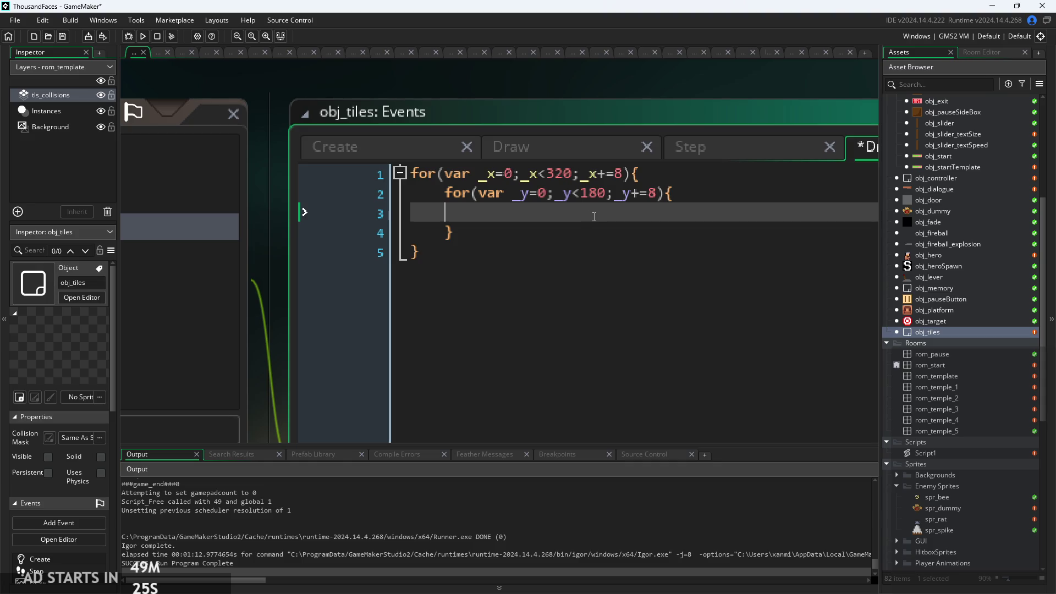
Write draw_sprite(global.tileArt[global.artIndex[]]); as the inner loop body, autocompleting tileArt and artIndex
{"action": "key", "text": "Tab"}
{"action": "type", "text": "dr"}
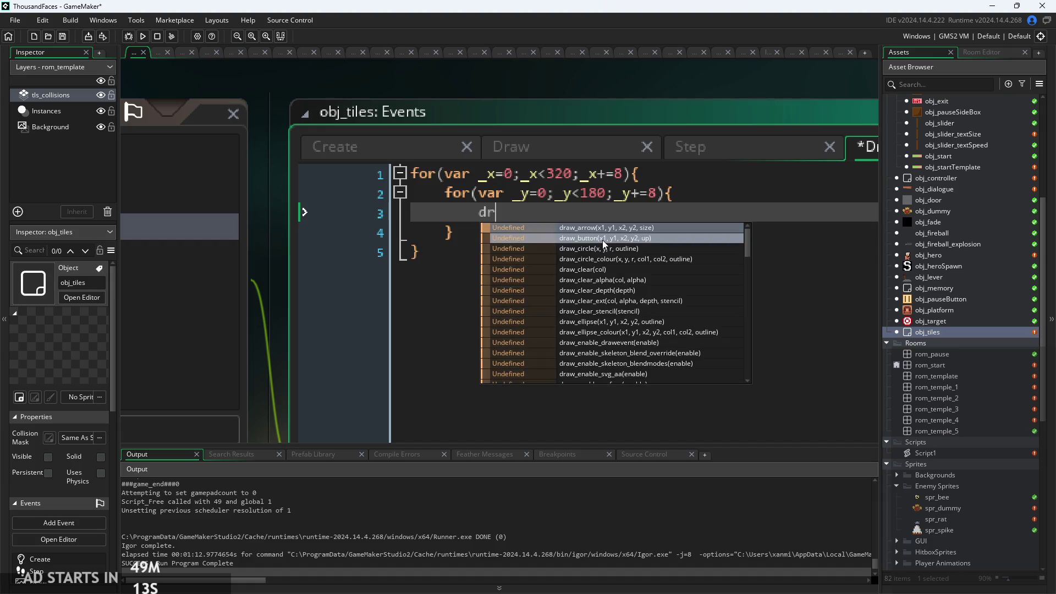
{"action": "type", "text": "aw_sp"}
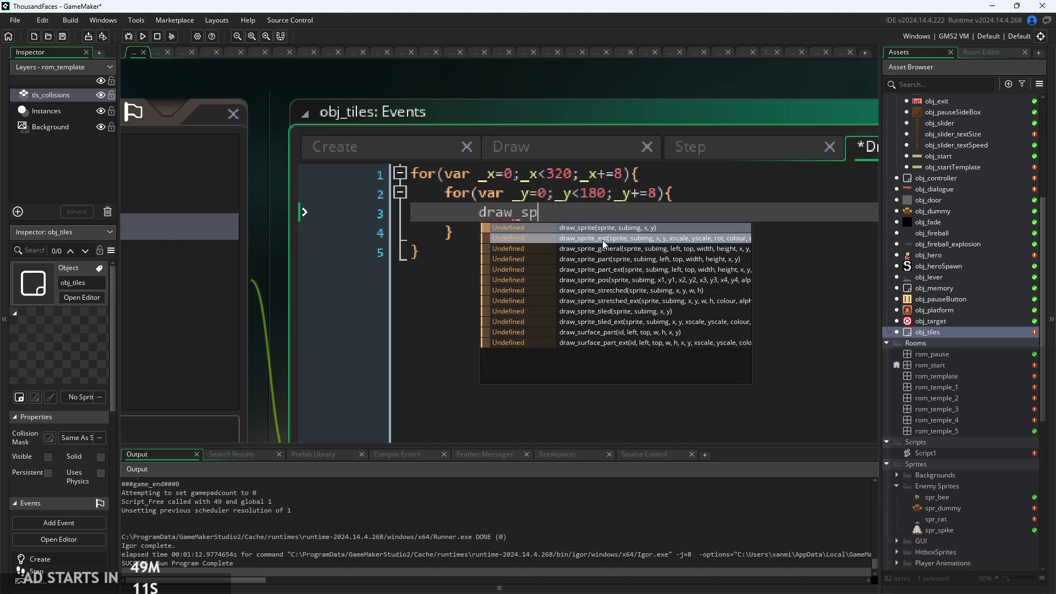
{"action": "key", "text": "Return"}
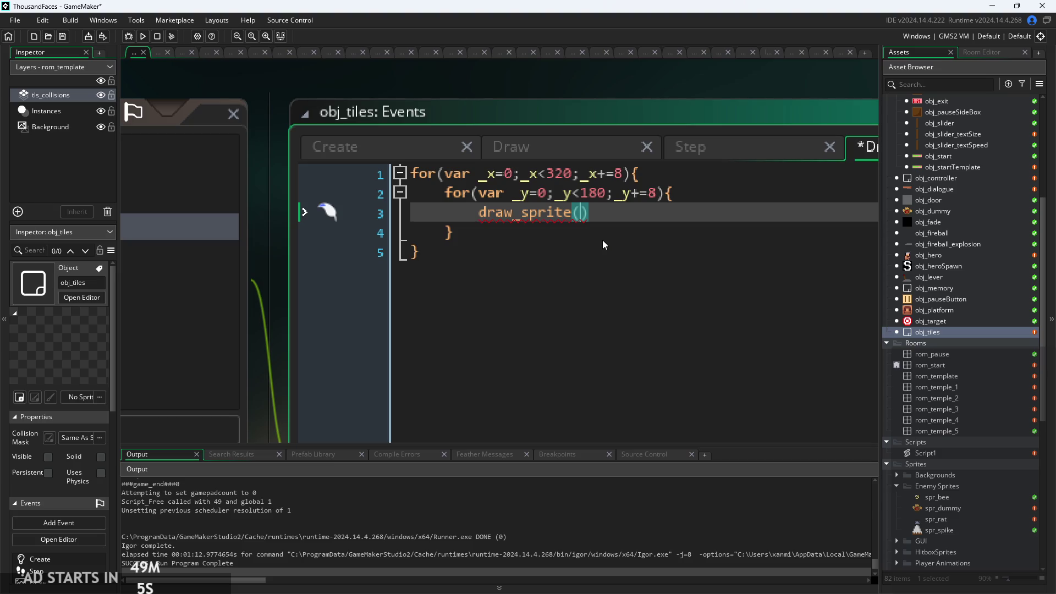
{"action": "mouse_move", "coordinate": [553, 217]}
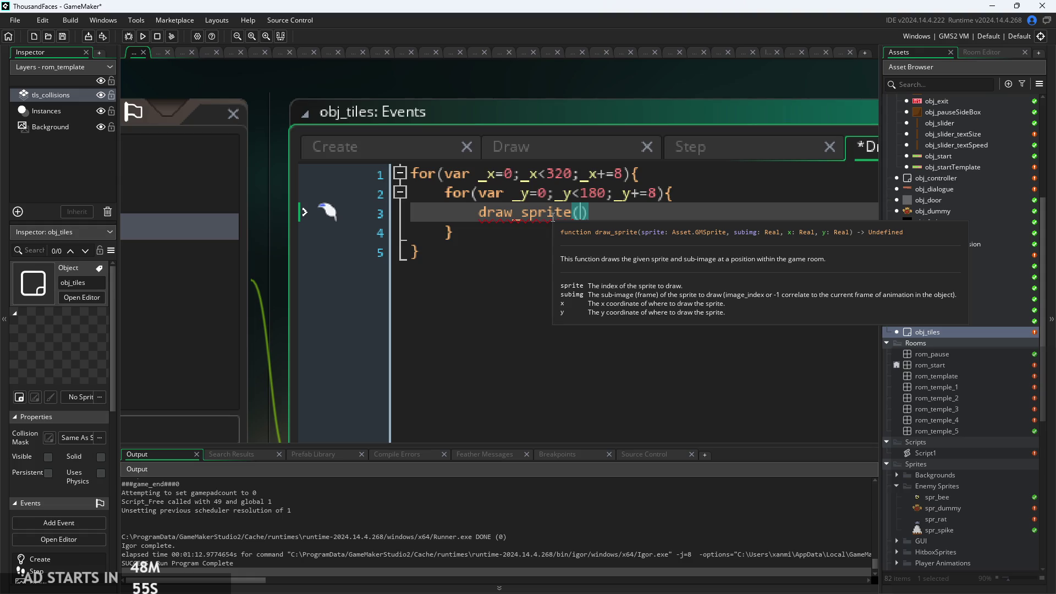
{"action": "type", "text": "global"}
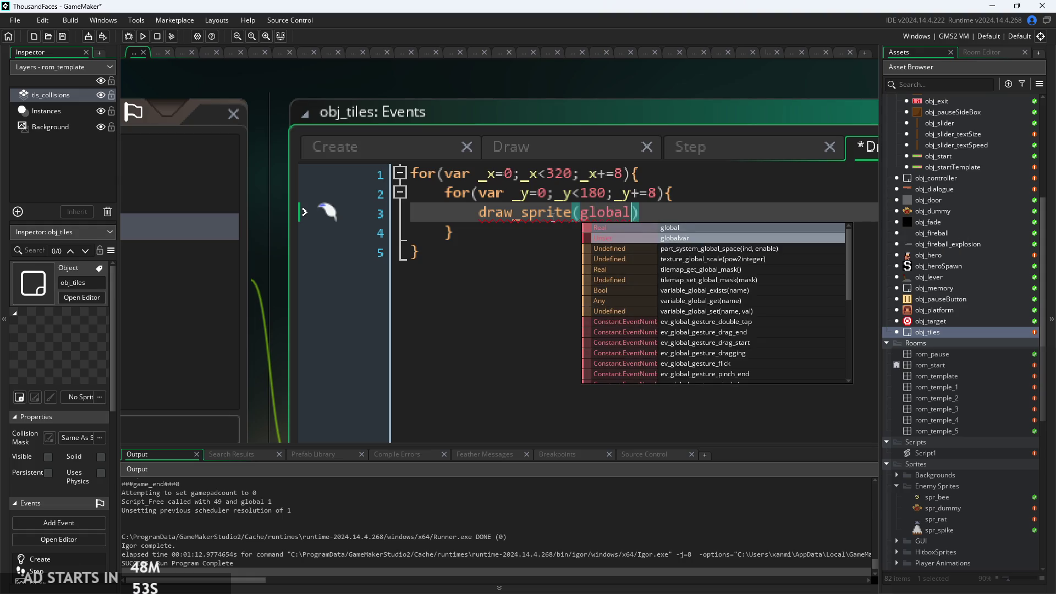
{"action": "type", "text": "."}
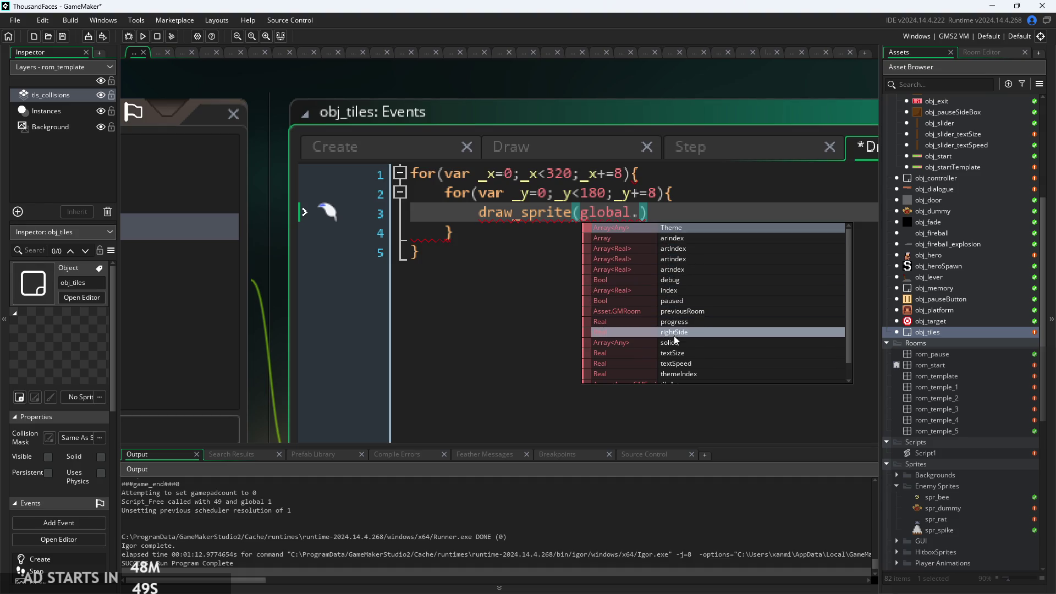
{"action": "scroll", "coordinate": [688, 362], "scroll_direction": "down", "scroll_amount": 1}
{"action": "left_click", "coordinate": [688, 367]}
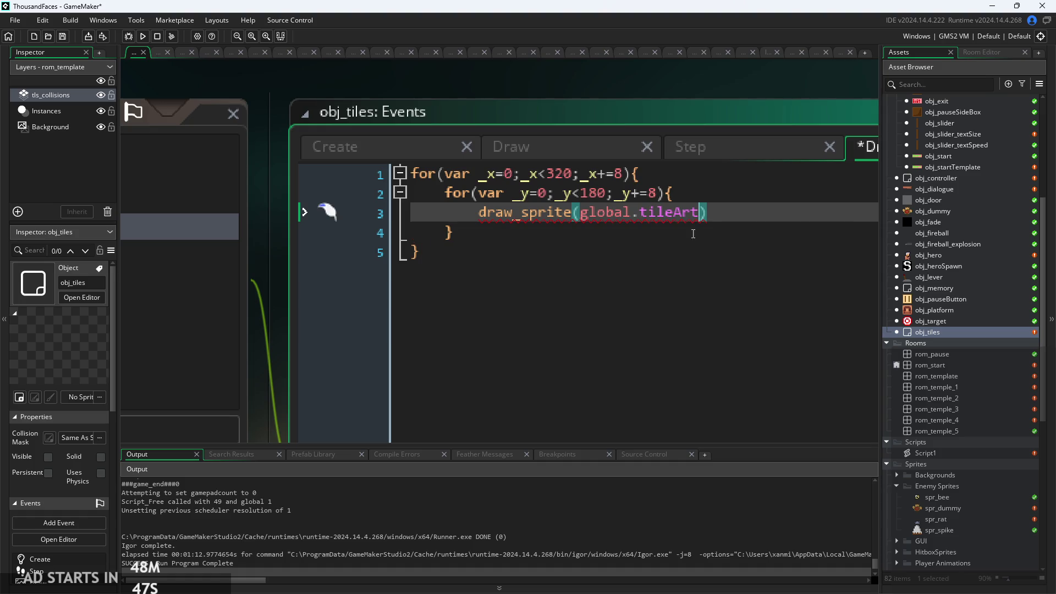
{"action": "mouse_move", "coordinate": [707, 206]}
{"action": "type", "text": "["}
{"action": "type", "text": "glob"}
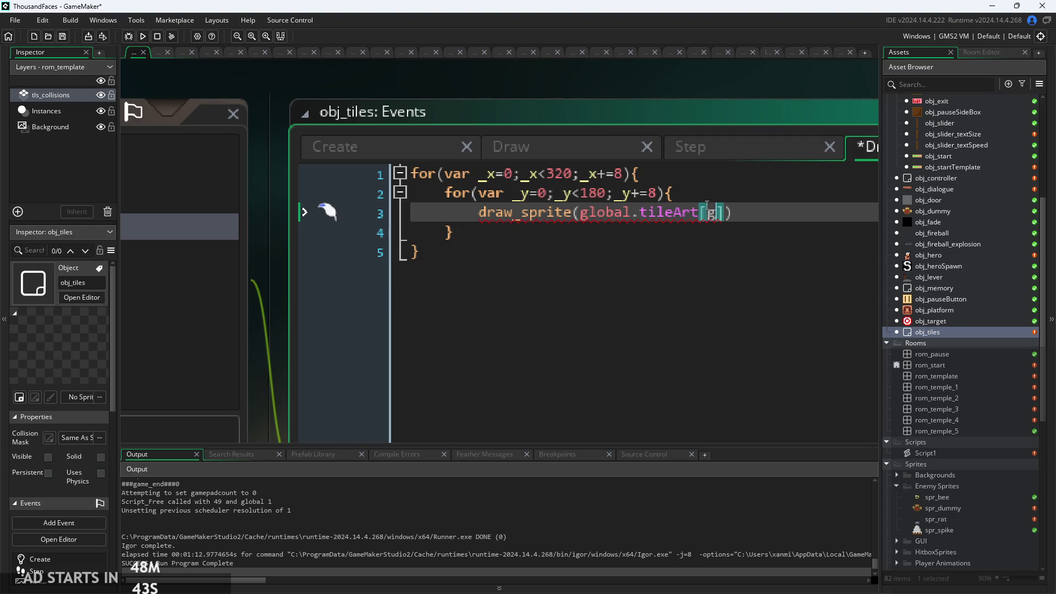
{"action": "type", "text": "al.artIndex"}
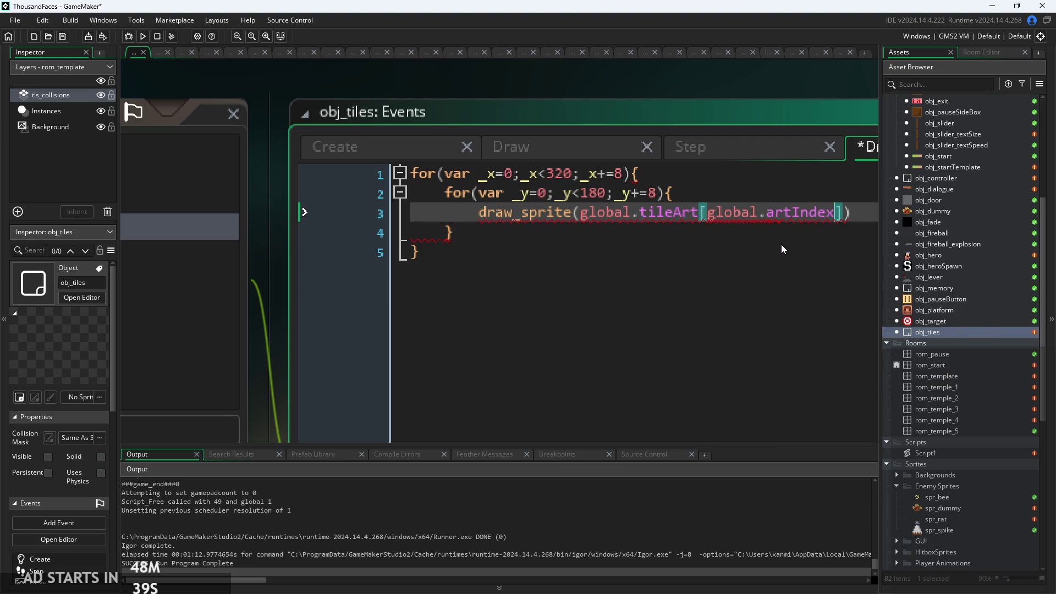
{"action": "left_click", "coordinate": [783, 248]}
{"action": "type", "text": "[]])"}
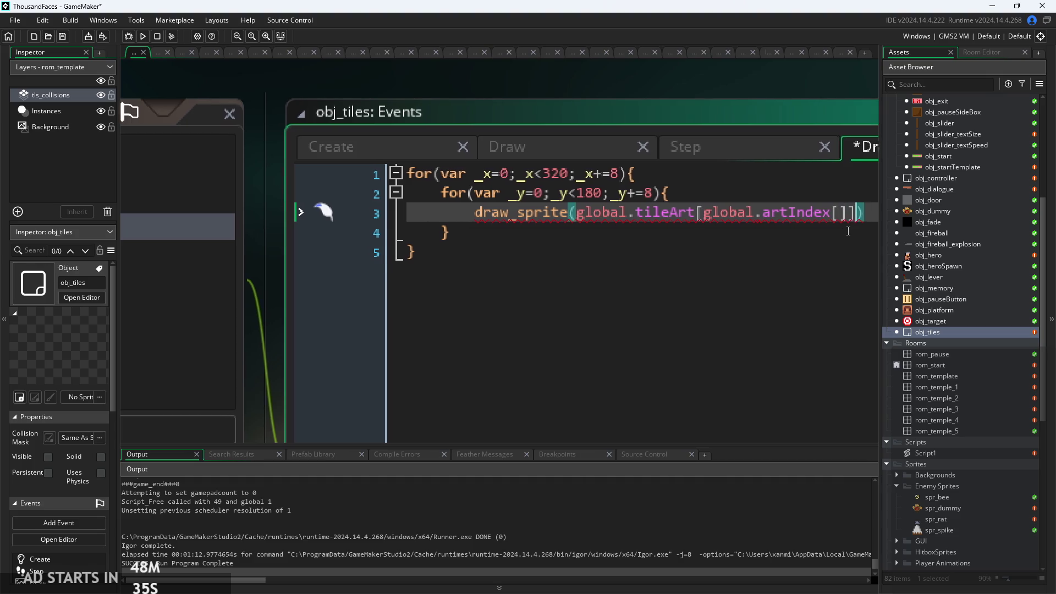
{"action": "type", "text": ";"}
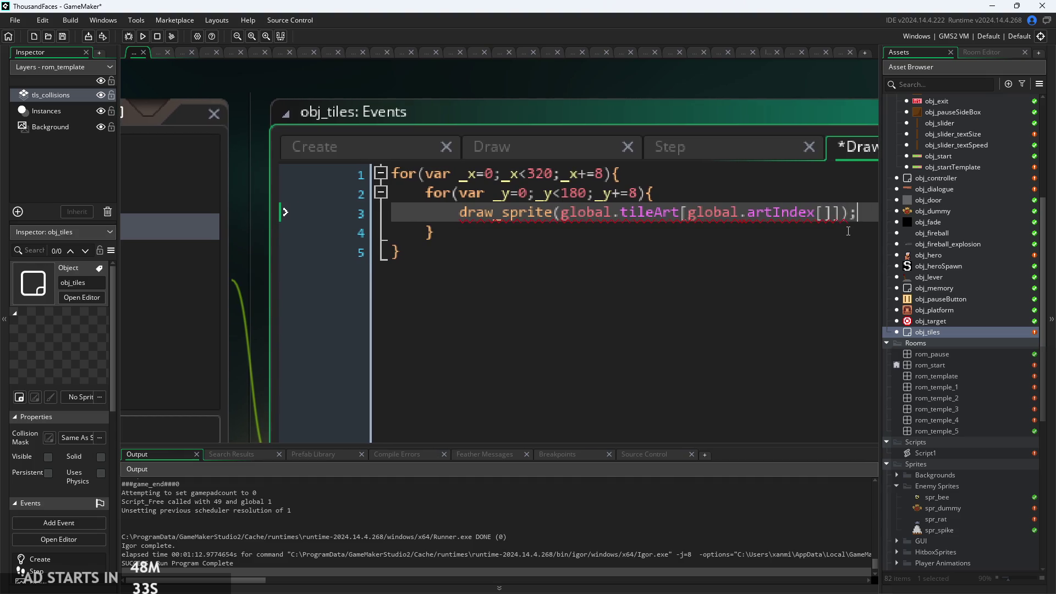
Move the caret through the loop lines and back to the very start of the code
{"action": "left_click", "coordinate": [827, 213]}
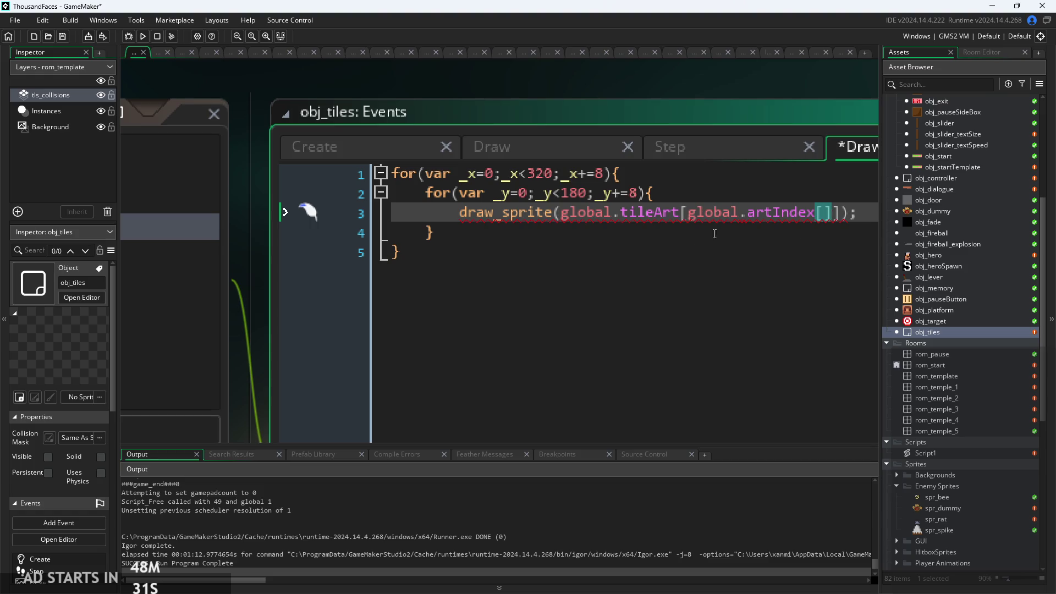
{"action": "mouse_move", "coordinate": [760, 213]}
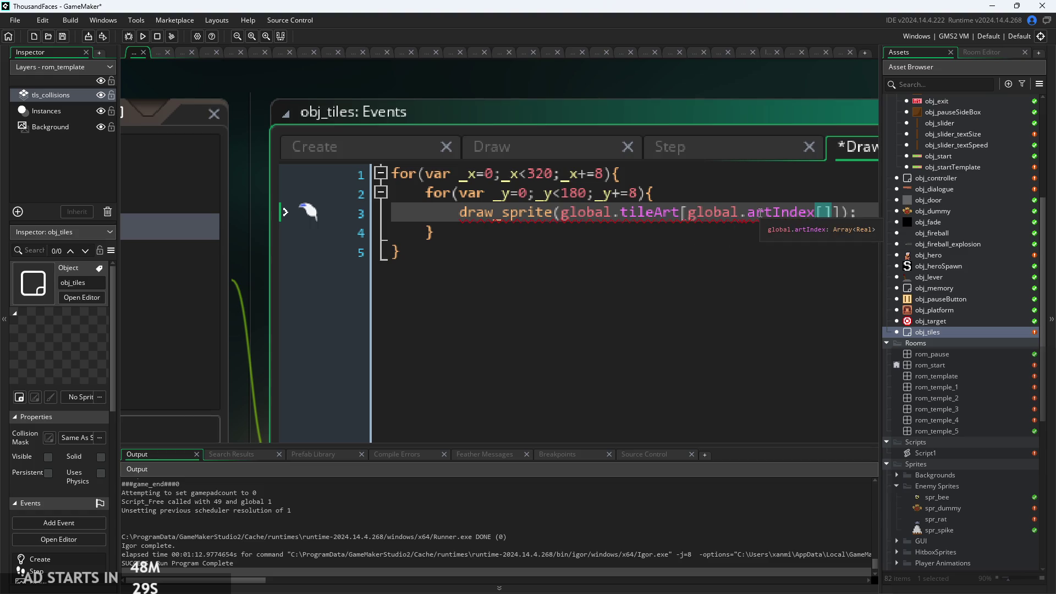
{"action": "left_click", "coordinate": [685, 193]}
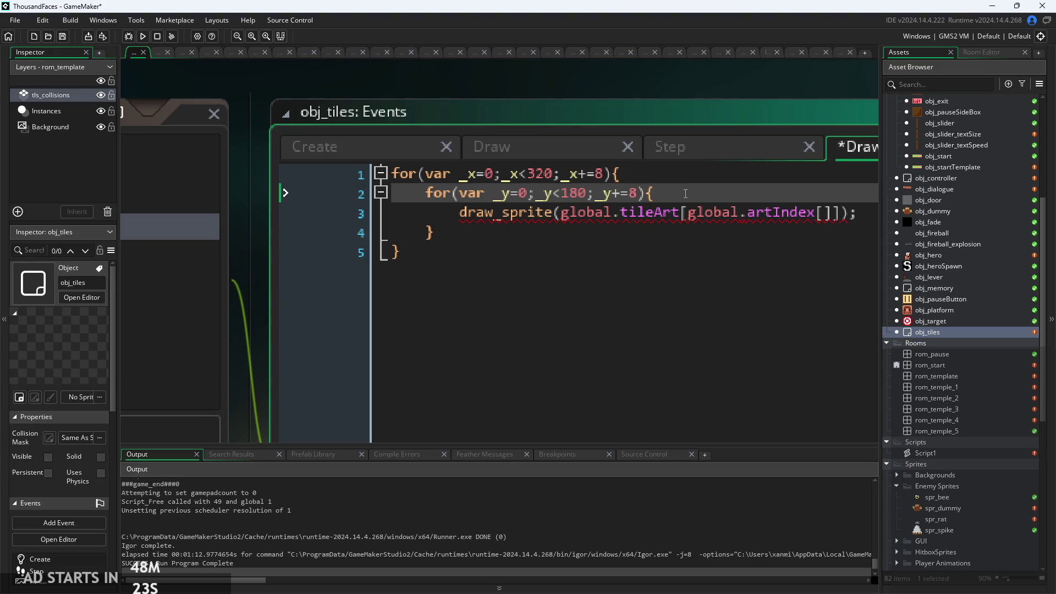
{"action": "left_click", "coordinate": [501, 264]}
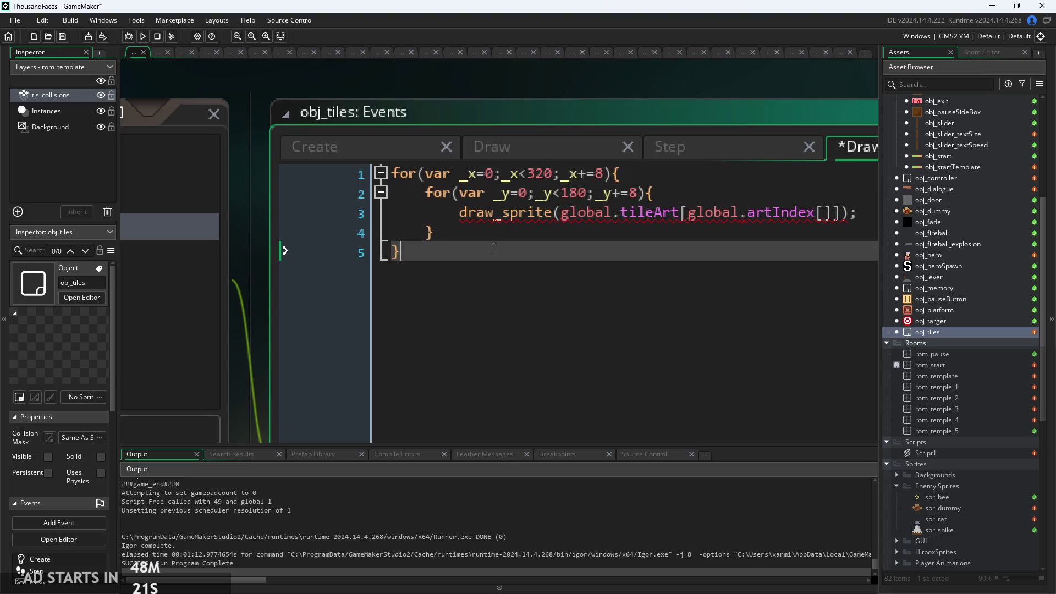
{"action": "mouse_move", "coordinate": [503, 215]}
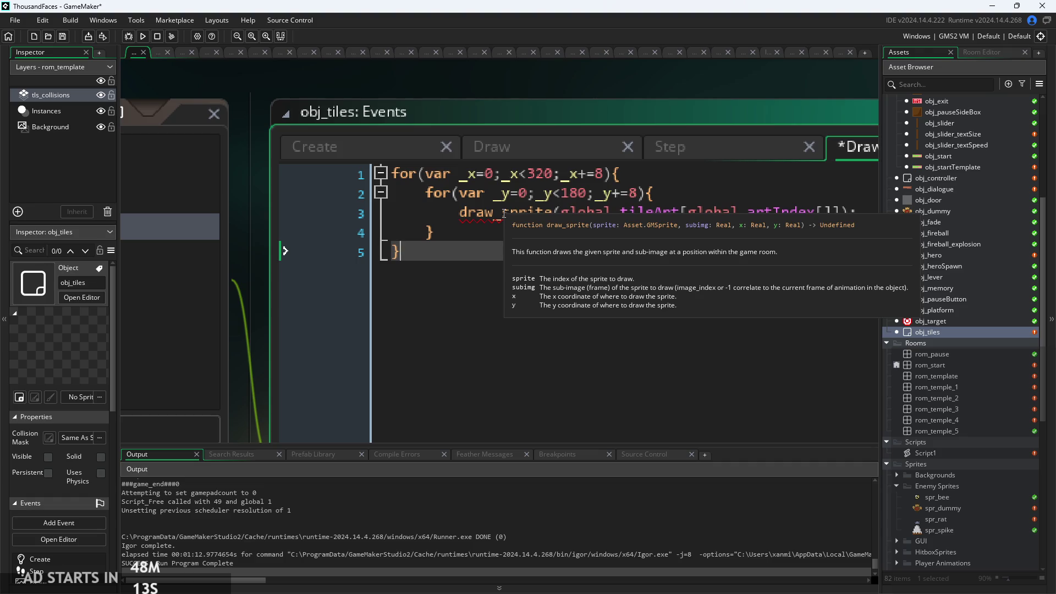
{"action": "left_click", "coordinate": [876, 213]}
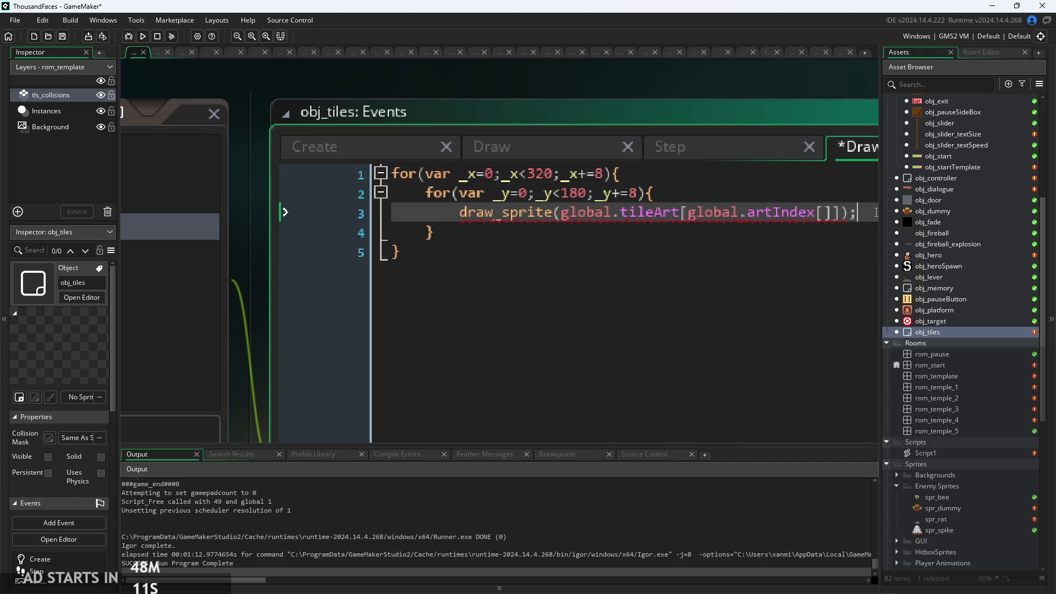
{"action": "mouse_move", "coordinate": [794, 205]}
{"action": "left_click", "coordinate": [308, 173]}
Declare var _i=0; above the loops, use _i as the artIndex index, and add _i++ below
{"action": "key", "text": "Return"}
{"action": "key", "text": "Up"}
{"action": "type", "text": "var"}
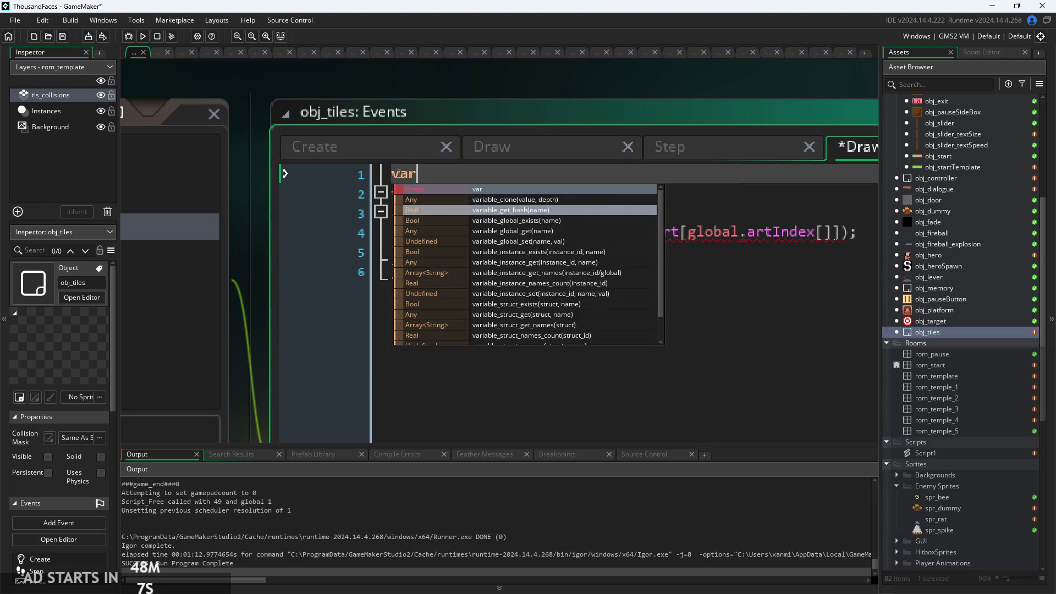
{"action": "type", "text": " i=0;"}
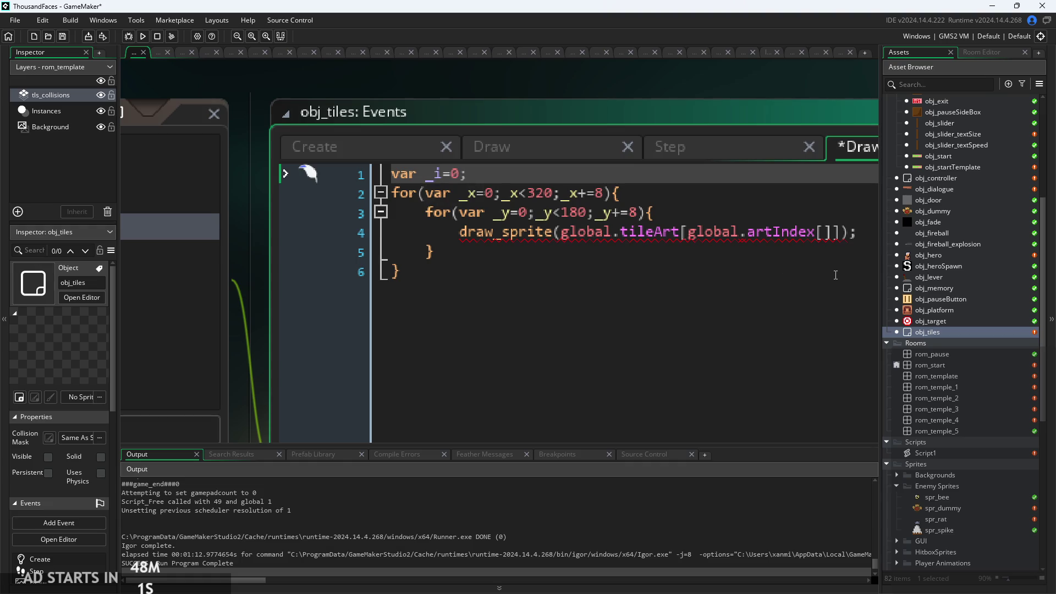
{"action": "left_click", "coordinate": [830, 242]}
{"action": "left_click", "coordinate": [824, 231]}
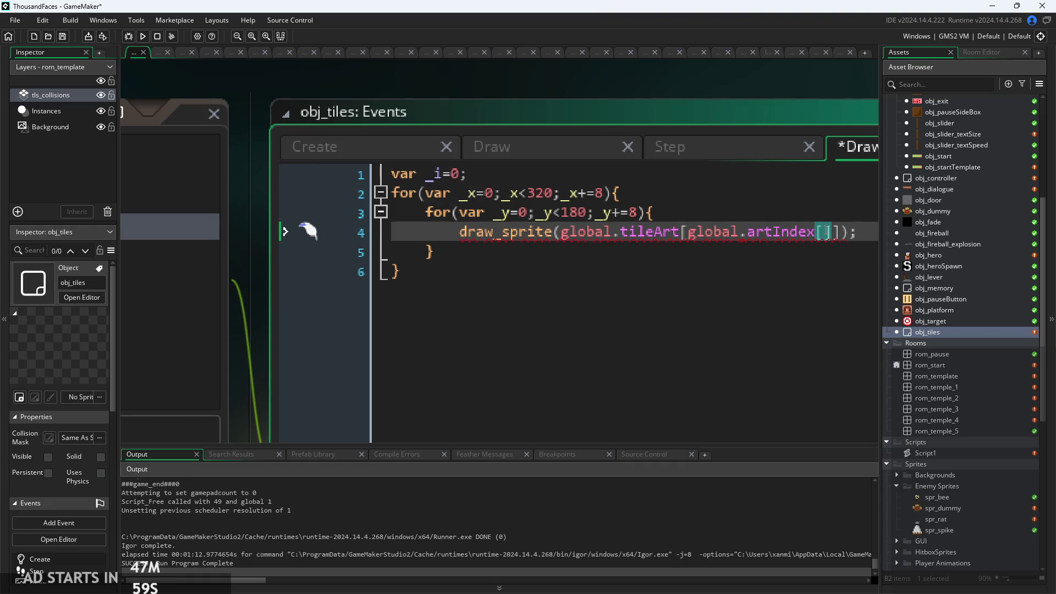
{"action": "type", "text": "_i"}
{"action": "key", "text": "Return"}
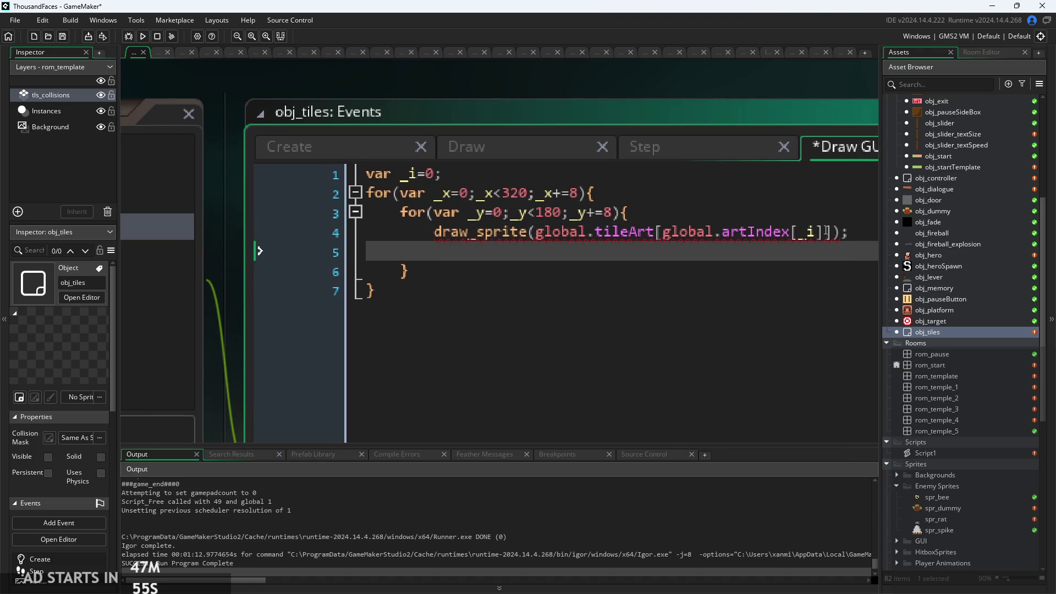
{"action": "type", "text": "_i++;"}
Add the 0,_x,_y arguments to draw_sprite and save the Draw GUI code
{"action": "scroll", "coordinate": [677, 109], "scroll_direction": "down", "scroll_amount": 2, "text": "ctrl"}
{"action": "scroll", "coordinate": [585, 94], "scroll_direction": "up", "scroll_amount": 2, "text": "ctrl"}
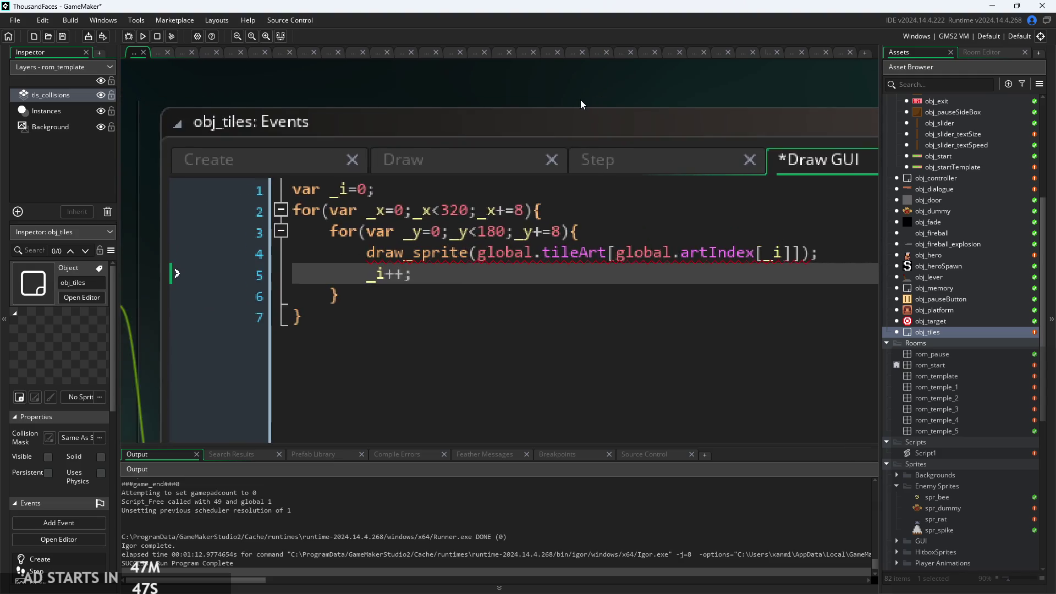
{"action": "left_click", "coordinate": [677, 216]}
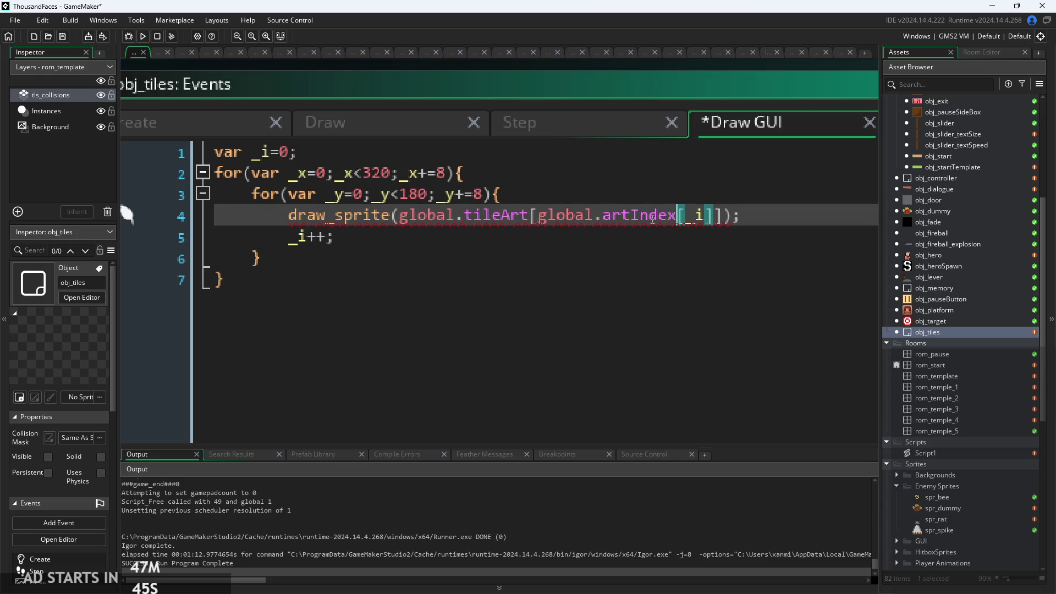
{"action": "left_click", "coordinate": [729, 225]}
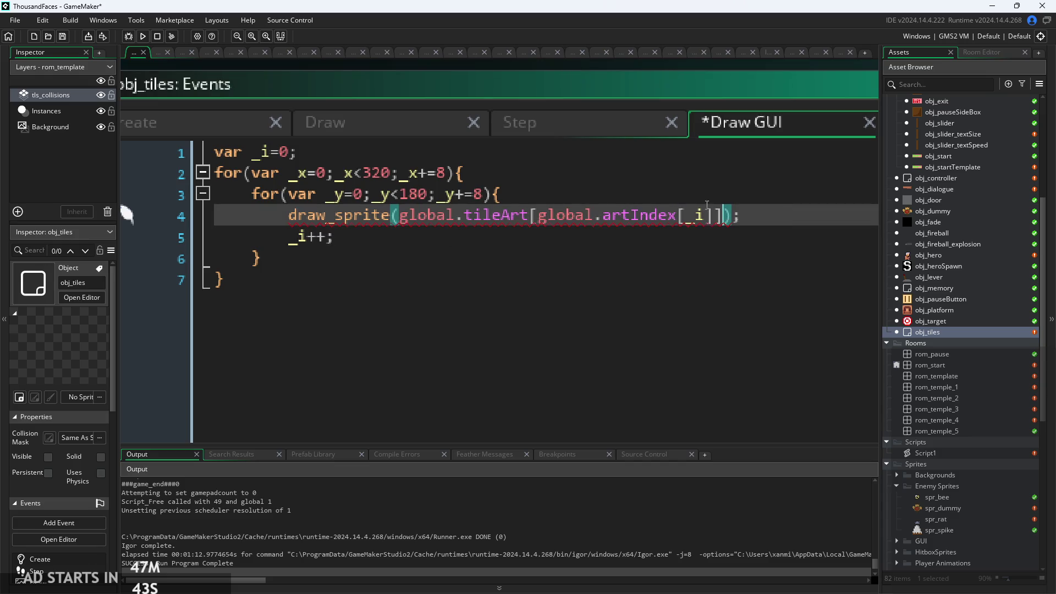
{"action": "type", "text": ","}
{"action": "mouse_move", "coordinate": [349, 224]}
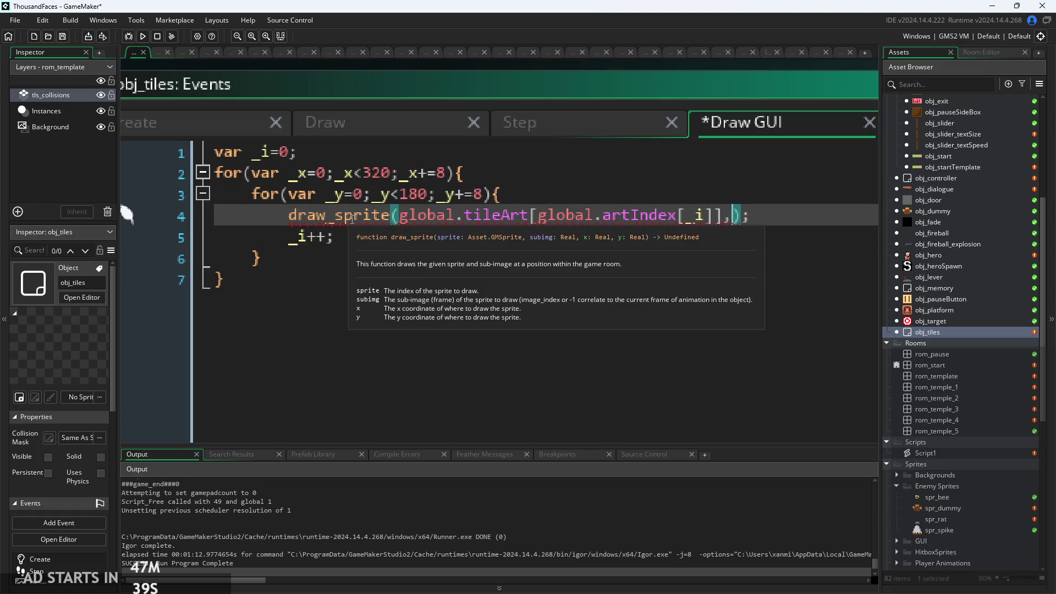
{"action": "type", "text": "0,_x,"}
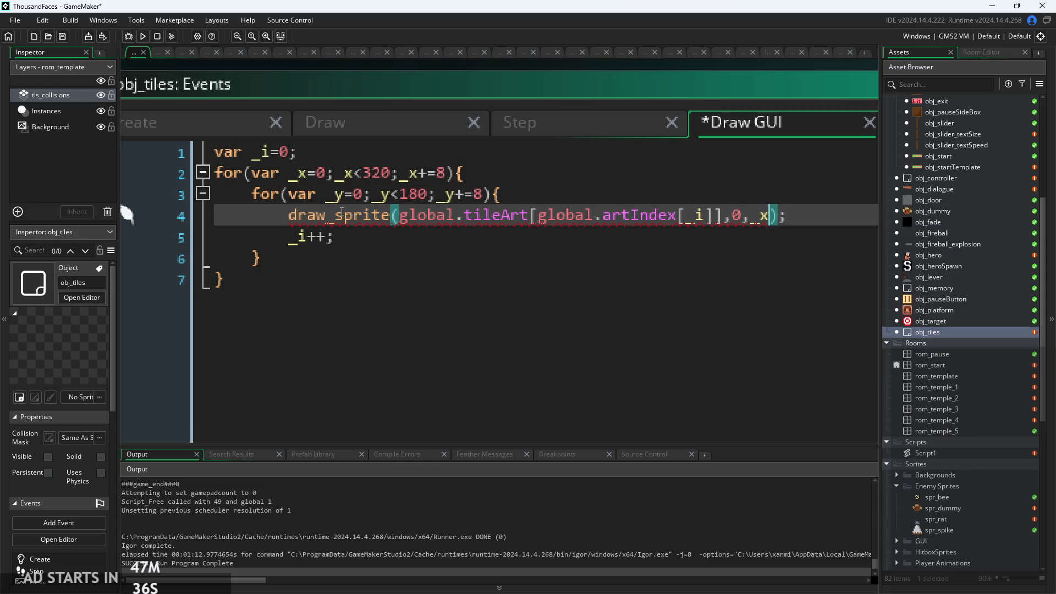
{"action": "type", "text": "_y"}
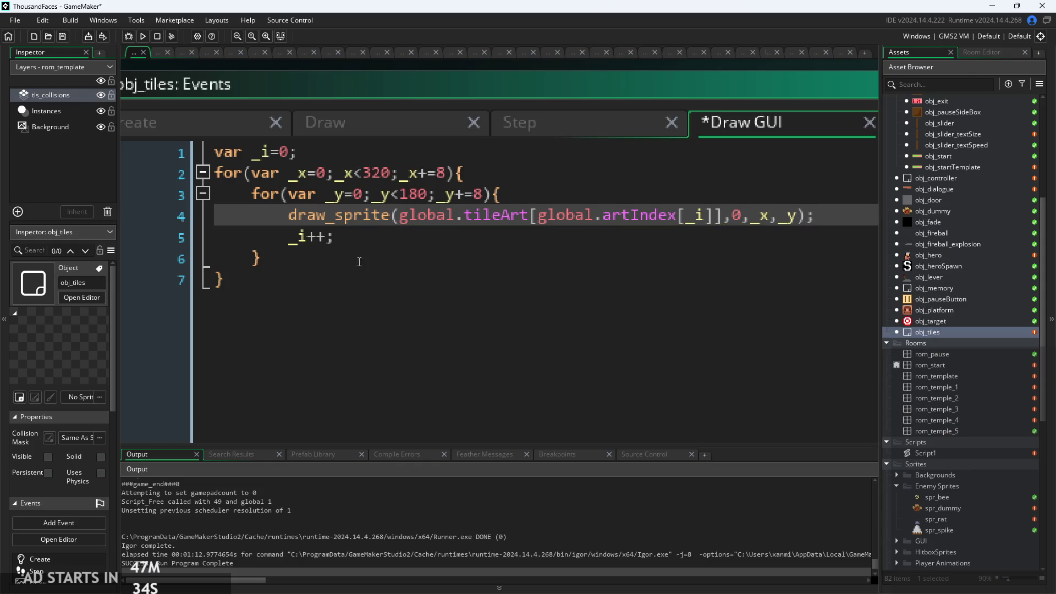
{"action": "left_click", "coordinate": [498, 254]}
{"action": "scroll", "coordinate": [484, 250], "scroll_direction": "down", "scroll_amount": 2}
{"action": "key", "text": "ctrl+s"}
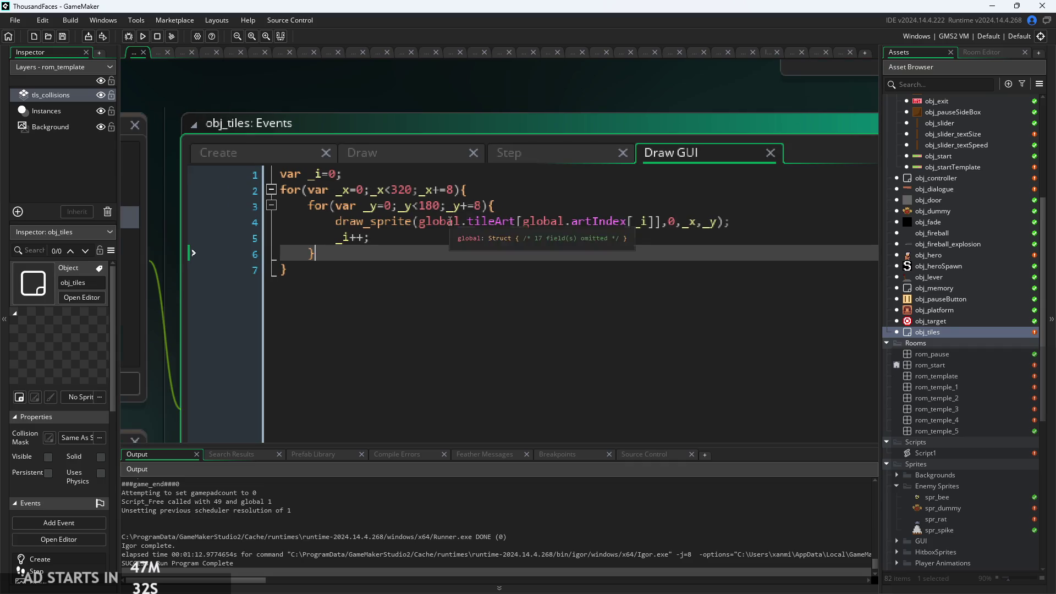
{"action": "scroll", "coordinate": [440, 243], "scroll_direction": "down", "scroll_amount": 1}
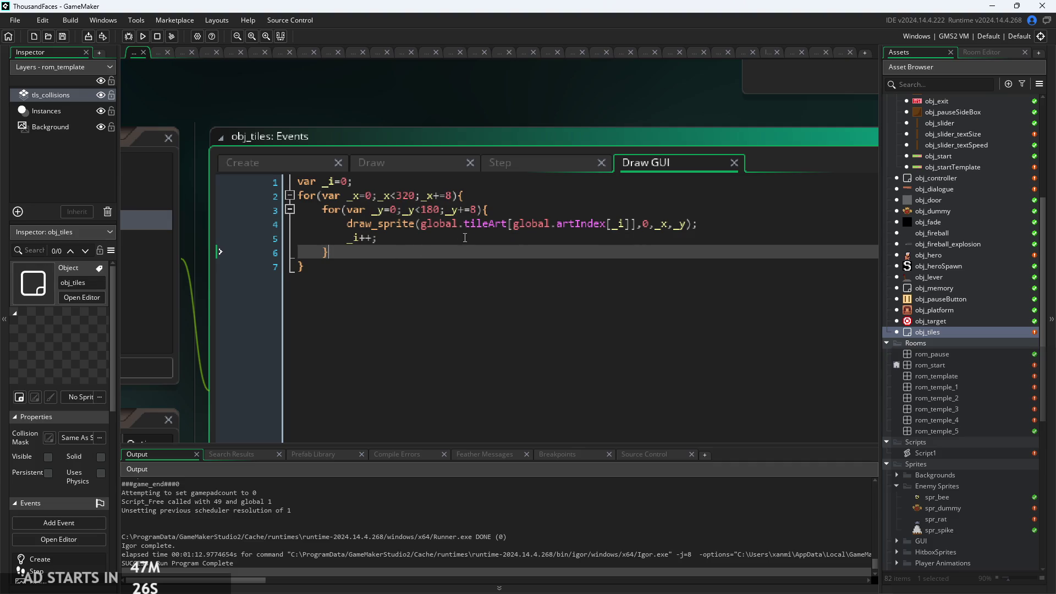
Show the obj_tiles Create event code, then build and run the ThousandFaces game
{"action": "left_click", "coordinate": [287, 163]}
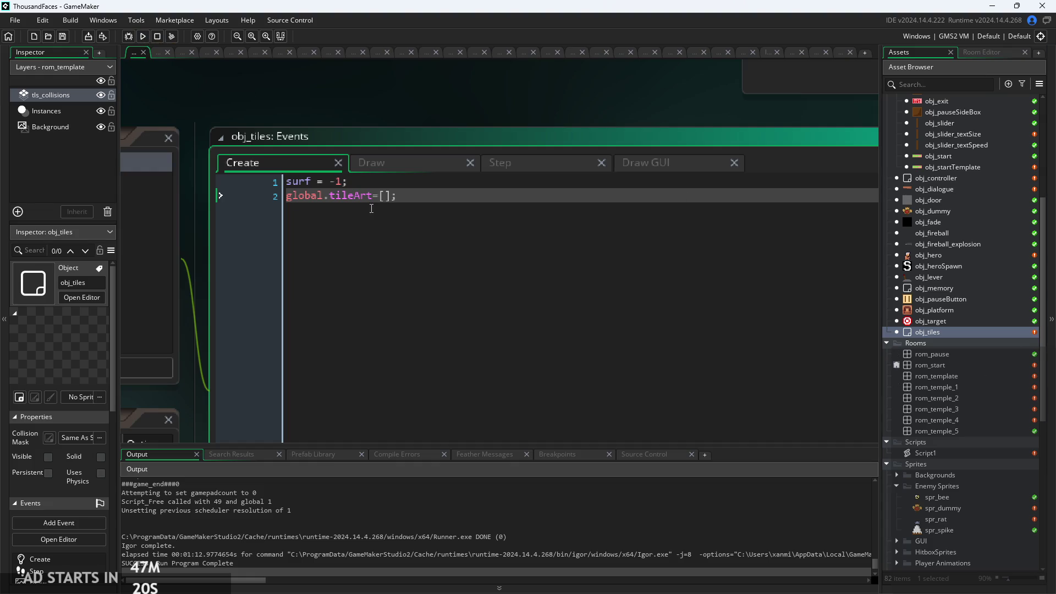
{"action": "left_click", "coordinate": [141, 37]}
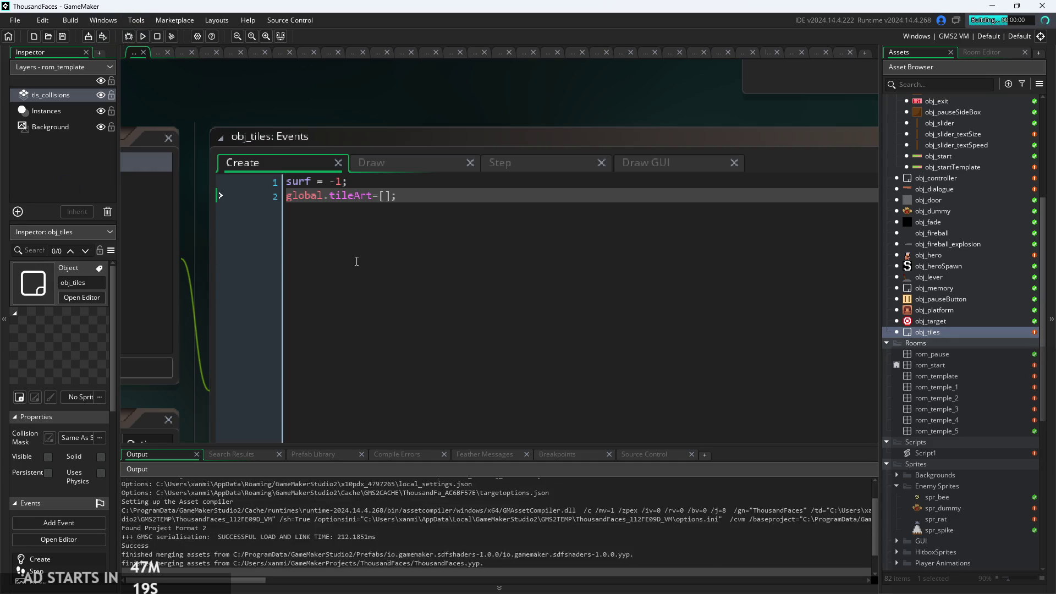
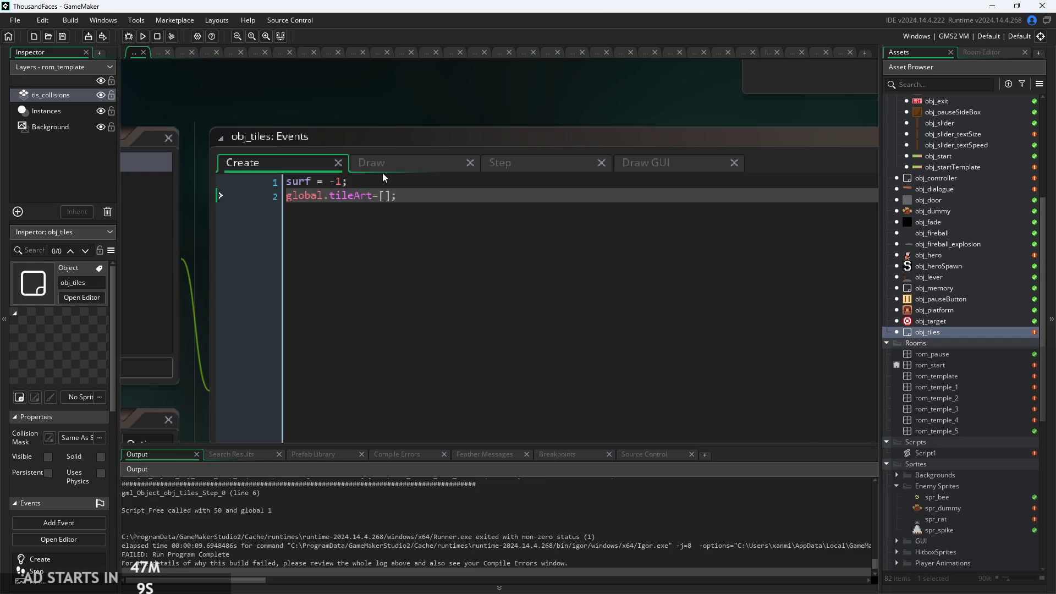
Prefix the Step event's loop counter with an underscore in the tileArt index and increment
{"action": "left_click", "coordinate": [398, 164]}
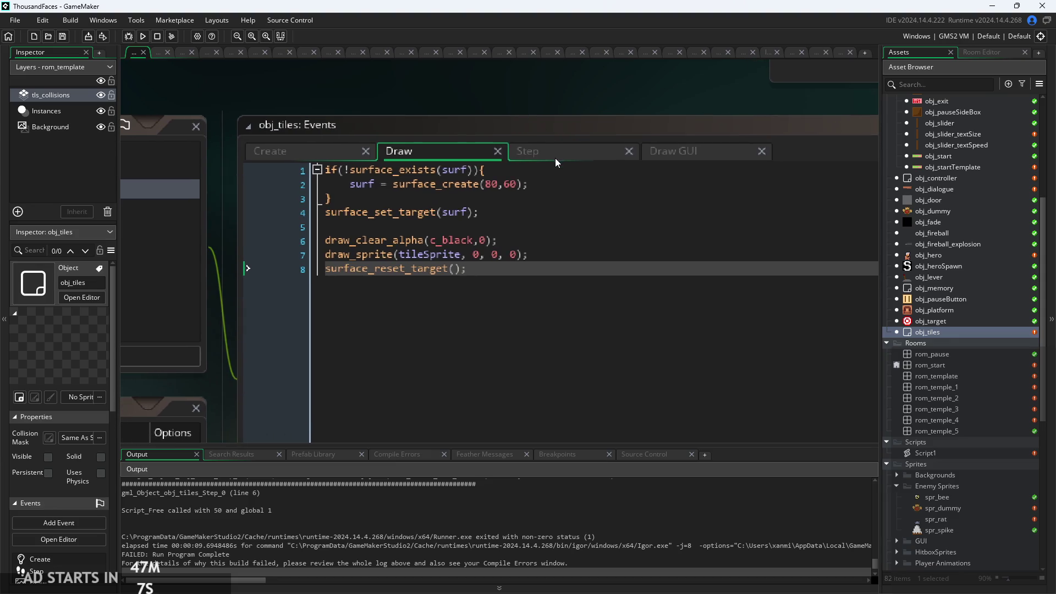
{"action": "left_click", "coordinate": [555, 157]}
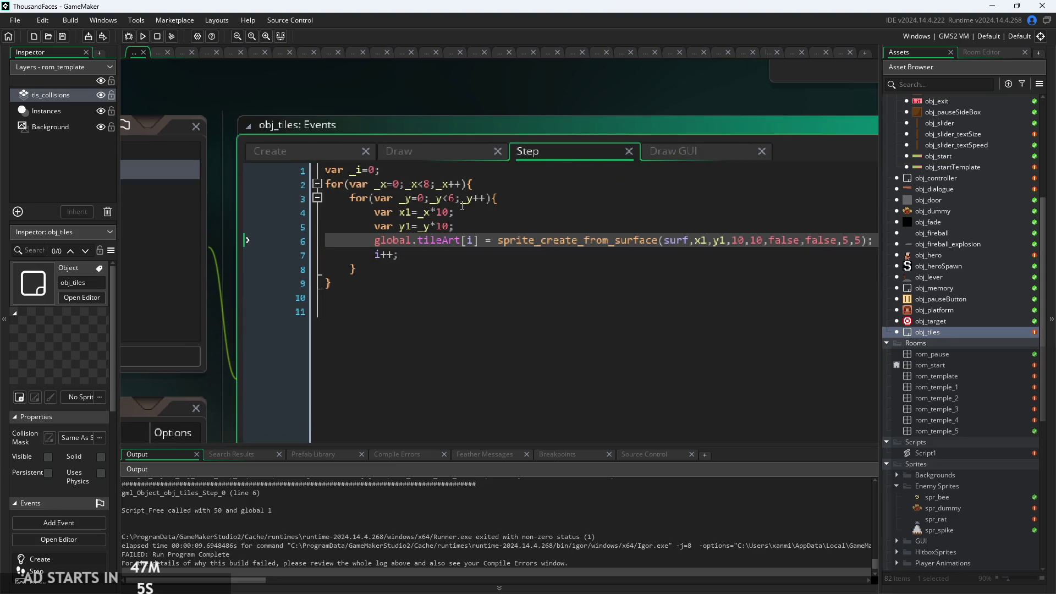
{"action": "left_click", "coordinate": [375, 255]}
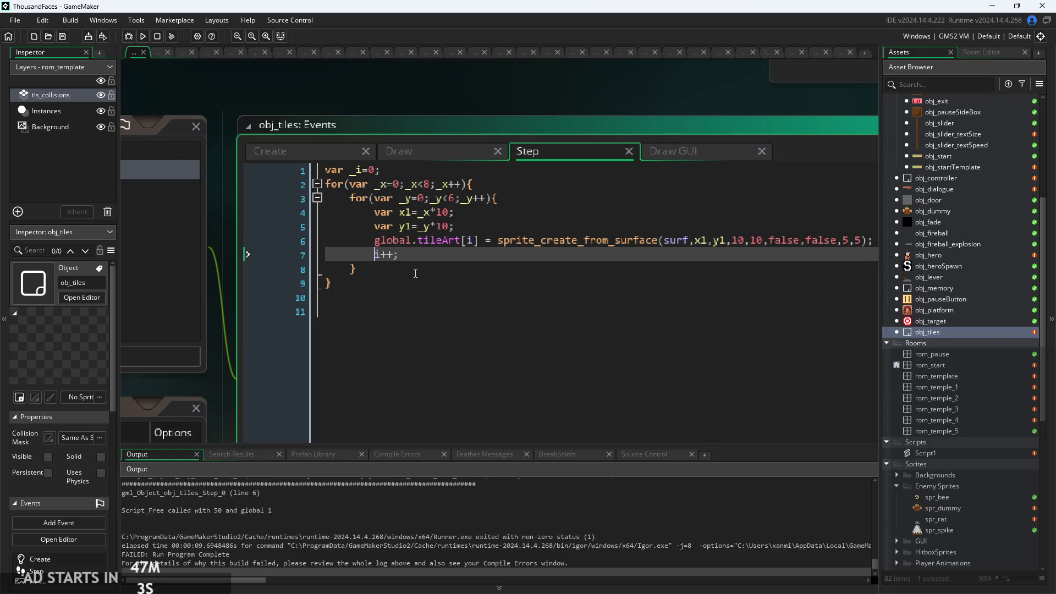
{"action": "type", "text": "_"}
{"action": "key", "text": "Up"}
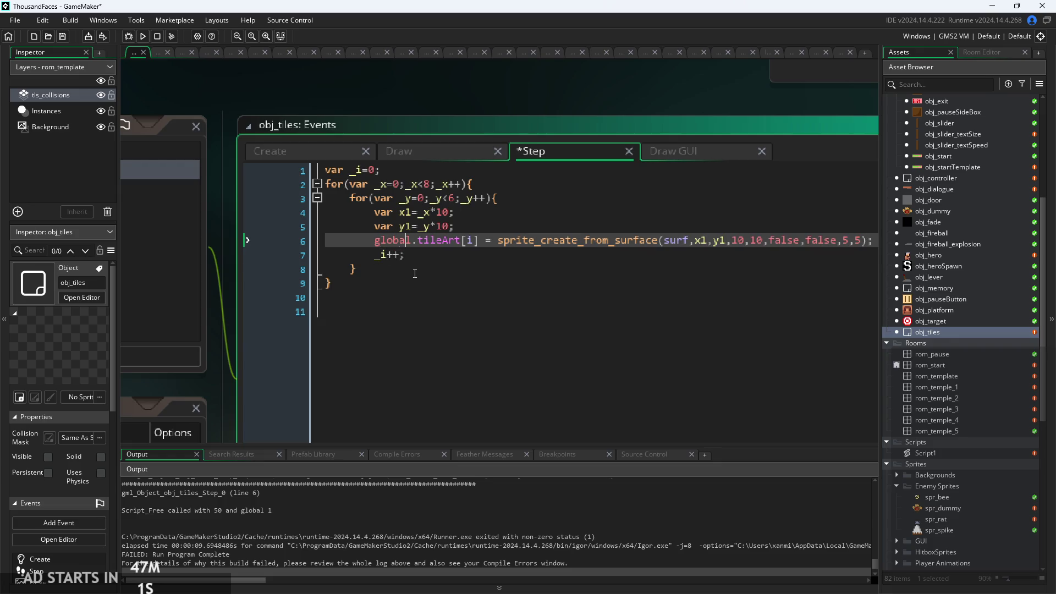
{"action": "key", "text": "Right"}
{"action": "key", "text": "Right"}
{"action": "key", "text": "Right"}
{"action": "type", "text": "_"}
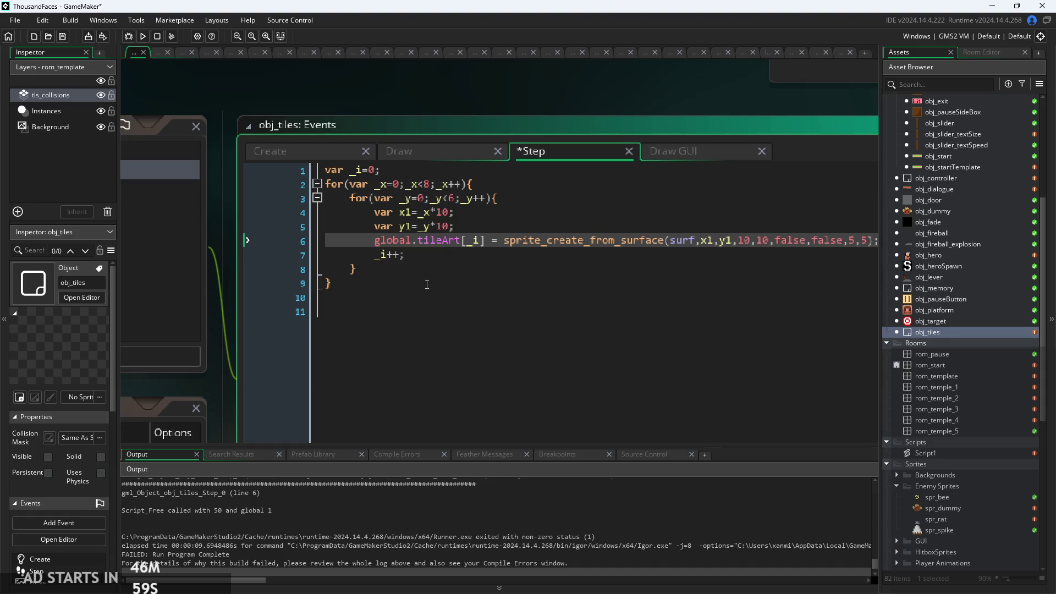
{"action": "key", "text": "Down"}
Rename the counter to _j in the var declaration on line 1 and the tileArt index
{"action": "left_click", "coordinate": [683, 147]}
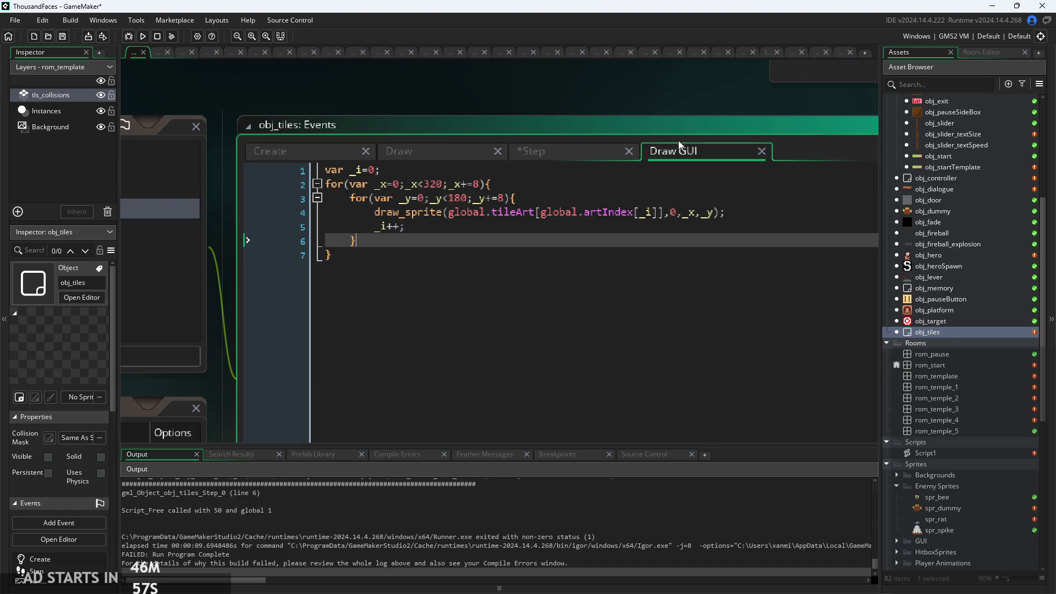
{"action": "left_click", "coordinate": [520, 149]}
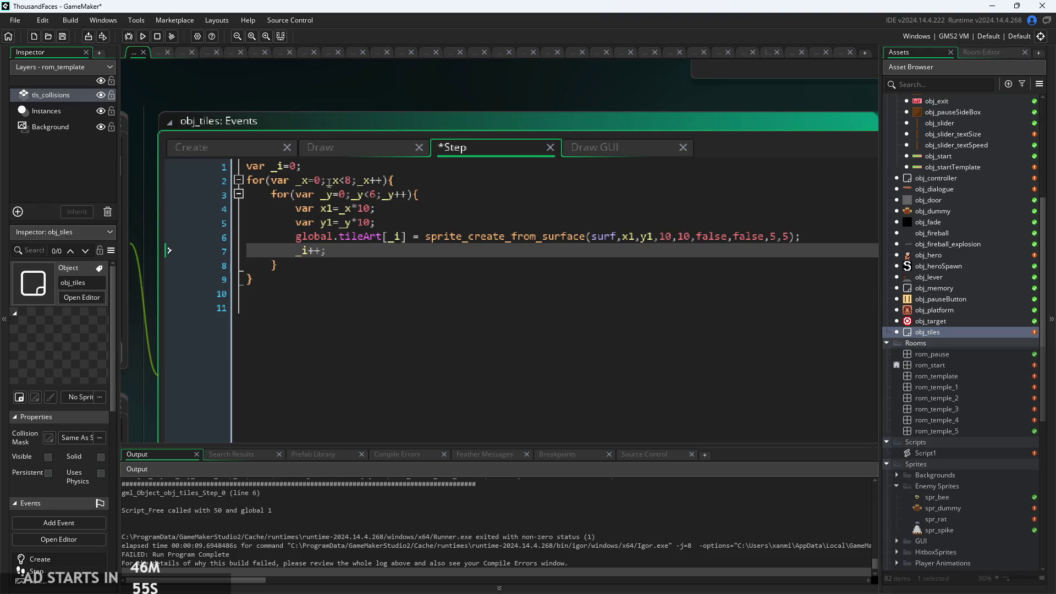
{"action": "left_click", "coordinate": [302, 251]}
{"action": "double_click", "coordinate": [279, 166]}
{"action": "type", "text": "_j"}
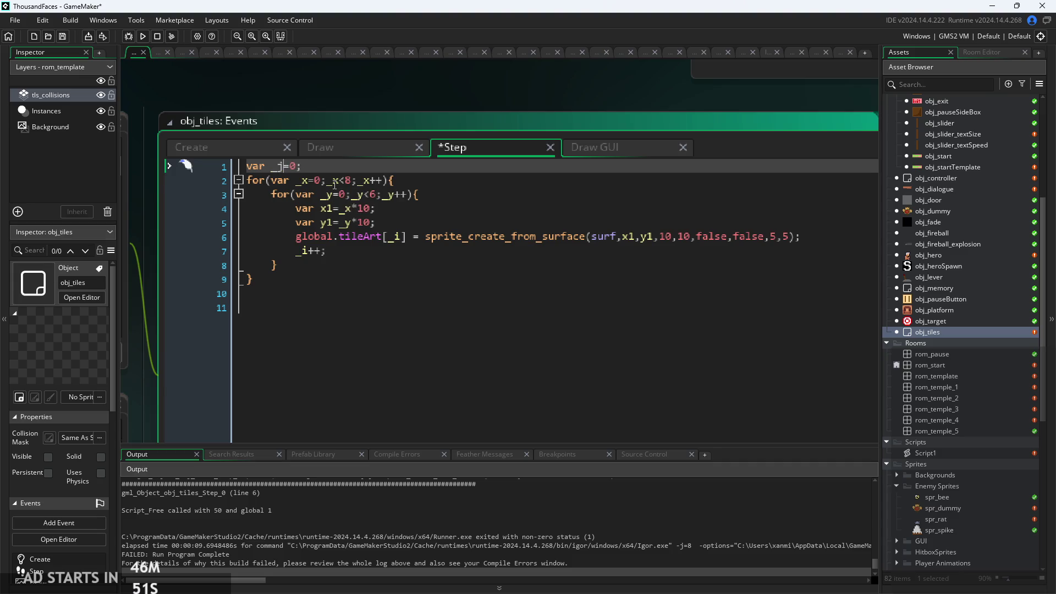
{"action": "key", "text": "Down"}
{"action": "key", "text": "Down"}
{"action": "key", "text": "Down"}
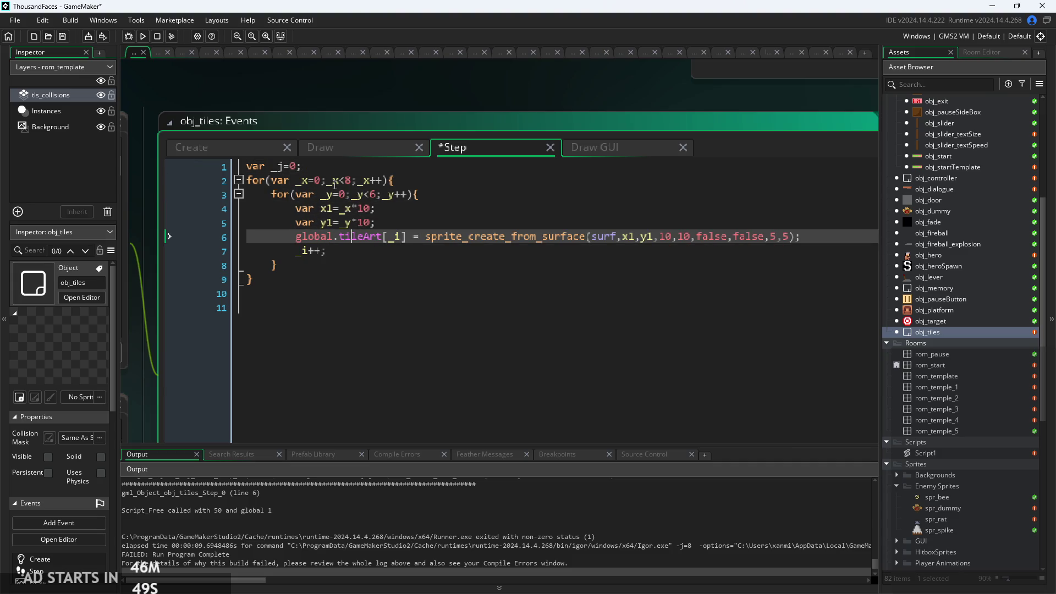
{"action": "key", "text": "Right"}
{"action": "key", "text": "Right"}
{"action": "key", "text": "Right"}
{"action": "key", "text": "BackSpace"}
{"action": "type", "text": "j"}
Change the increment on line 7 to _j++ and save the Step event
{"action": "key", "text": "Down"}
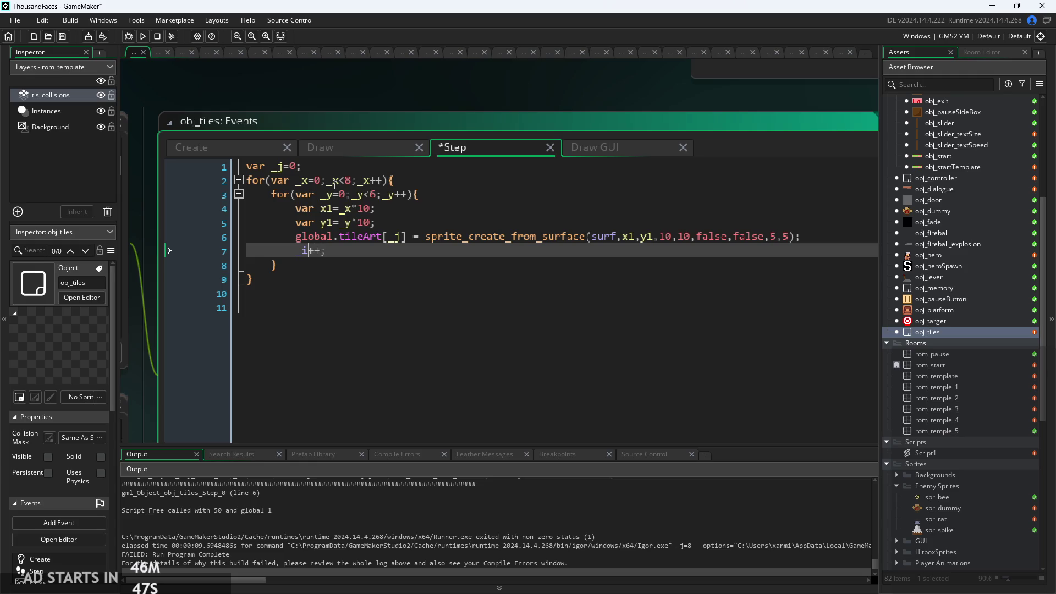
{"action": "key", "text": "BackSpace"}
{"action": "type", "text": "j"}
{"action": "left_click", "coordinate": [585, 226]}
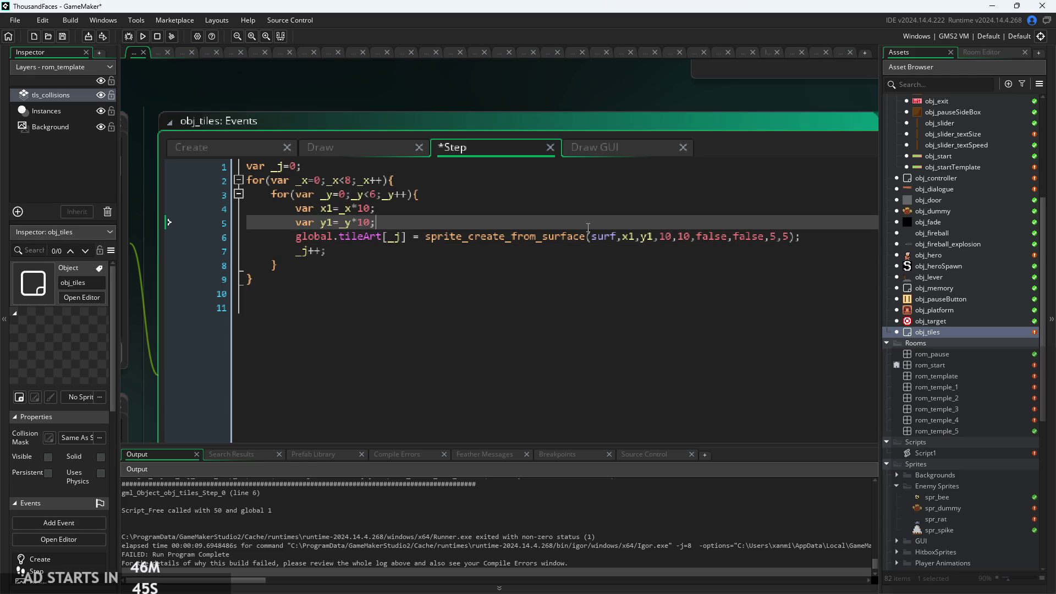
{"action": "key", "text": "ctrl+s"}
Run the game, start it from the title screen, and bring up the pause menu
{"action": "left_click", "coordinate": [142, 36]}
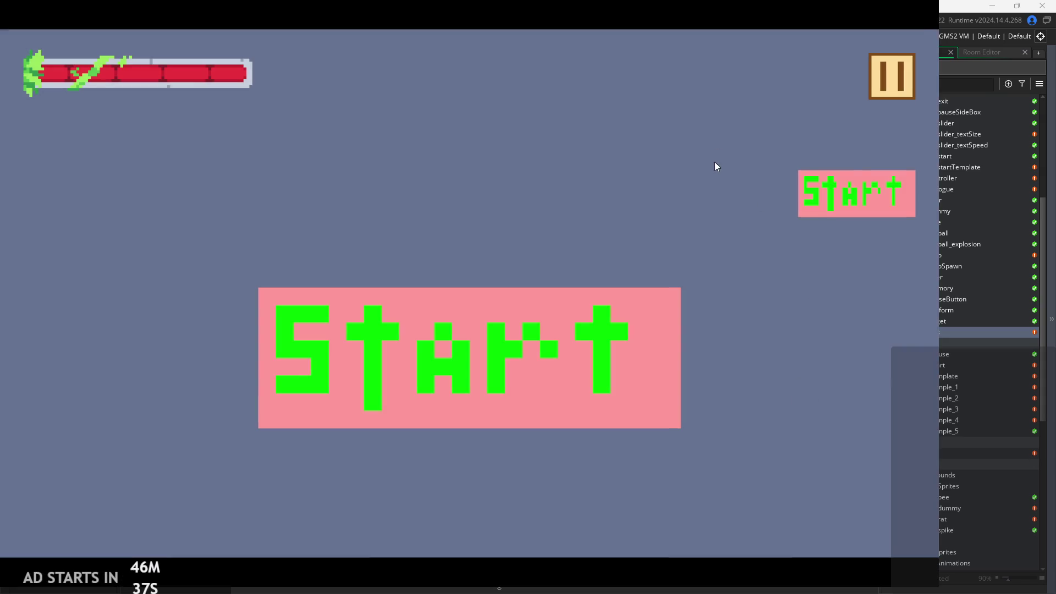
{"action": "left_click", "coordinate": [850, 187]}
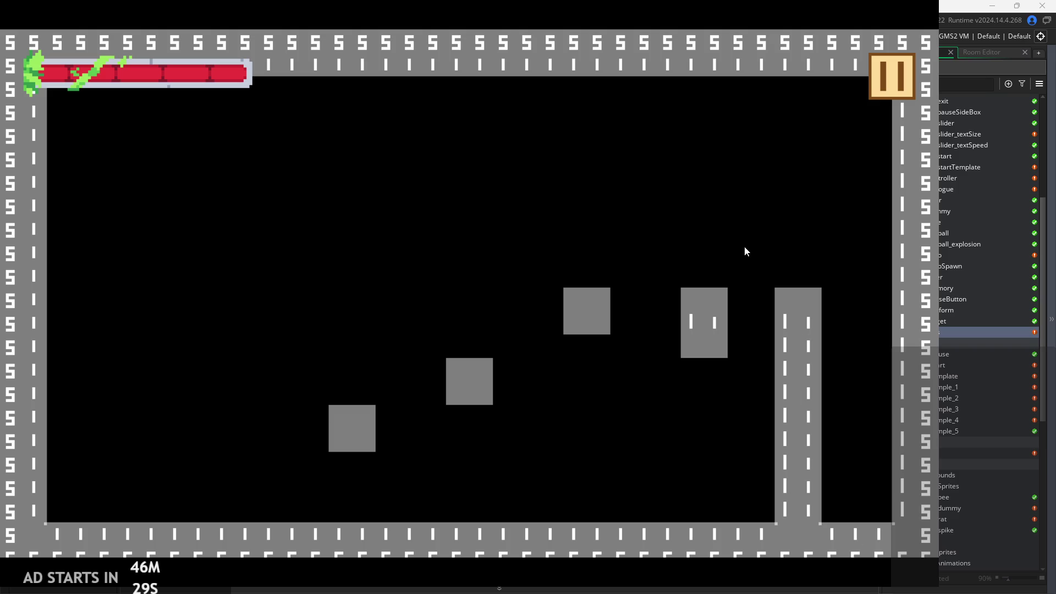
{"action": "left_click", "coordinate": [879, 88]}
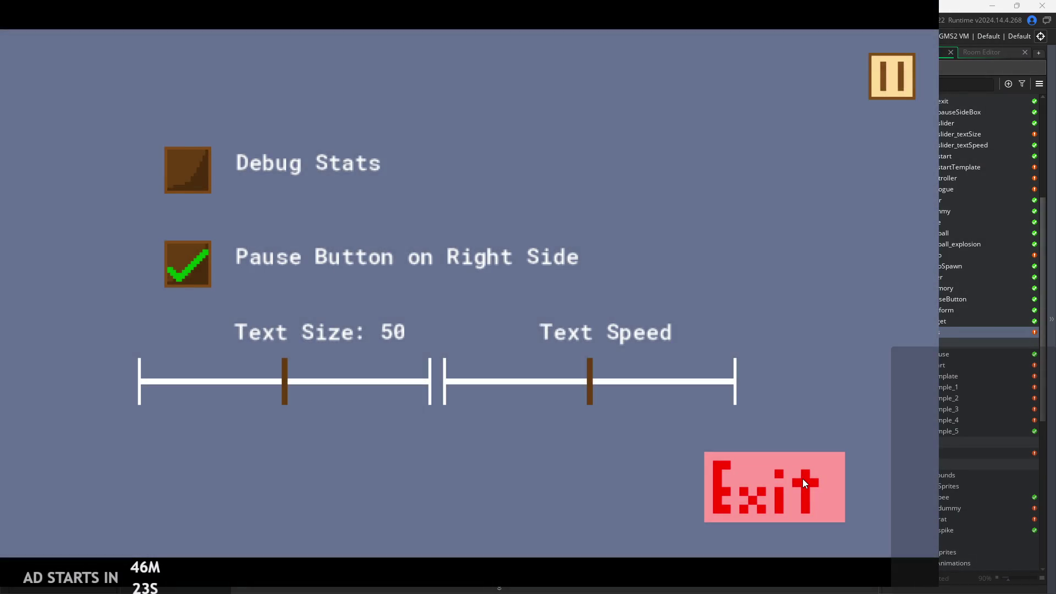
Close the game, rebuild, and open rom_template in the Room Editor
{"action": "left_click", "coordinate": [803, 480]}
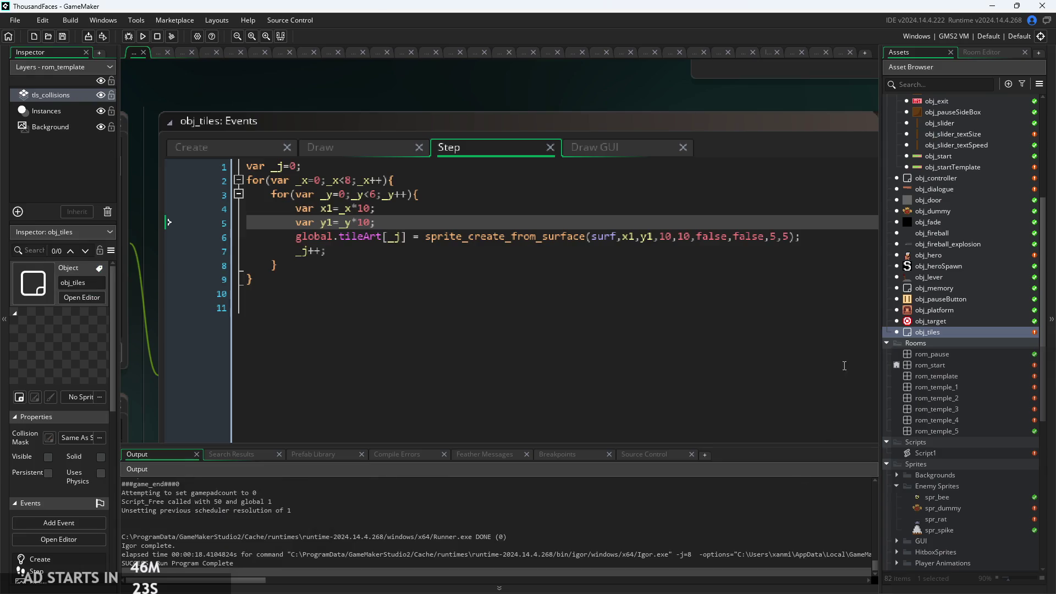
{"action": "left_click", "coordinate": [142, 37]}
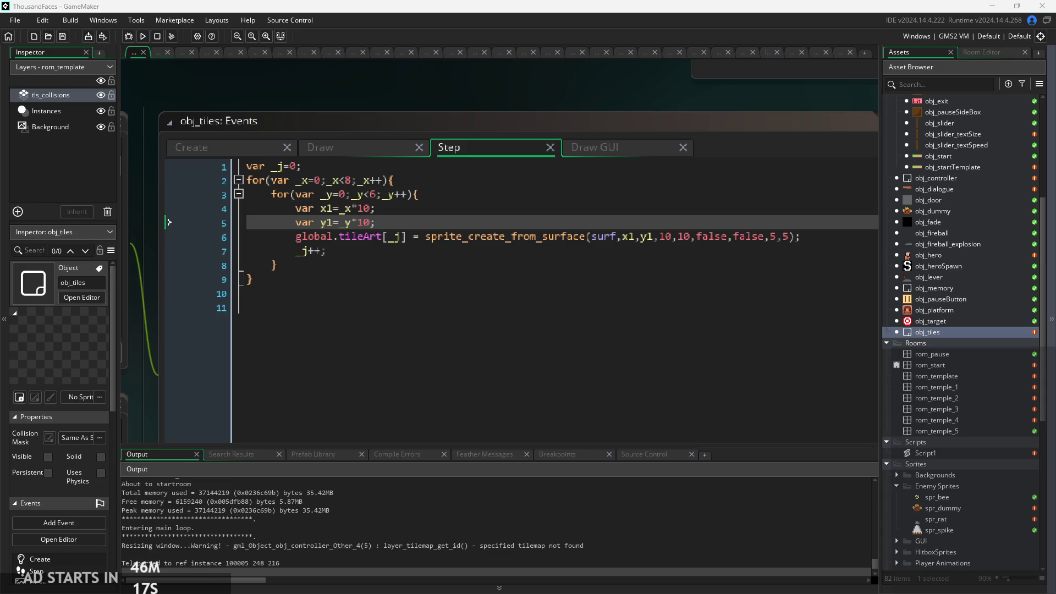
{"action": "left_click", "coordinate": [940, 267]}
{"action": "double_click", "coordinate": [955, 376]}
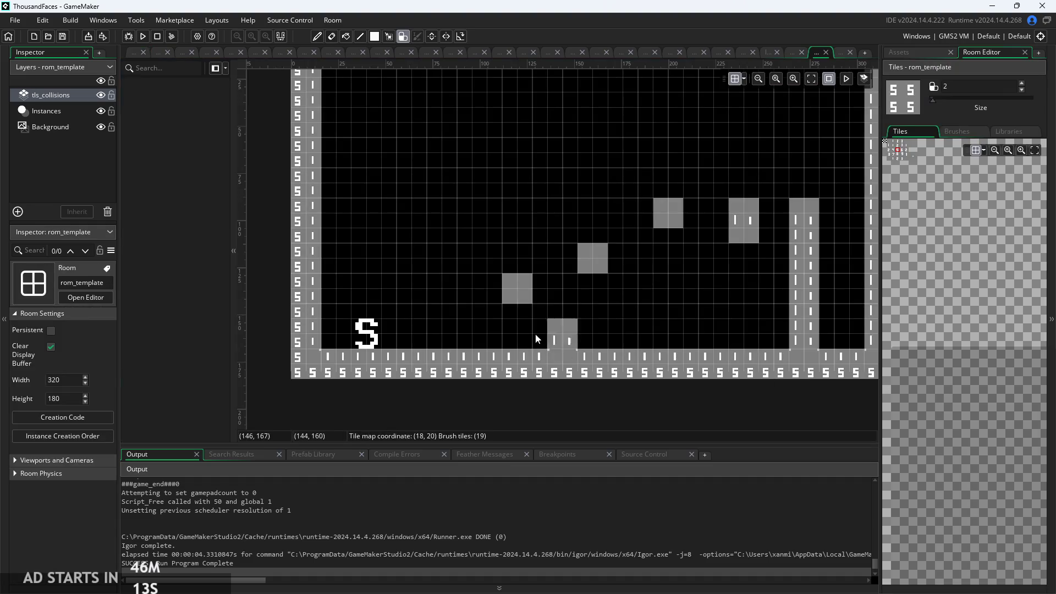
Set the obj_heroSpawn instance's spawnN variable to 1 on the Instances layer
{"action": "left_click", "coordinate": [64, 112]}
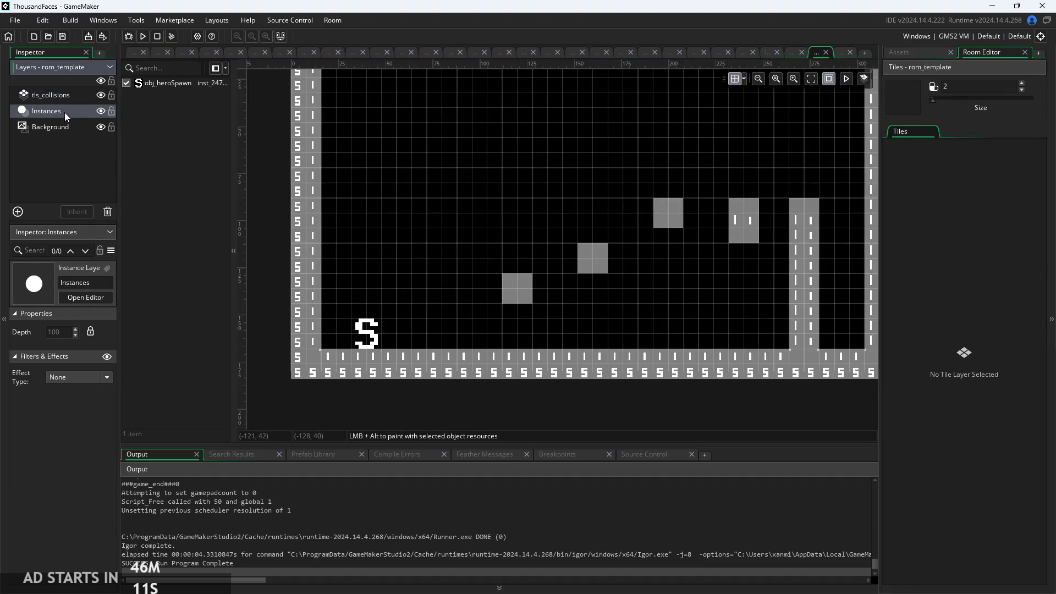
{"action": "left_click", "coordinate": [378, 343]}
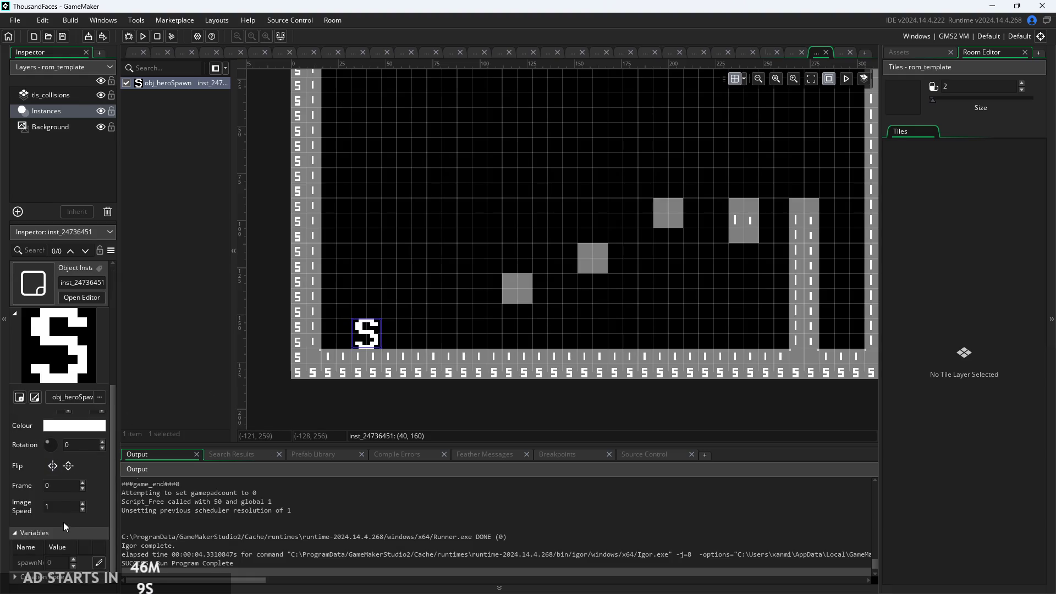
{"action": "left_click", "coordinate": [98, 562]}
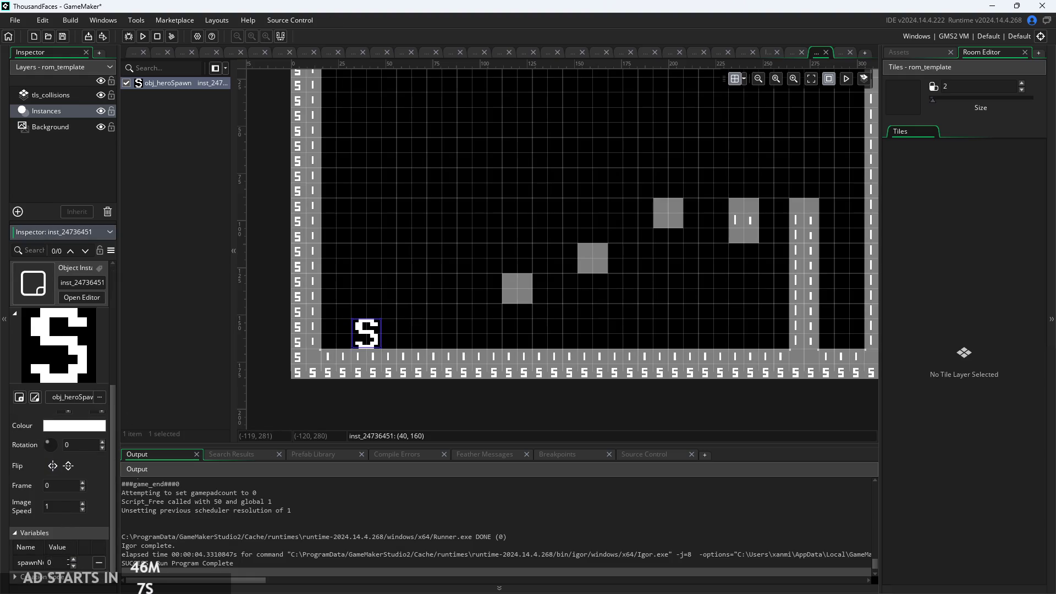
{"action": "type", "text": "1"}
Test-run the game through the title screen, exit, and return to the asset list
{"action": "left_click", "coordinate": [142, 36]}
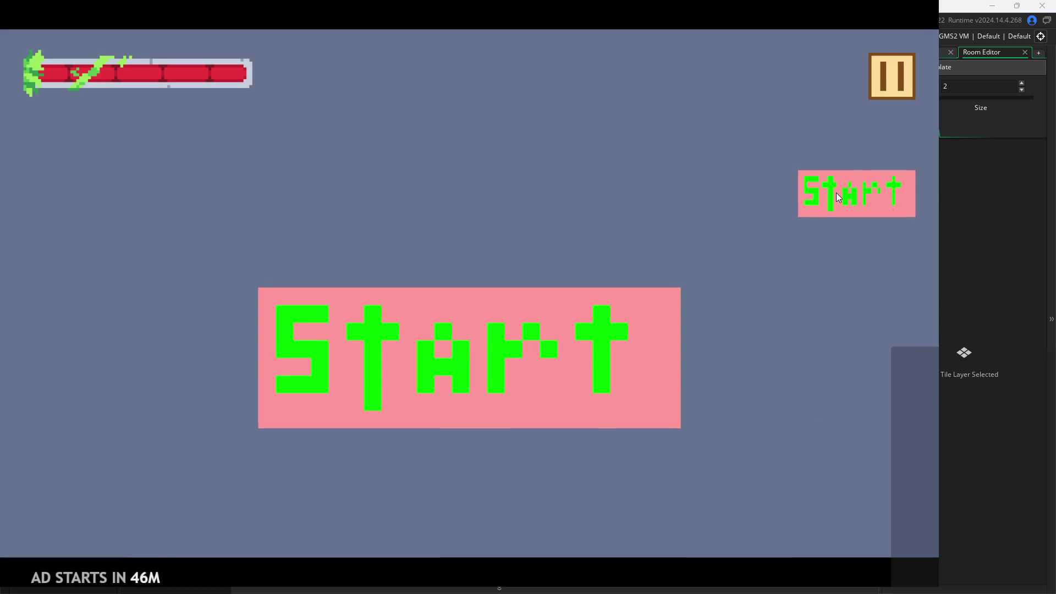
{"action": "left_click", "coordinate": [835, 192]}
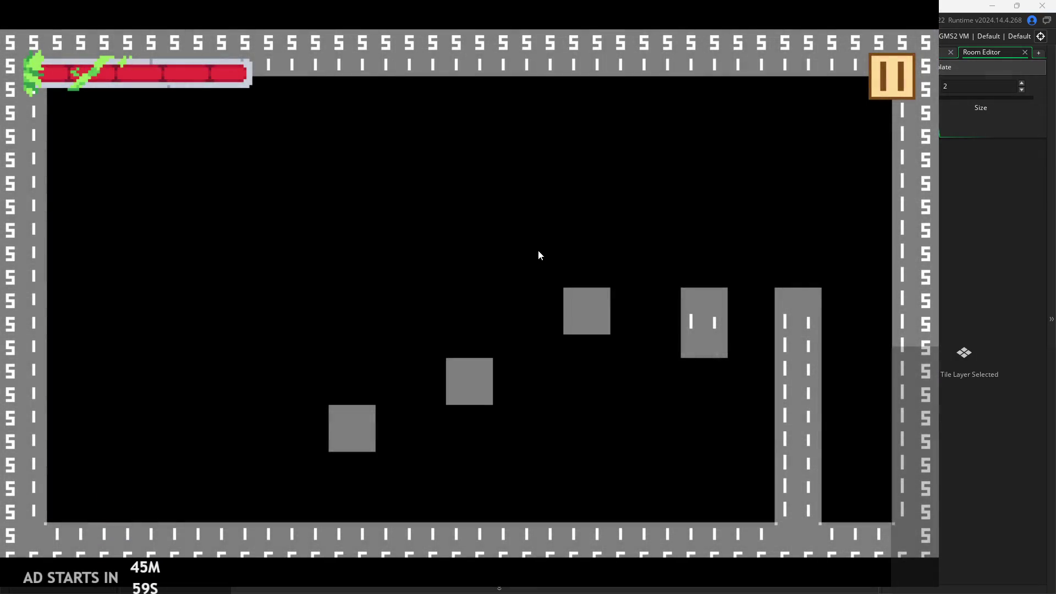
{"action": "left_click", "coordinate": [889, 97]}
{"action": "left_click", "coordinate": [830, 495]}
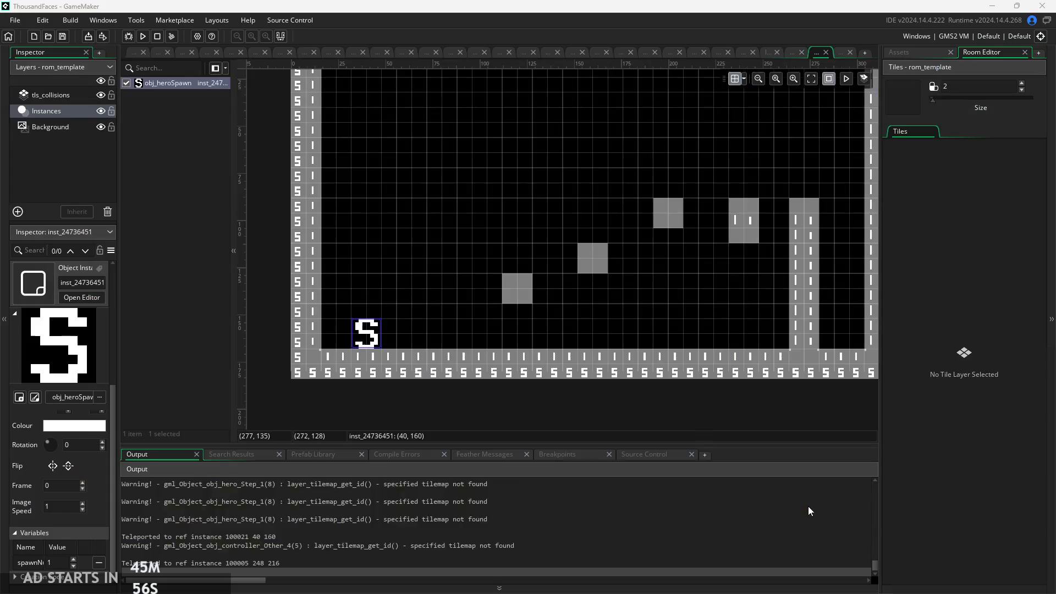
{"action": "left_click", "coordinate": [929, 52]}
{"action": "scroll", "coordinate": [954, 226], "scroll_direction": "up", "scroll_amount": 5}
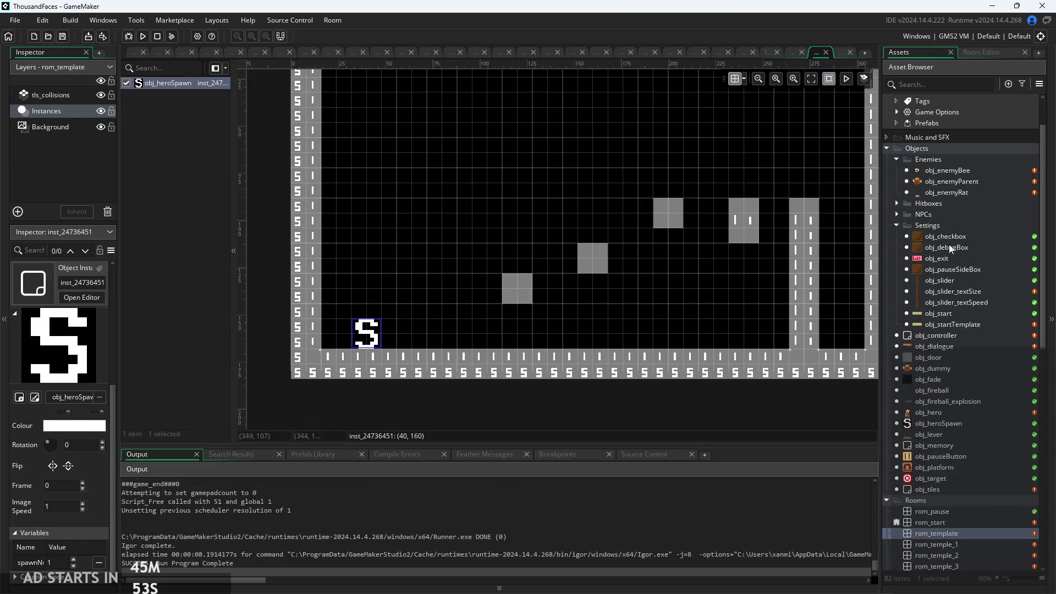
Open obj_controller and review its Create, Draw GUI, and Step code with the global.vincibles list
{"action": "double_click", "coordinate": [939, 337]}
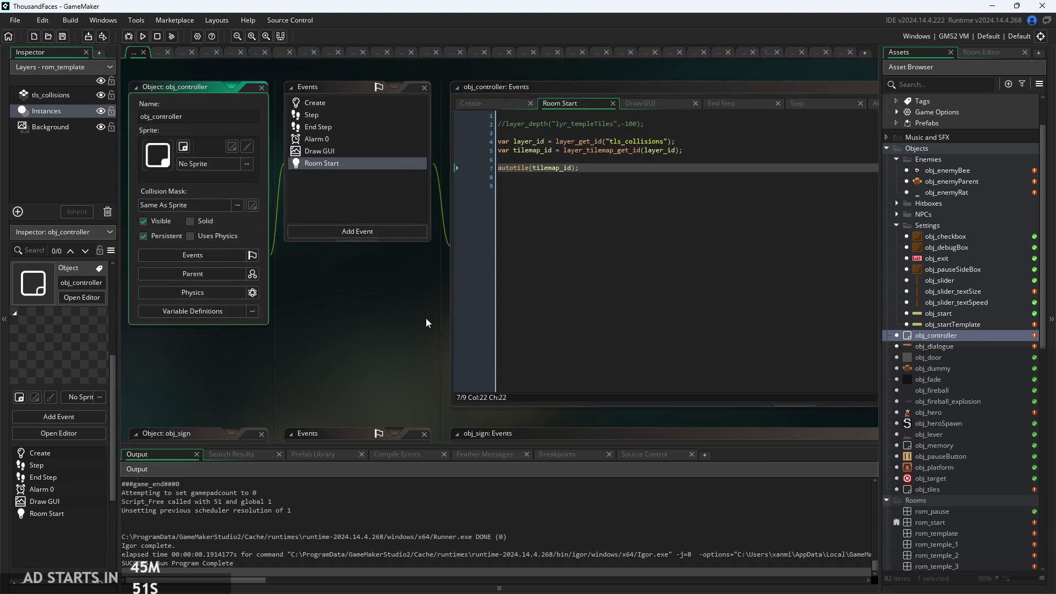
{"action": "left_click", "coordinate": [387, 138]}
{"action": "scroll", "coordinate": [669, 371], "scroll_direction": "up", "scroll_amount": 2}
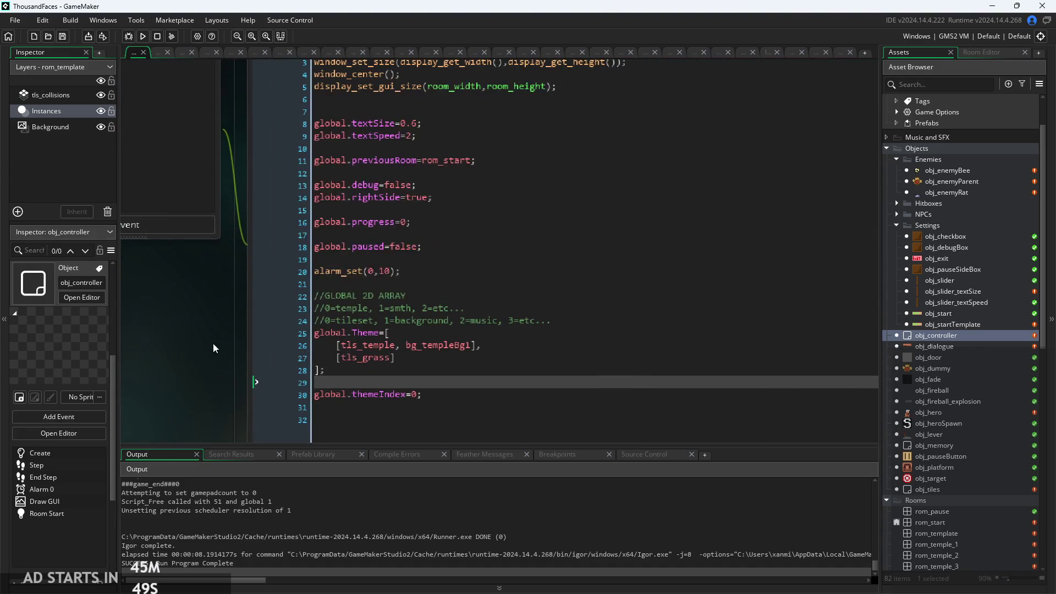
{"action": "scroll", "coordinate": [497, 356], "scroll_direction": "down", "scroll_amount": 2}
{"action": "left_click", "coordinate": [496, 116]}
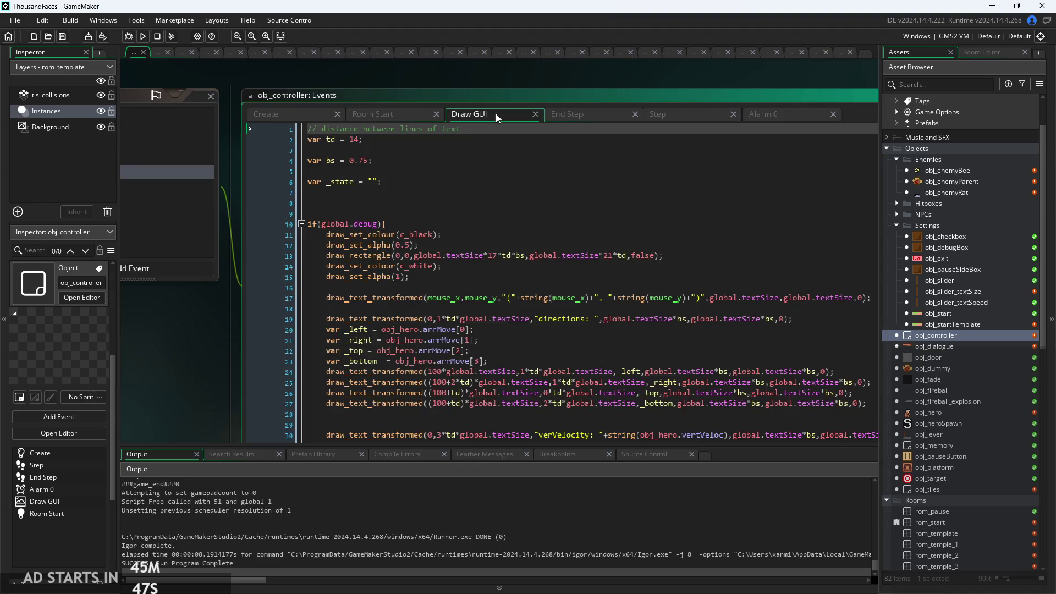
{"action": "left_click", "coordinate": [608, 217]}
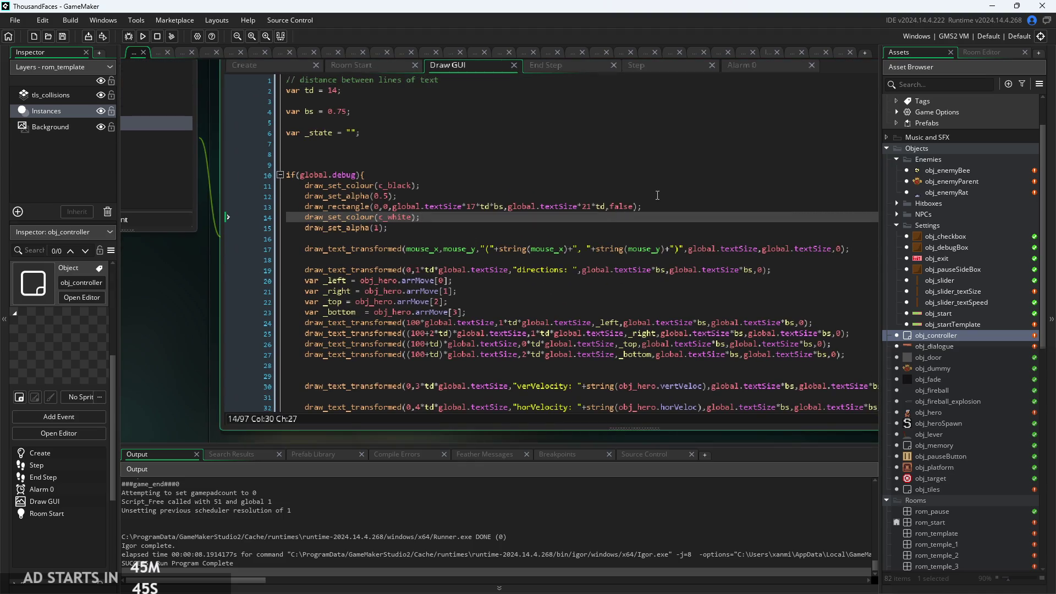
{"action": "left_click", "coordinate": [674, 67]}
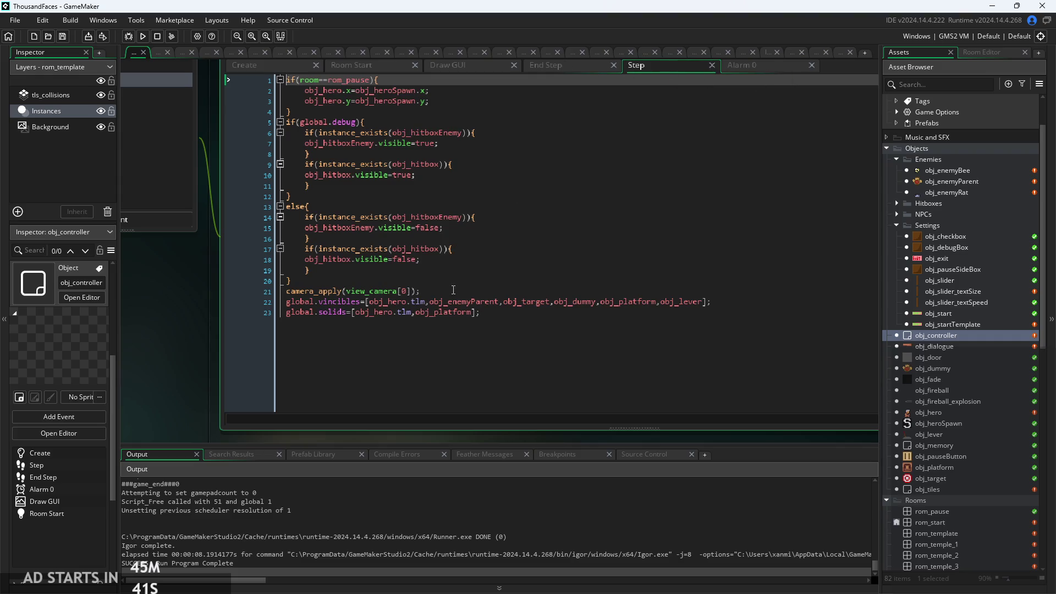
{"action": "scroll", "coordinate": [482, 312], "scroll_direction": "up", "scroll_amount": 2}
{"action": "left_click", "coordinate": [780, 302]}
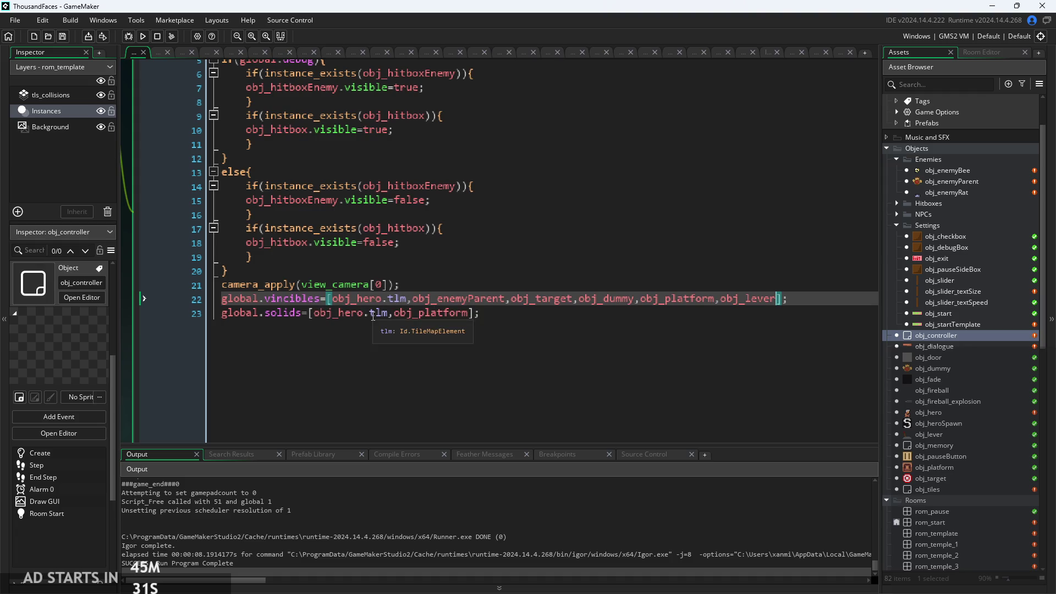
Make obj_hero's Create line 24 use the "tls_collisions" layer, then run and start the game
{"action": "double_click", "coordinate": [942, 414]}
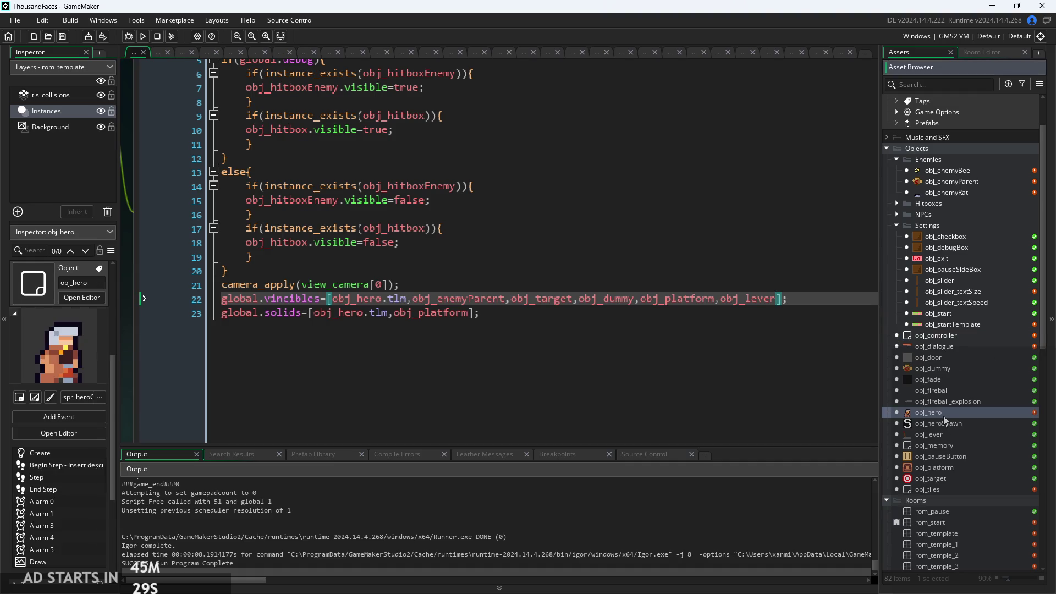
{"action": "left_click", "coordinate": [400, 124]}
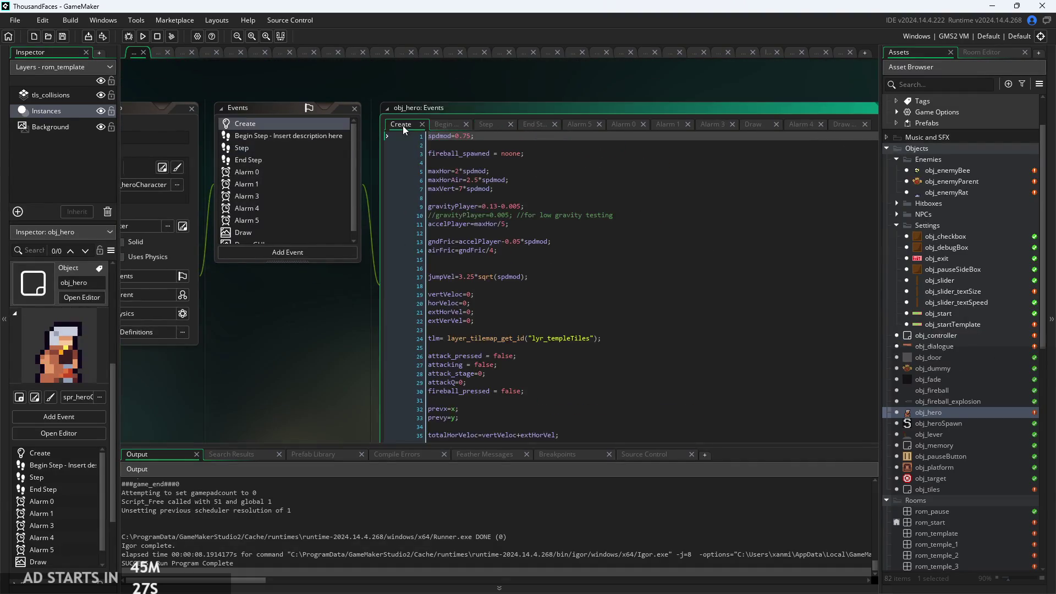
{"action": "scroll", "coordinate": [358, 337], "scroll_direction": "up", "scroll_amount": 3}
{"action": "scroll", "coordinate": [513, 289], "scroll_direction": "down", "scroll_amount": 2}
{"action": "scroll", "coordinate": [514, 289], "scroll_direction": "down", "scroll_amount": 20}
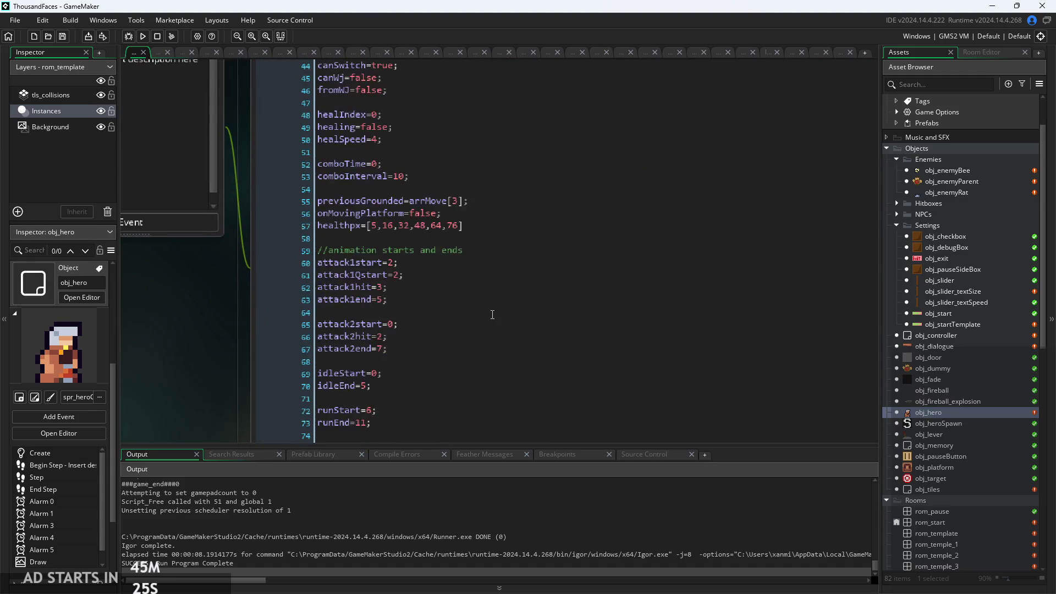
{"action": "scroll", "coordinate": [373, 285], "scroll_direction": "up", "scroll_amount": 20}
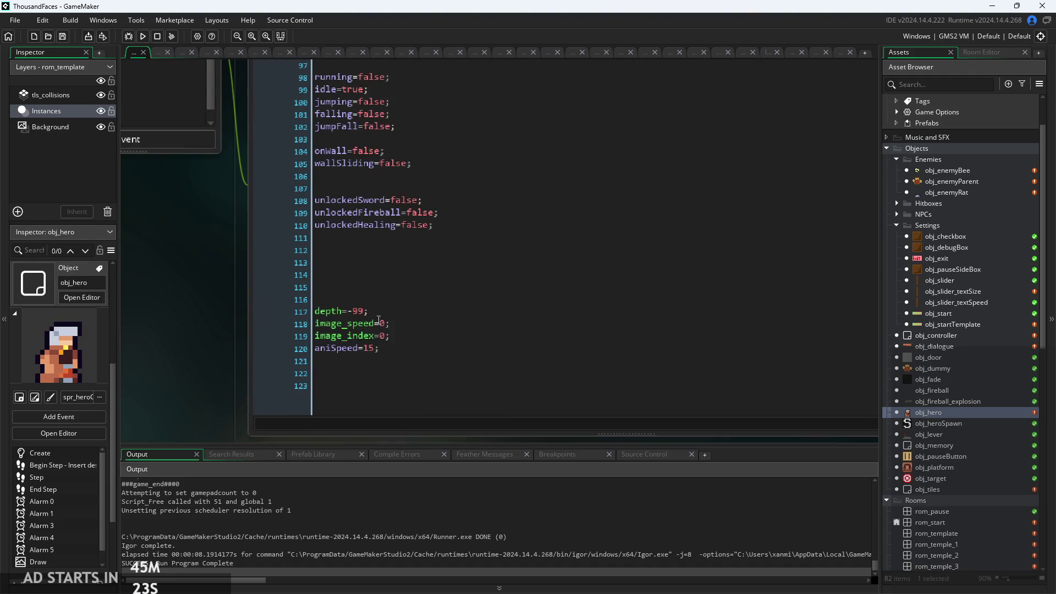
{"action": "type", "text": "s_col"}
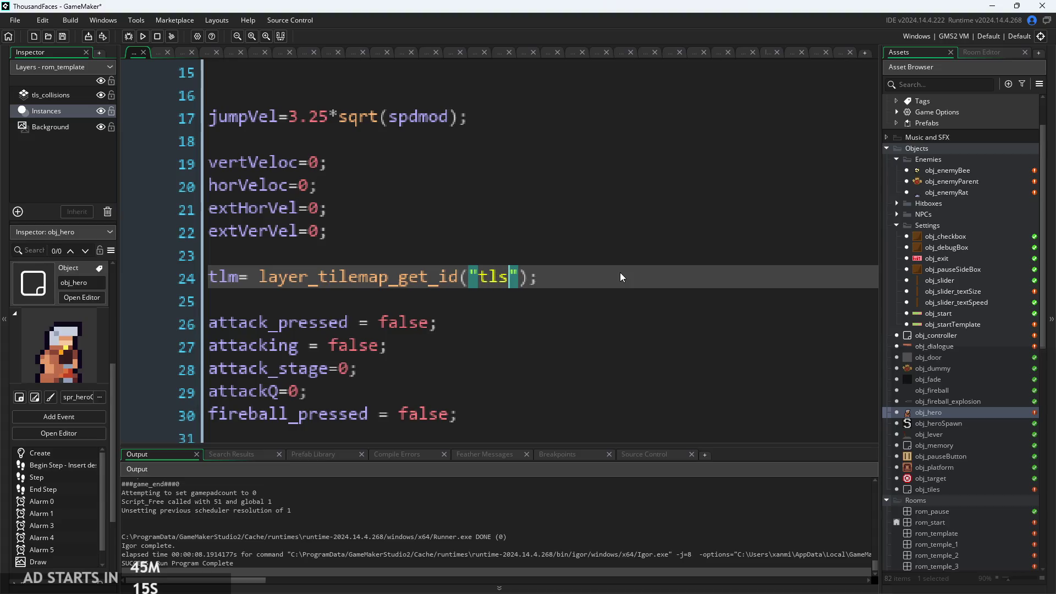
{"action": "type", "text": "lisions"}
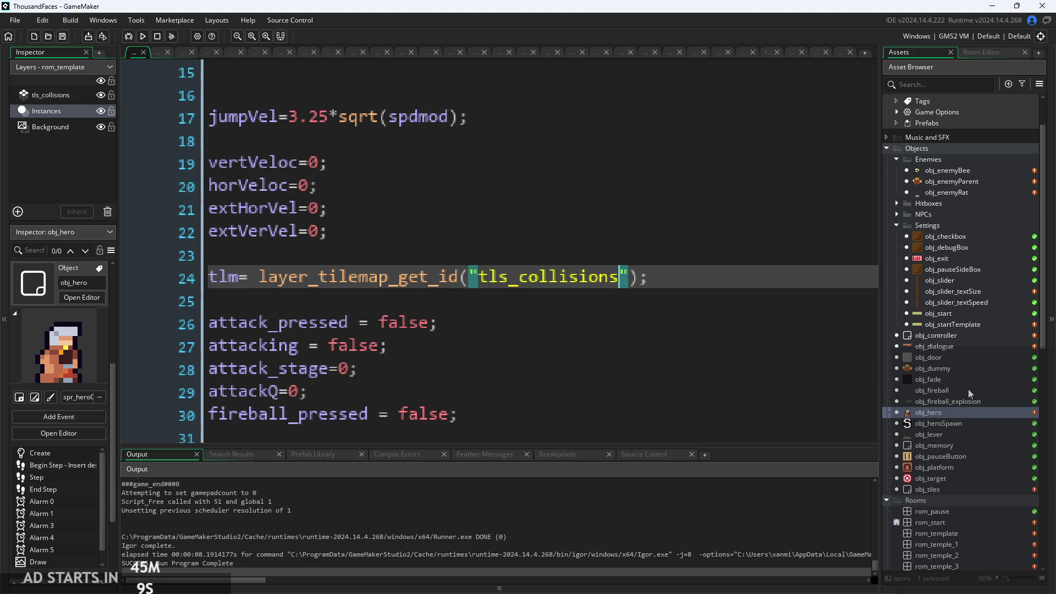
{"action": "left_click", "coordinate": [143, 36]}
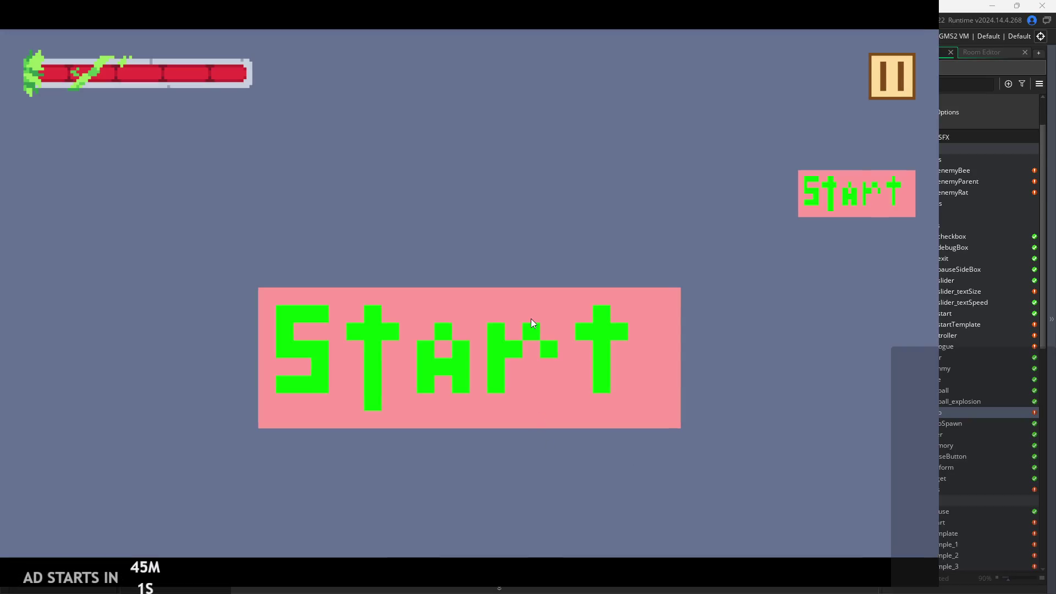
{"action": "left_click", "coordinate": [531, 320]}
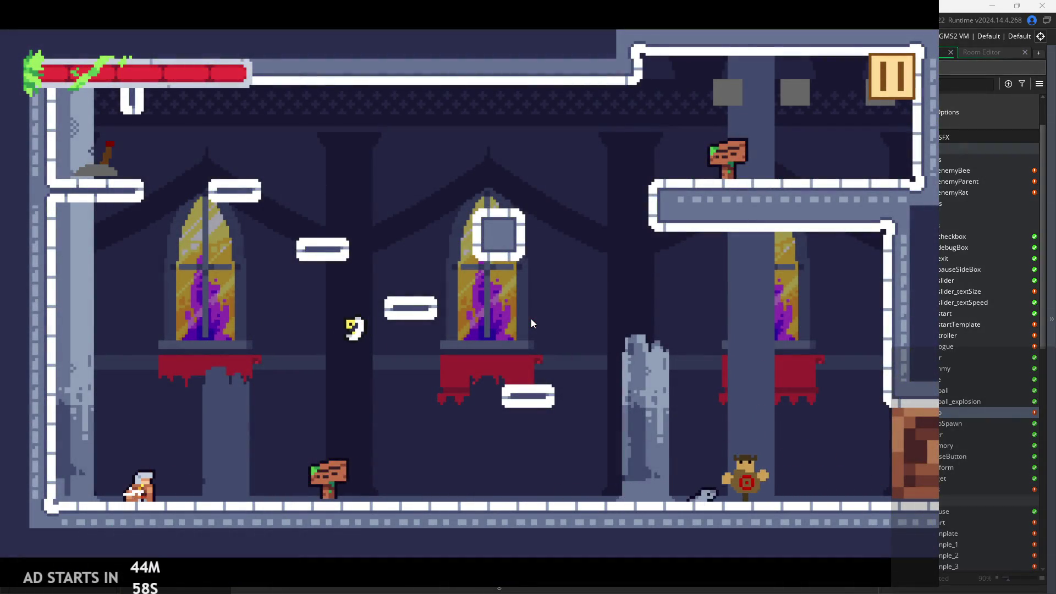
{"action": "left_click", "coordinate": [896, 76]}
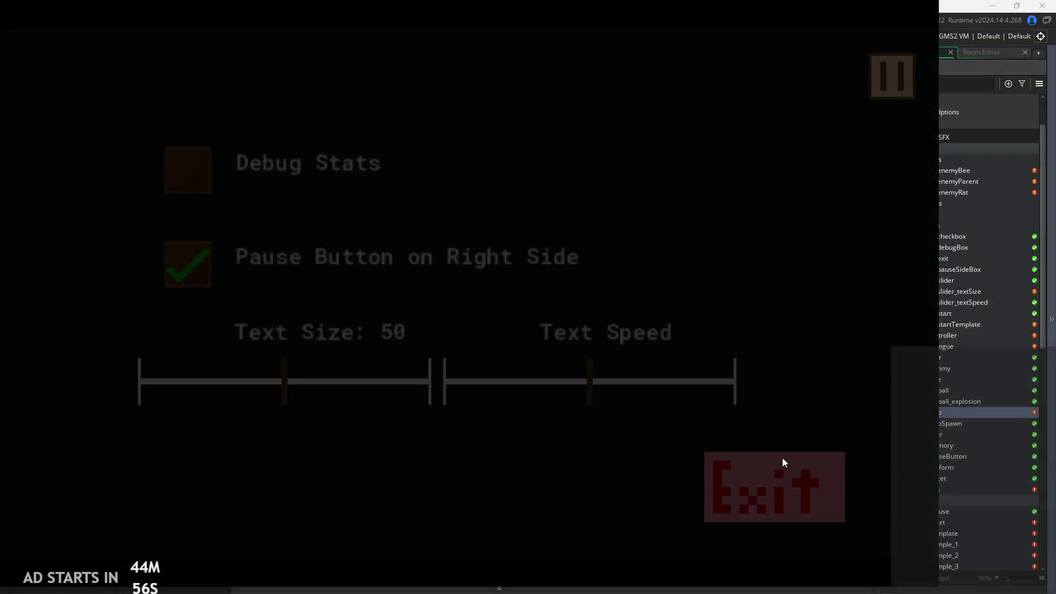
{"action": "left_click", "coordinate": [785, 484]}
{"action": "left_click", "coordinate": [143, 37]}
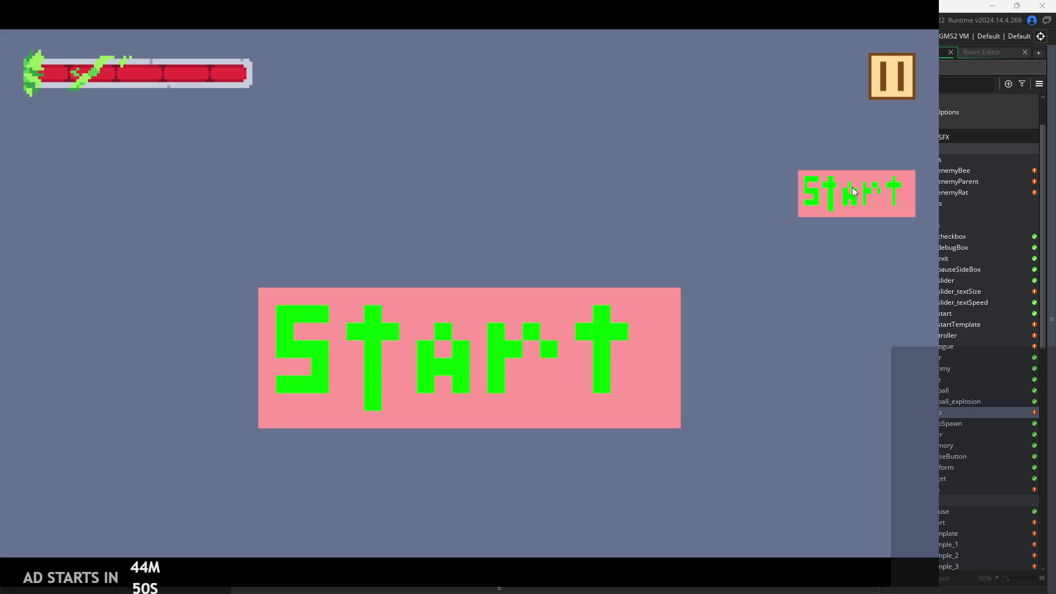
{"action": "left_click", "coordinate": [853, 190]}
{"action": "left_click", "coordinate": [882, 107]}
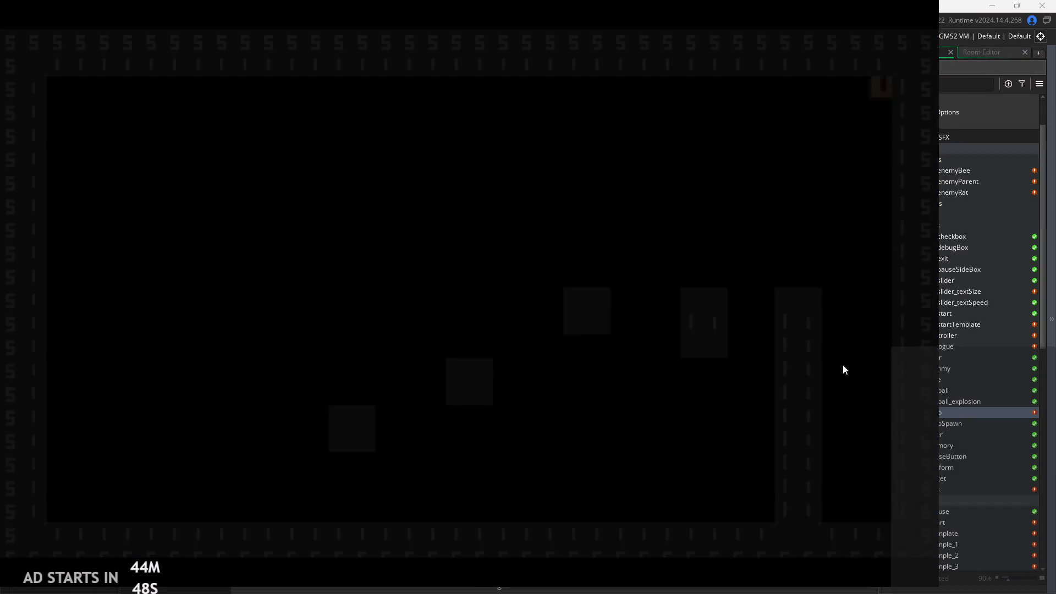
{"action": "left_click", "coordinate": [801, 491]}
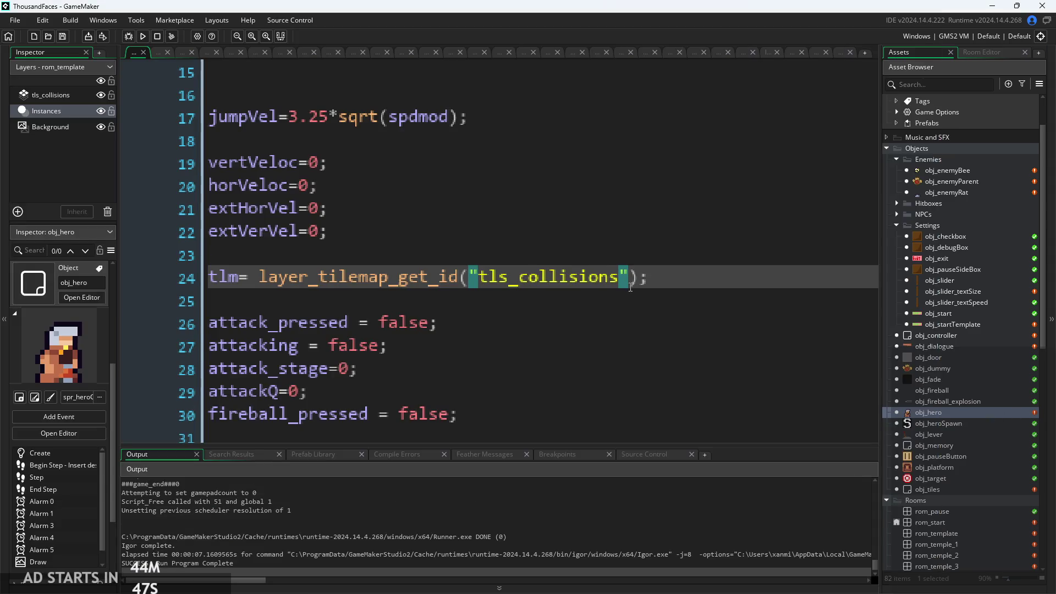
{"action": "key", "text": "BackSpace"}
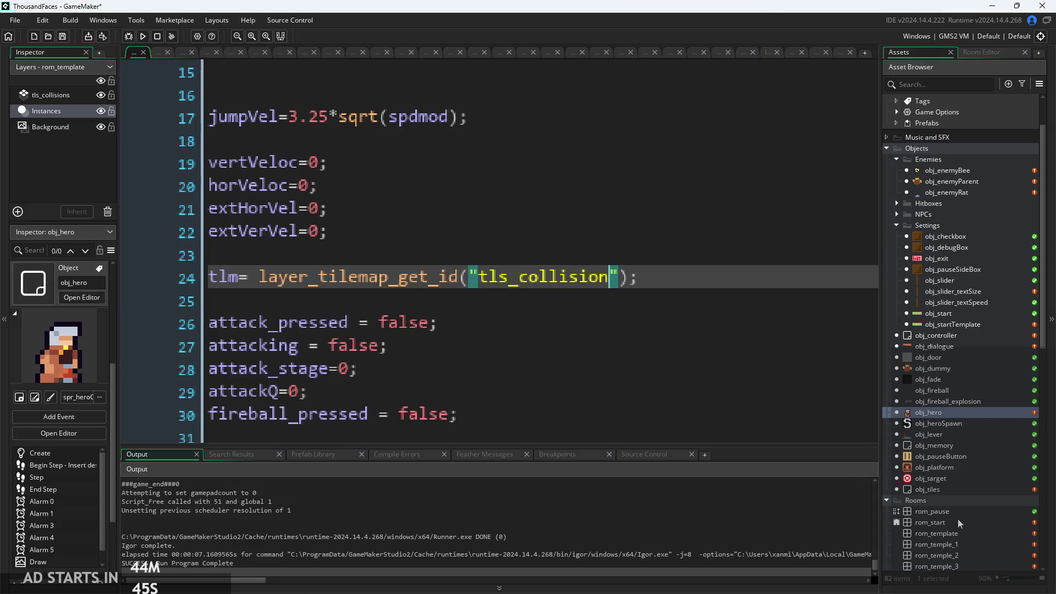
{"action": "double_click", "coordinate": [965, 534]}
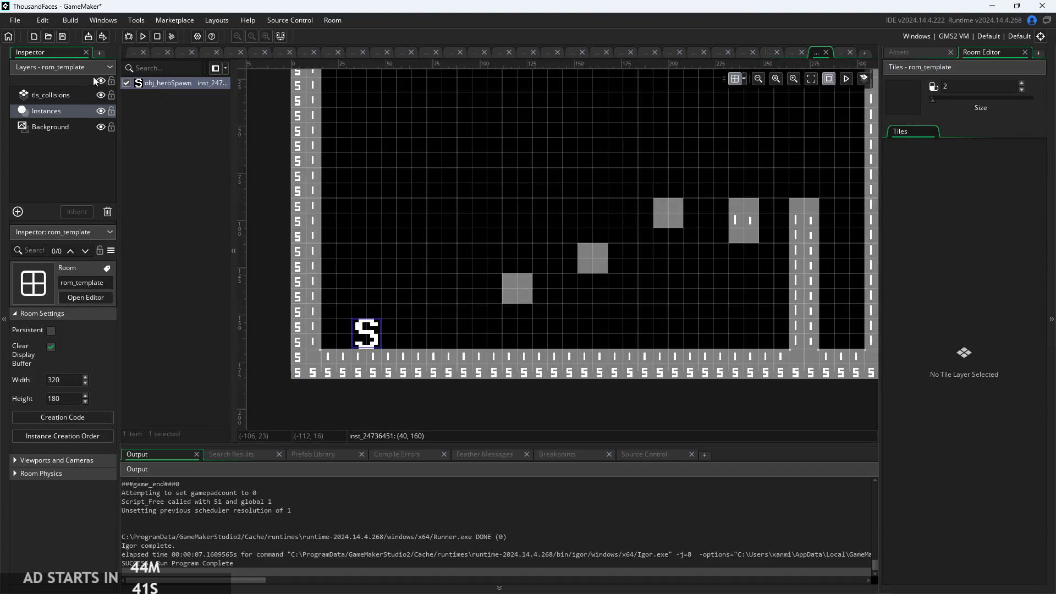
{"action": "left_click", "coordinate": [136, 53]}
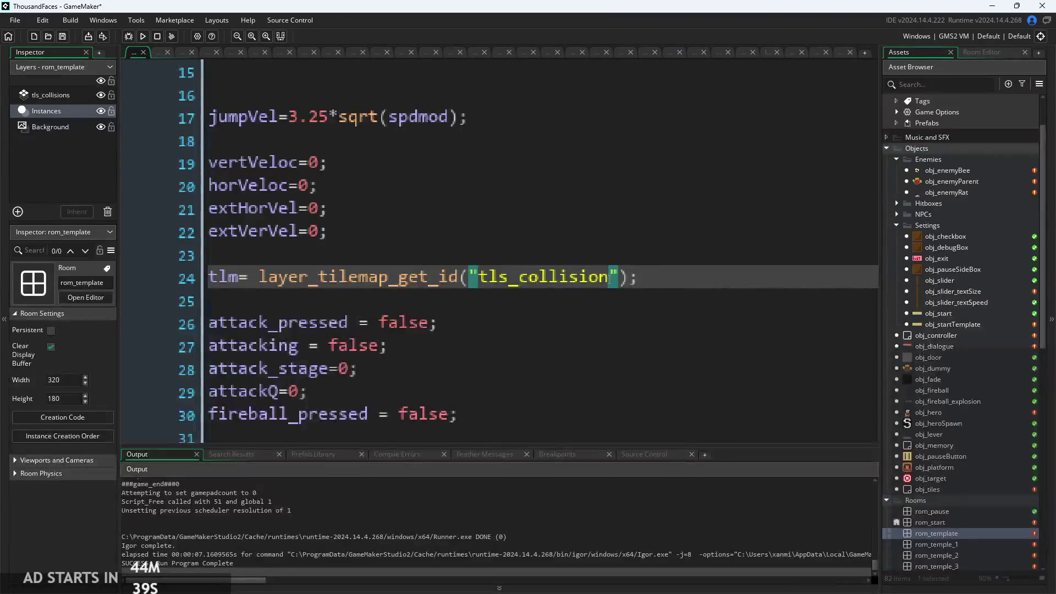
{"action": "type", "text": "s"}
{"action": "left_click", "coordinate": [509, 277]}
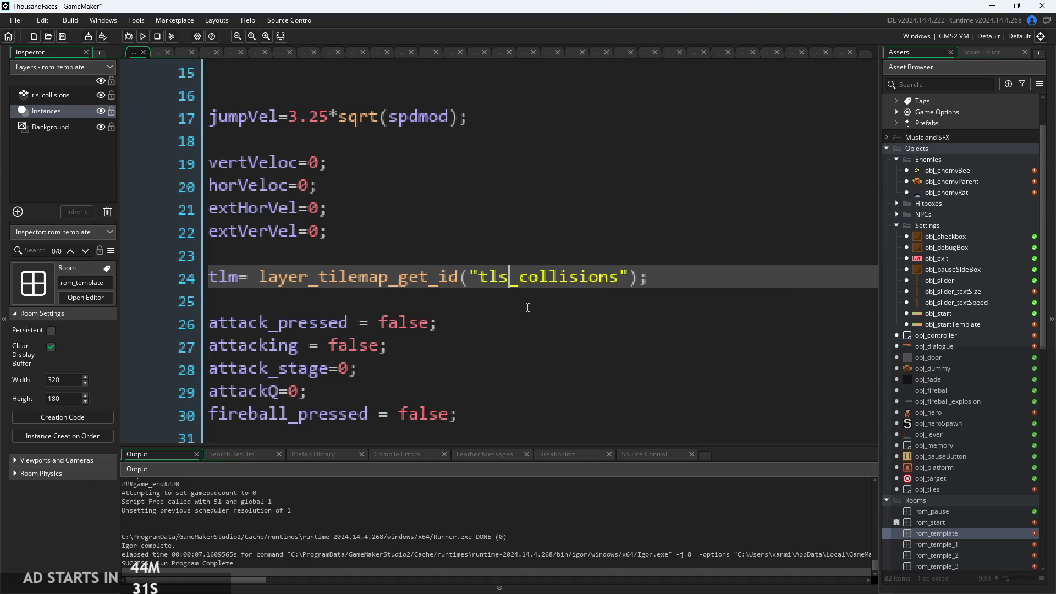
{"action": "left_click", "coordinate": [618, 311]}
{"action": "left_click", "coordinate": [404, 284]}
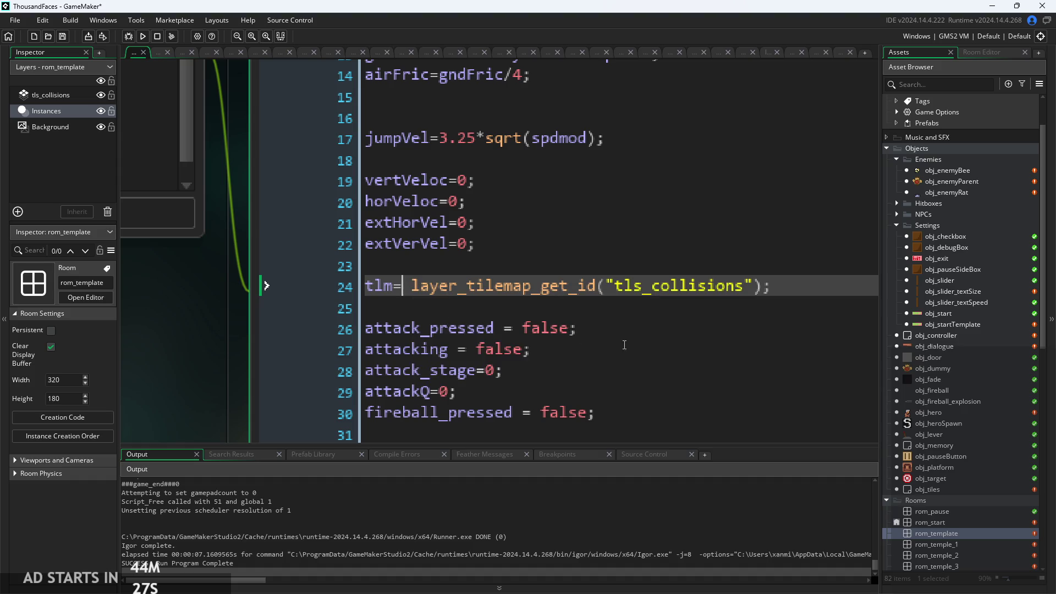
{"action": "mouse_move", "coordinate": [530, 284]}
{"action": "scroll", "coordinate": [206, 260], "scroll_direction": "down", "scroll_amount": 6}
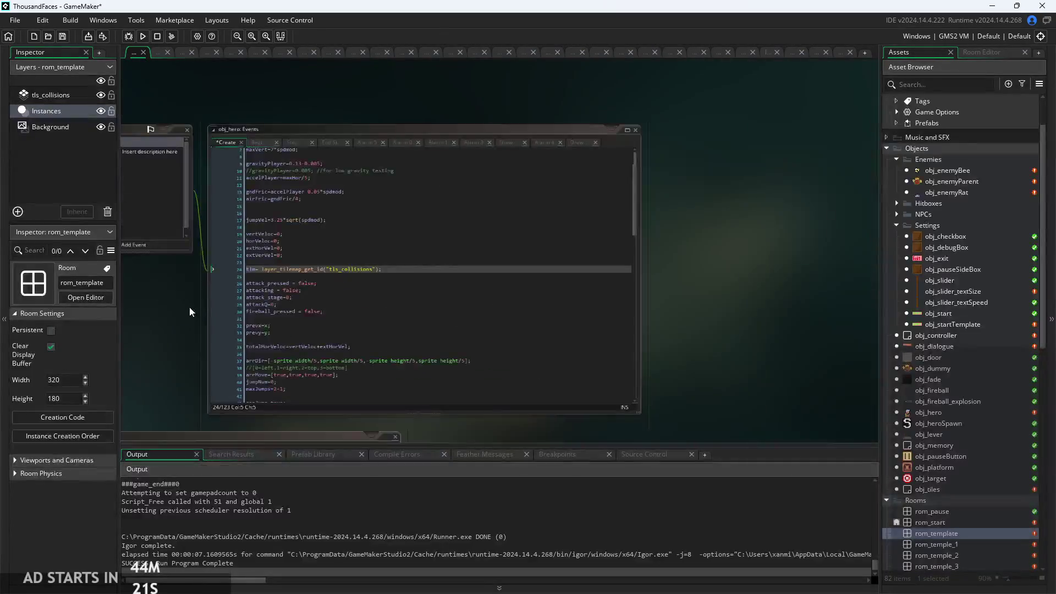
{"action": "scroll", "coordinate": [191, 312], "scroll_direction": "up", "scroll_amount": 6}
{"action": "scroll", "coordinate": [357, 298], "scroll_direction": "down", "scroll_amount": 4}
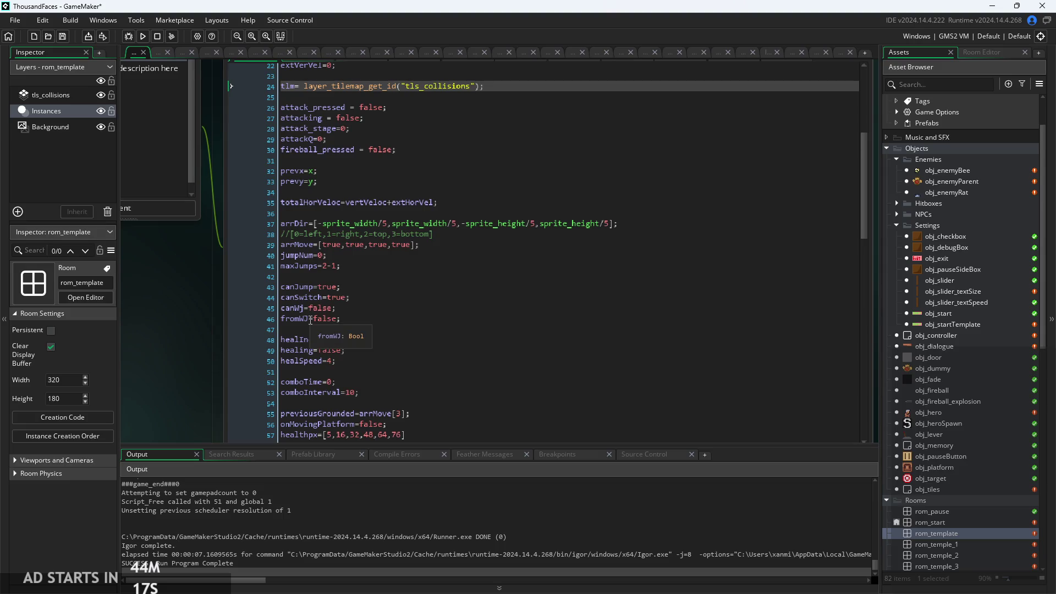
{"action": "scroll", "coordinate": [311, 321], "scroll_direction": "up", "scroll_amount": 2}
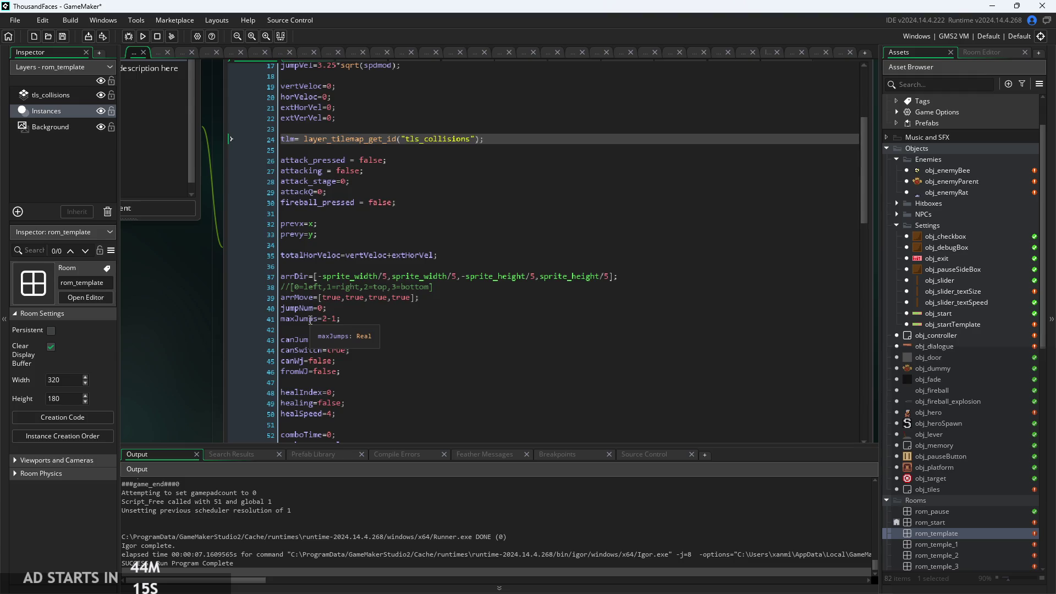
{"action": "scroll", "coordinate": [190, 341], "scroll_direction": "up", "scroll_amount": 2}
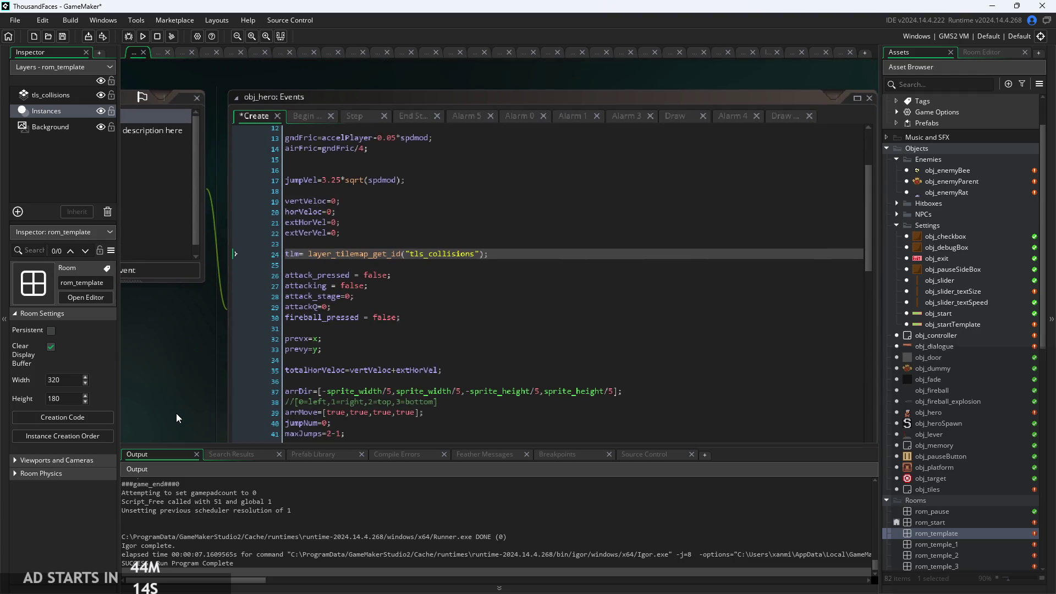
{"action": "left_click", "coordinate": [307, 116]}
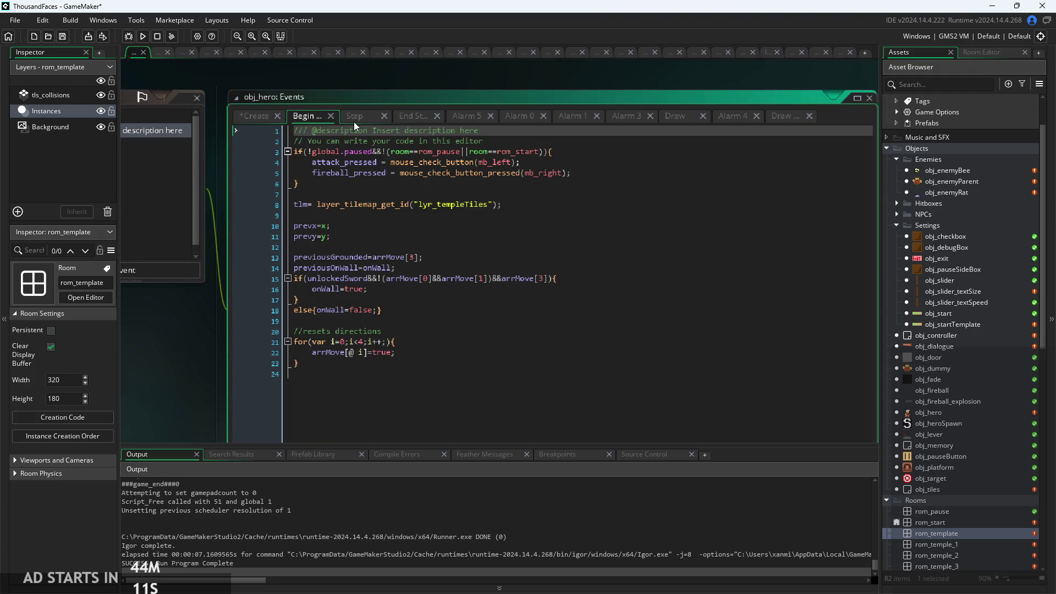
{"action": "left_click", "coordinate": [253, 117]}
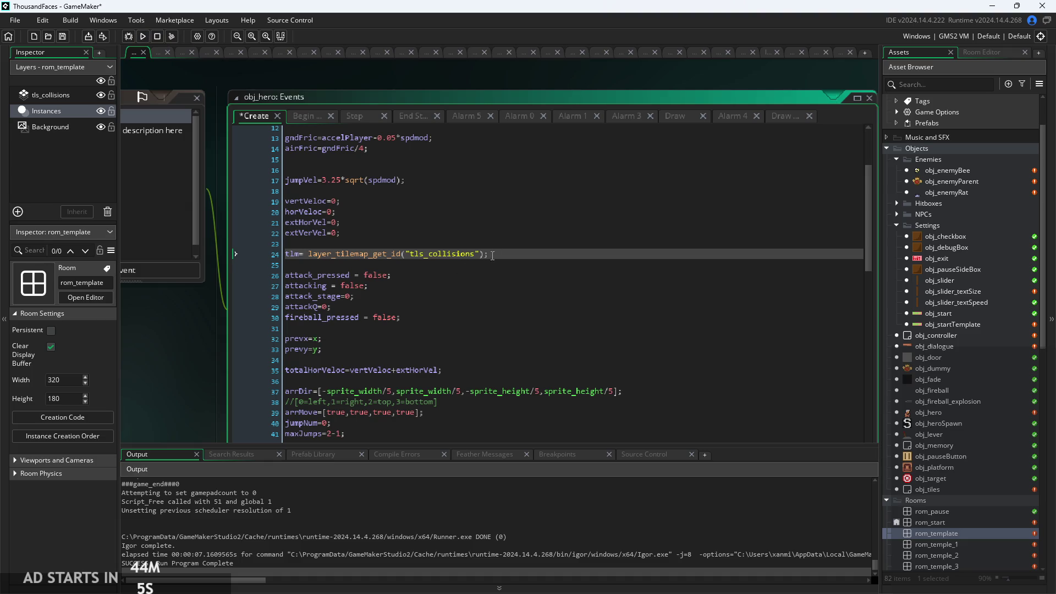
{"action": "scroll", "coordinate": [489, 262], "scroll_direction": "up", "scroll_amount": 3, "text": "ctrl"}
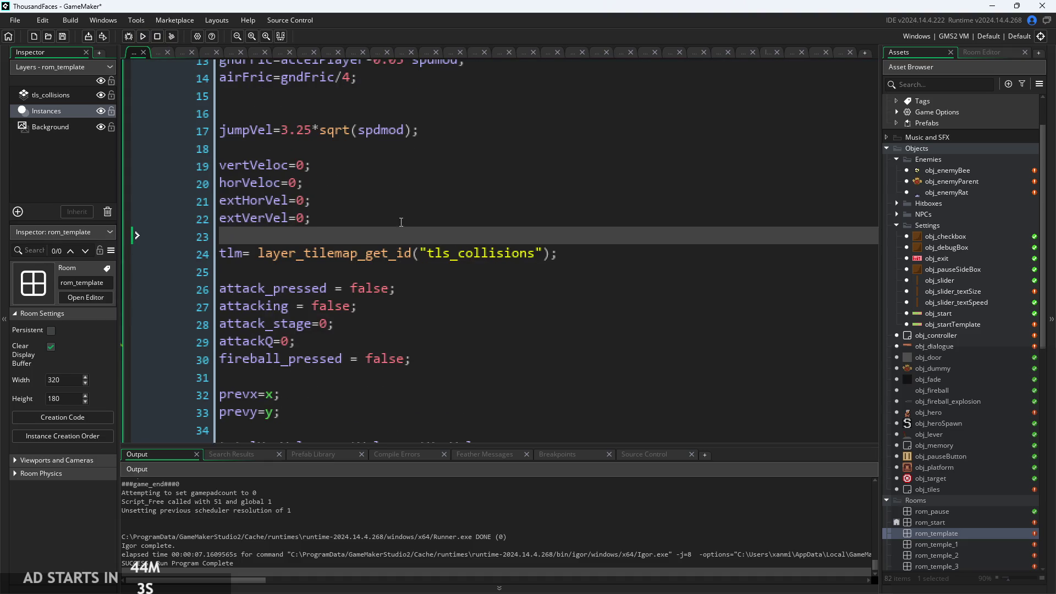
{"action": "left_click", "coordinate": [137, 38]}
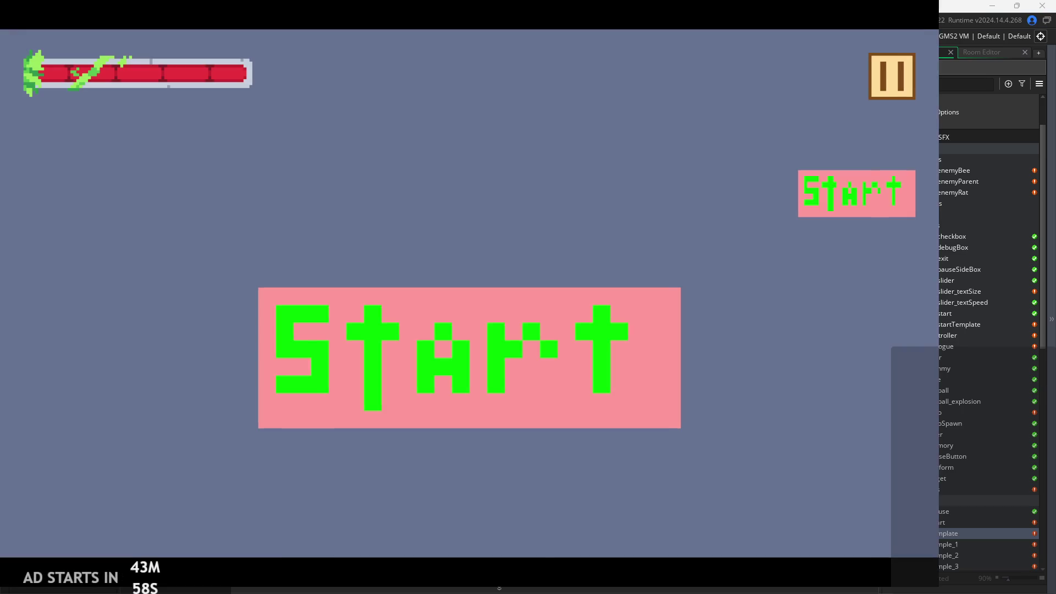
{"action": "left_click", "coordinate": [485, 406]}
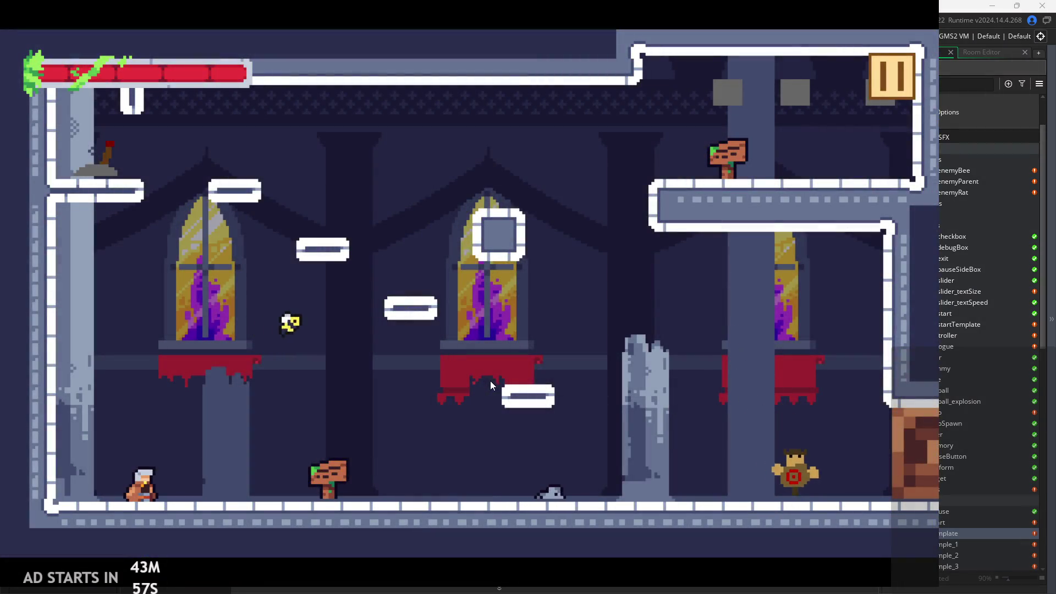
{"action": "key", "text": "Right"}
{"action": "key", "text": "space"}
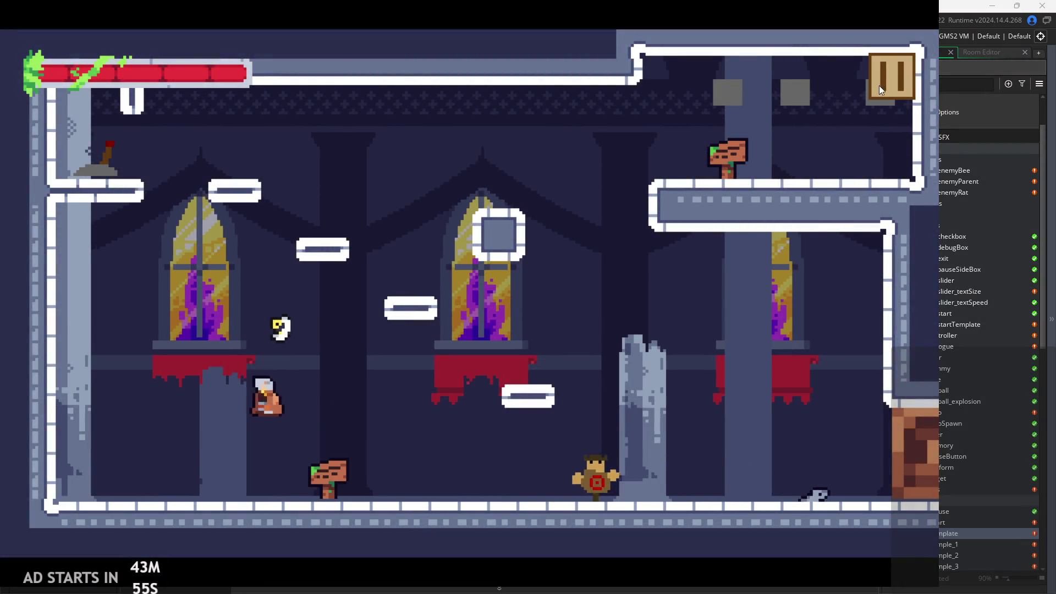
{"action": "left_click", "coordinate": [888, 69]}
{"action": "left_click", "coordinate": [775, 487]}
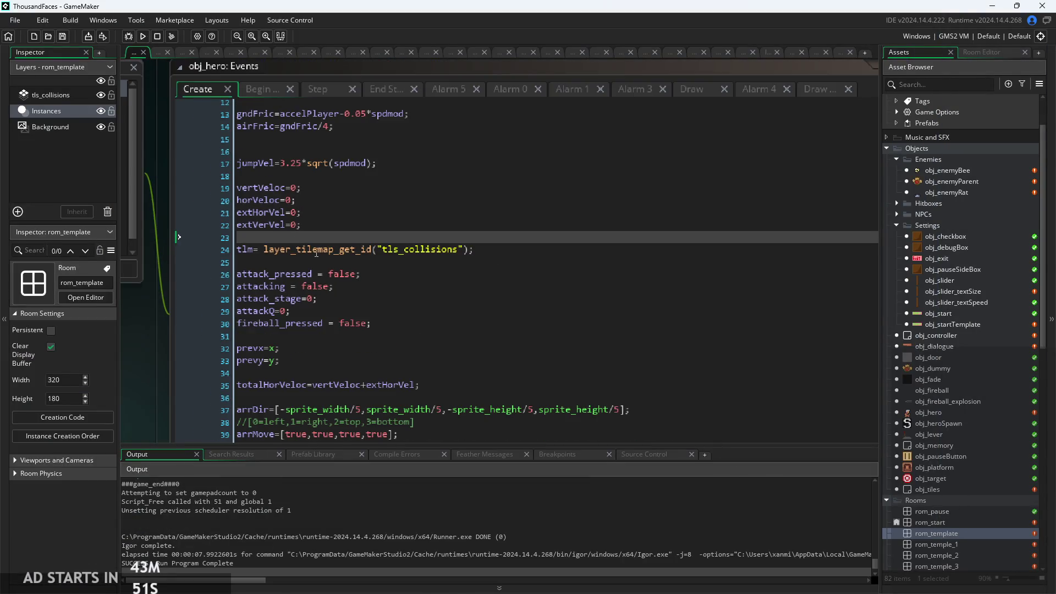
Compare the tilemap layer lookups in obj_hero's Create and Begin Step event code
{"action": "left_click_drag", "start_coordinate": [318, 319], "coordinate": [381, 329]}
{"action": "scroll", "coordinate": [381, 329], "scroll_direction": "down", "scroll_amount": 4}
{"action": "scroll", "coordinate": [380, 328], "scroll_direction": "down", "scroll_amount": 14}
{"action": "scroll", "coordinate": [341, 397], "scroll_direction": "up", "scroll_amount": 20}
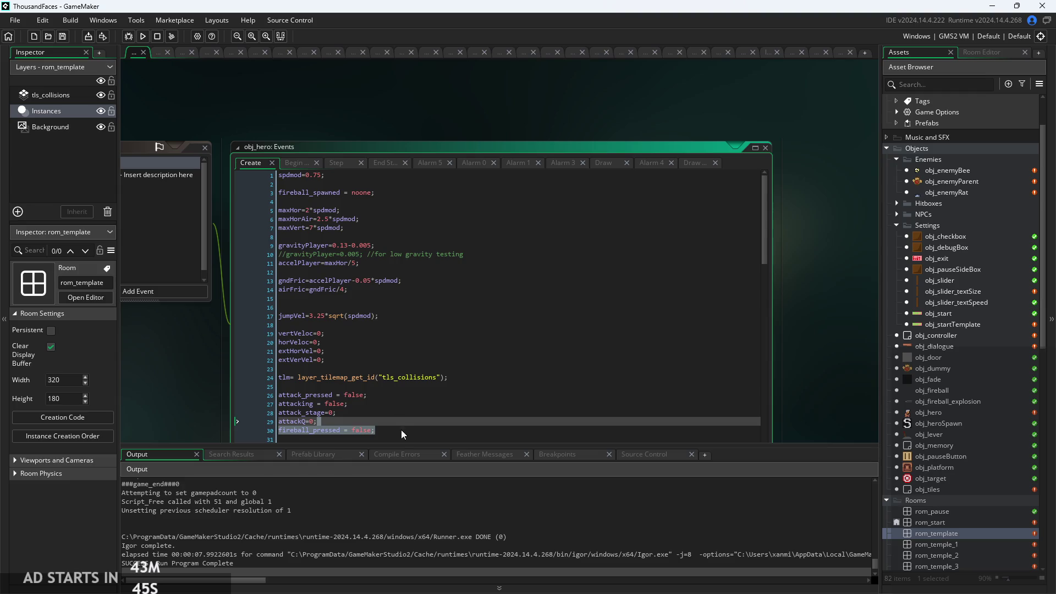
{"action": "left_click", "coordinate": [401, 429]}
{"action": "scroll", "coordinate": [202, 391], "scroll_direction": "up", "scroll_amount": 3, "text": "ctrl"}
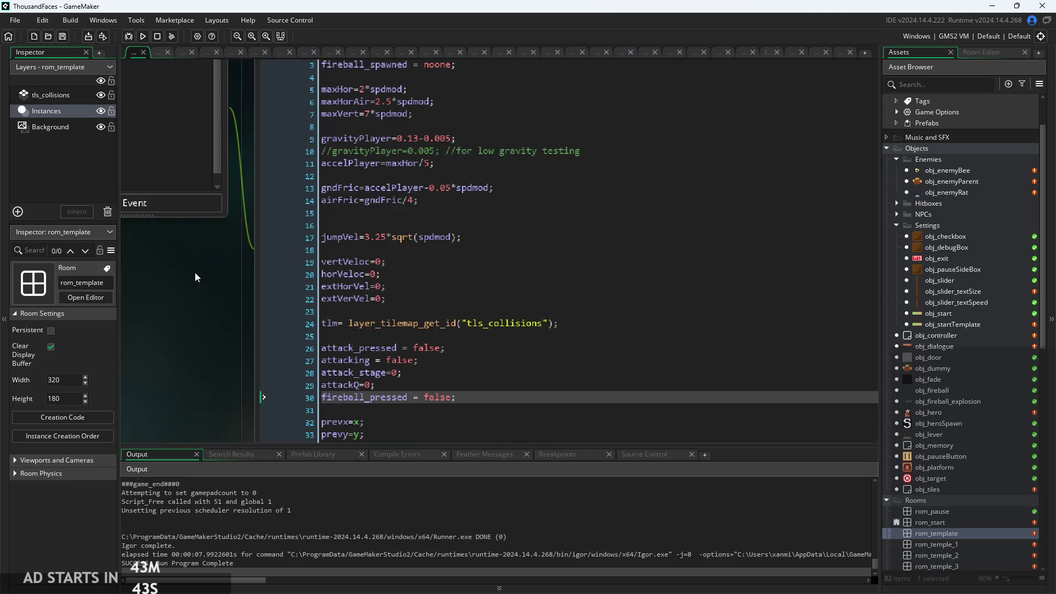
{"action": "left_click", "coordinate": [334, 64]}
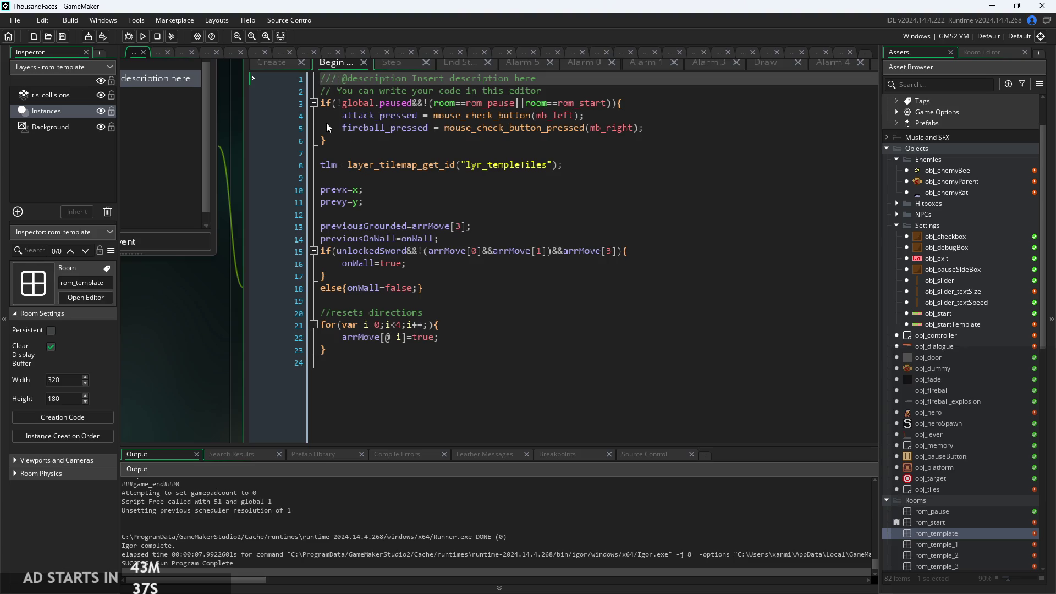
{"action": "scroll", "coordinate": [485, 180], "scroll_direction": "up", "scroll_amount": 2, "text": "ctrl"}
{"action": "left_click", "coordinate": [219, 70]}
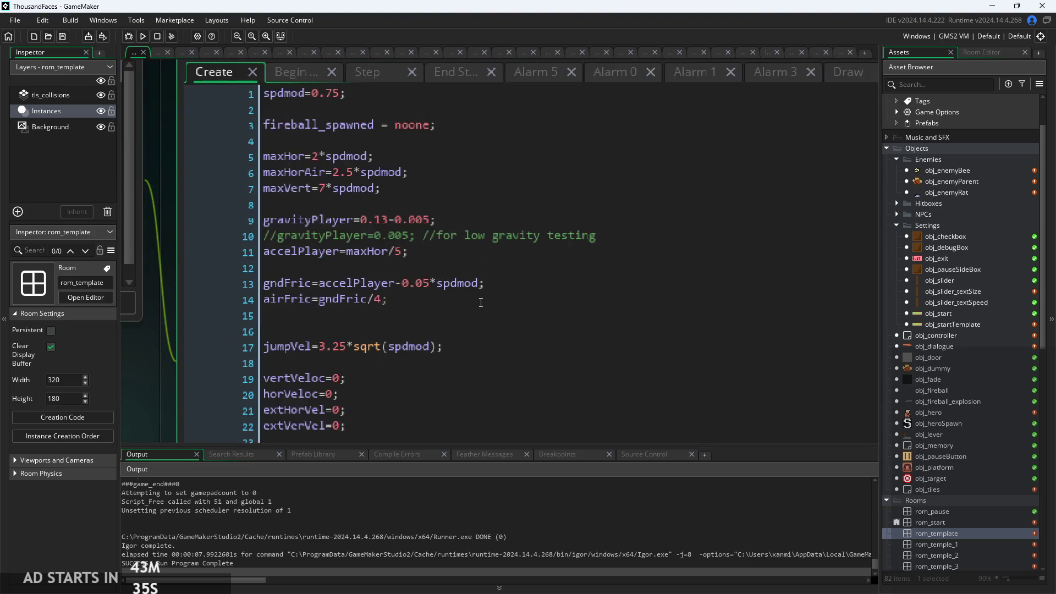
{"action": "scroll", "coordinate": [457, 319], "scroll_direction": "down", "scroll_amount": 5}
Replace "lyr_templeTiles" on Begin Step line 8 with "tls_collisions" from Create and run the game
{"action": "left_click_drag", "start_coordinate": [450, 182], "coordinate": [507, 190]}
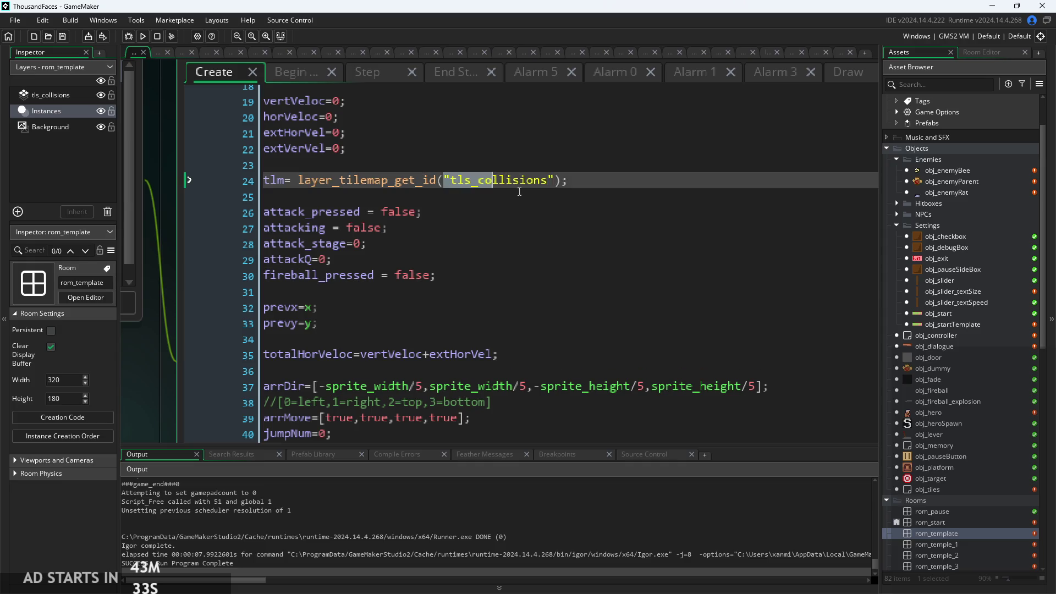
{"action": "left_click", "coordinate": [311, 74]}
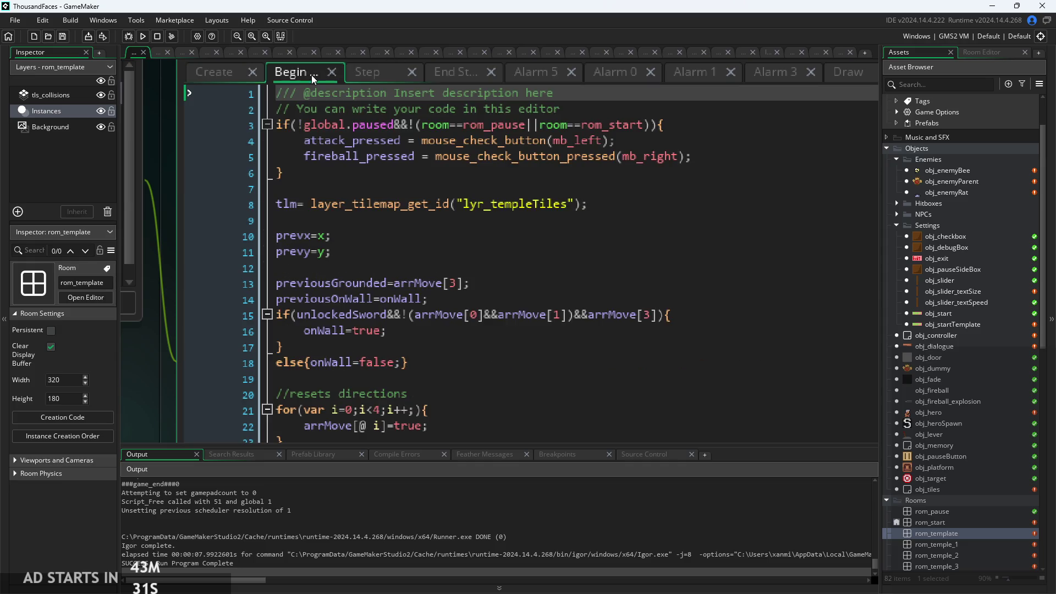
{"action": "double_click", "coordinate": [474, 205]}
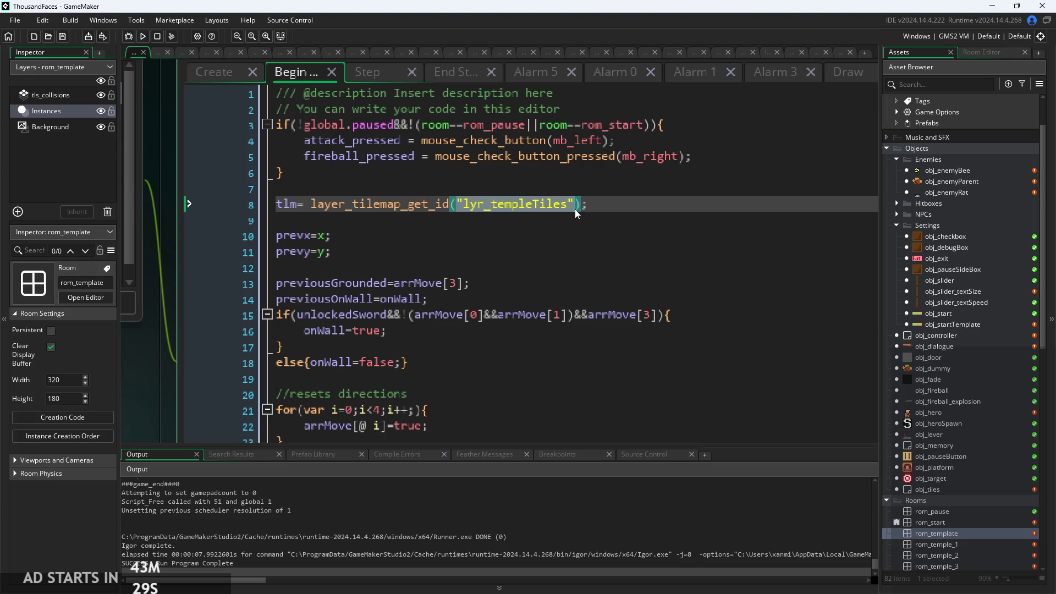
{"action": "type", "text": "tls_collisions"}
{"action": "left_click", "coordinate": [151, 39]}
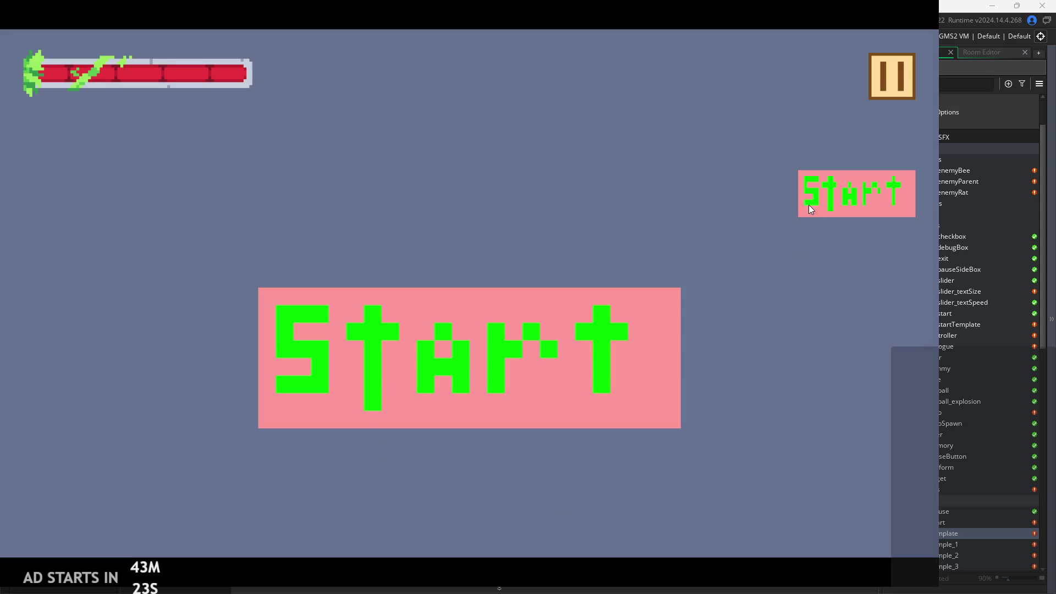
Start the game and jump the hero across the platforms and the tall column
{"action": "left_click", "coordinate": [809, 205]}
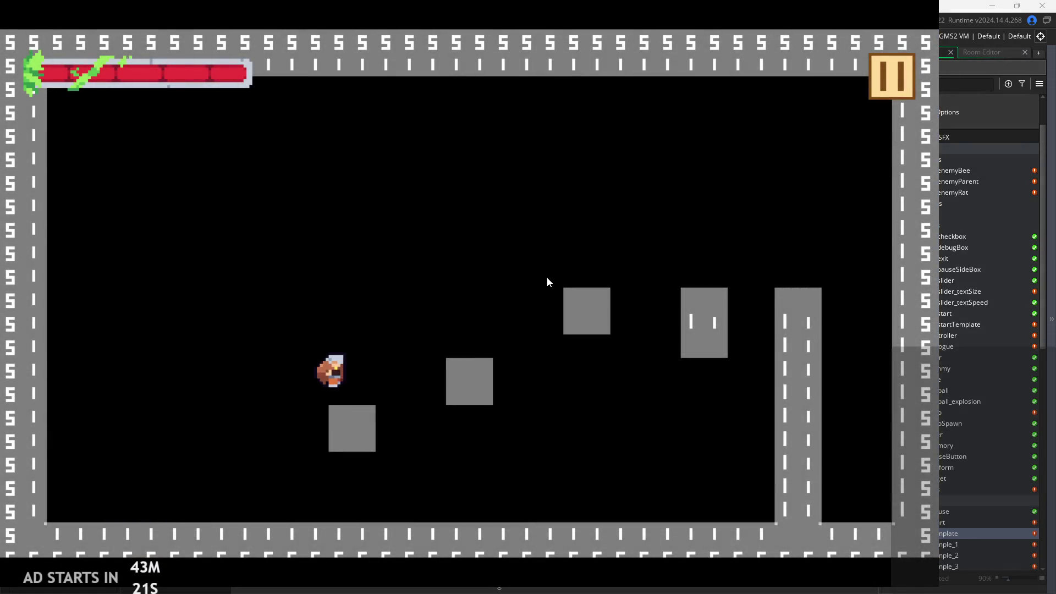
{"action": "key", "text": "Right"}
{"action": "key", "text": "space"}
{"action": "key", "text": "space"}
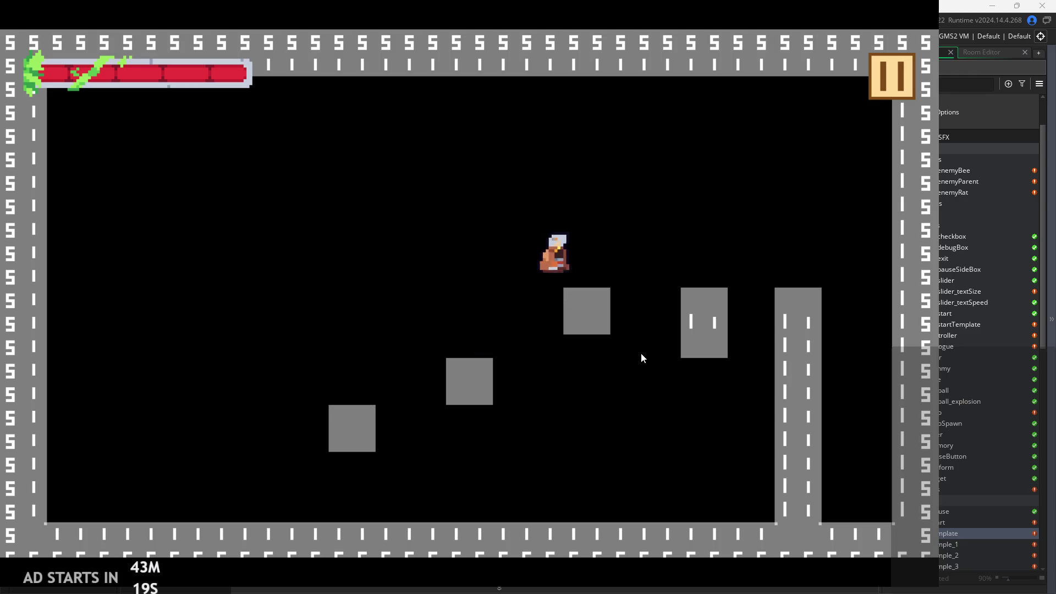
{"action": "key", "text": "Right"}
{"action": "key", "text": "space"}
{"action": "key", "text": "Left"}
{"action": "key", "text": "space"}
{"action": "key", "text": "space"}
{"action": "key", "text": "space"}
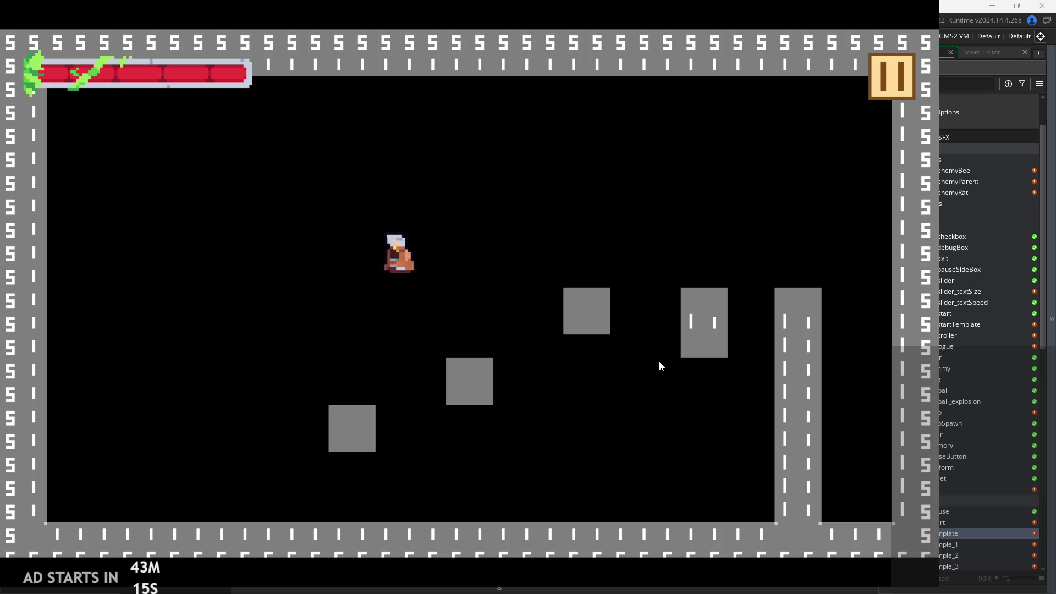
{"action": "key", "text": "space"}
{"action": "key", "text": "Right"}
{"action": "key", "text": "space"}
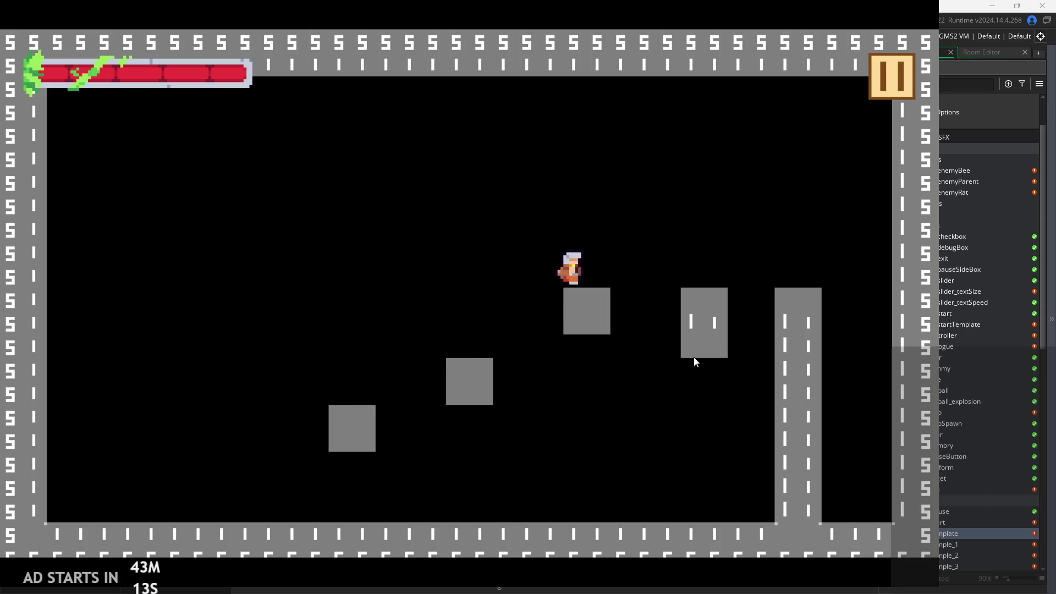
Double-jump and run along the floor, hop onto the pillar, and wall-jump off the right wall
{"action": "key", "text": "space"}
{"action": "key", "text": "Left"}
{"action": "key", "text": "Right"}
{"action": "key", "text": "Left"}
{"action": "key", "text": "Left"}
{"action": "key", "text": "space"}
{"action": "key", "text": "space"}
{"action": "key", "text": "Right"}
{"action": "key", "text": "space"}
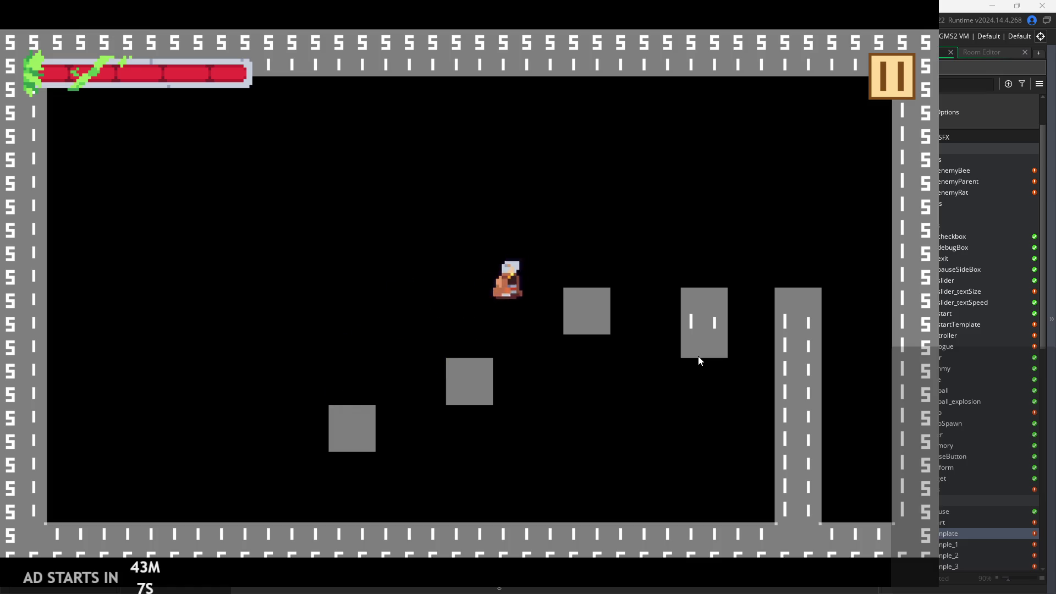
{"action": "key", "text": "space"}
{"action": "key", "text": "Left"}
{"action": "key", "text": "Right"}
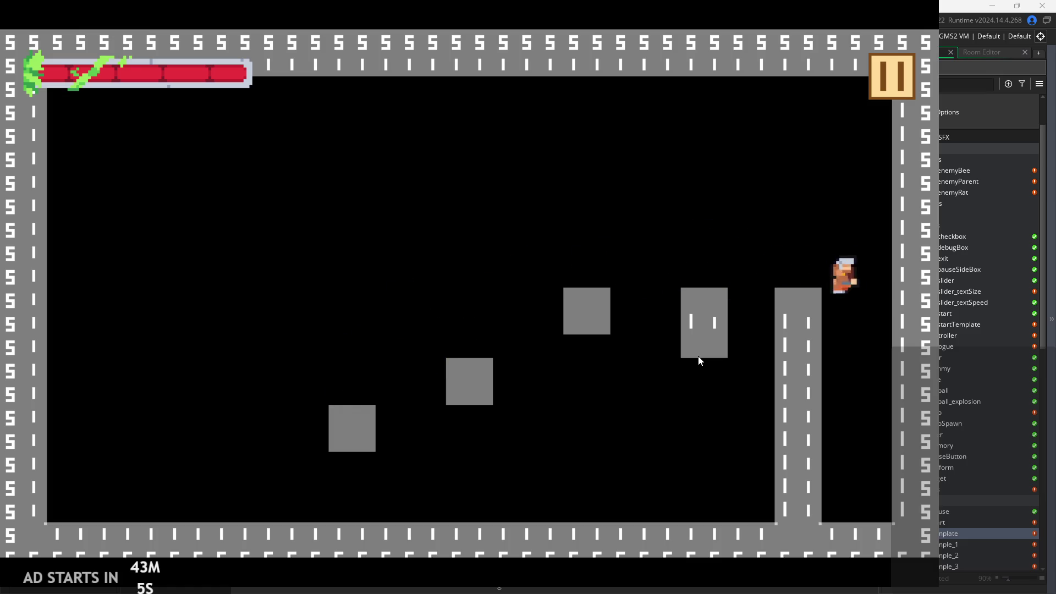
{"action": "key", "text": "space"}
{"action": "key", "text": "Right"}
{"action": "key", "text": "space"}
{"action": "key", "text": "Right"}
Repeatedly wall-jump up the right wall, then travel left and wall-jump off the left wall
{"action": "key", "text": "space"}
{"action": "key", "text": "space"}
{"action": "key", "text": "Left"}
{"action": "key", "text": "Right"}
{"action": "key", "text": "space"}
{"action": "key", "text": "Right"}
{"action": "key", "text": "space"}
{"action": "key", "text": "Right"}
{"action": "key", "text": "space"}
{"action": "key", "text": "Right"}
{"action": "key", "text": "space"}
{"action": "key", "text": "space"}
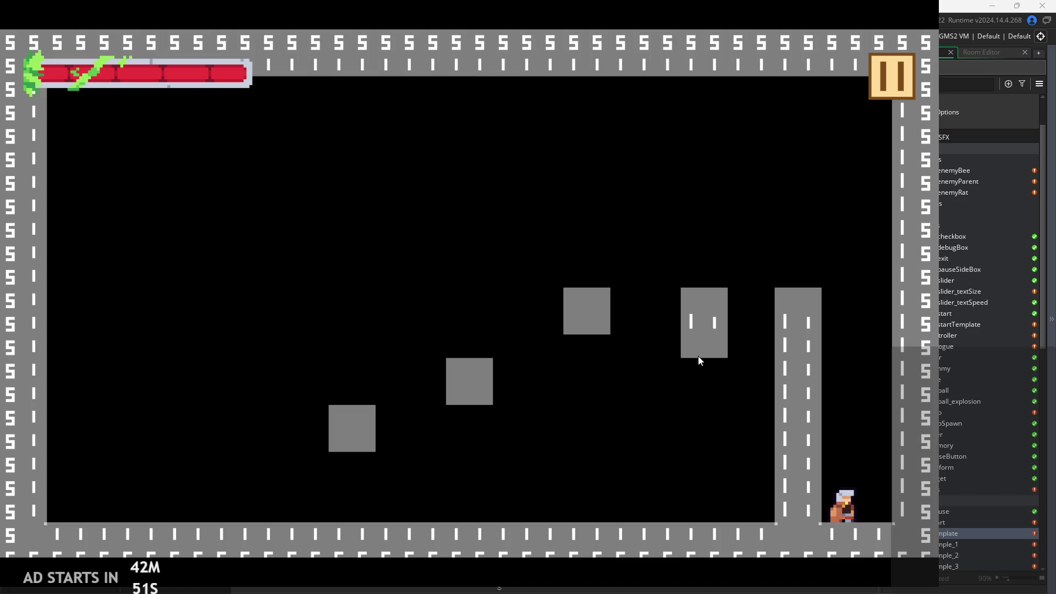
{"action": "key", "text": "space"}
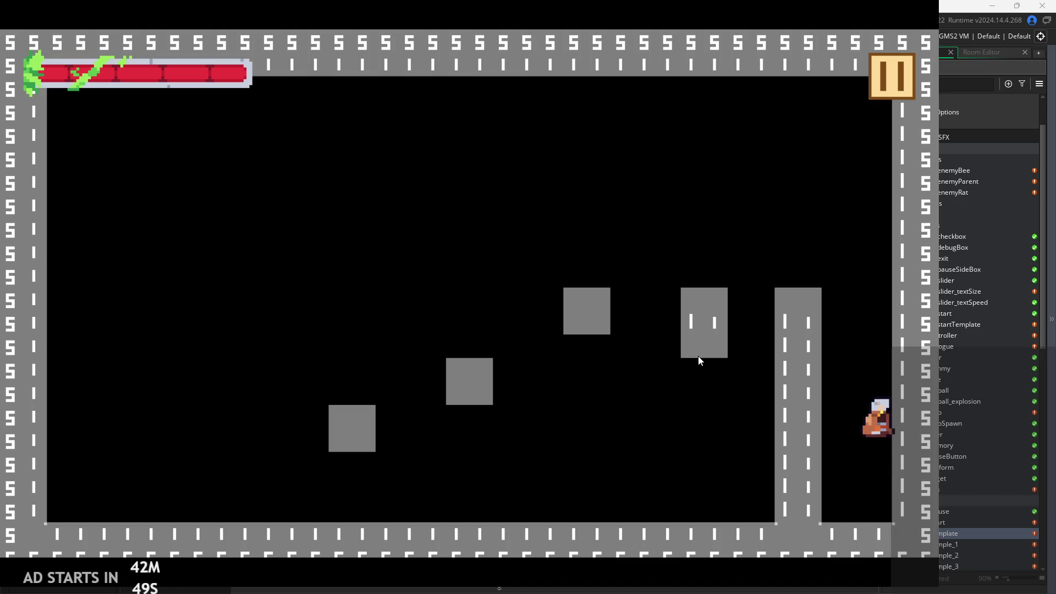
{"action": "key", "text": "space"}
{"action": "key", "text": "space"}
{"action": "key", "text": "space"}
{"action": "key", "text": "space"}
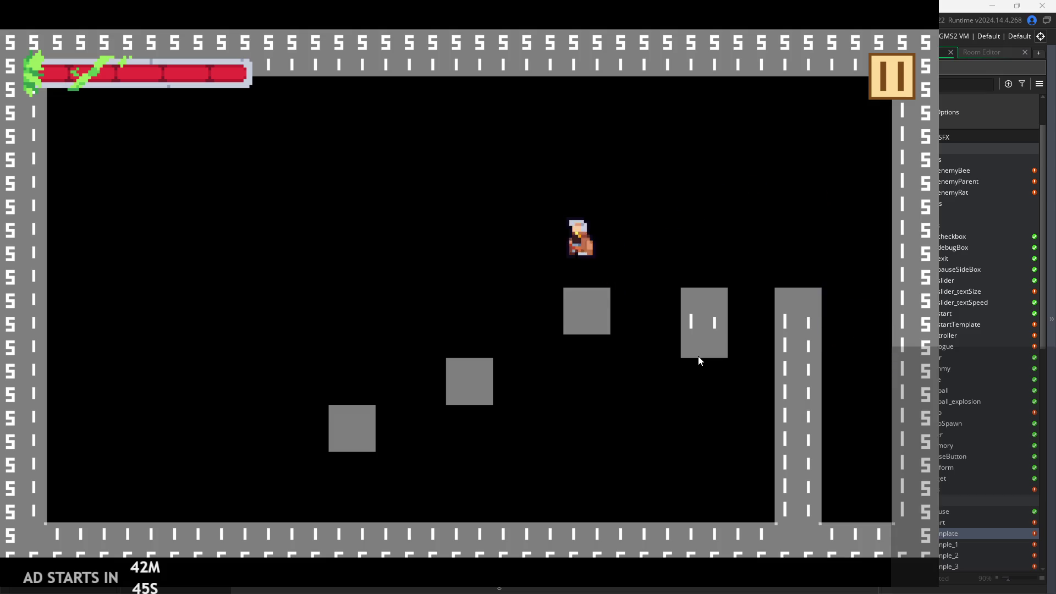
{"action": "key", "text": "space"}
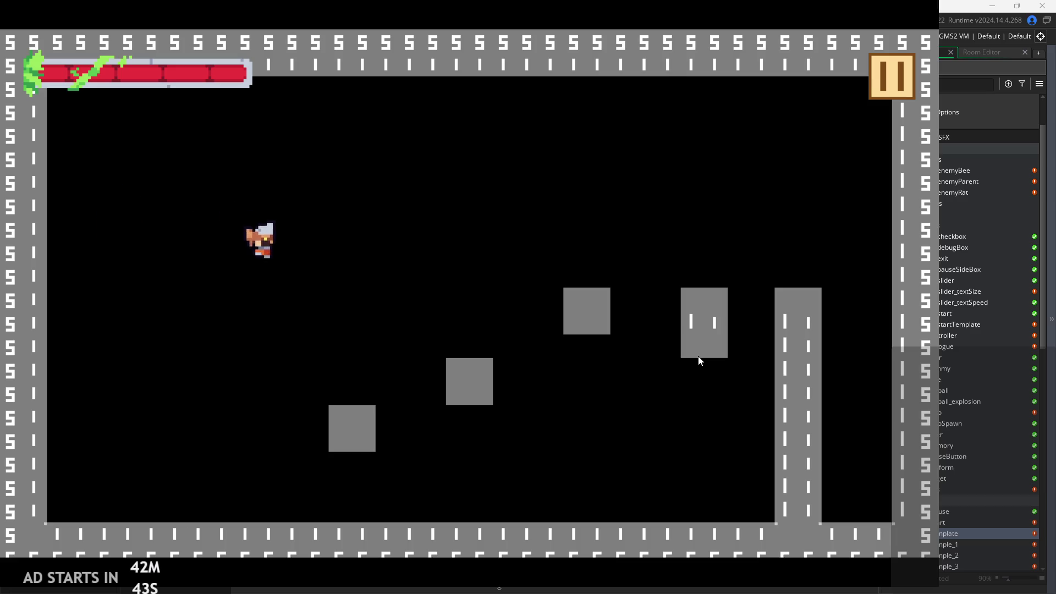
{"action": "key", "text": "space"}
{"action": "key", "text": "space"}
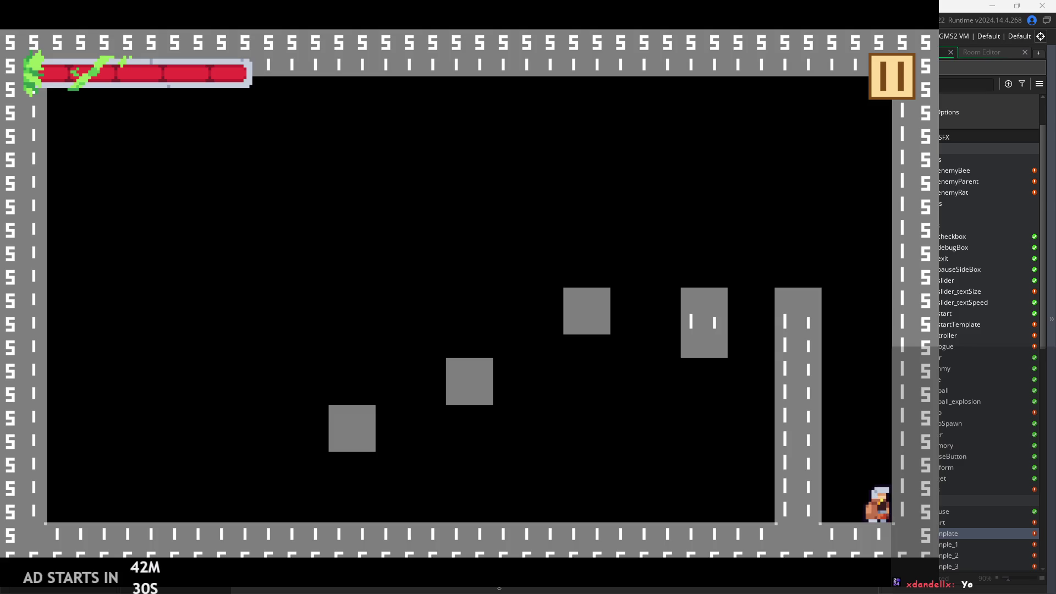
Play the level, wall-jumping between the walls, blocks and the tall pillar
{"action": "key", "text": "space"}
{"action": "key", "text": "space"}
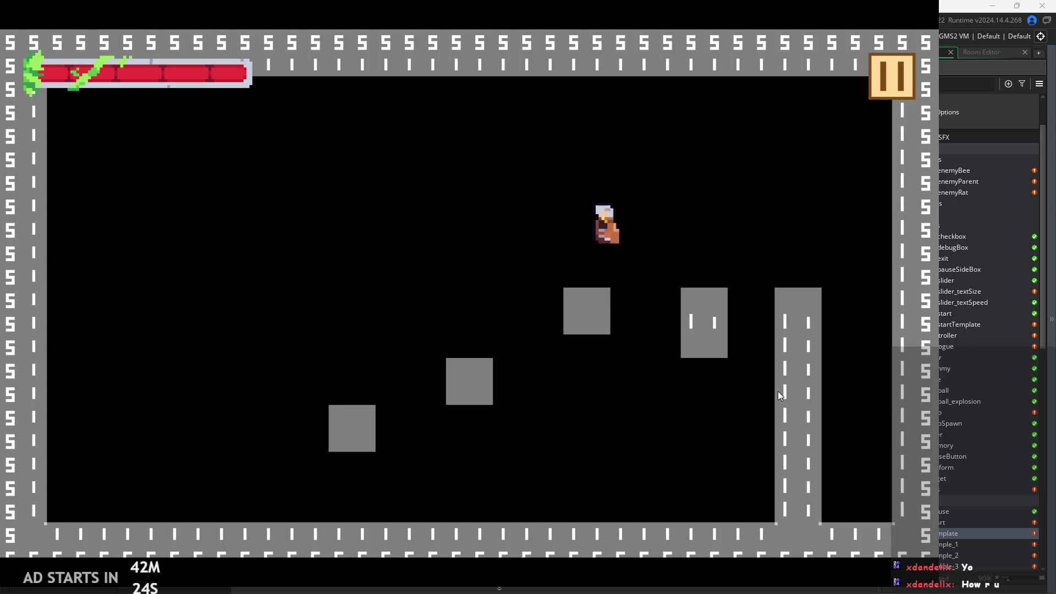
{"action": "key", "text": "space"}
{"action": "key", "text": "Right"}
{"action": "key", "text": "space"}
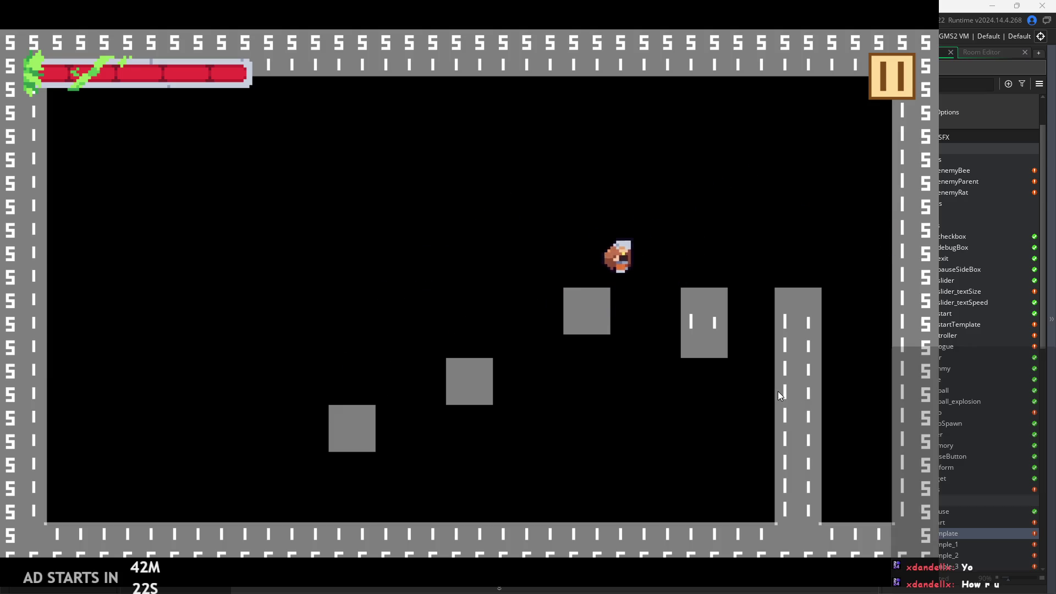
{"action": "key", "text": "space"}
{"action": "key", "text": "space"}
{"action": "key", "text": "Left"}
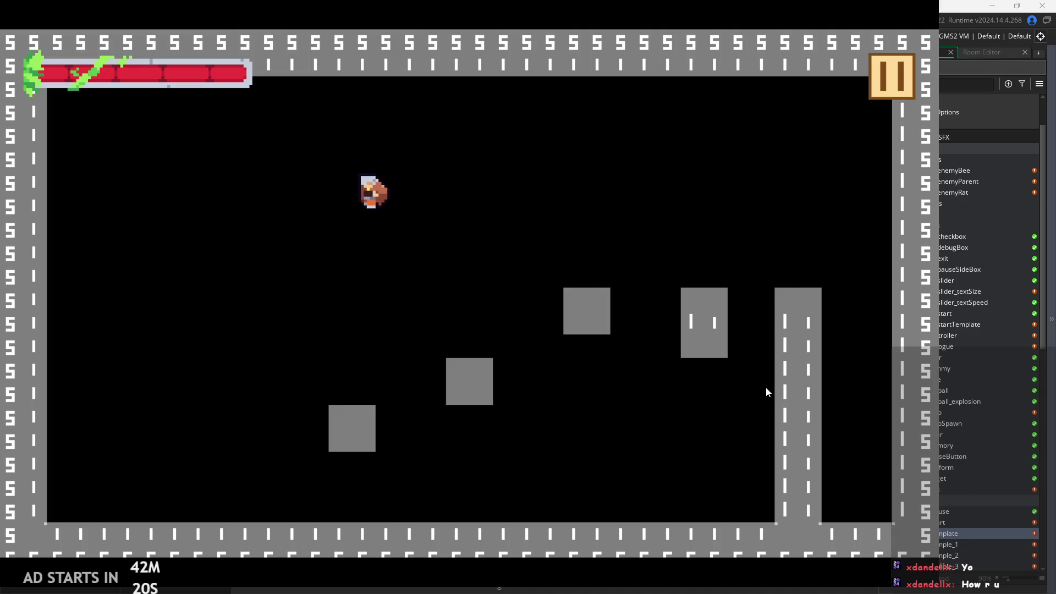
{"action": "key", "text": "space"}
{"action": "key", "text": "Right"}
{"action": "key", "text": "space"}
{"action": "key", "text": "Left"}
{"action": "key", "text": "Right"}
{"action": "key", "text": "space"}
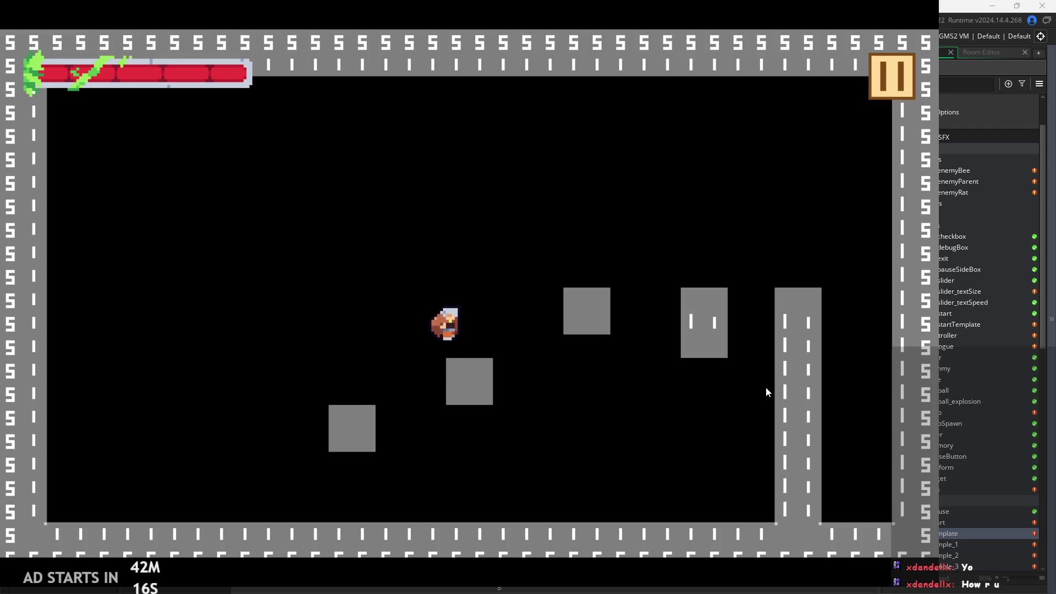
{"action": "key", "text": "space"}
{"action": "key", "text": "Right"}
{"action": "key", "text": "space"}
{"action": "key", "text": "Left"}
{"action": "key", "text": "Right"}
{"action": "key", "text": "space"}
{"action": "key", "text": "Left"}
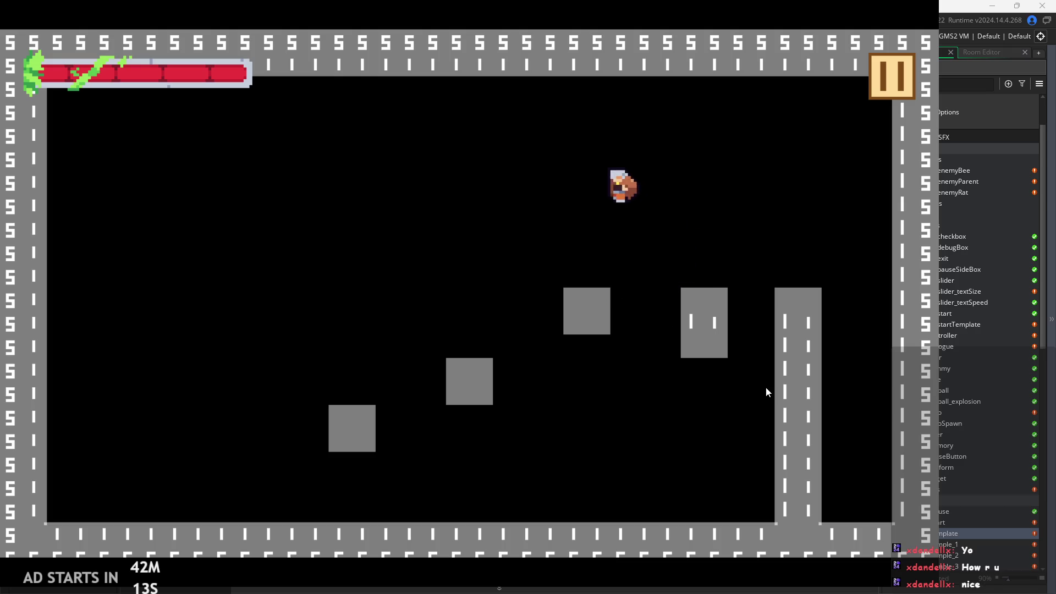
{"action": "key", "text": "space"}
{"action": "key", "text": "Left"}
{"action": "key", "text": "space"}
{"action": "key", "text": "Left"}
{"action": "key", "text": "Left"}
{"action": "key", "text": "space"}
{"action": "key", "text": "space"}
{"action": "key", "text": "Left"}
{"action": "key", "text": "Right"}
{"action": "key", "text": "space"}
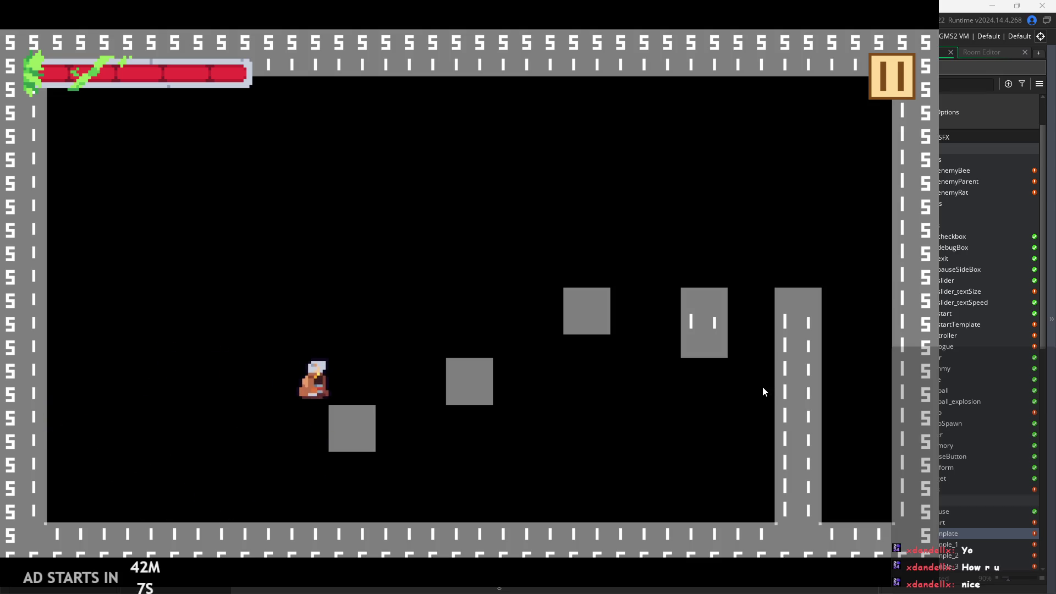
{"action": "key", "text": "space"}
{"action": "key", "text": "space"}
{"action": "key", "text": "Right"}
{"action": "key", "text": "space"}
{"action": "key", "text": "space"}
{"action": "key", "text": "Left"}
{"action": "key", "text": "space"}
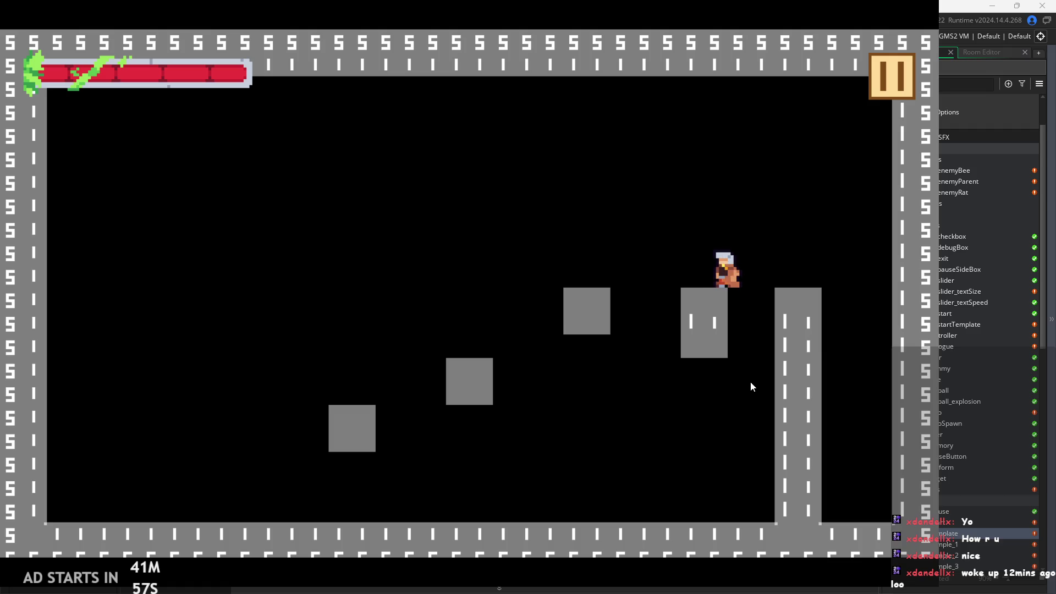
Climb back up via the middle block onto the tall pillar, then pause the game
{"action": "key", "text": "space"}
{"action": "key", "text": "Left"}
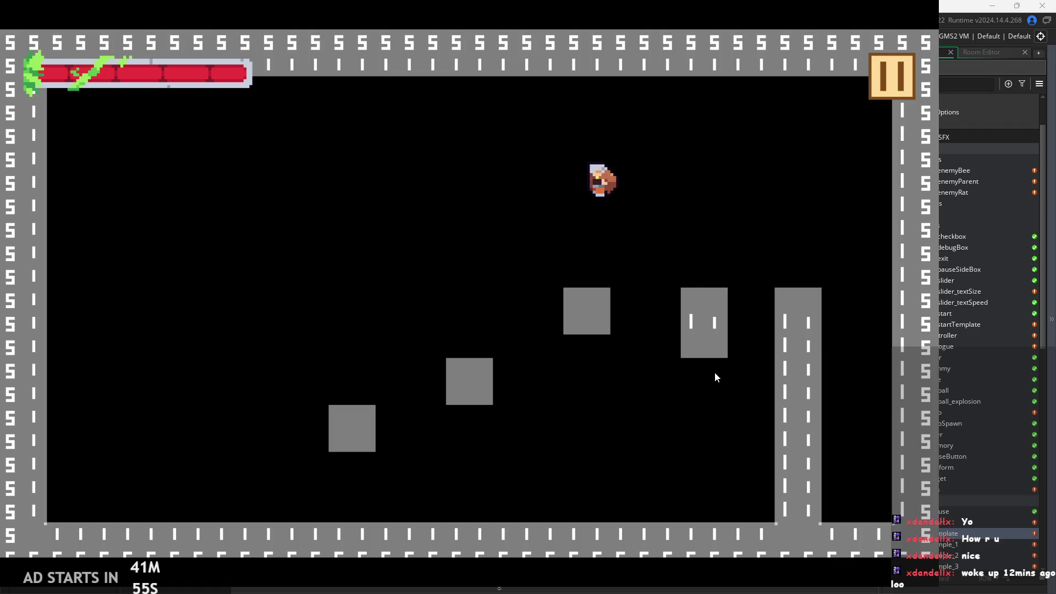
{"action": "key", "text": "space"}
{"action": "key", "text": "Right"}
{"action": "key", "text": "Left"}
{"action": "key", "text": "Left"}
{"action": "key", "text": "space"}
{"action": "key", "text": "Right"}
{"action": "key", "text": "Left"}
{"action": "key", "text": "space"}
{"action": "key", "text": "Right"}
{"action": "key", "text": "space"}
{"action": "key", "text": "Left"}
{"action": "key", "text": "space"}
{"action": "key", "text": "Right"}
{"action": "key", "text": "space"}
{"action": "key", "text": "space"}
{"action": "key", "text": "Right"}
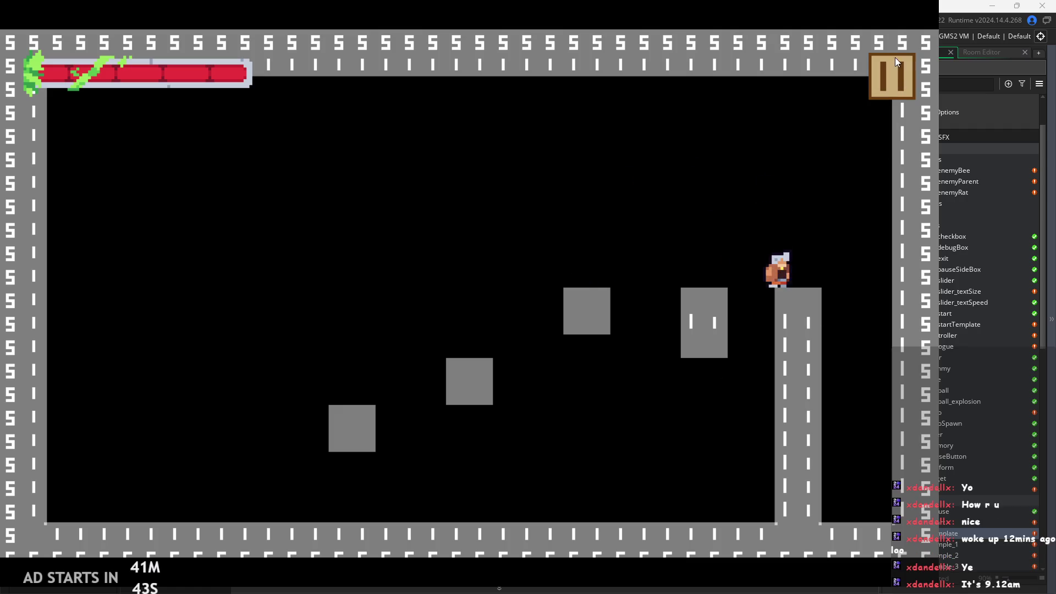
{"action": "left_click", "coordinate": [886, 77]}
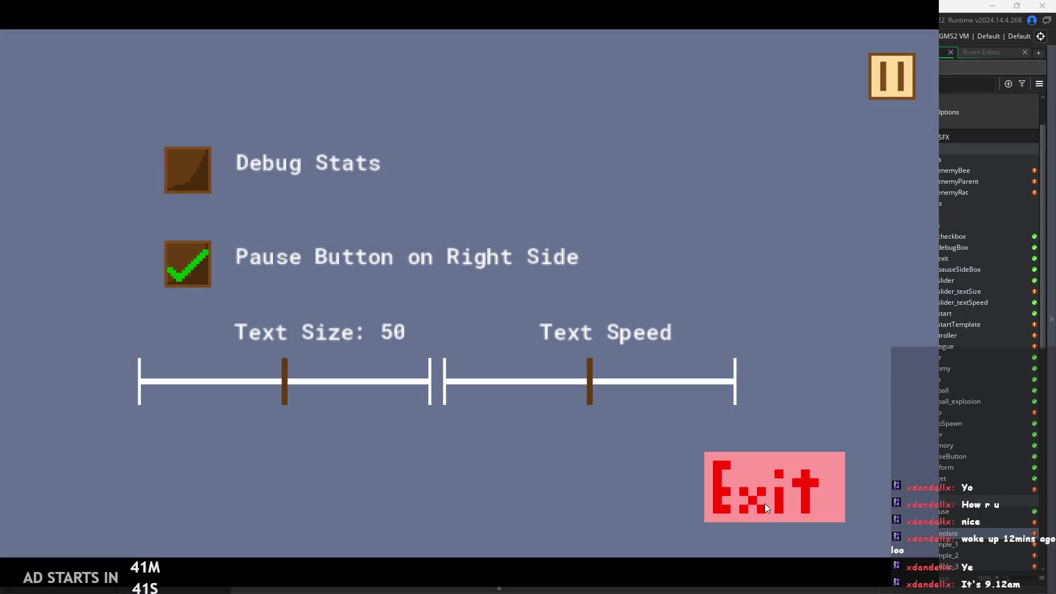
Exit the game and look over the movement code around arrMove[0] and the else branch
{"action": "left_click", "coordinate": [765, 492]}
{"action": "left_click", "coordinate": [429, 299]}
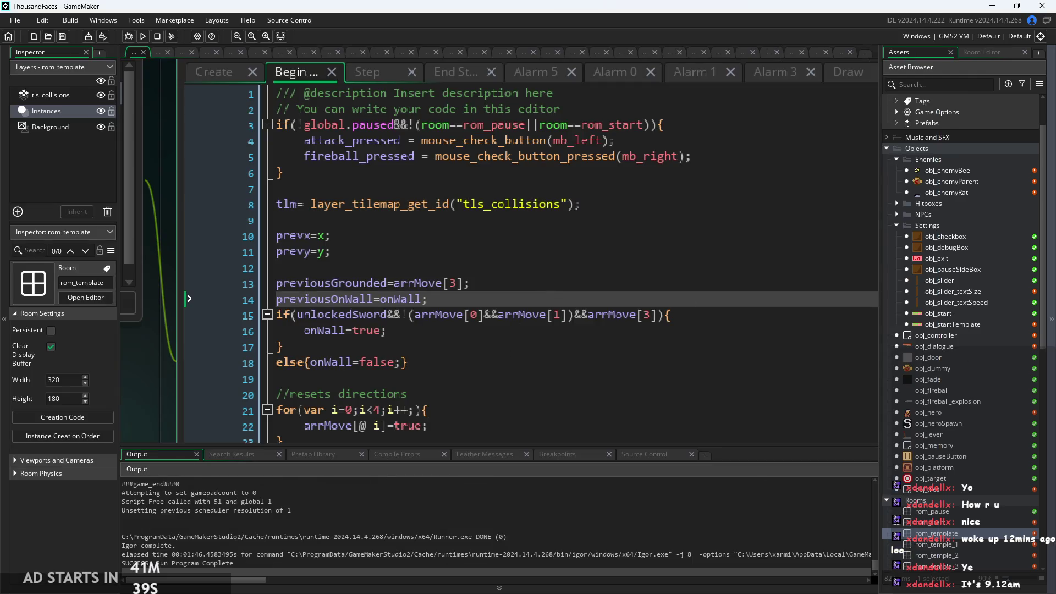
{"action": "left_click", "coordinate": [552, 367]}
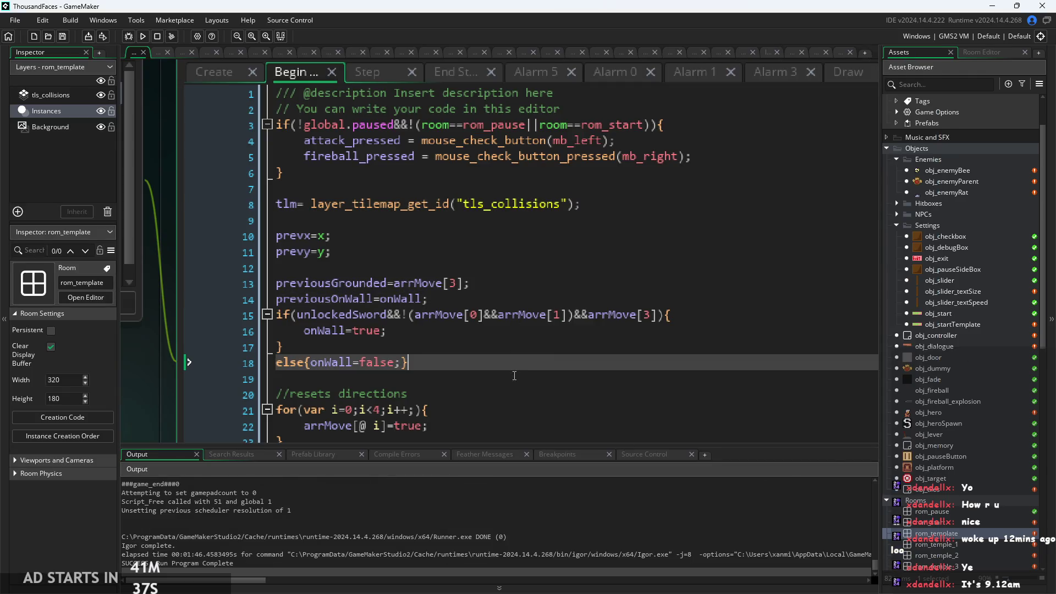
{"action": "key", "text": "Up"}
{"action": "scroll", "coordinate": [178, 339], "scroll_direction": "down", "scroll_amount": 2, "text": "ctrl"}
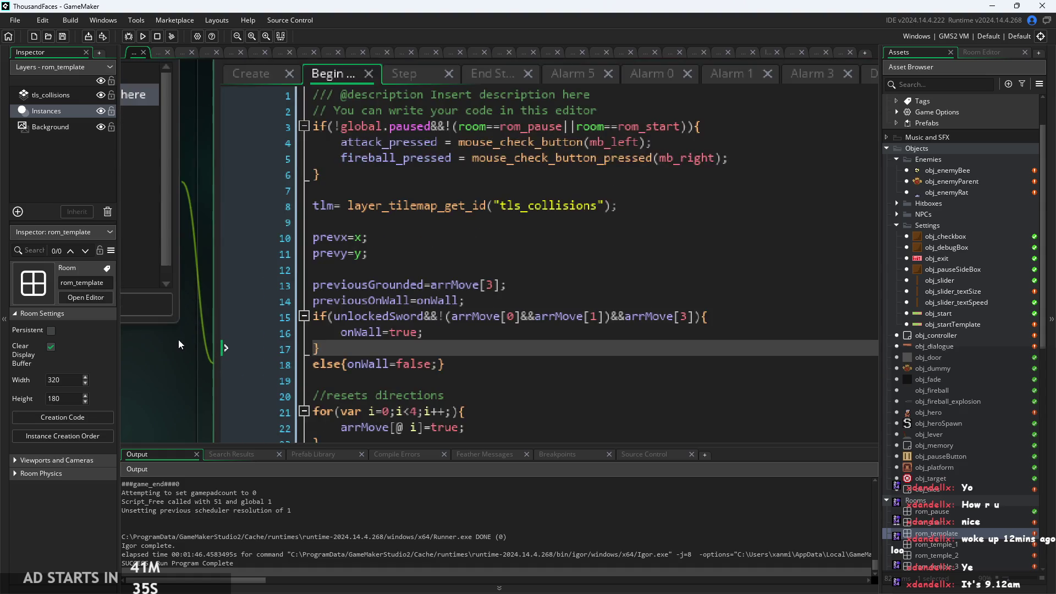
{"action": "scroll", "coordinate": [174, 354], "scroll_direction": "down", "scroll_amount": 2, "text": "ctrl"}
{"action": "scroll", "coordinate": [179, 354], "scroll_direction": "down", "scroll_amount": 1, "text": "ctrl"}
{"action": "left_click", "coordinate": [509, 251]}
{"action": "key", "text": "Down"}
{"action": "key", "text": "Down"}
{"action": "scroll", "coordinate": [502, 264], "scroll_direction": "up", "scroll_amount": 1, "text": "ctrl"}
{"action": "scroll", "coordinate": [502, 264], "scroll_direction": "down", "scroll_amount": 1, "text": "ctrl"}
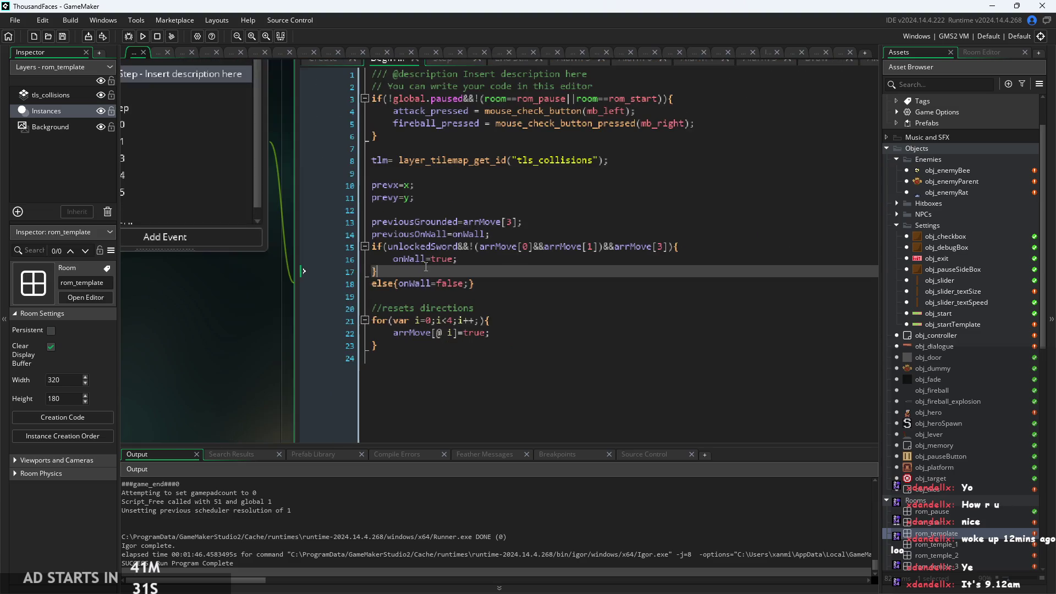
Check the object's Create event code and open obj_controller's editor
{"action": "left_click_drag", "start_coordinate": [276, 382], "coordinate": [257, 400]}
{"action": "left_click", "coordinate": [290, 79]}
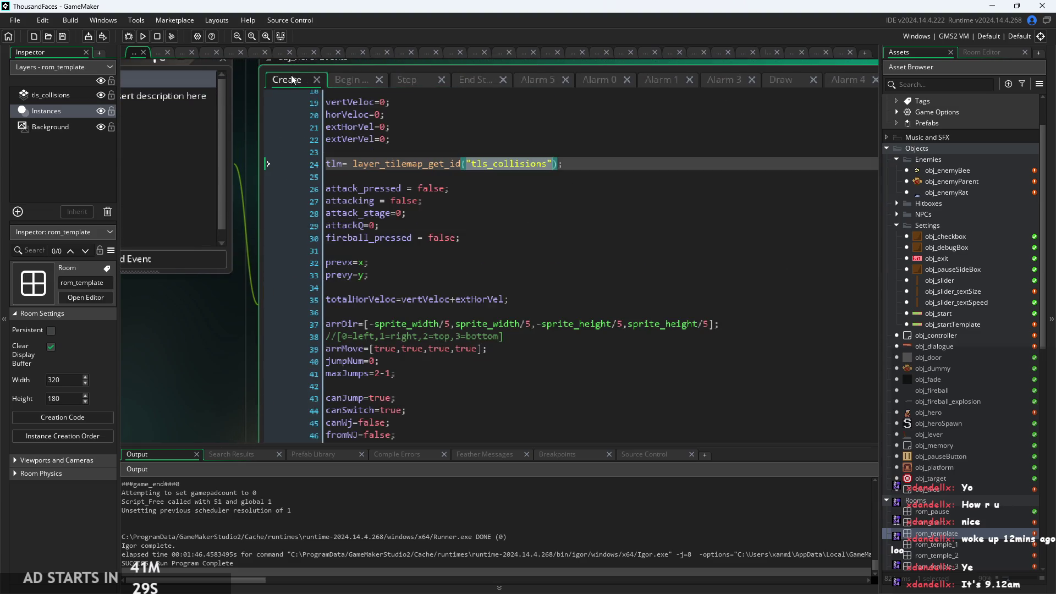
{"action": "left_click", "coordinate": [602, 161]}
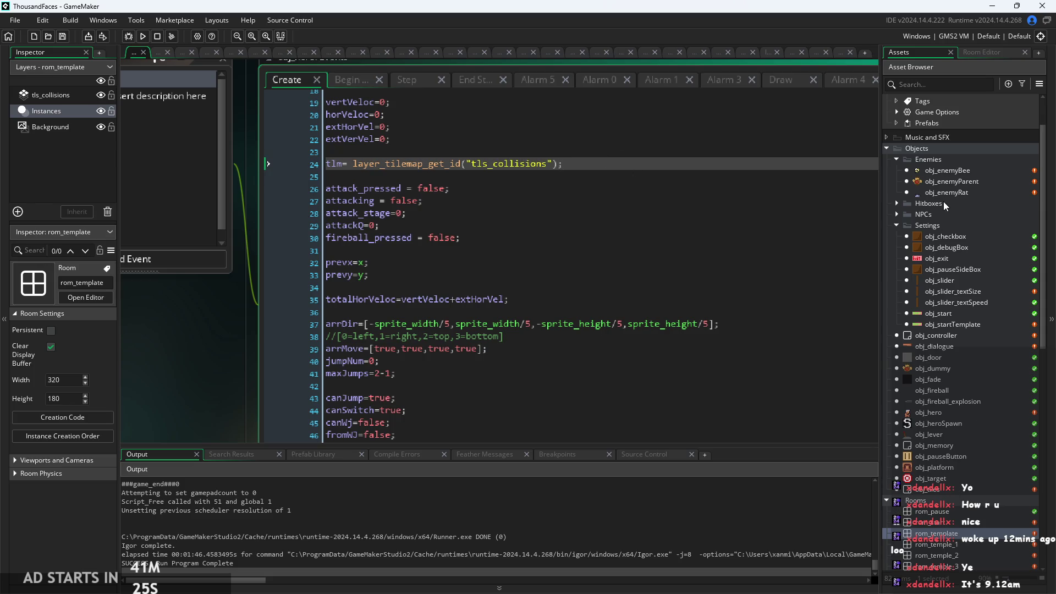
{"action": "double_click", "coordinate": [954, 336]}
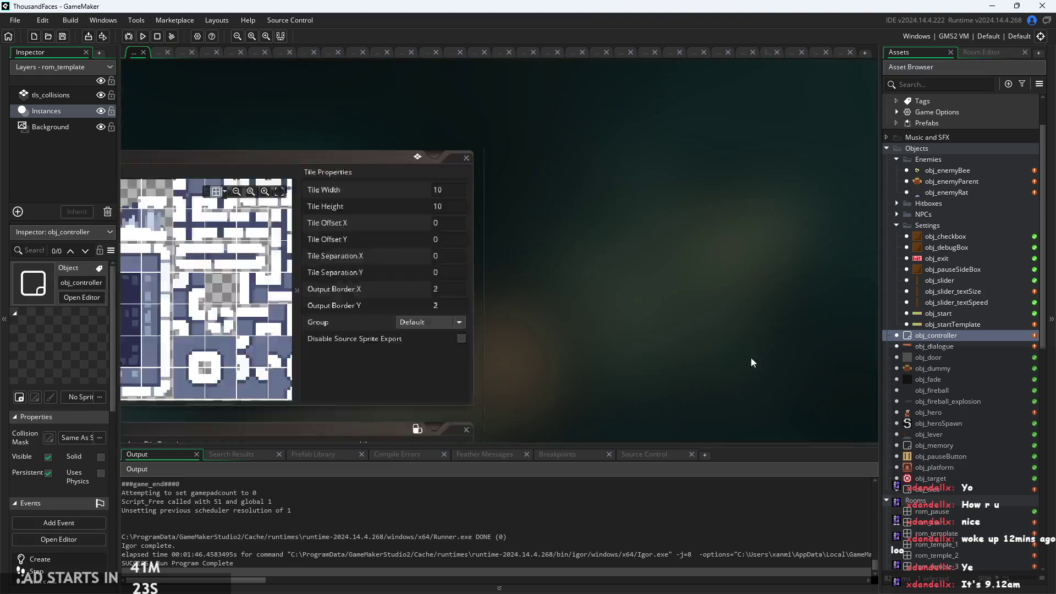
{"action": "left_click", "coordinate": [543, 305]}
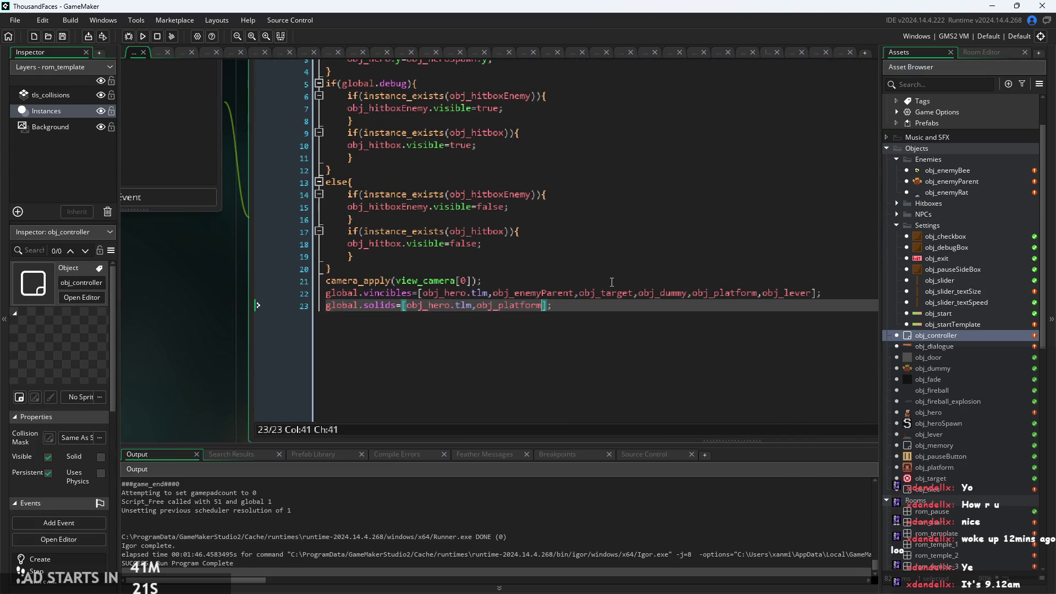
{"action": "scroll", "coordinate": [565, 303], "scroll_direction": "up", "scroll_amount": 2, "text": "ctrl"}
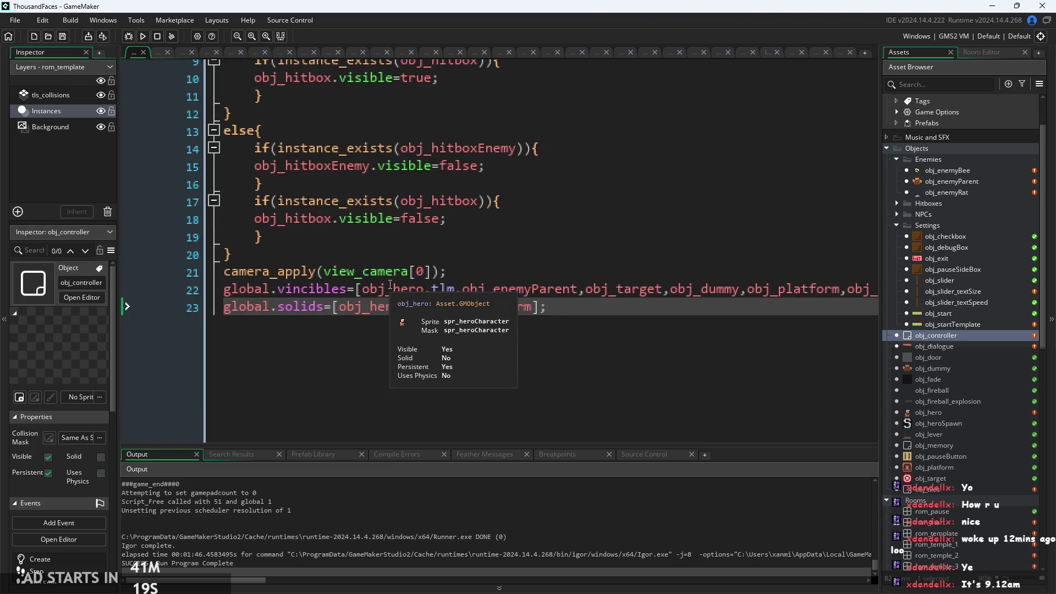
{"action": "scroll", "coordinate": [547, 302], "scroll_direction": "down", "scroll_amount": 3, "text": "ctrl"}
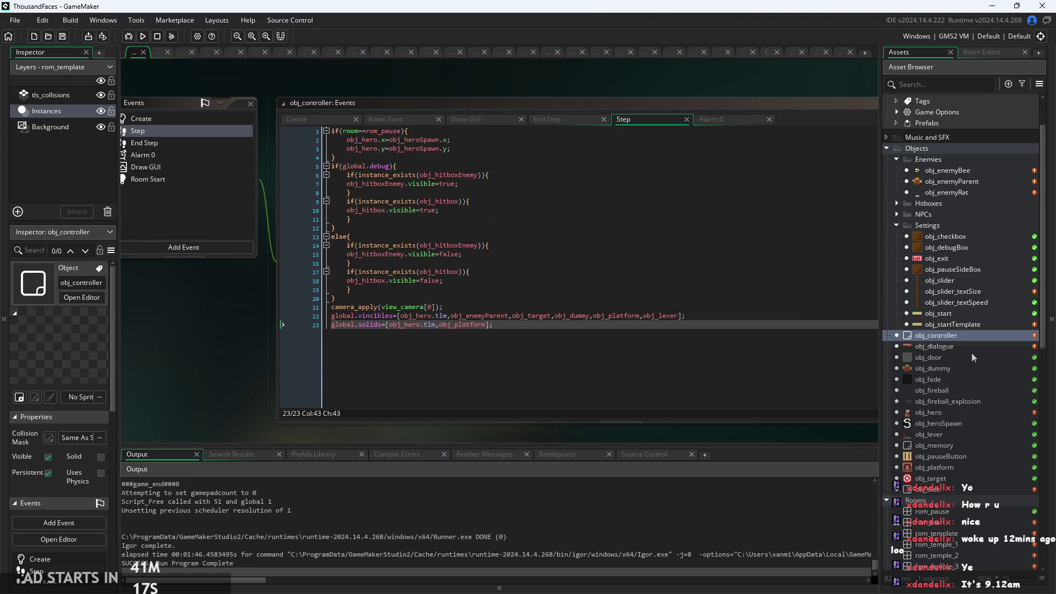
Open obj_memory and leave it Persistent on and Visible off after toggling both
{"action": "double_click", "coordinate": [941, 445]}
{"action": "left_click", "coordinate": [140, 237]}
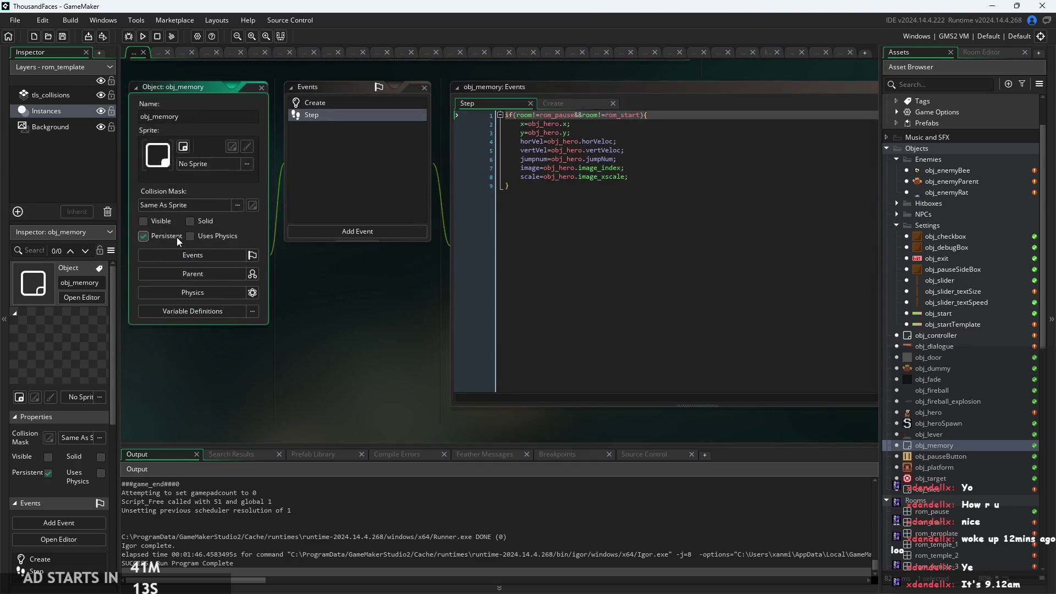
{"action": "left_click", "coordinate": [137, 236]}
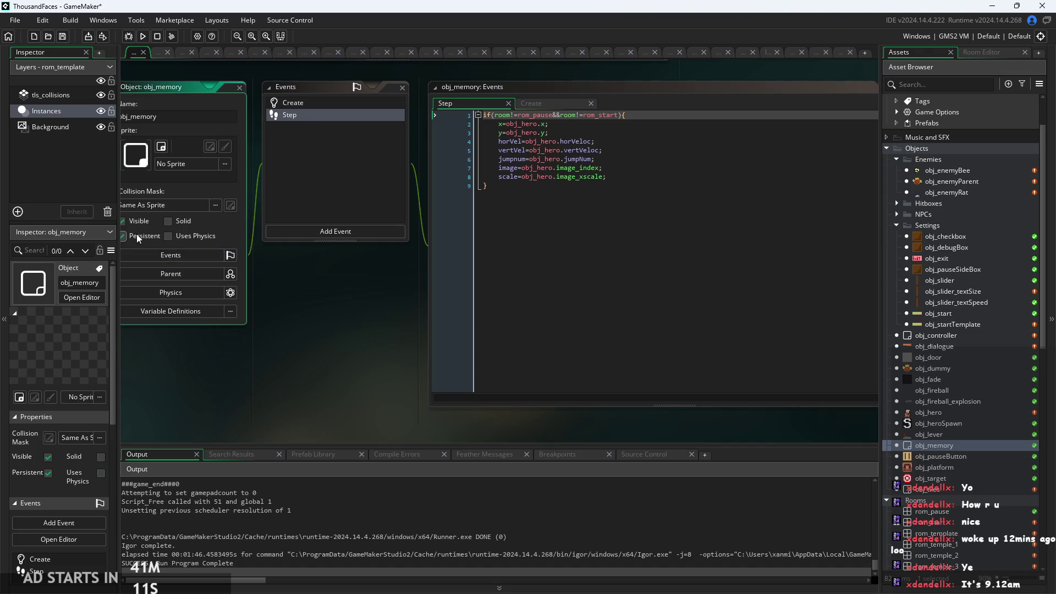
{"action": "left_click", "coordinate": [134, 237]}
{"action": "left_click", "coordinate": [135, 223]}
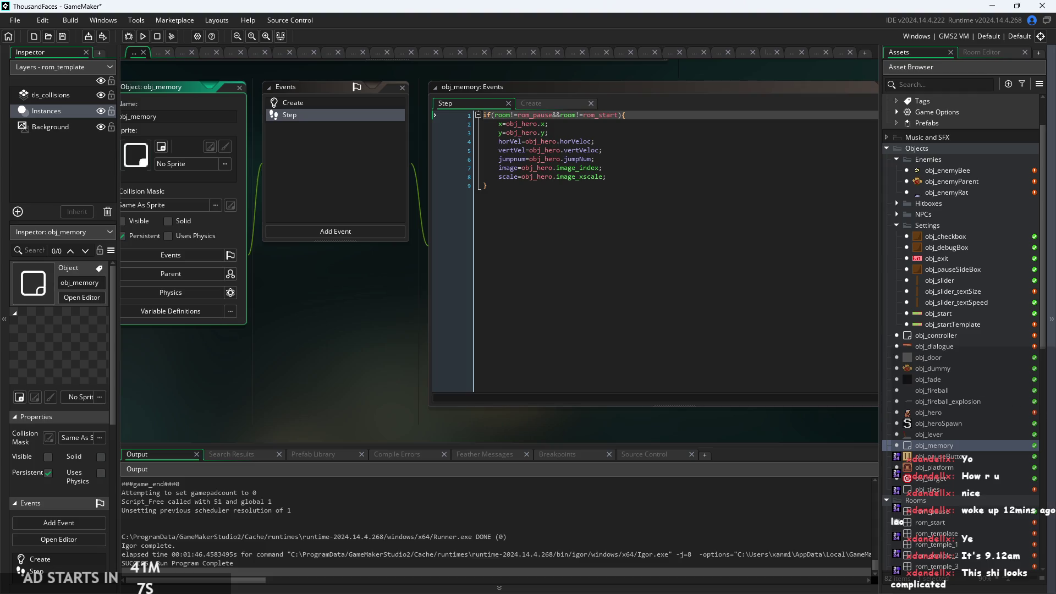
Open obj_tiles and tick both Visible and Persistent
{"action": "left_click", "coordinate": [975, 497]}
{"action": "double_click", "coordinate": [975, 492]}
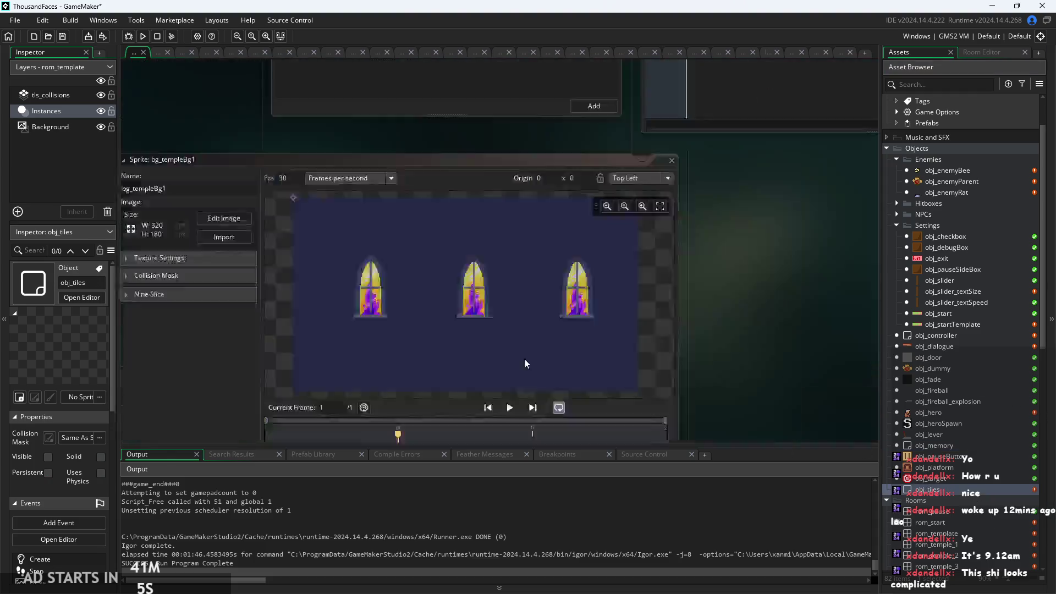
{"action": "left_click", "coordinate": [148, 222]}
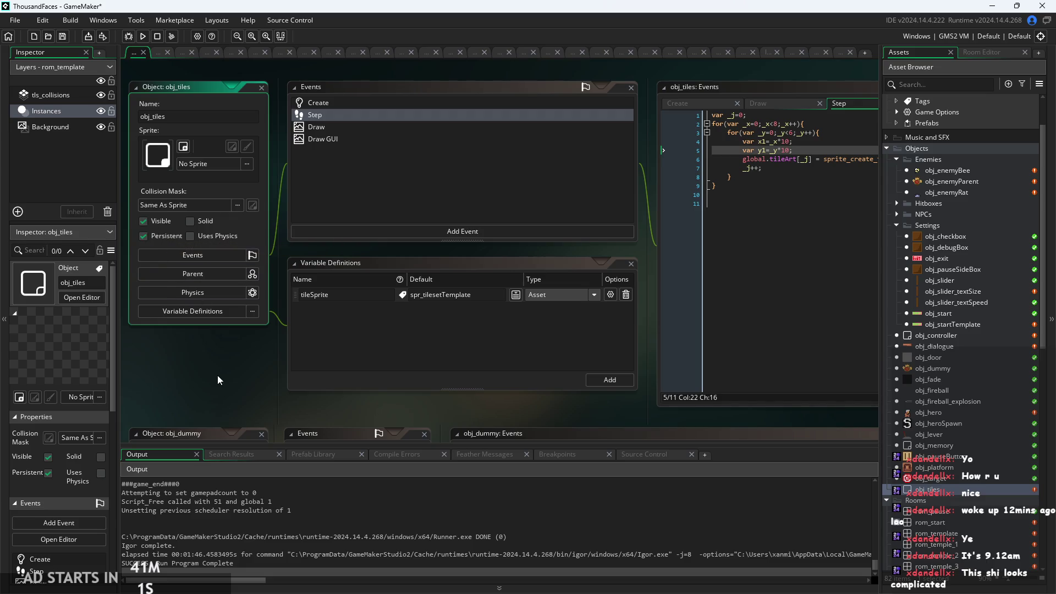
{"action": "left_click_drag", "start_coordinate": [216, 375], "coordinate": [277, 378]}
{"action": "left_click", "coordinate": [219, 239]}
Run the game and read the Code Error about the global.tileArt index out of range
{"action": "left_click", "coordinate": [142, 36]}
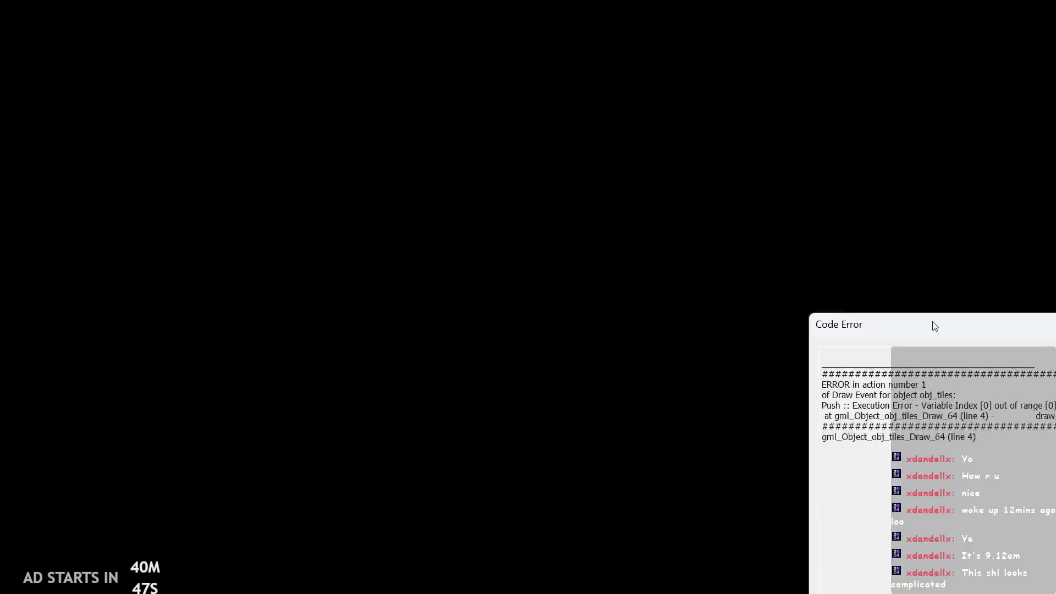
{"action": "left_click_drag", "start_coordinate": [559, 242], "coordinate": [344, 186]}
{"action": "left_click", "coordinate": [490, 203]}
{"action": "left_click", "coordinate": [542, 207]}
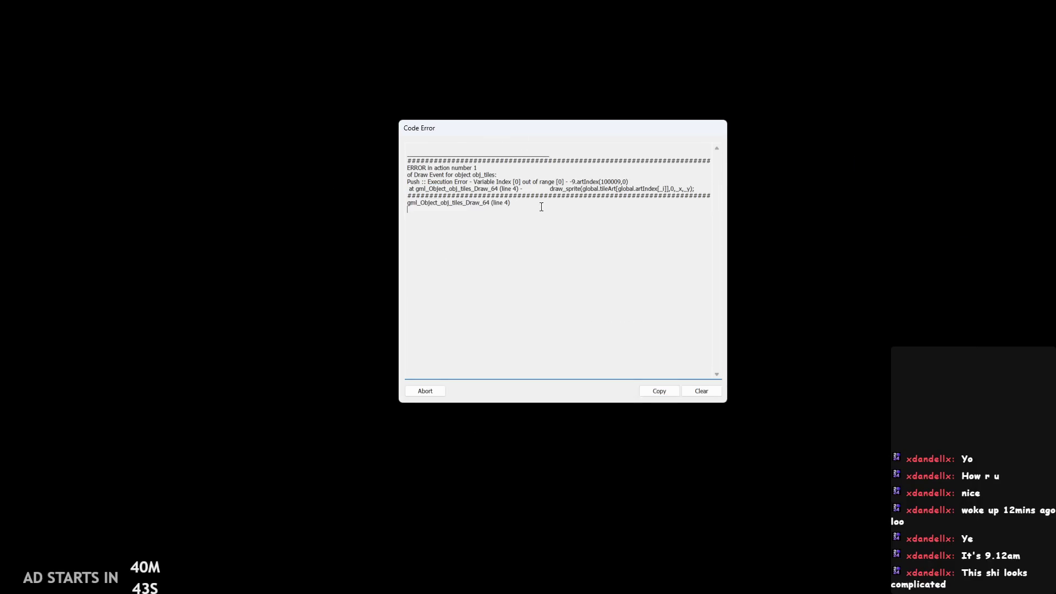
{"action": "left_click_drag", "start_coordinate": [548, 200], "coordinate": [407, 182]}
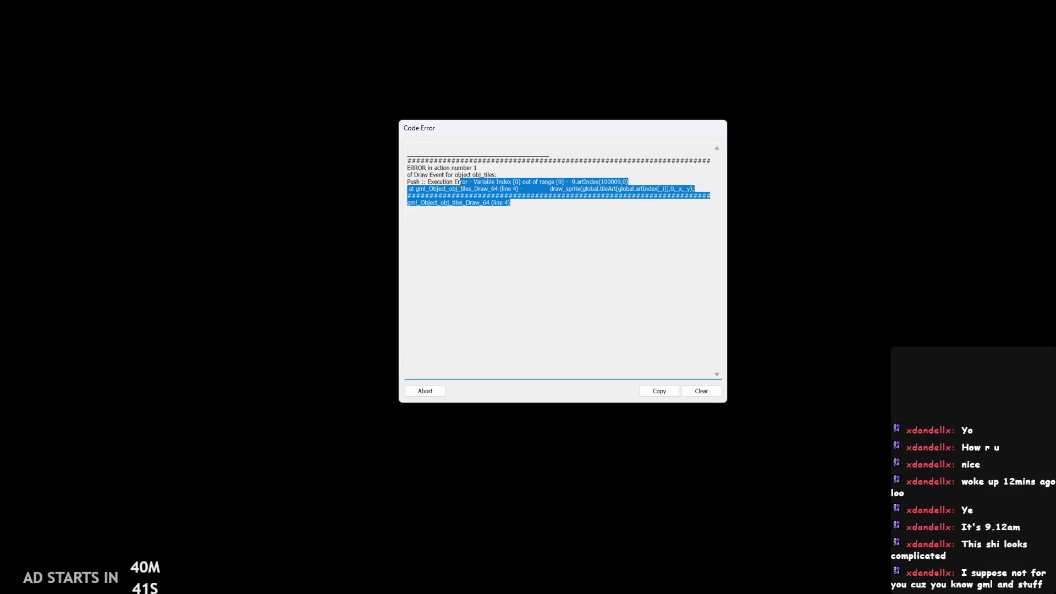
{"action": "left_click", "coordinate": [558, 224]}
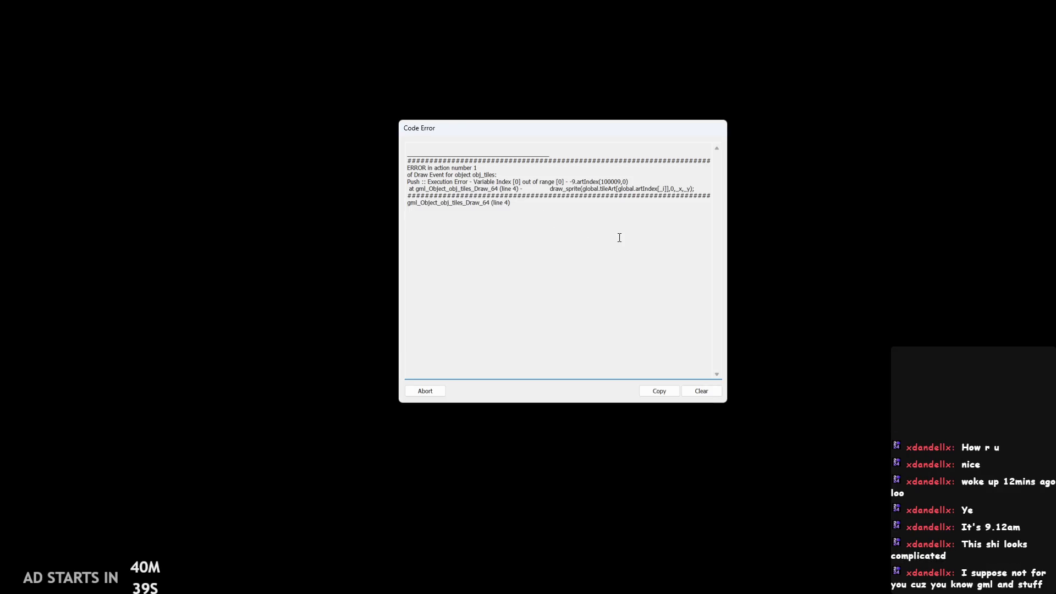
{"action": "mouse_move", "coordinate": [541, 189]}
{"action": "left_mouse_down"}
{"action": "mouse_move", "coordinate": [664, 207]}
{"action": "mouse_move", "coordinate": [709, 183]}
{"action": "mouse_move", "coordinate": [698, 189]}
{"action": "mouse_move", "coordinate": [712, 203]}
{"action": "mouse_move", "coordinate": [660, 190]}
{"action": "mouse_move", "coordinate": [448, 190]}
{"action": "left_mouse_up"}
{"action": "left_click", "coordinate": [482, 206]}
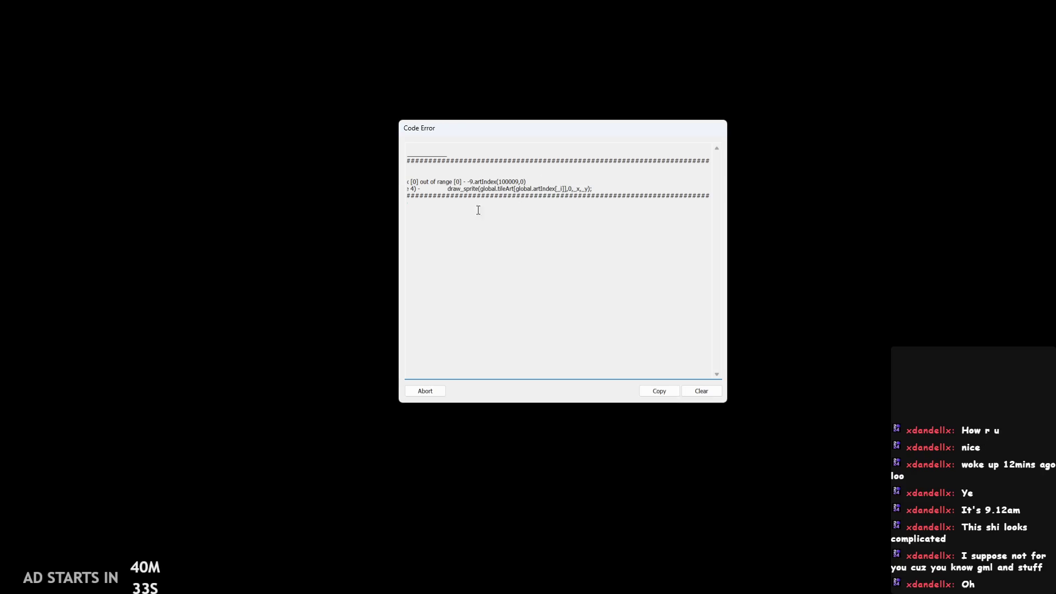
{"action": "left_click", "coordinate": [539, 377]}
{"action": "mouse_move", "coordinate": [553, 182]}
{"action": "left_mouse_down"}
{"action": "mouse_move", "coordinate": [628, 181]}
{"action": "mouse_move", "coordinate": [511, 208]}
{"action": "left_mouse_up"}
{"action": "left_click", "coordinate": [705, 189]}
Examine the failing draw_sprite call and its artIndex value, then abort the run
{"action": "left_click_drag", "start_coordinate": [705, 190], "coordinate": [546, 189]}
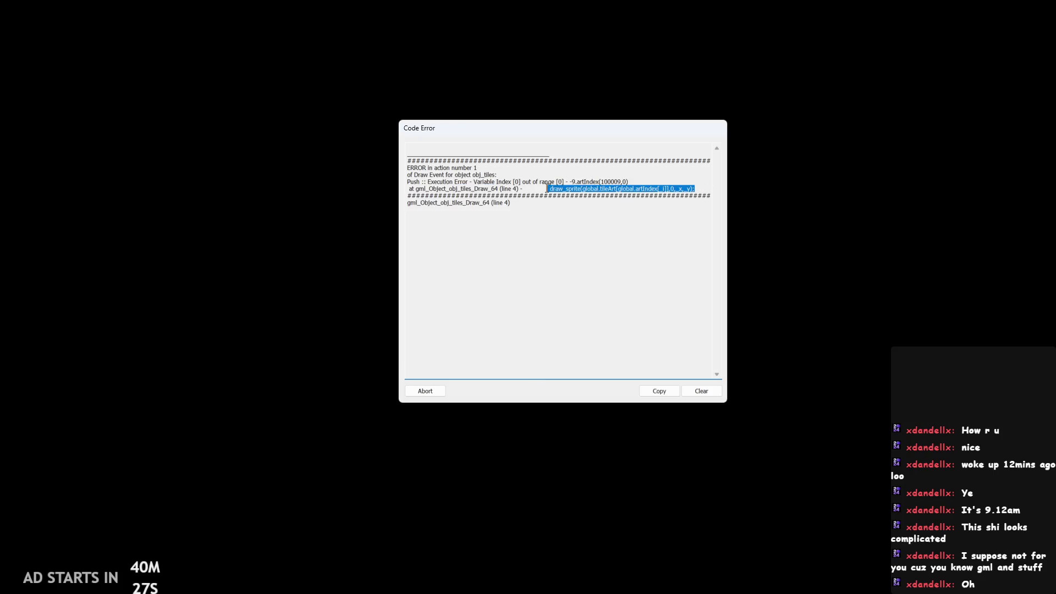
{"action": "left_click", "coordinate": [554, 187]}
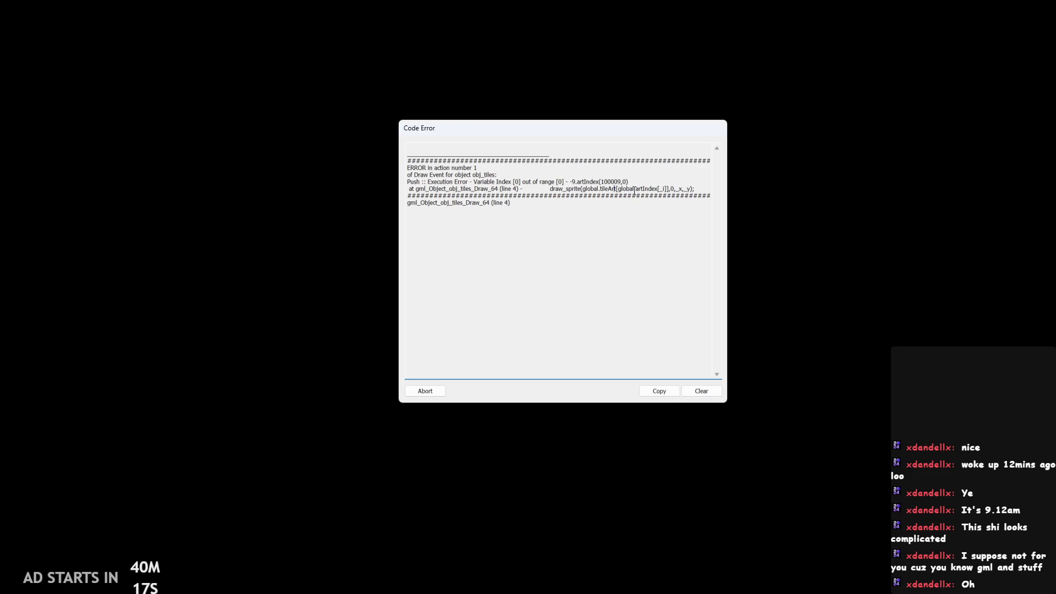
{"action": "mouse_move", "coordinate": [635, 191]}
{"action": "left_mouse_down"}
{"action": "mouse_move", "coordinate": [559, 197]}
{"action": "mouse_move", "coordinate": [407, 175]}
{"action": "left_mouse_up"}
{"action": "left_click", "coordinate": [534, 177]}
{"action": "left_click", "coordinate": [467, 181]}
{"action": "left_click_drag", "start_coordinate": [627, 181], "coordinate": [594, 181]}
{"action": "left_click", "coordinate": [594, 181]}
{"action": "double_click", "coordinate": [589, 181]}
{"action": "left_click", "coordinate": [599, 182]}
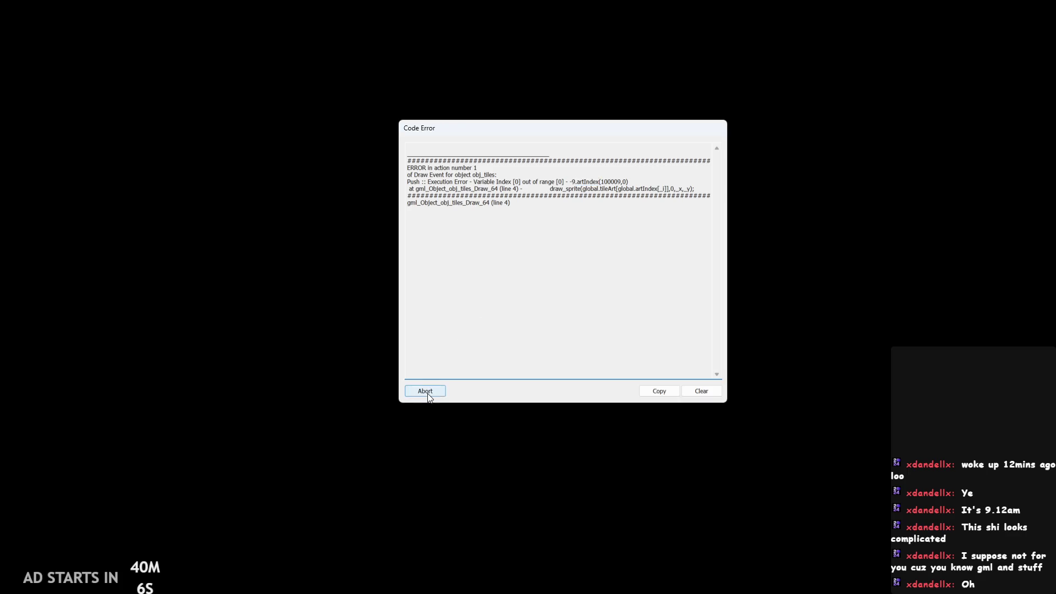
{"action": "left_click", "coordinate": [527, 177]}
{"action": "left_click_drag", "start_coordinate": [531, 182], "coordinate": [552, 181]}
{"action": "left_click", "coordinate": [488, 281]}
{"action": "left_click", "coordinate": [555, 179]}
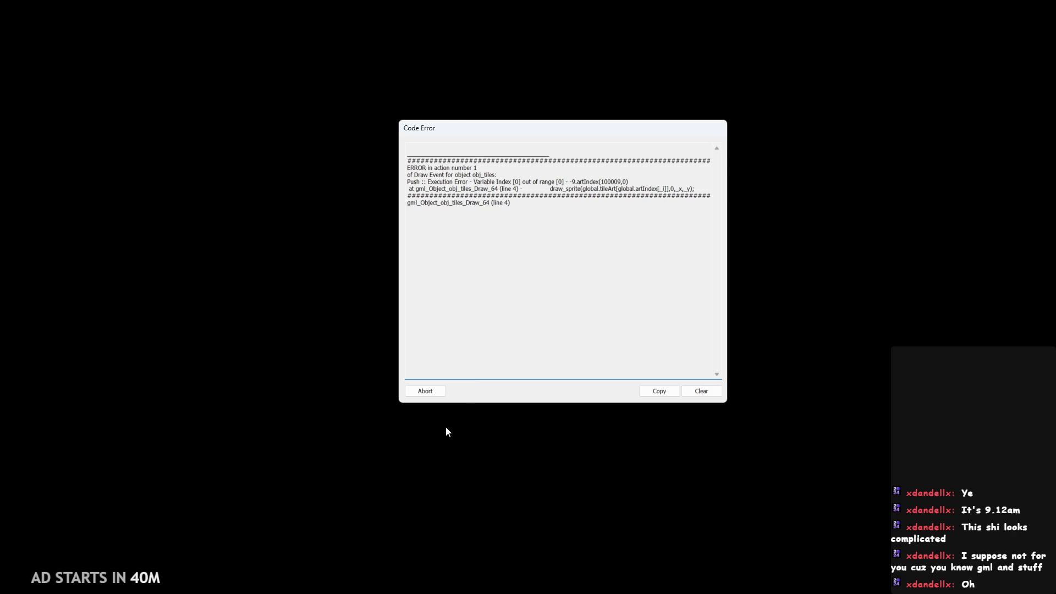
{"action": "left_click", "coordinate": [434, 392]}
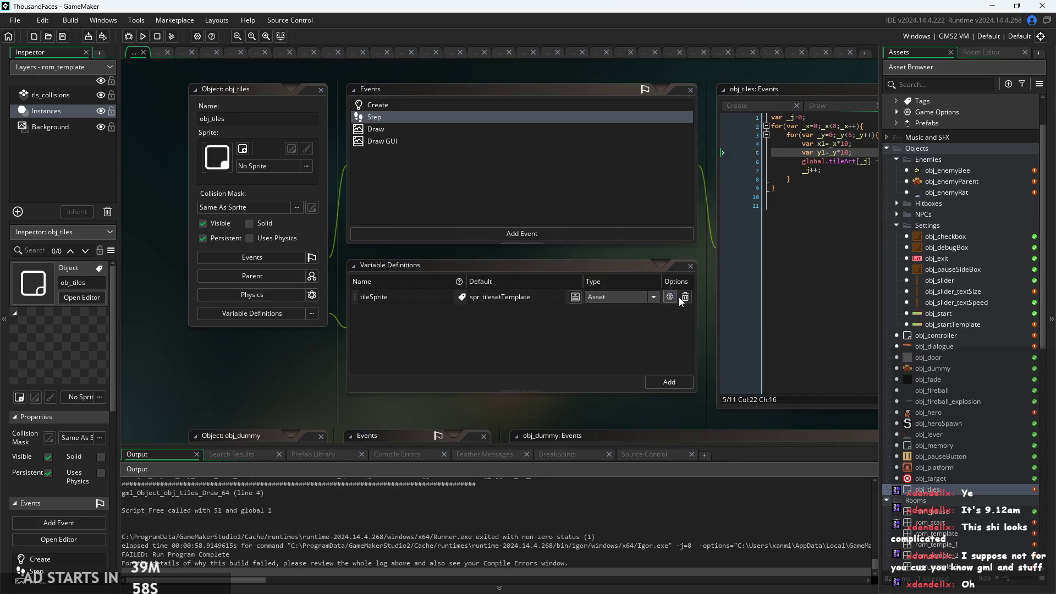
Open obj_controller, review its Step code, then view its Create event with global.Theme and global.themeIndex
{"action": "left_click", "coordinate": [441, 165]}
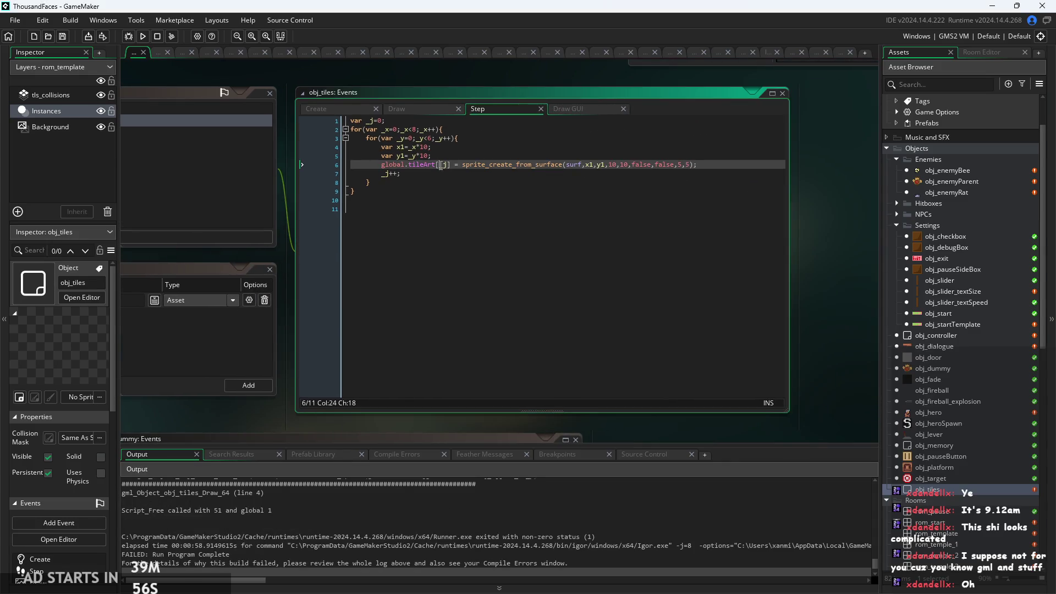
{"action": "scroll", "coordinate": [441, 165], "scroll_direction": "up", "scroll_amount": 2}
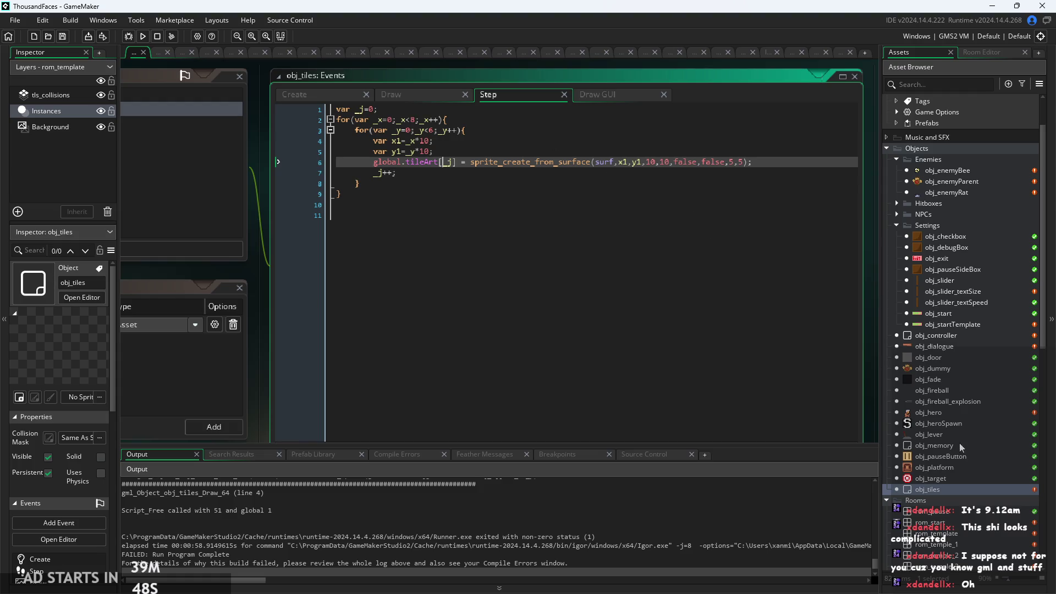
{"action": "double_click", "coordinate": [955, 336]}
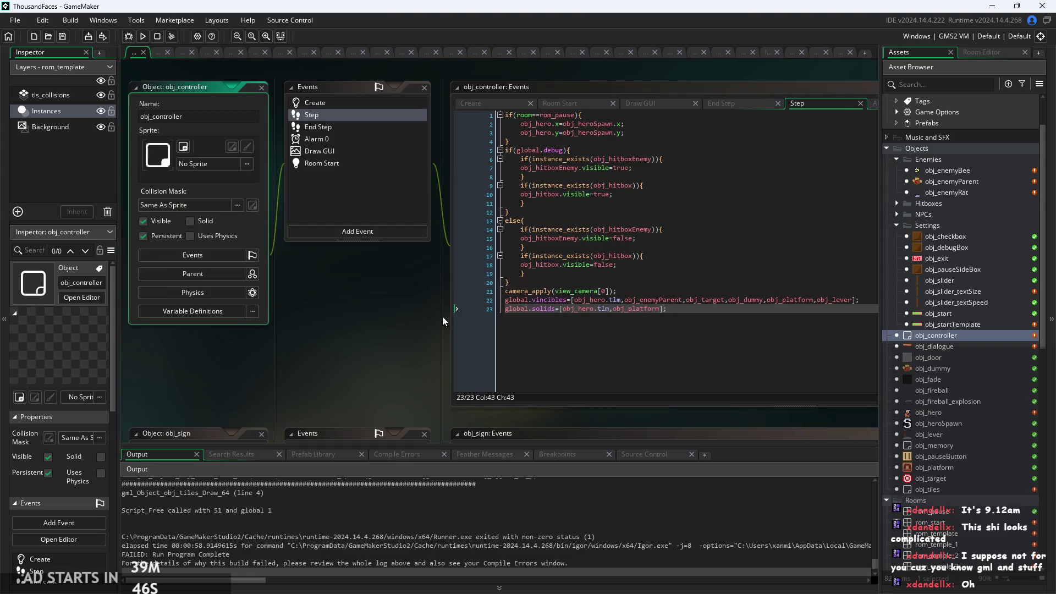
{"action": "left_click_drag", "start_coordinate": [443, 316], "coordinate": [324, 321]}
{"action": "scroll", "coordinate": [324, 319], "scroll_direction": "up", "scroll_amount": 3}
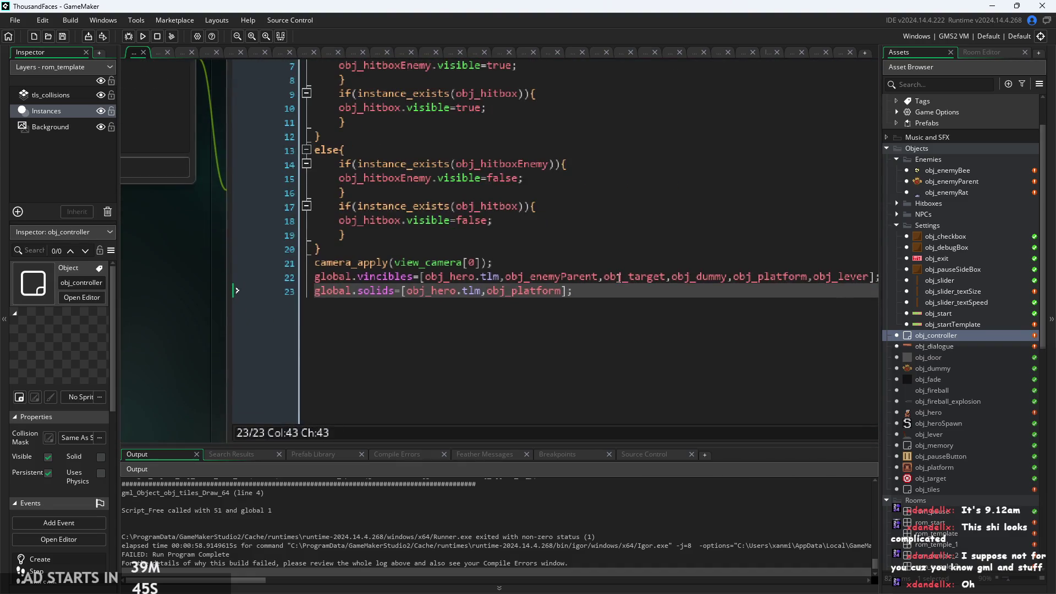
{"action": "scroll", "coordinate": [623, 292], "scroll_direction": "down", "scroll_amount": 2}
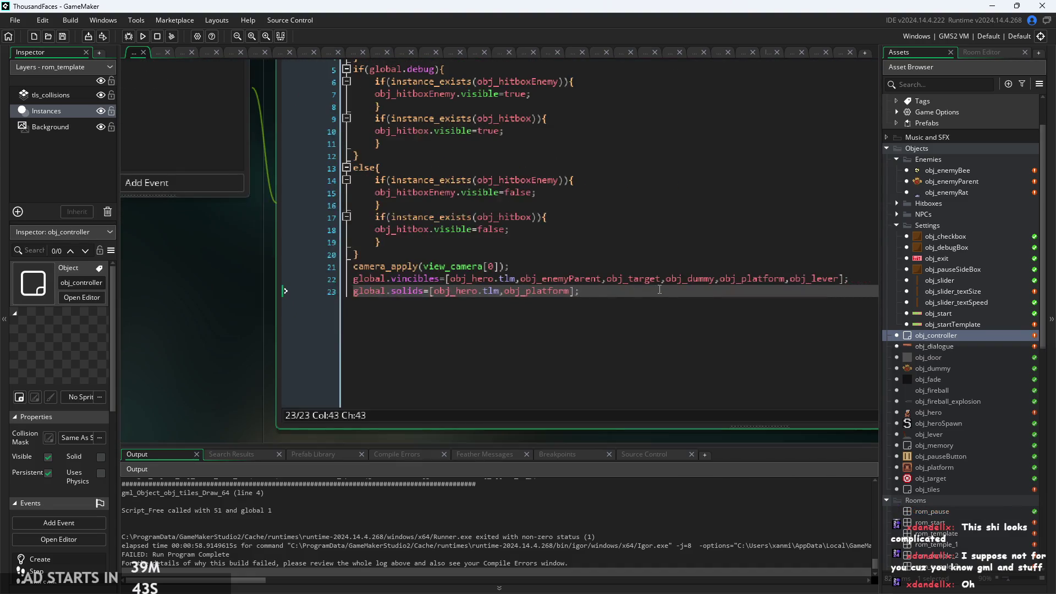
{"action": "left_click", "coordinate": [805, 295]}
{"action": "left_click", "coordinate": [612, 323]}
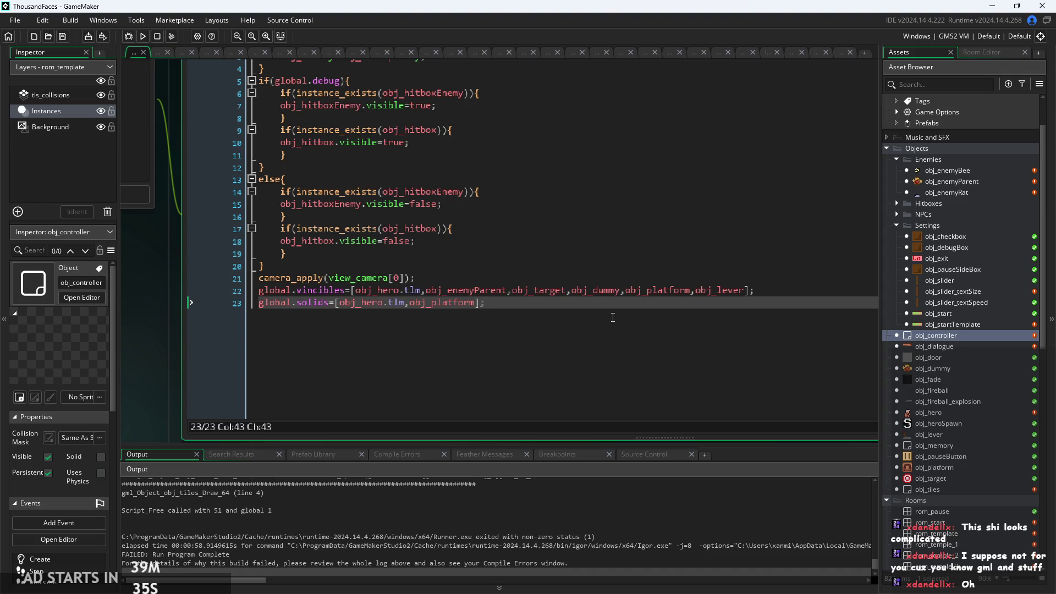
{"action": "scroll", "coordinate": [197, 357], "scroll_direction": "down", "scroll_amount": 3}
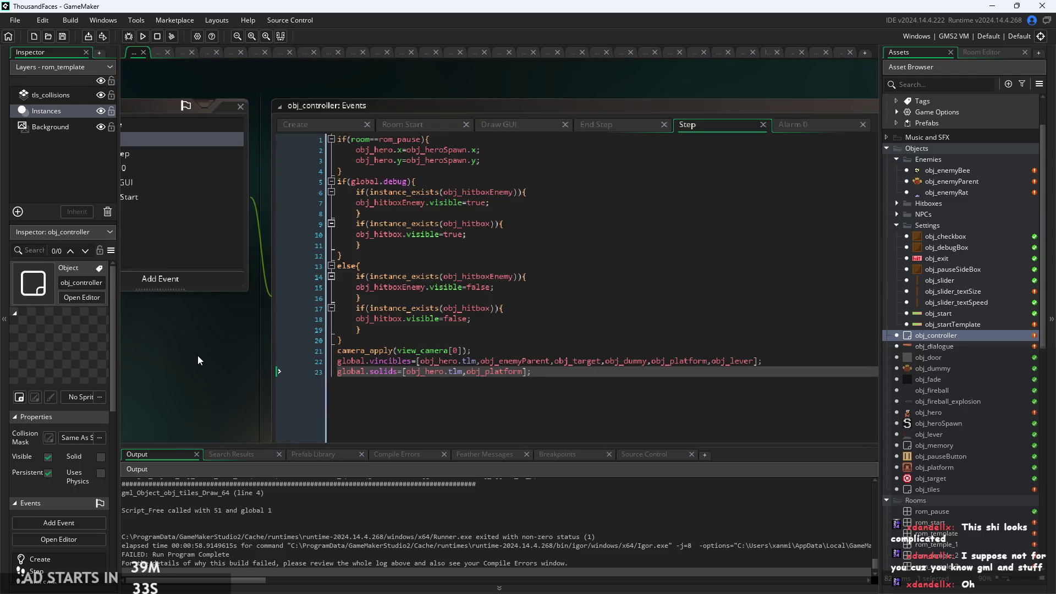
{"action": "left_click", "coordinate": [315, 126]}
{"action": "scroll", "coordinate": [229, 318], "scroll_direction": "down", "scroll_amount": 1}
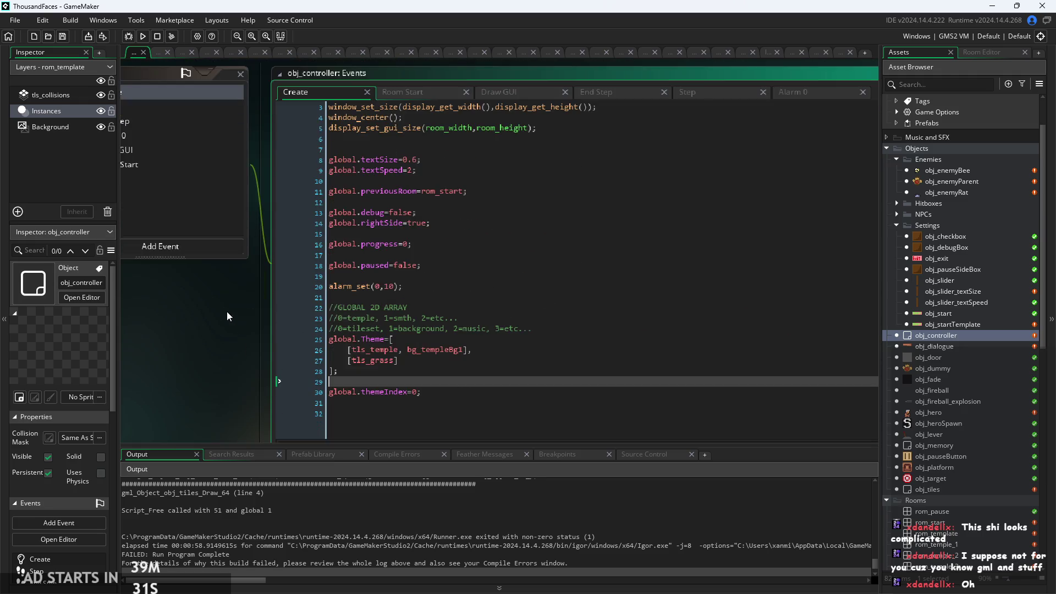
Switch to obj_controller's Room Start event and review the tilemap_id and autotile lines
{"action": "scroll", "coordinate": [229, 297], "scroll_direction": "up", "scroll_amount": 2}
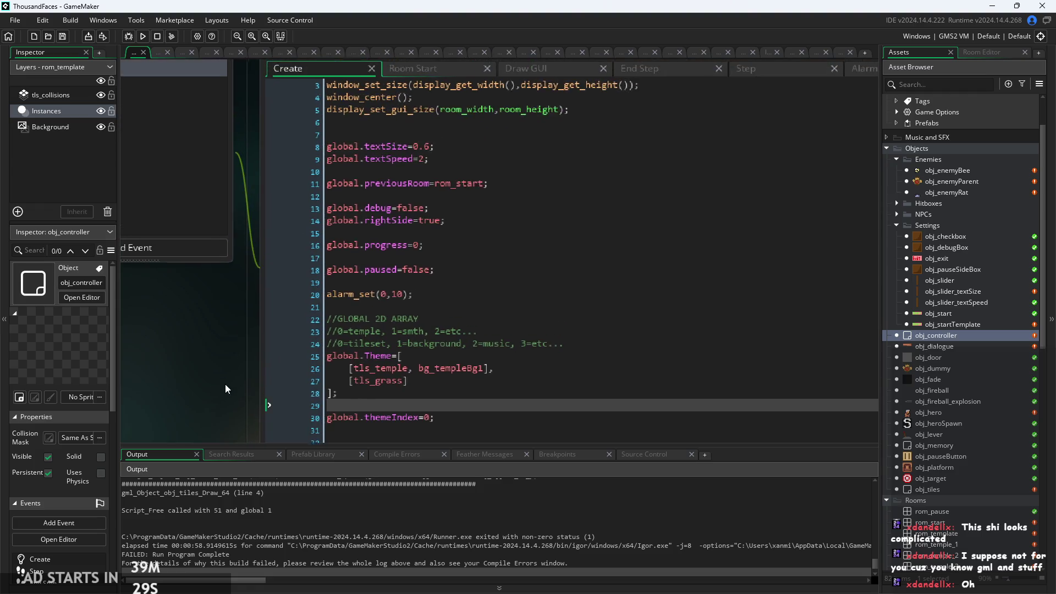
{"action": "left_click", "coordinate": [431, 70]}
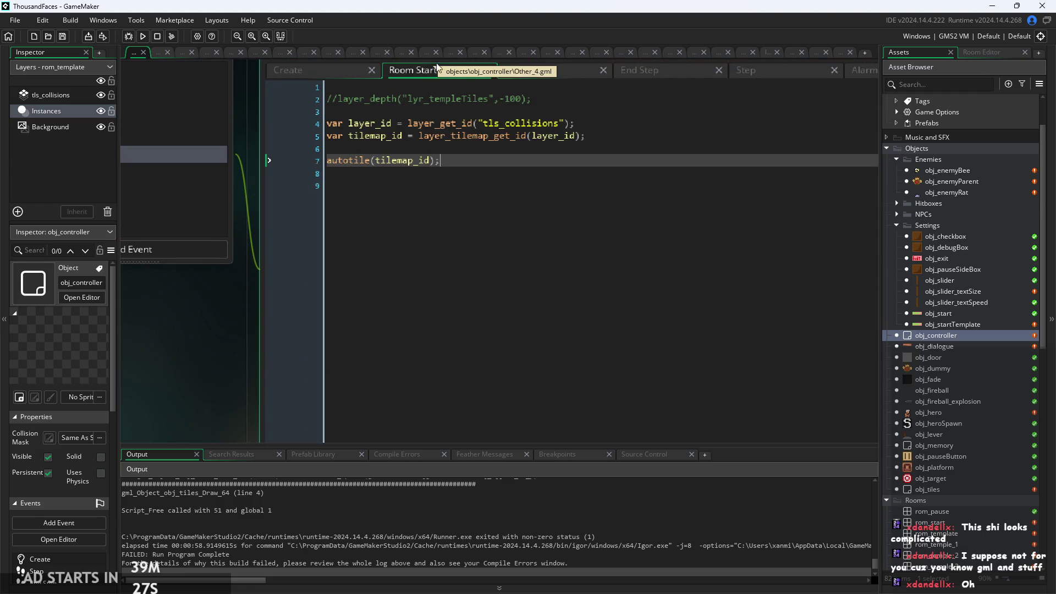
{"action": "left_click", "coordinate": [561, 70]}
{"action": "left_click", "coordinate": [424, 73]}
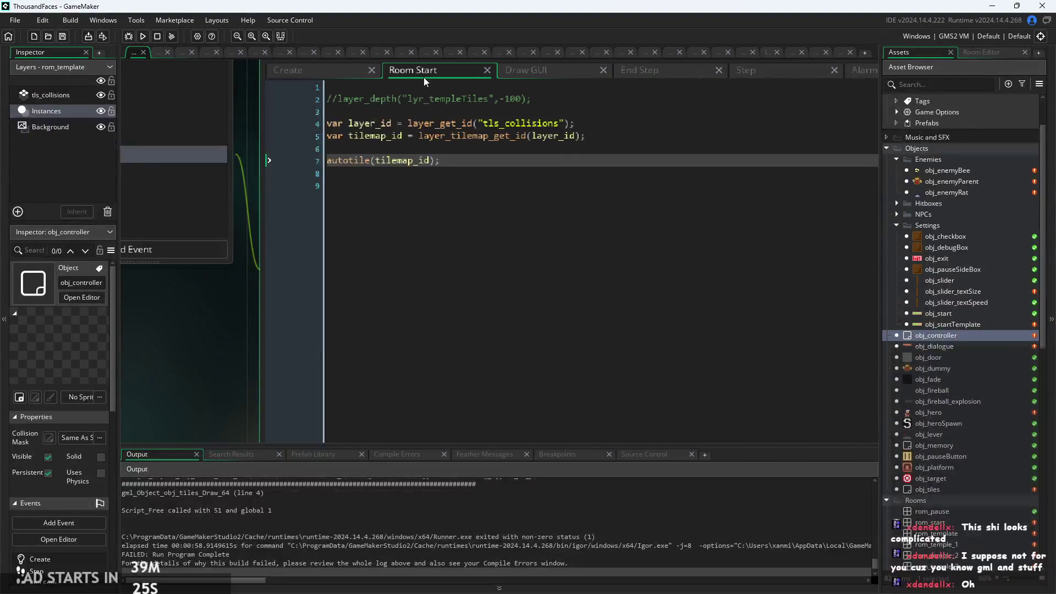
{"action": "left_click", "coordinate": [630, 146]}
{"action": "left_click", "coordinate": [553, 135]}
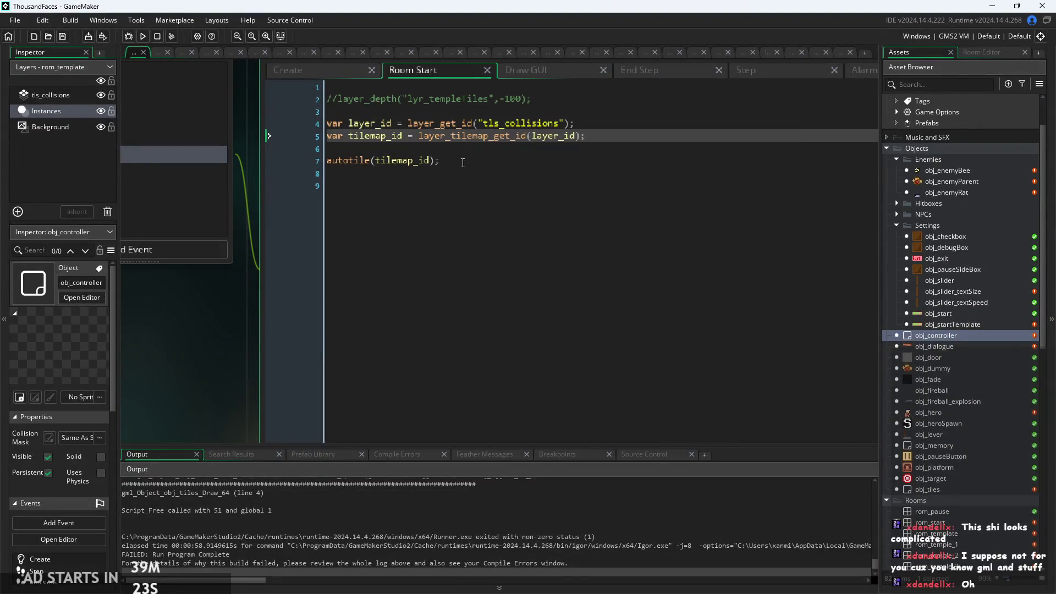
{"action": "left_click", "coordinate": [482, 143]}
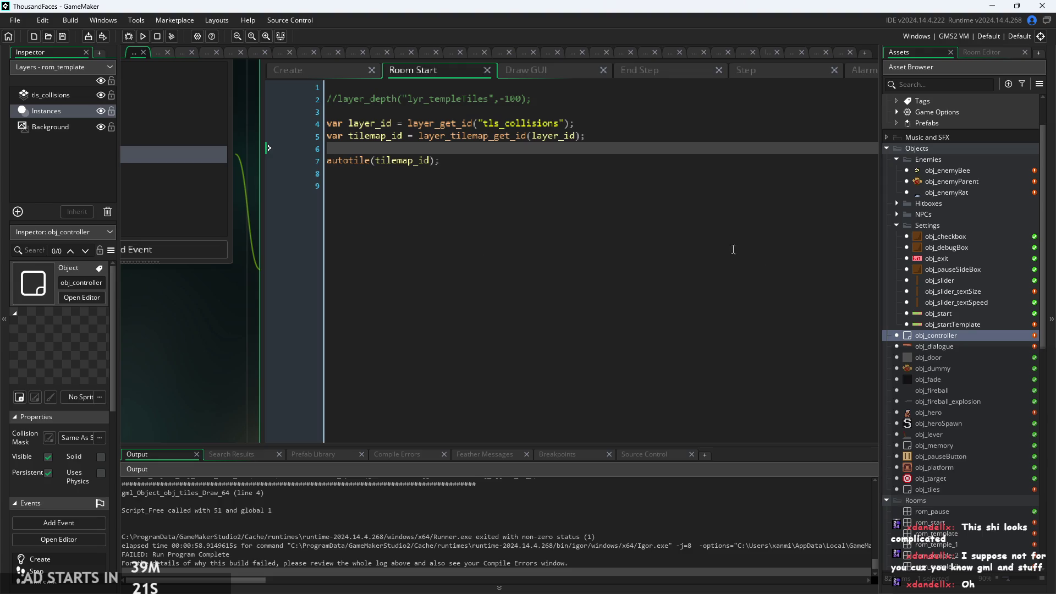
{"action": "left_click", "coordinate": [502, 164]}
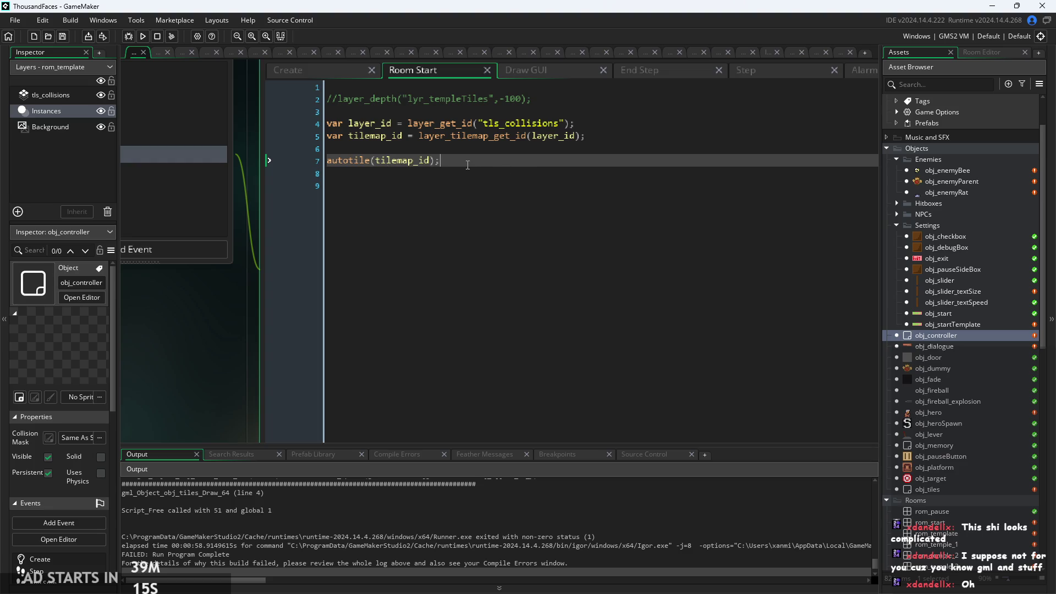
Study the layer_get_id and autotile(tilemap_id) lines, then select the rom_start room asset
{"action": "key", "text": "Up"}
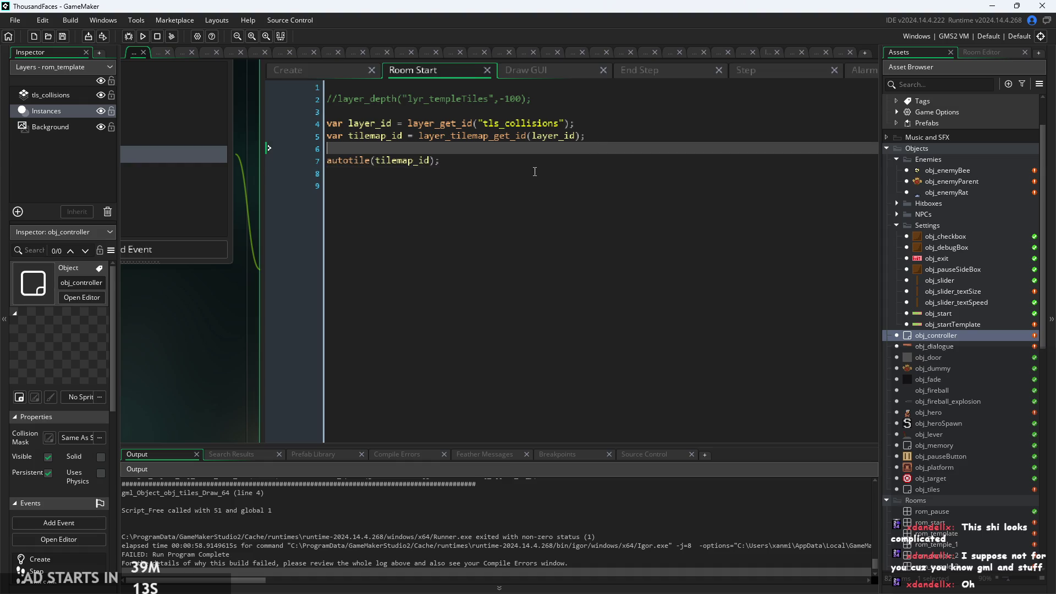
{"action": "left_click", "coordinate": [535, 172]}
{"action": "left_click", "coordinate": [538, 164]}
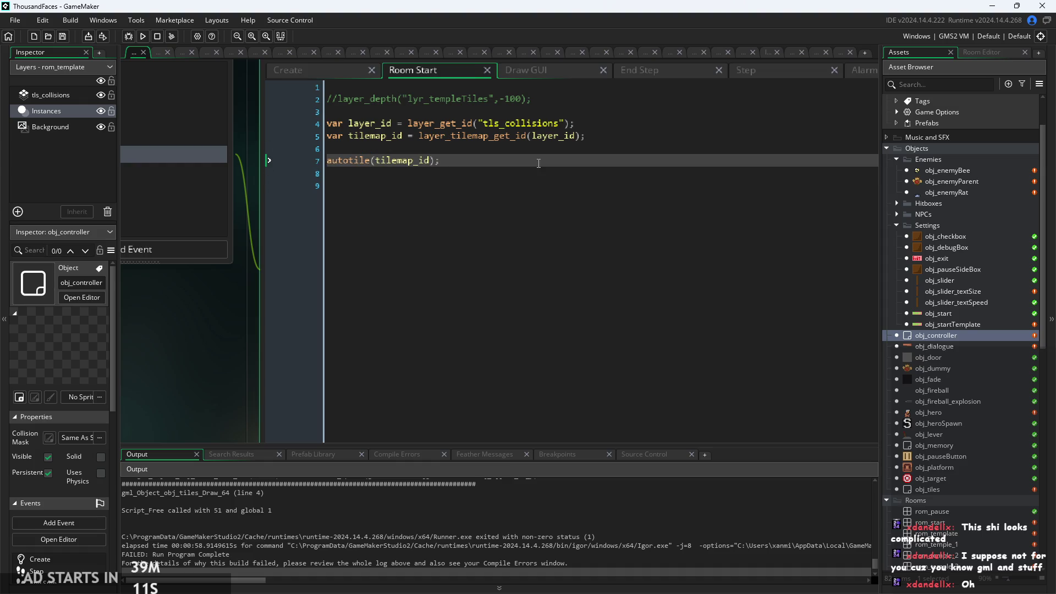
{"action": "left_click", "coordinate": [495, 123]}
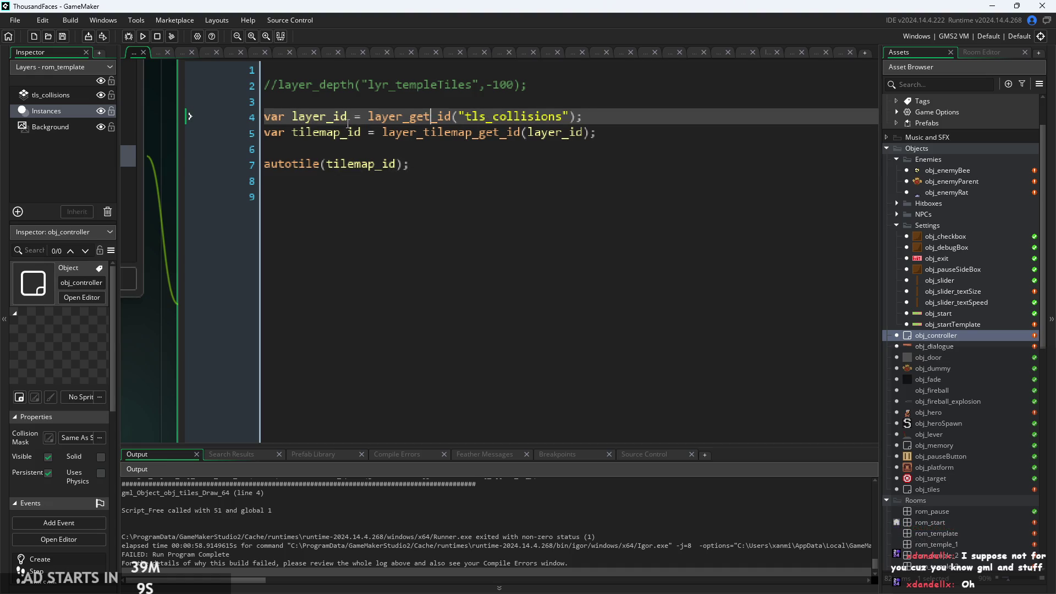
{"action": "scroll", "coordinate": [409, 134], "scroll_direction": "up", "scroll_amount": 3, "text": "ctrl"}
{"action": "left_click", "coordinate": [410, 158]}
{"action": "scroll", "coordinate": [409, 135], "scroll_direction": "up", "scroll_amount": 1, "text": "ctrl"}
{"action": "scroll", "coordinate": [451, 151], "scroll_direction": "down", "scroll_amount": 2, "text": "ctrl"}
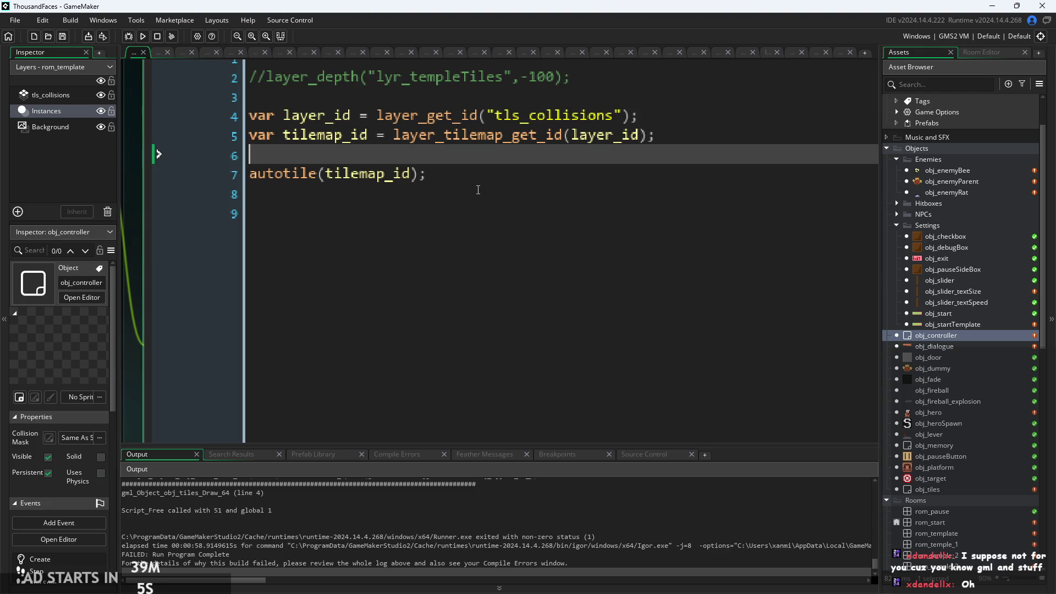
{"action": "left_click", "coordinate": [590, 134]}
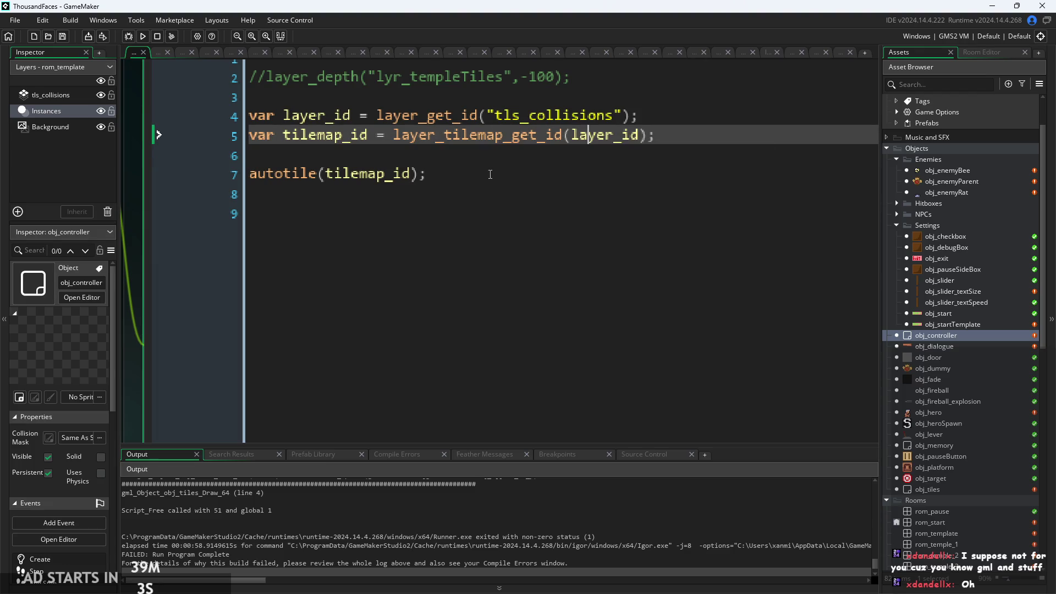
{"action": "scroll", "coordinate": [254, 104], "scroll_direction": "down", "scroll_amount": 2, "text": "ctrl"}
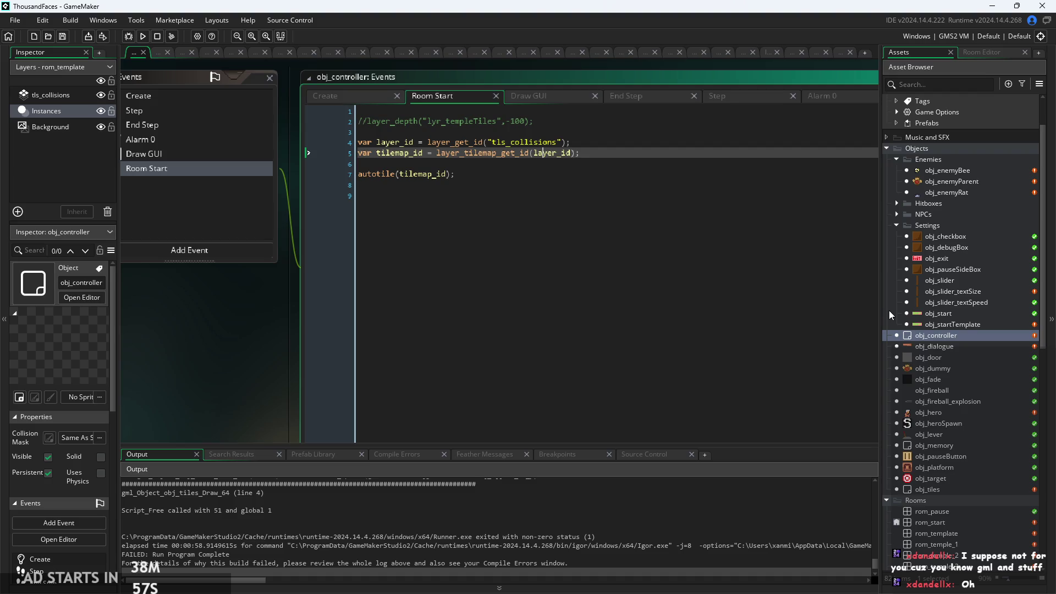
{"action": "left_click", "coordinate": [942, 523]}
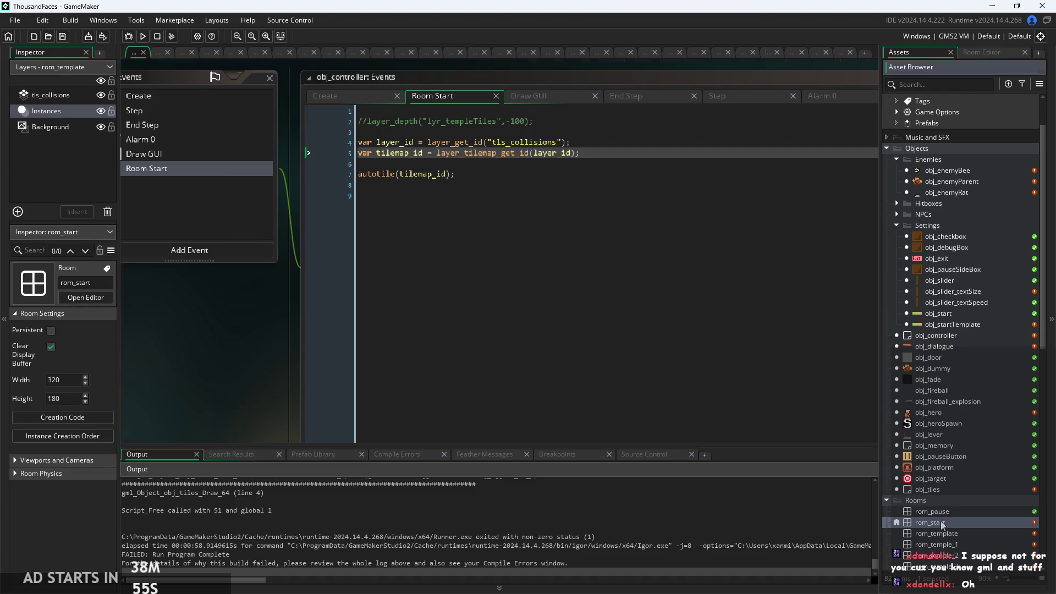
Open rom_start, select the tls_collisions layer and pick the autotile_1 brush
{"action": "double_click", "coordinate": [941, 523]}
{"action": "left_click", "coordinate": [58, 146]}
{"action": "left_click", "coordinate": [65, 92]}
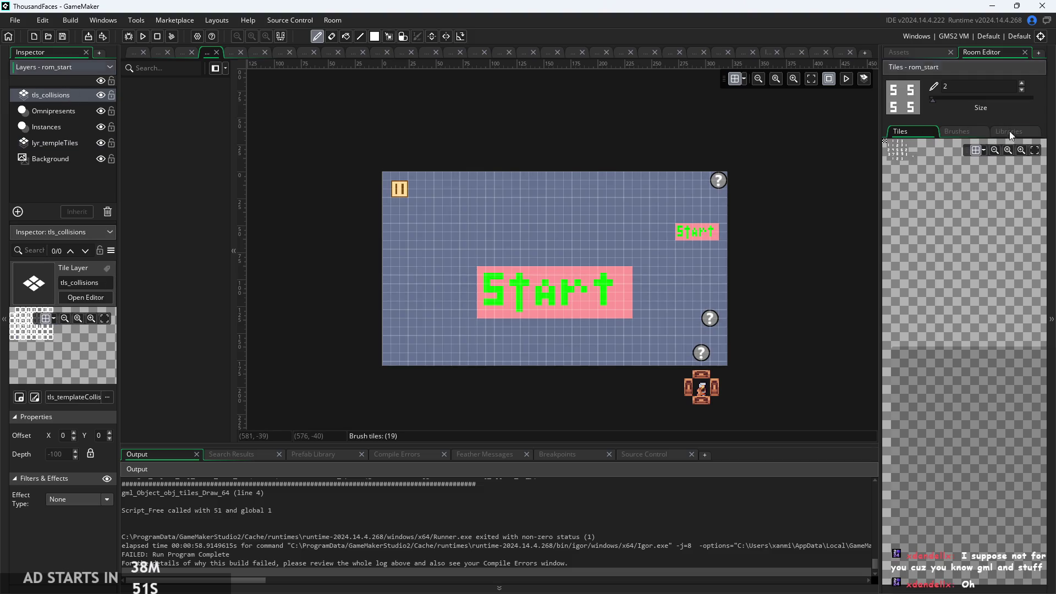
{"action": "left_click", "coordinate": [1009, 133]}
{"action": "left_click", "coordinate": [914, 161]}
Paint a small plus-shaped autotile patch above the Start sign
{"action": "scroll", "coordinate": [564, 262], "scroll_direction": "up", "scroll_amount": 3}
{"action": "mouse_move", "coordinate": [413, 189]}
{"action": "left_mouse_down"}
{"action": "mouse_move", "coordinate": [464, 179]}
{"action": "mouse_move", "coordinate": [447, 202]}
{"action": "mouse_move", "coordinate": [460, 218]}
{"action": "left_mouse_up"}
{"action": "right_click", "coordinate": [456, 219]}
{"action": "left_click", "coordinate": [455, 222]}
{"action": "left_click_drag", "start_coordinate": [475, 202], "coordinate": [478, 182]}
{"action": "left_click", "coordinate": [431, 196]}
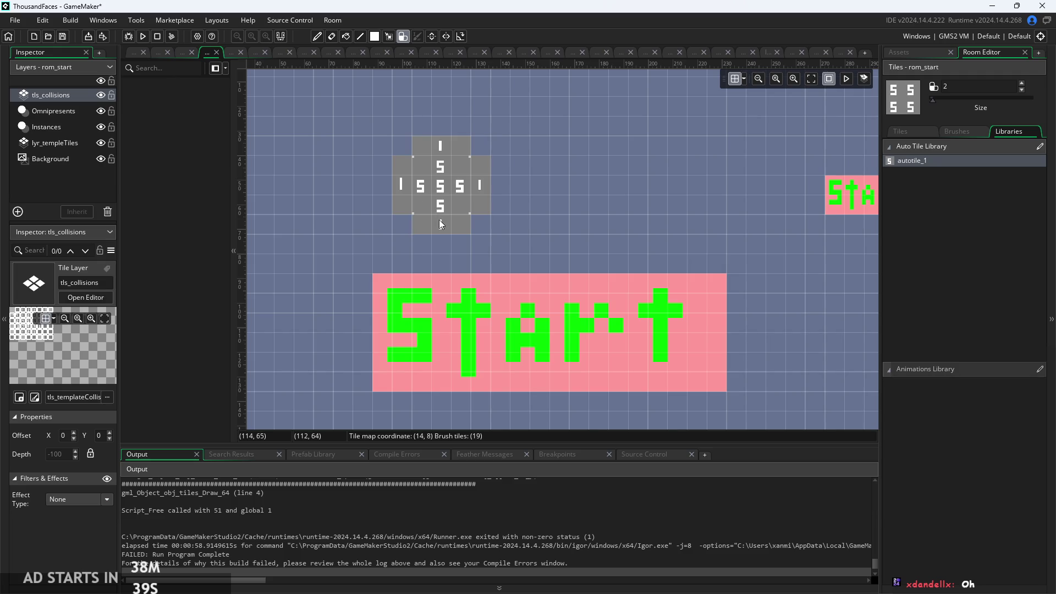
{"action": "left_click", "coordinate": [423, 223]}
{"action": "left_click", "coordinate": [627, 197]}
Run the game with F5; the build fails at obj_tiles' Draw GUI line 4
{"action": "scroll", "coordinate": [585, 209], "scroll_direction": "down", "scroll_amount": 1}
{"action": "key", "text": "F5"}
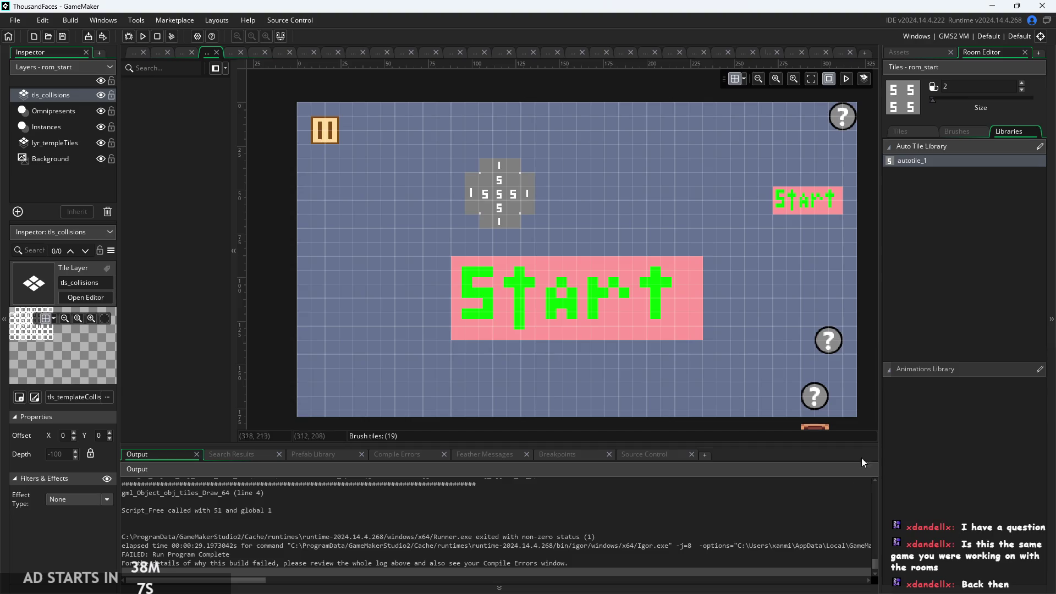
{"action": "left_click", "coordinate": [898, 53]}
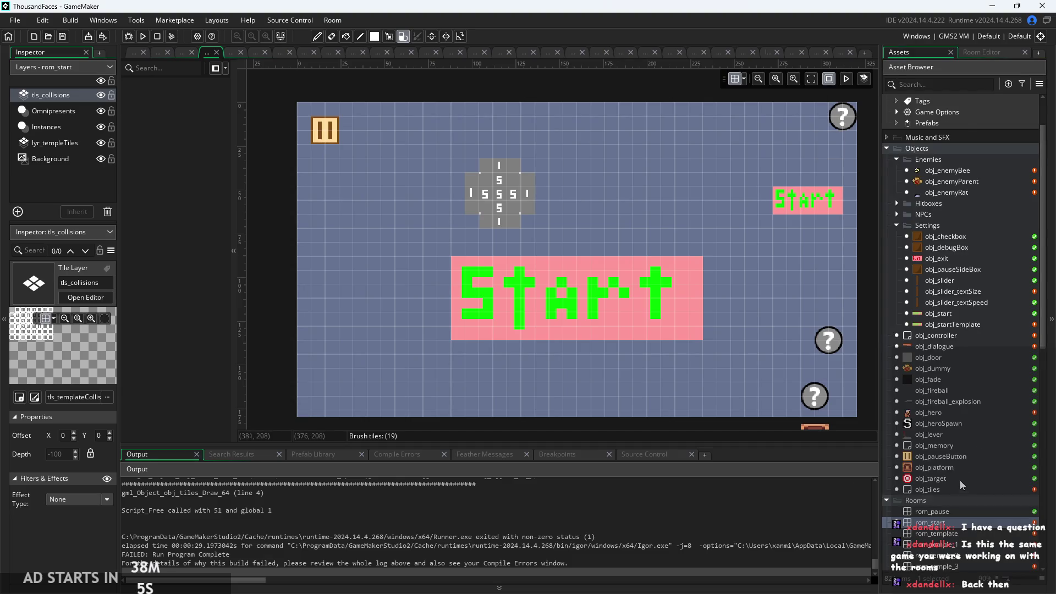
Browse rom_template, rom_temple_1 and rom_temple_2 in the room editor
{"action": "scroll", "coordinate": [960, 476], "scroll_direction": "down", "scroll_amount": 2}
{"action": "double_click", "coordinate": [949, 465]}
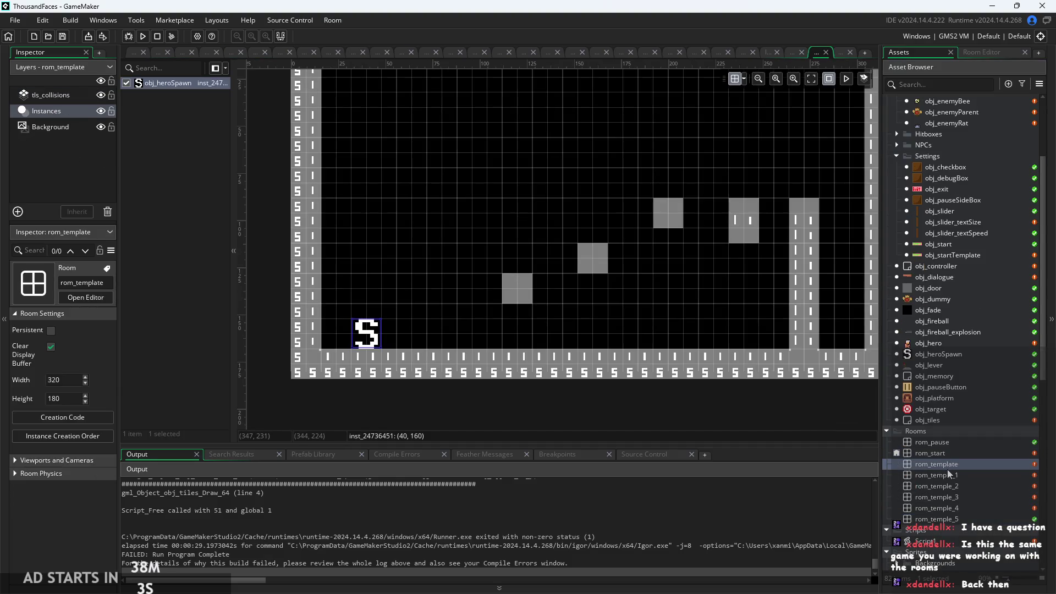
{"action": "double_click", "coordinate": [955, 476]}
{"action": "double_click", "coordinate": [958, 486]}
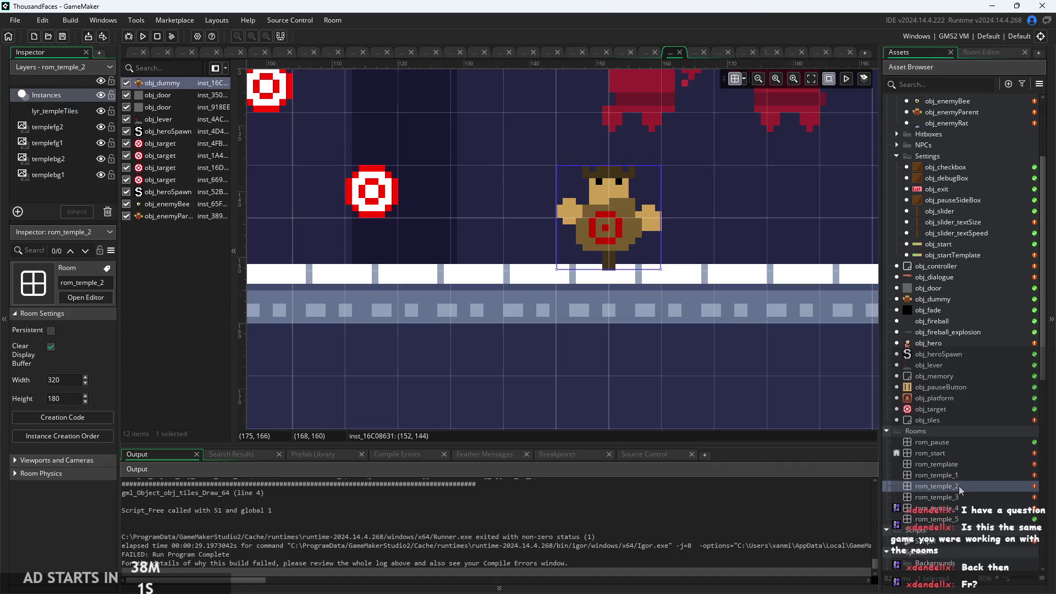
{"action": "double_click", "coordinate": [957, 476]}
{"action": "left_click_drag", "start_coordinate": [731, 345], "coordinate": [699, 311]}
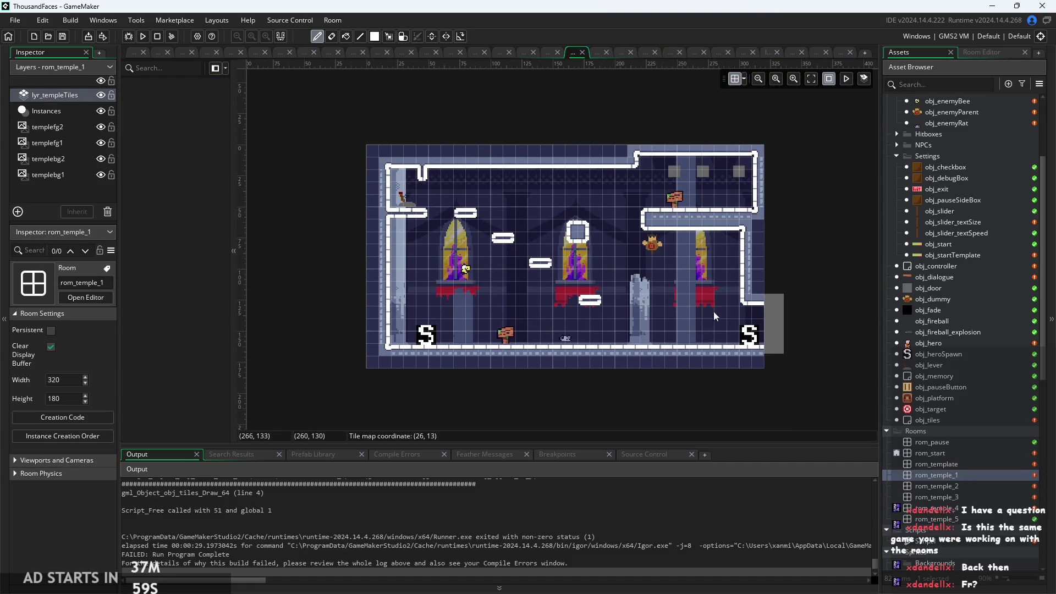
{"action": "left_click", "coordinate": [978, 485]}
{"action": "double_click", "coordinate": [978, 484]}
{"action": "scroll", "coordinate": [652, 316], "scroll_direction": "down", "scroll_amount": 5}
{"action": "scroll", "coordinate": [684, 341], "scroll_direction": "up", "scroll_amount": 2}
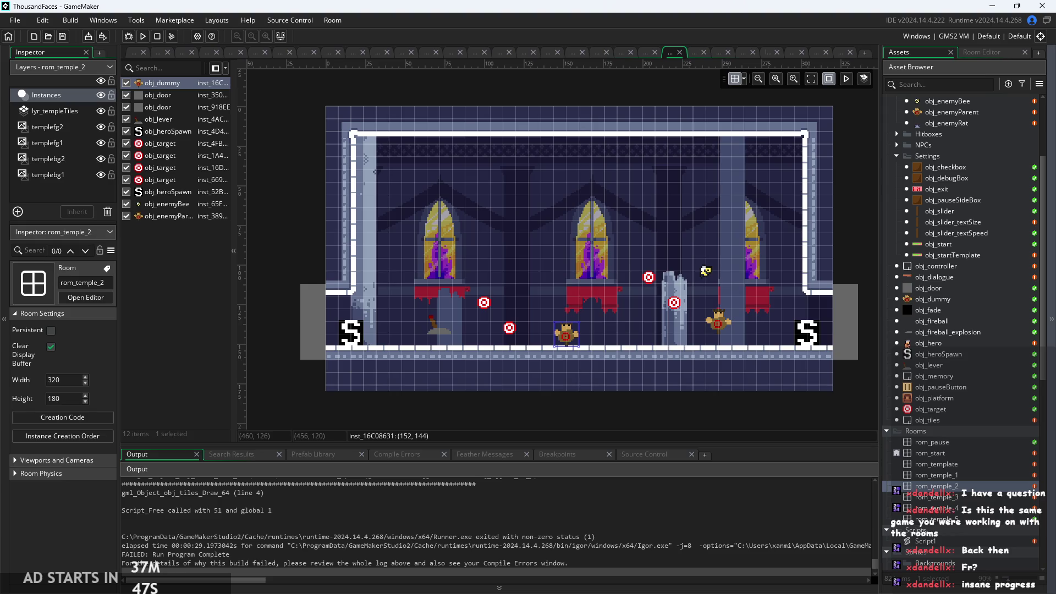
{"action": "scroll", "coordinate": [793, 413], "scroll_direction": "right", "scroll_amount": 1}
{"action": "scroll", "coordinate": [793, 413], "scroll_direction": "right", "scroll_amount": 1}
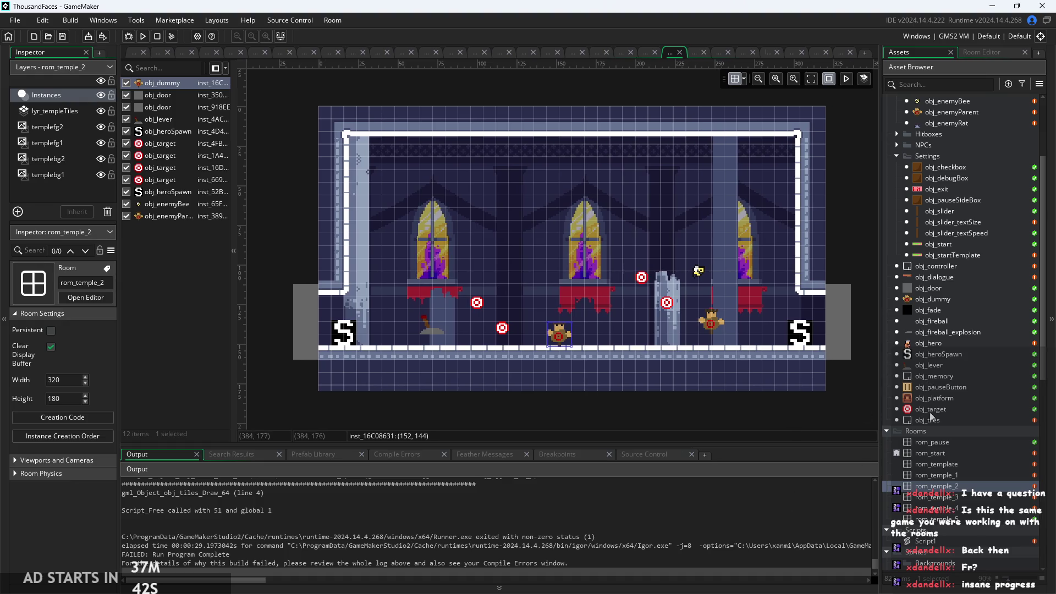
Look through rom_temple_3, rom_temple_4, rom_temple_5, rom_start and rom_template, scrolling around each
{"action": "double_click", "coordinate": [936, 497]}
{"action": "scroll", "coordinate": [671, 392], "scroll_direction": "down", "scroll_amount": 2}
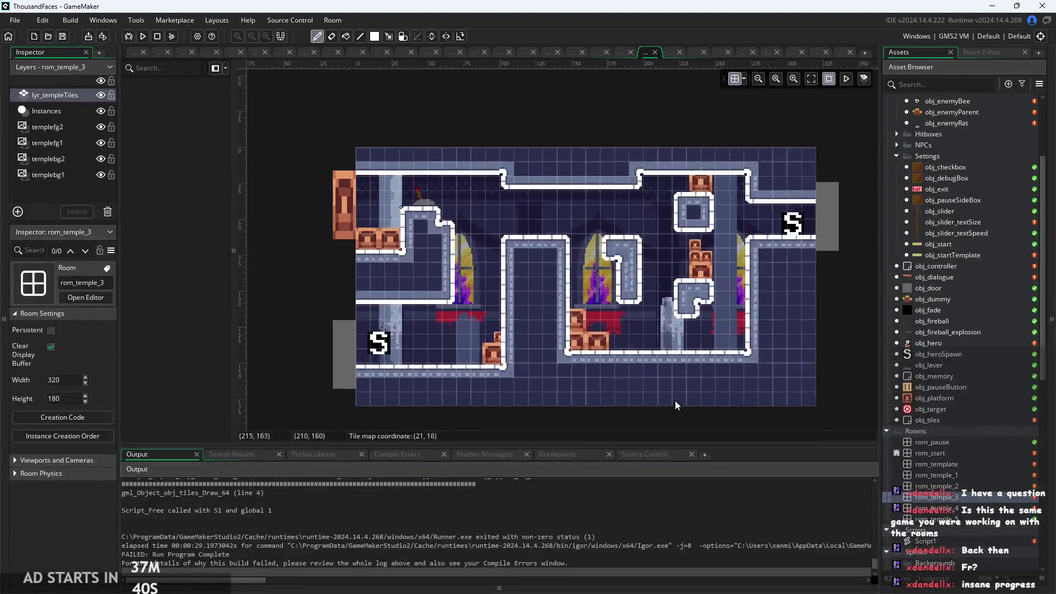
{"action": "double_click", "coordinate": [936, 508]}
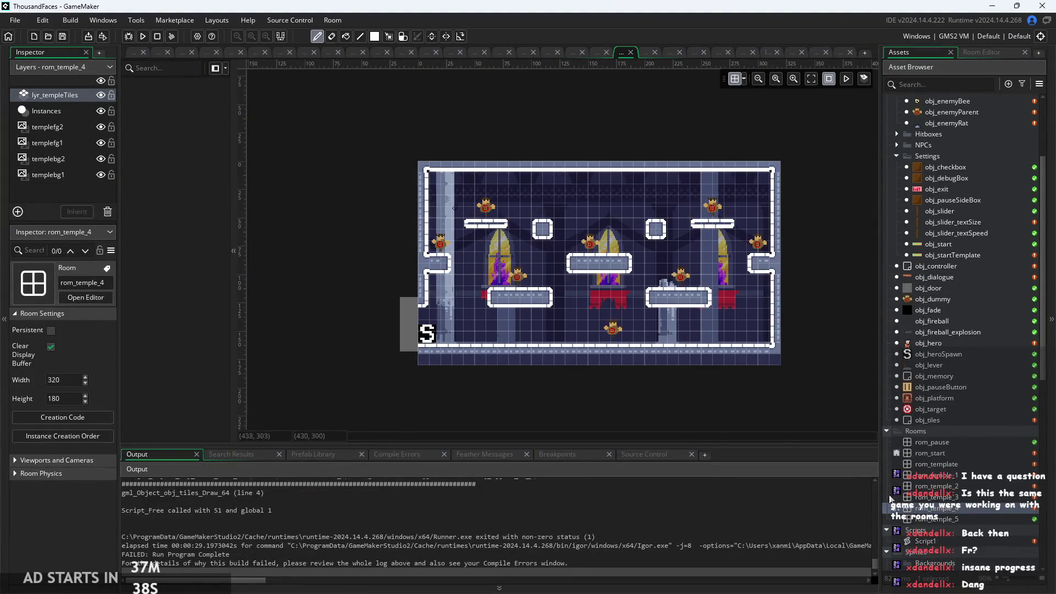
{"action": "scroll", "coordinate": [689, 379], "scroll_direction": "up", "scroll_amount": 1}
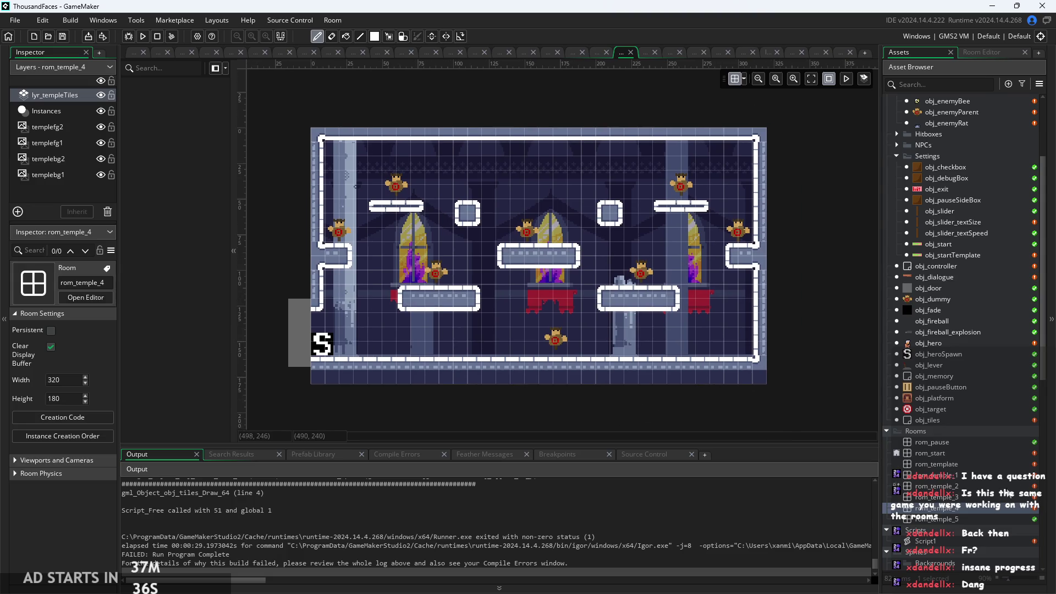
{"action": "double_click", "coordinate": [936, 519]}
{"action": "scroll", "coordinate": [684, 416], "scroll_direction": "down", "scroll_amount": 1}
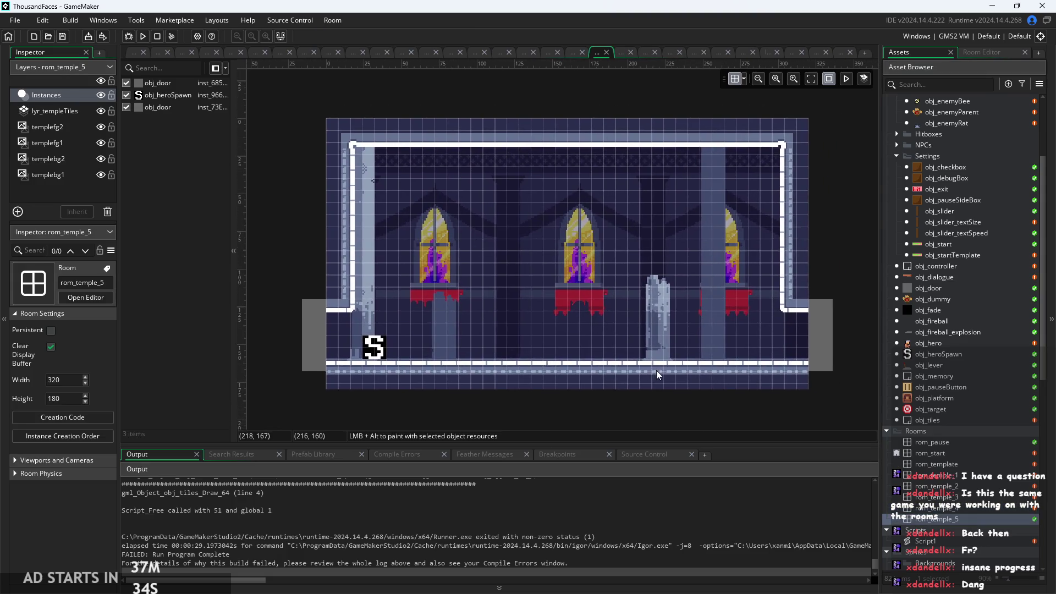
{"action": "double_click", "coordinate": [941, 454]}
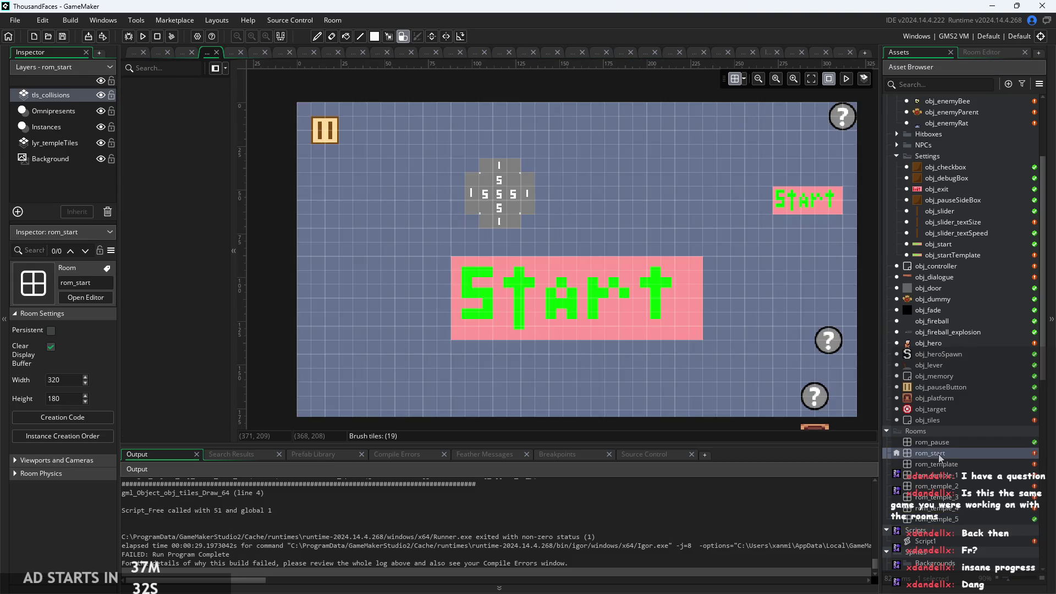
{"action": "double_click", "coordinate": [949, 465]}
{"action": "scroll", "coordinate": [592, 291], "scroll_direction": "down", "scroll_amount": 3}
{"action": "scroll", "coordinate": [495, 231], "scroll_direction": "up", "scroll_amount": 3}
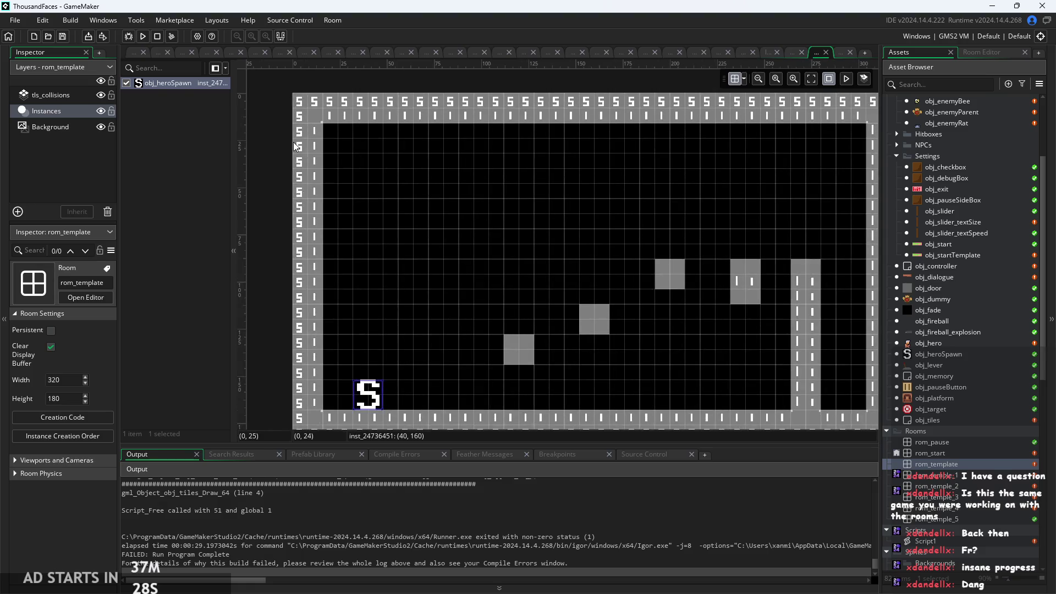
{"action": "scroll", "coordinate": [293, 142], "scroll_direction": "up", "scroll_amount": 5}
{"action": "scroll", "coordinate": [474, 153], "scroll_direction": "down", "scroll_amount": 2}
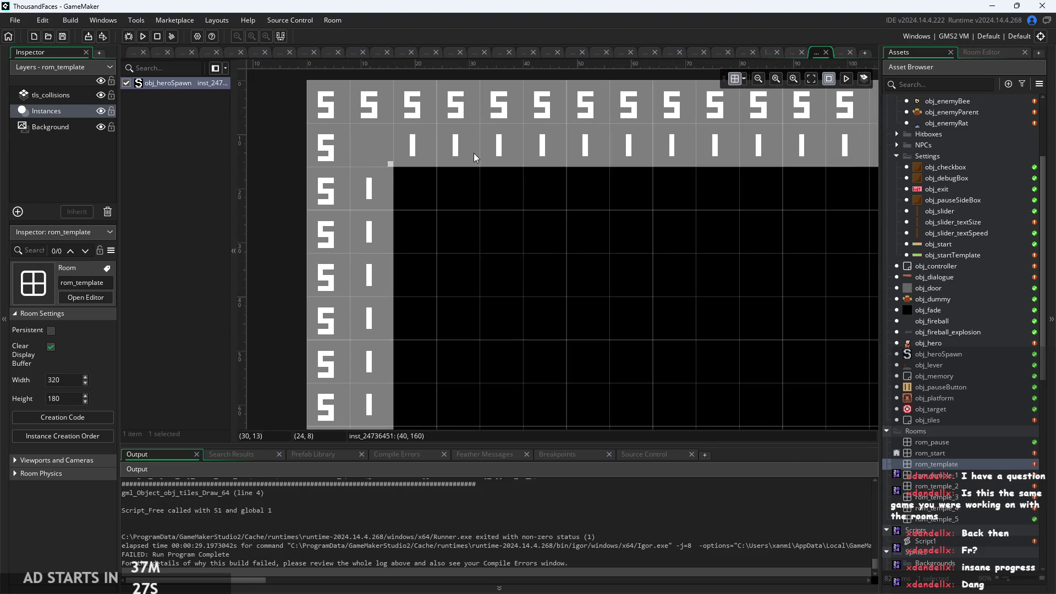
{"action": "scroll", "coordinate": [527, 235], "scroll_direction": "right", "scroll_amount": 5}
{"action": "scroll", "coordinate": [611, 208], "scroll_direction": "right", "scroll_amount": 3}
{"action": "scroll", "coordinate": [414, 263], "scroll_direction": "down", "scroll_amount": 2}
{"action": "scroll", "coordinate": [734, 307], "scroll_direction": "left", "scroll_amount": 6}
{"action": "scroll", "coordinate": [520, 257], "scroll_direction": "down", "scroll_amount": 1}
{"action": "scroll", "coordinate": [520, 257], "scroll_direction": "up", "scroll_amount": 1}
{"action": "scroll", "coordinate": [504, 243], "scroll_direction": "up", "scroll_amount": 3}
{"action": "scroll", "coordinate": [504, 243], "scroll_direction": "left", "scroll_amount": 2}
{"action": "scroll", "coordinate": [451, 224], "scroll_direction": "right", "scroll_amount": 2}
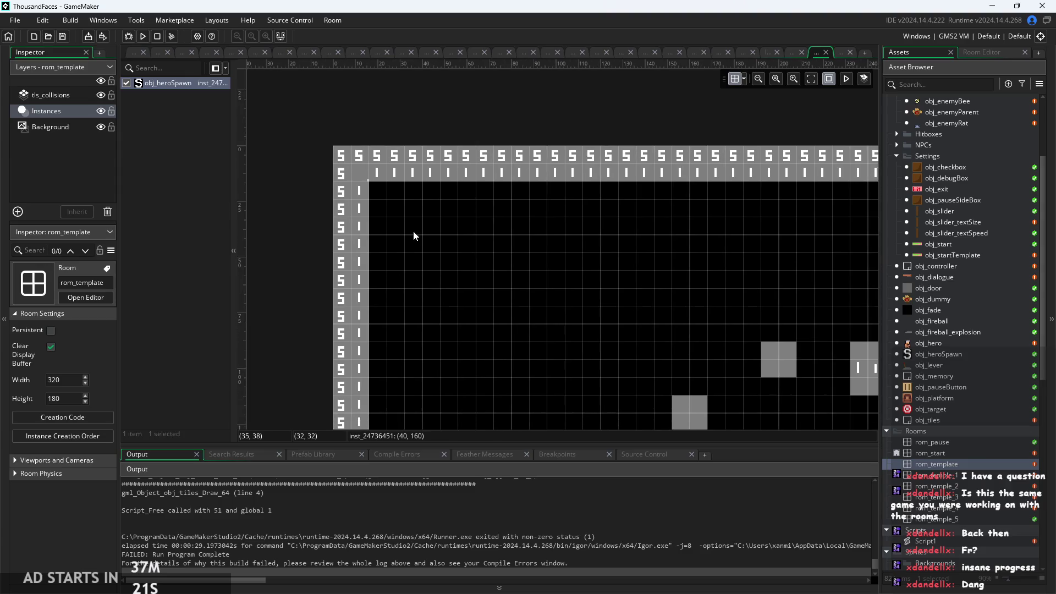
Check the autotile(tilemap_id) line in obj_controller's Room Start code
{"action": "left_click", "coordinate": [134, 55]}
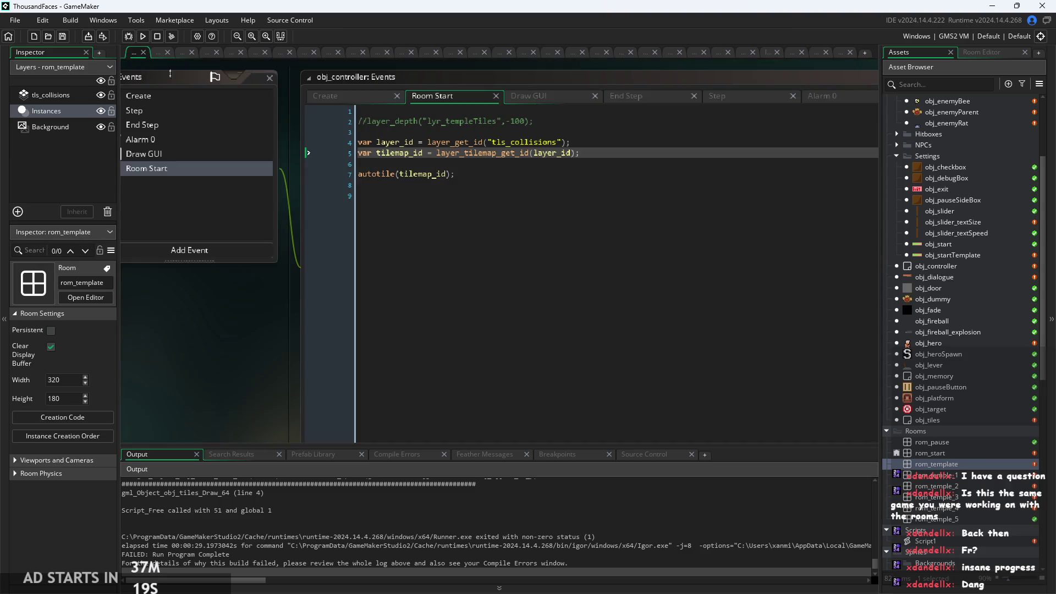
{"action": "scroll", "coordinate": [269, 329], "scroll_direction": "up", "scroll_amount": 2}
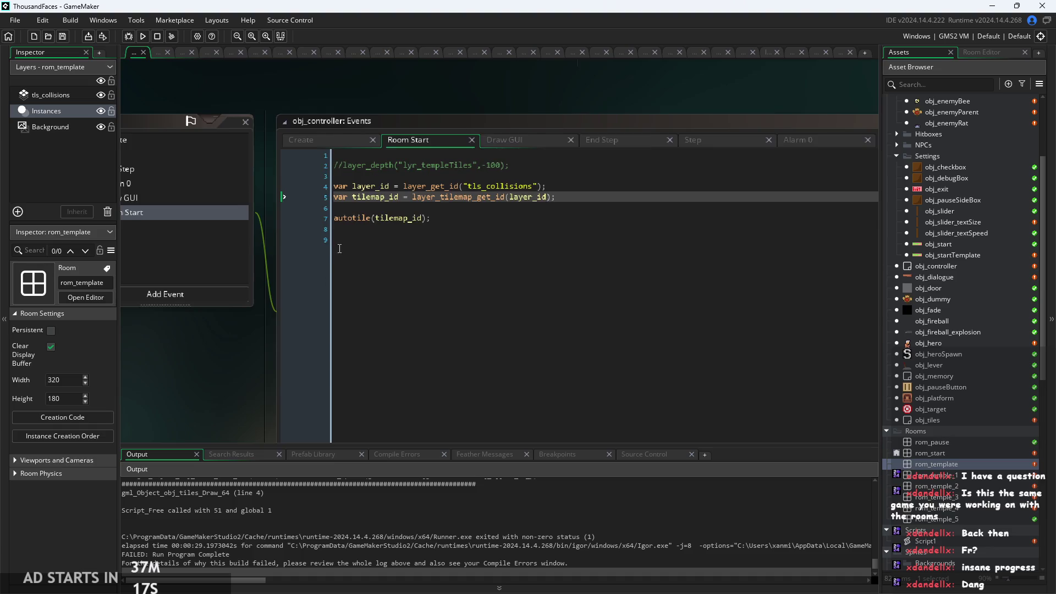
{"action": "left_click", "coordinate": [525, 214]}
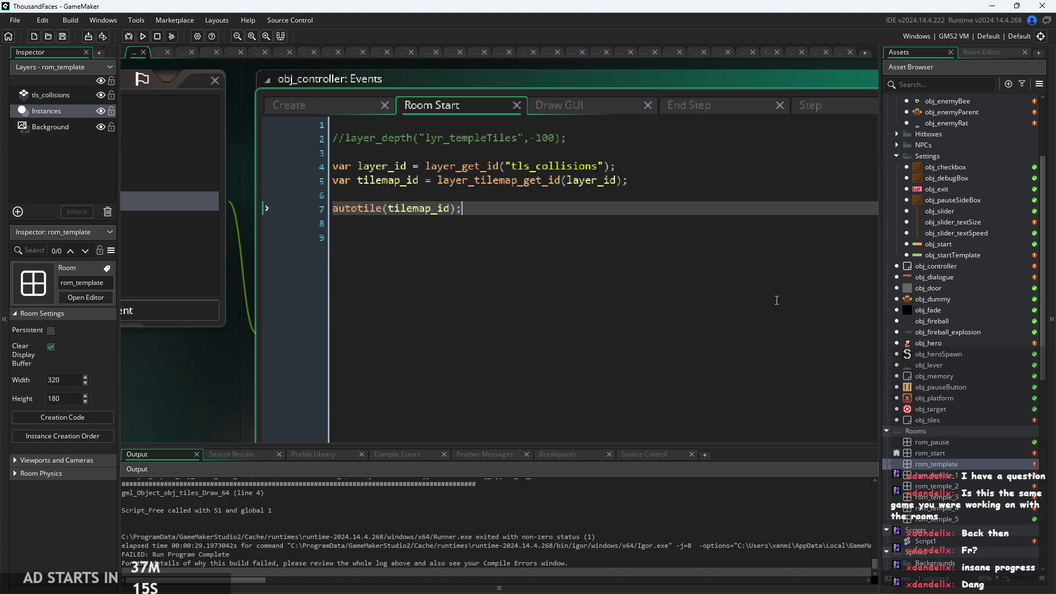
Reopen rom_temple_2 and run the game, which halts on the Draw GUI index error
{"action": "double_click", "coordinate": [946, 479]}
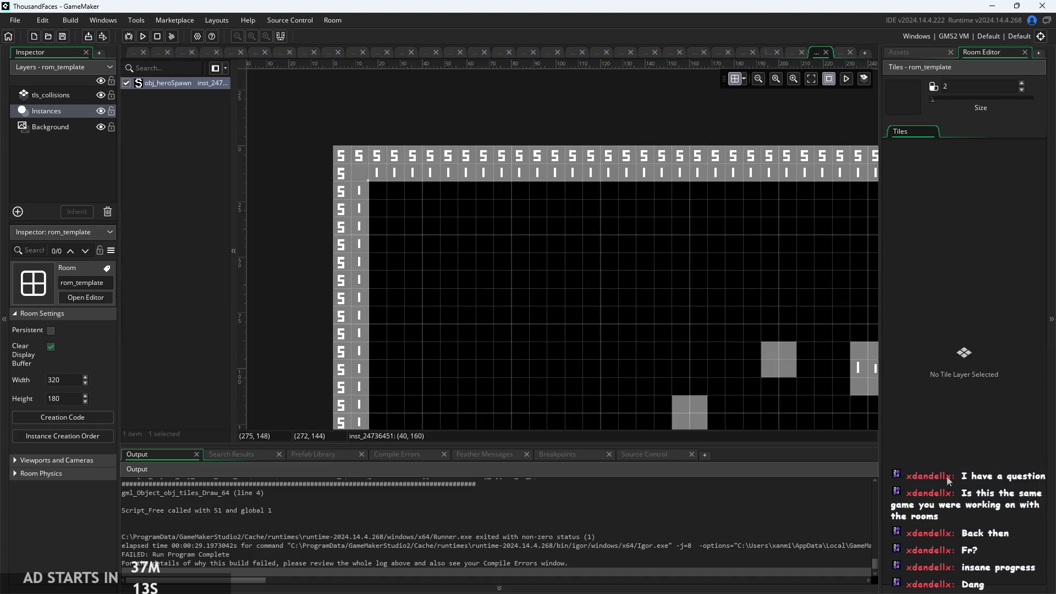
{"action": "left_click", "coordinate": [902, 53]}
{"action": "double_click", "coordinate": [930, 485]}
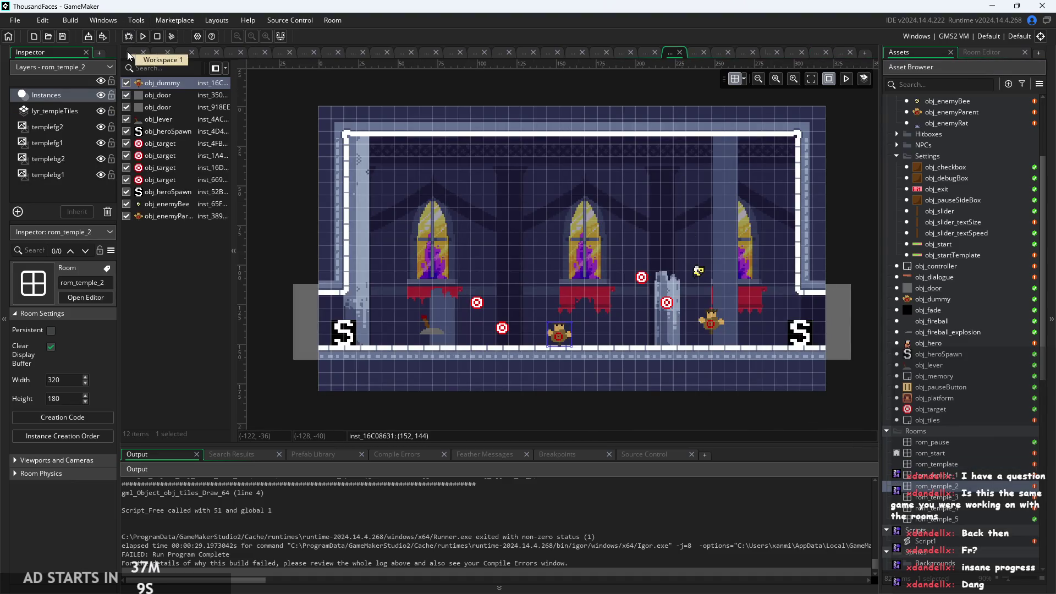
{"action": "scroll", "coordinate": [577, 263], "scroll_direction": "left", "scroll_amount": 2}
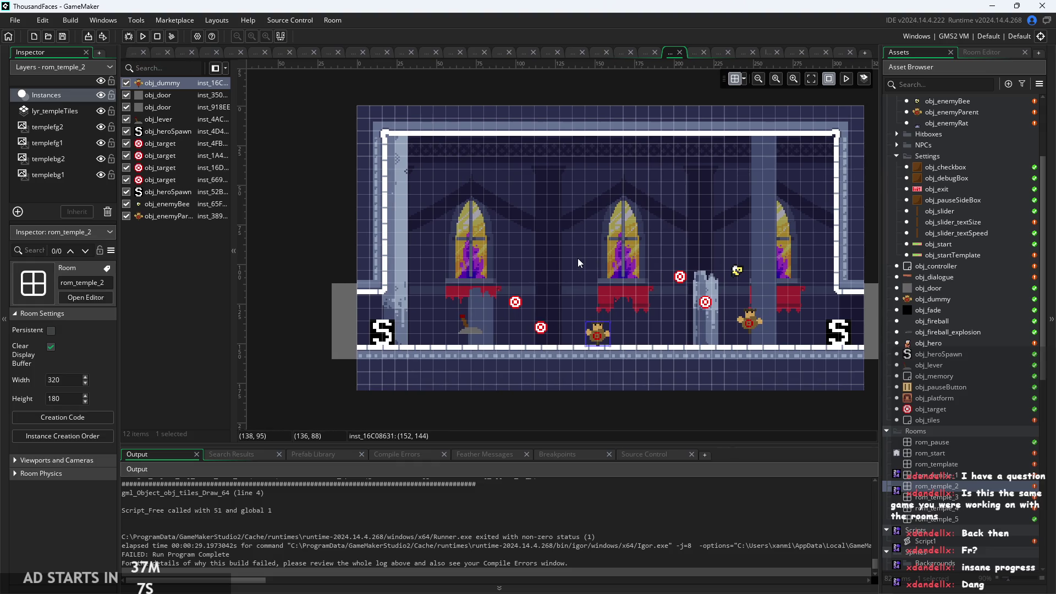
{"action": "key", "text": "F5"}
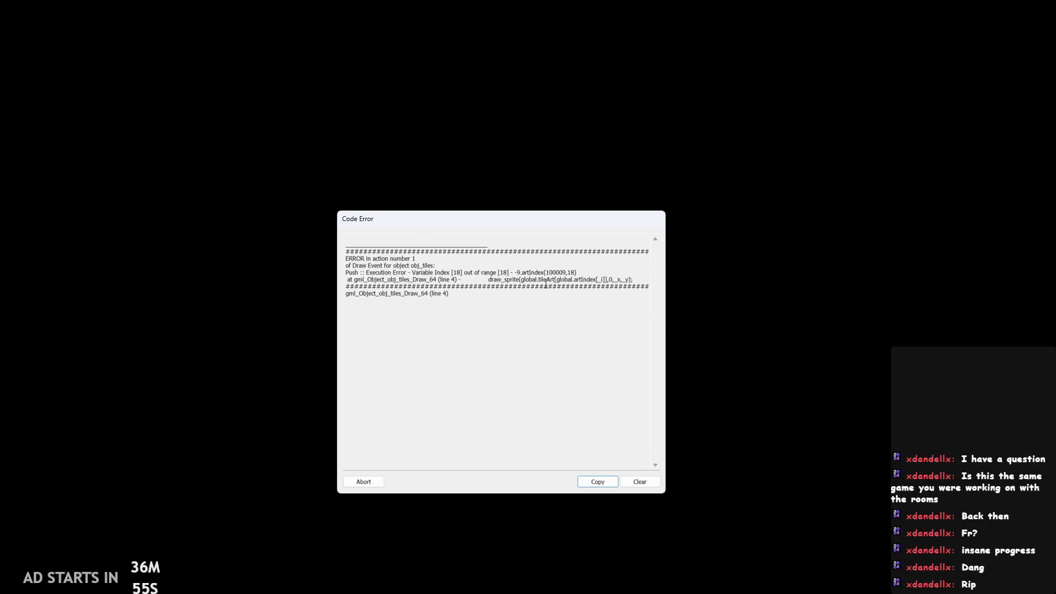
Highlight the obj_tiles Draw_64 line 4 reference in the Code Error message
{"action": "left_click_drag", "start_coordinate": [557, 273], "coordinate": [527, 273]}
{"action": "left_click", "coordinate": [403, 283]}
{"action": "left_click", "coordinate": [451, 280]}
{"action": "double_click", "coordinate": [377, 281]}
{"action": "left_click_drag", "start_coordinate": [407, 280], "coordinate": [465, 281]}
{"action": "left_click", "coordinate": [476, 279]}
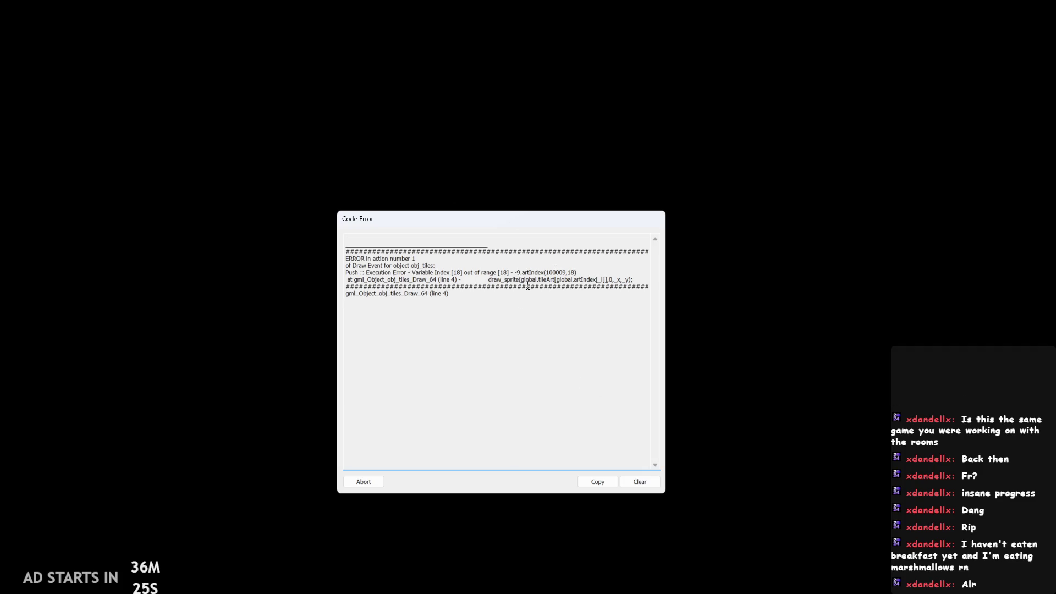
Move the error window and highlight the failing draw_sprite statement and Push error line
{"action": "left_click_drag", "start_coordinate": [651, 214], "coordinate": [672, 138]}
{"action": "left_click_drag", "start_coordinate": [509, 204], "coordinate": [654, 206]}
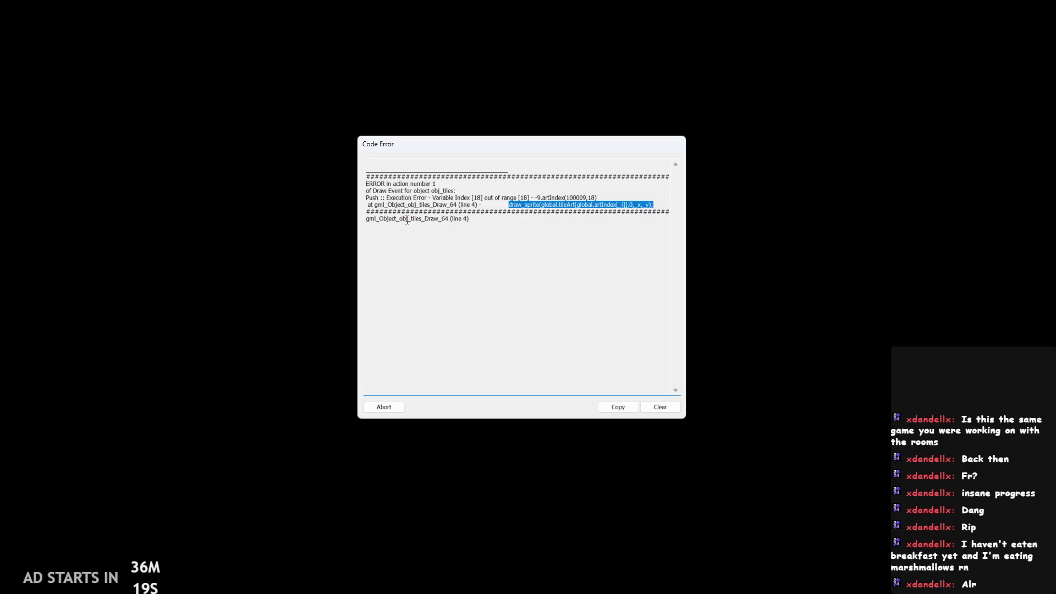
{"action": "mouse_move", "coordinate": [368, 204]}
{"action": "left_mouse_down"}
{"action": "mouse_move", "coordinate": [663, 206]}
{"action": "mouse_move", "coordinate": [342, 194]}
{"action": "mouse_move", "coordinate": [363, 198]}
{"action": "left_mouse_up"}
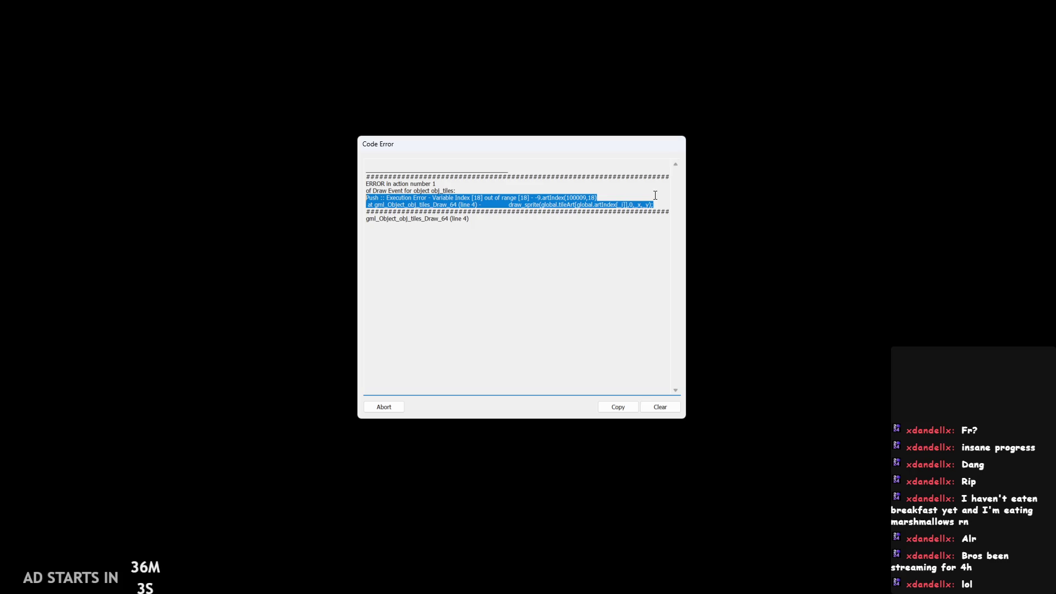
{"action": "mouse_move", "coordinate": [654, 205]}
{"action": "left_mouse_down"}
{"action": "mouse_move", "coordinate": [556, 214]}
{"action": "mouse_move", "coordinate": [302, 206]}
{"action": "mouse_move", "coordinate": [289, 197]}
{"action": "left_mouse_up"}
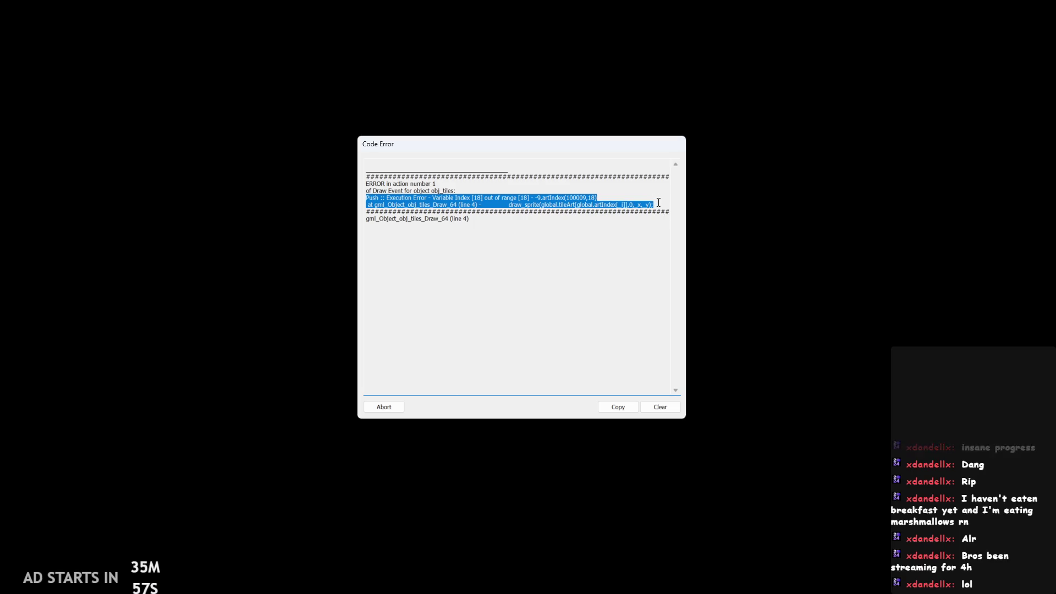
{"action": "left_click", "coordinate": [366, 211]}
{"action": "left_click_drag", "start_coordinate": [366, 211], "coordinate": [261, 199]}
{"action": "mouse_move", "coordinate": [365, 198]}
{"action": "left_mouse_down"}
{"action": "mouse_move", "coordinate": [654, 204]}
{"action": "mouse_move", "coordinate": [597, 198]}
{"action": "left_mouse_up"}
{"action": "left_click", "coordinate": [505, 215]}
{"action": "mouse_move", "coordinate": [505, 214]}
{"action": "left_mouse_down"}
{"action": "mouse_move", "coordinate": [365, 203]}
{"action": "mouse_move", "coordinate": [654, 196]}
{"action": "mouse_move", "coordinate": [642, 203]}
{"action": "left_mouse_up"}
{"action": "left_click", "coordinate": [641, 203]}
{"action": "left_click_drag", "start_coordinate": [365, 204], "coordinate": [317, 226]}
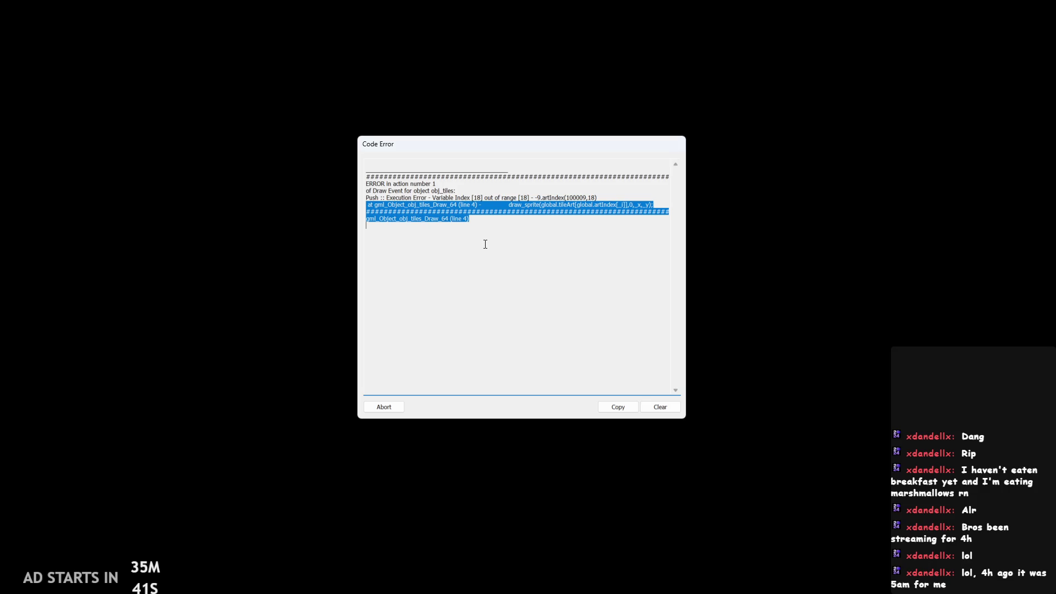
Examine the artIndex value, _i index and 'out of range [18]' text, then abort the run
{"action": "left_click_drag", "start_coordinate": [520, 212], "coordinate": [515, 203]}
{"action": "left_click", "coordinate": [514, 204]}
{"action": "left_click_drag", "start_coordinate": [657, 211], "coordinate": [473, 218]}
{"action": "mouse_move", "coordinate": [366, 205]}
{"action": "left_mouse_down"}
{"action": "mouse_move", "coordinate": [412, 198]}
{"action": "mouse_move", "coordinate": [362, 218]}
{"action": "mouse_move", "coordinate": [605, 197]}
{"action": "left_mouse_up"}
{"action": "left_click", "coordinate": [443, 190]}
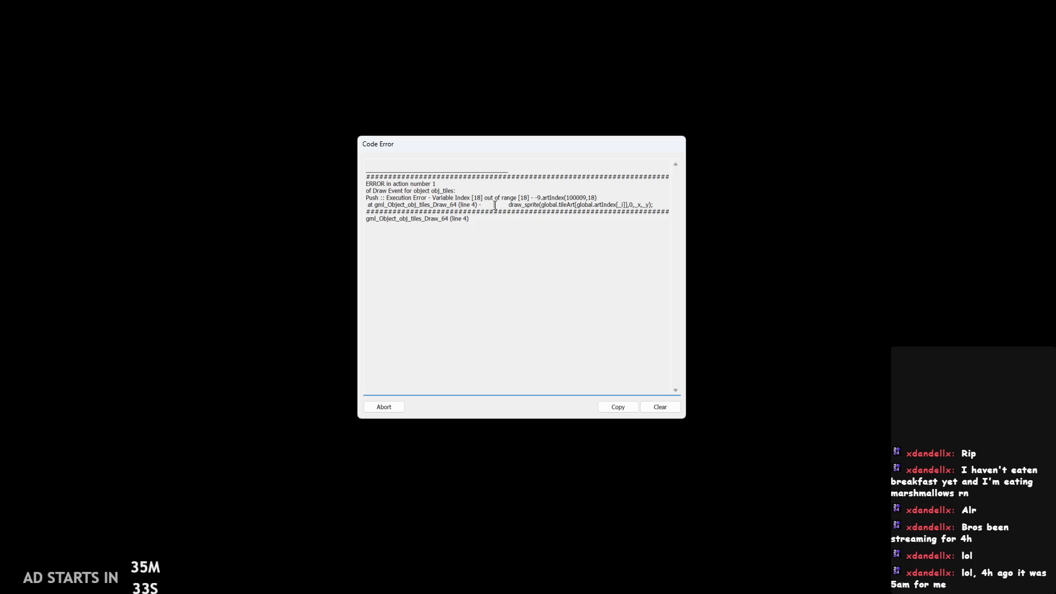
{"action": "left_click_drag", "start_coordinate": [385, 198], "coordinate": [655, 212]}
{"action": "left_click", "coordinate": [523, 204]}
{"action": "left_click_drag", "start_coordinate": [546, 197], "coordinate": [569, 198]}
{"action": "left_click", "coordinate": [569, 197]}
{"action": "triple_click", "coordinate": [600, 205]}
{"action": "left_click", "coordinate": [626, 207]}
{"action": "double_click", "coordinate": [623, 204]}
{"action": "left_click", "coordinate": [622, 204]}
{"action": "left_click_drag", "start_coordinate": [537, 197], "coordinate": [494, 198]}
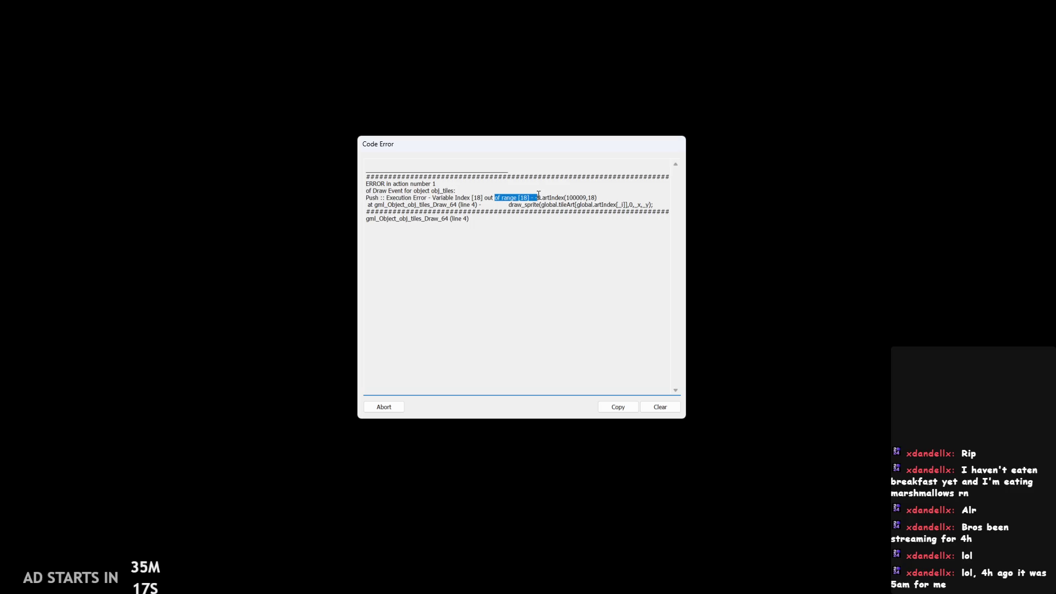
{"action": "left_click", "coordinate": [384, 407]}
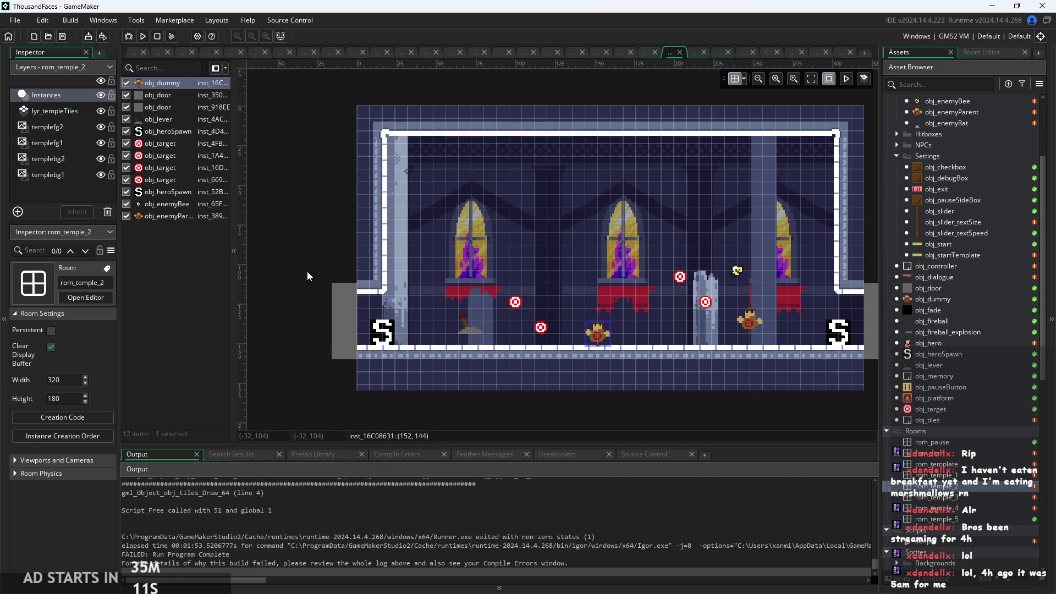
Open rom_temple_1, rom_temple_5 and rom_pause in turn, returning to obj_controller's code each time
{"action": "left_click", "coordinate": [136, 53]}
{"action": "double_click", "coordinate": [935, 475]}
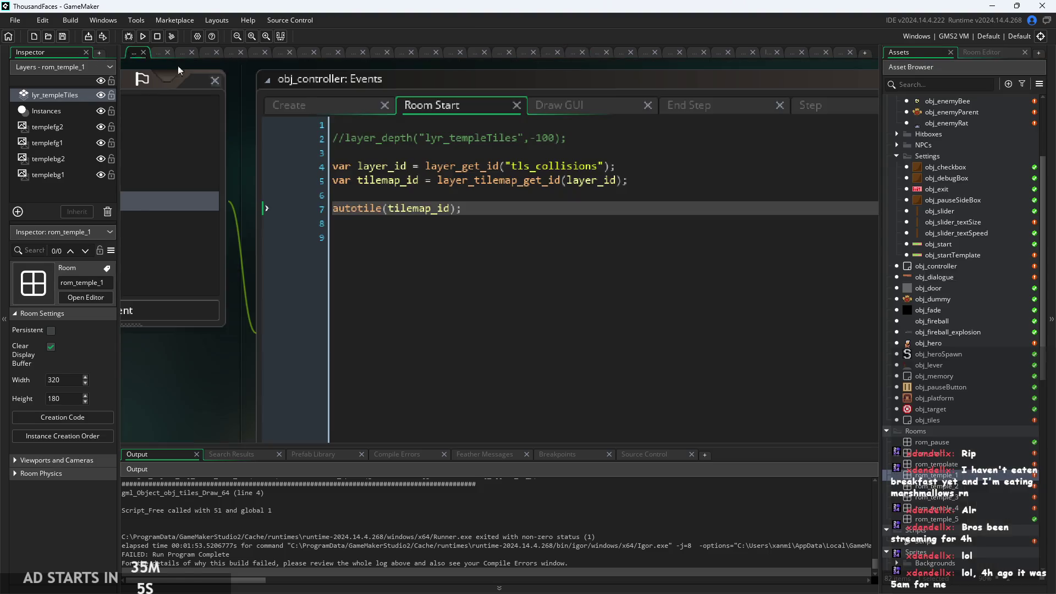
{"action": "left_click", "coordinate": [134, 52]}
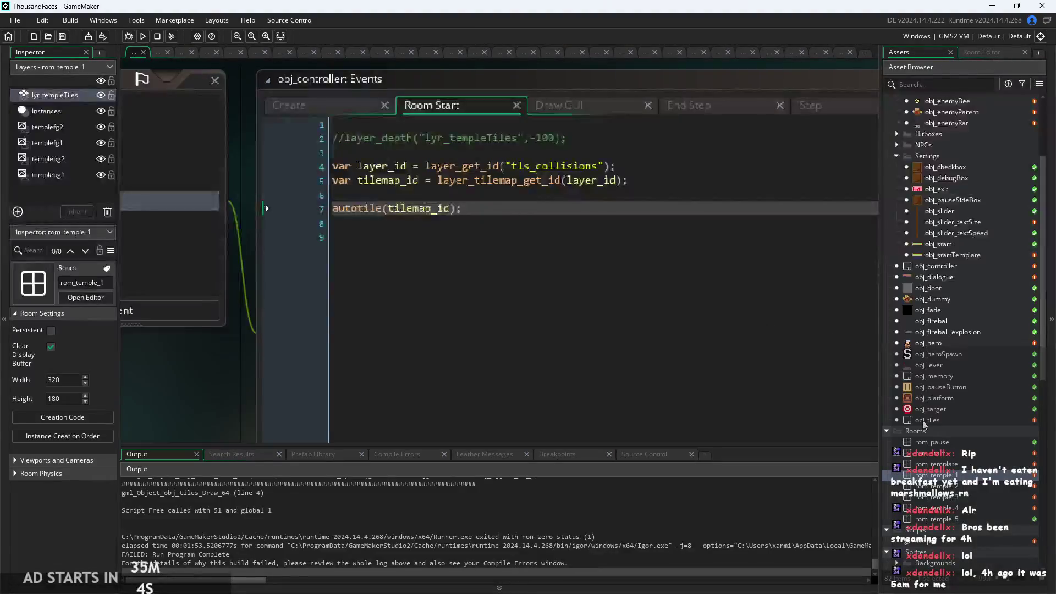
{"action": "double_click", "coordinate": [936, 519]}
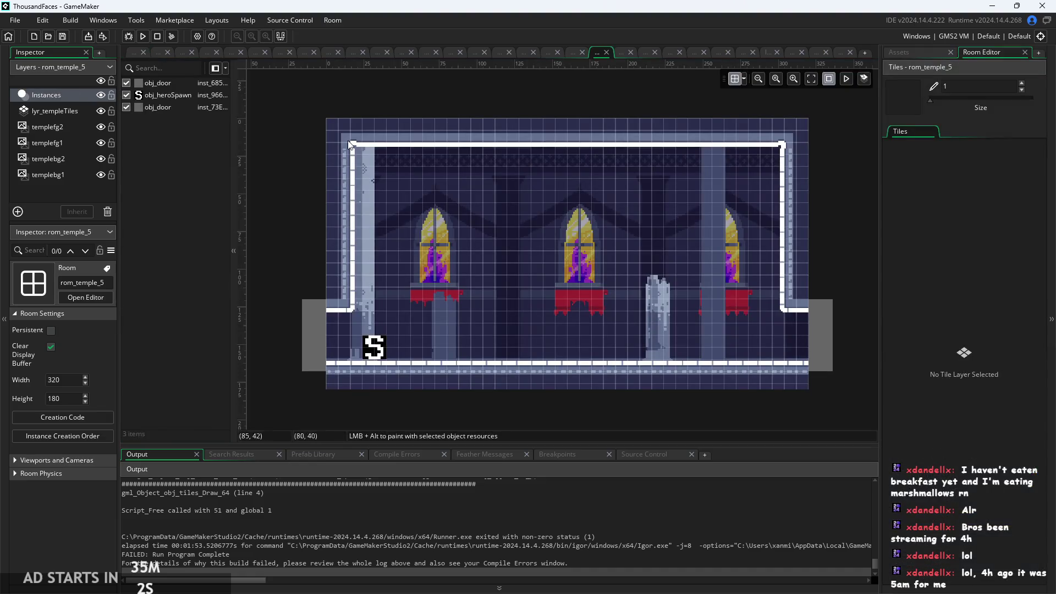
{"action": "left_click", "coordinate": [134, 52]}
{"action": "scroll", "coordinate": [937, 356], "scroll_direction": "down", "scroll_amount": 3}
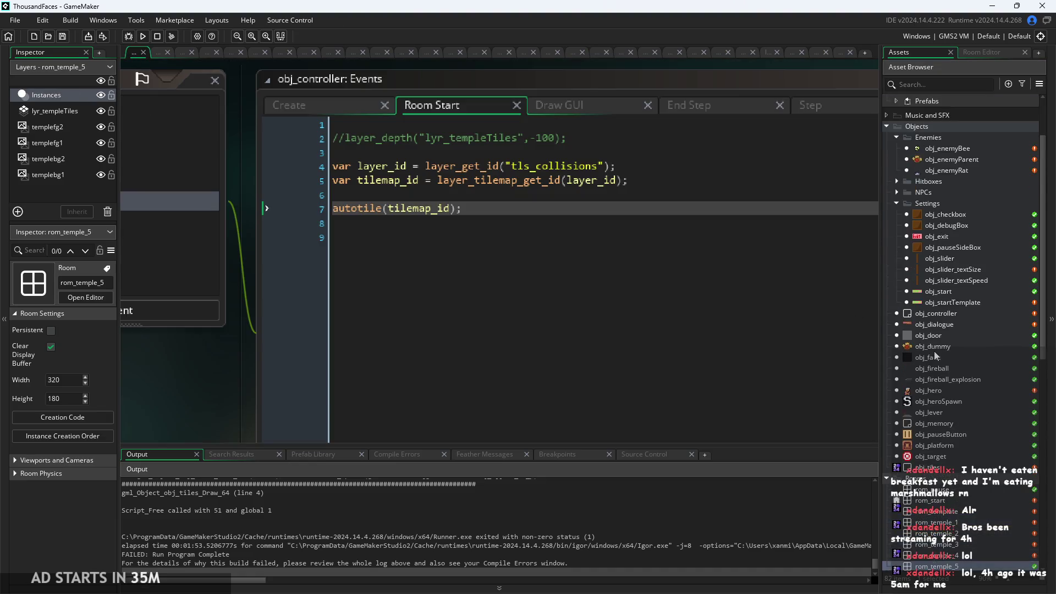
{"action": "double_click", "coordinate": [955, 381]}
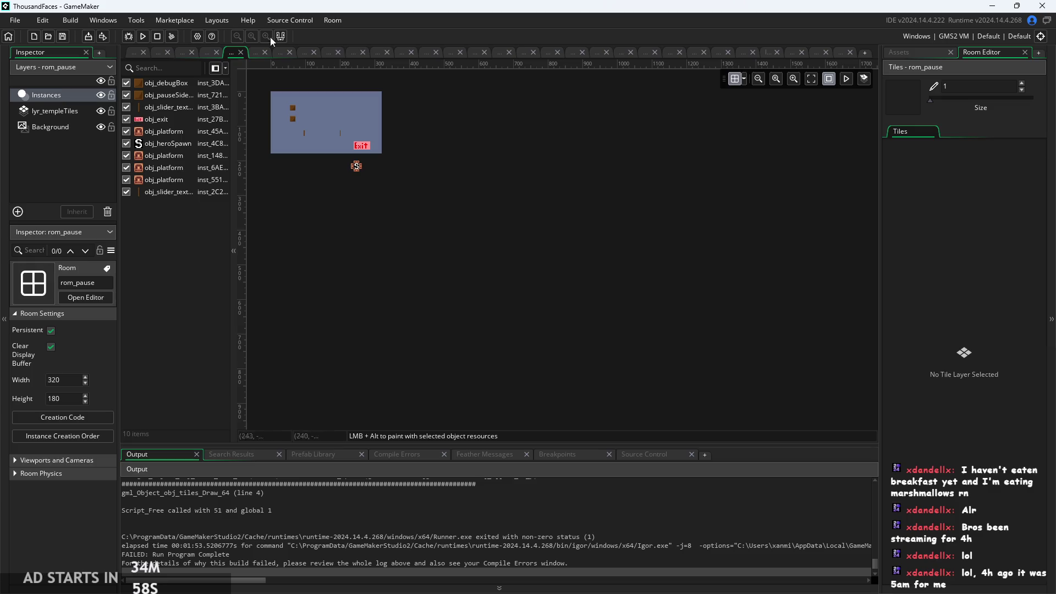
{"action": "left_click", "coordinate": [129, 51]}
{"action": "scroll", "coordinate": [975, 322], "scroll_direction": "up", "scroll_amount": 3}
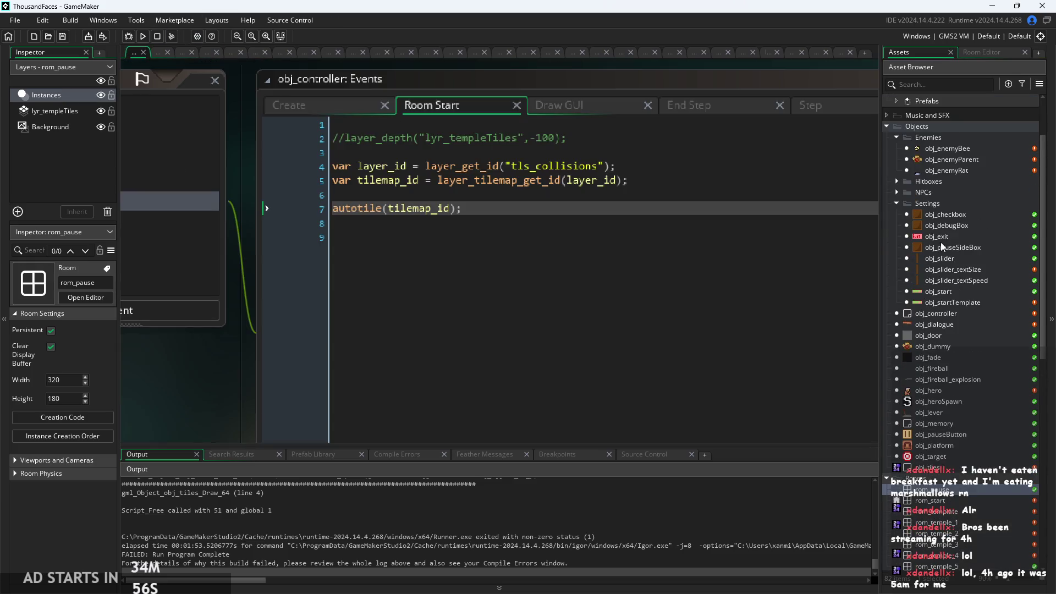
Open the obj_tiles object's events from the Asset Browser
{"action": "left_click", "coordinate": [946, 319]}
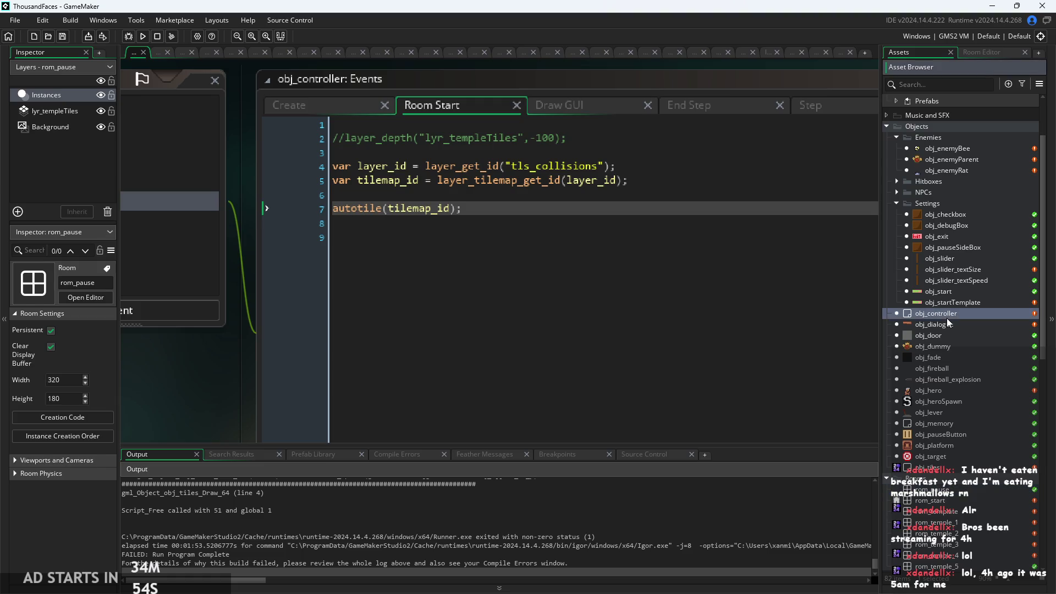
{"action": "left_click", "coordinate": [942, 467]}
{"action": "double_click", "coordinate": [942, 467]}
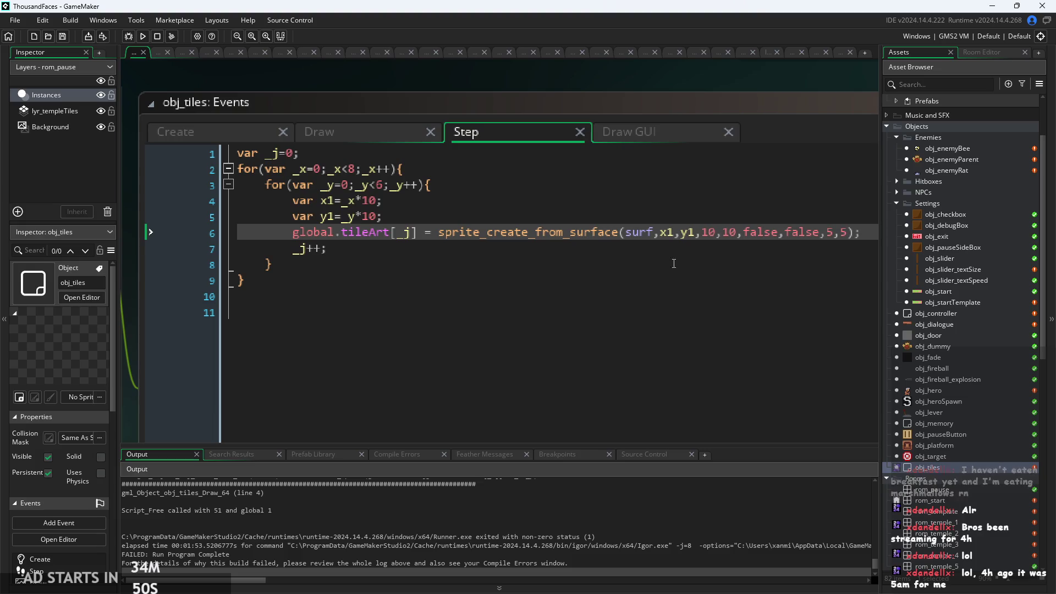
Show obj_tiles' Draw GUI code and go to the draw_sprite line using global.artIndex
{"action": "left_click", "coordinate": [632, 132]}
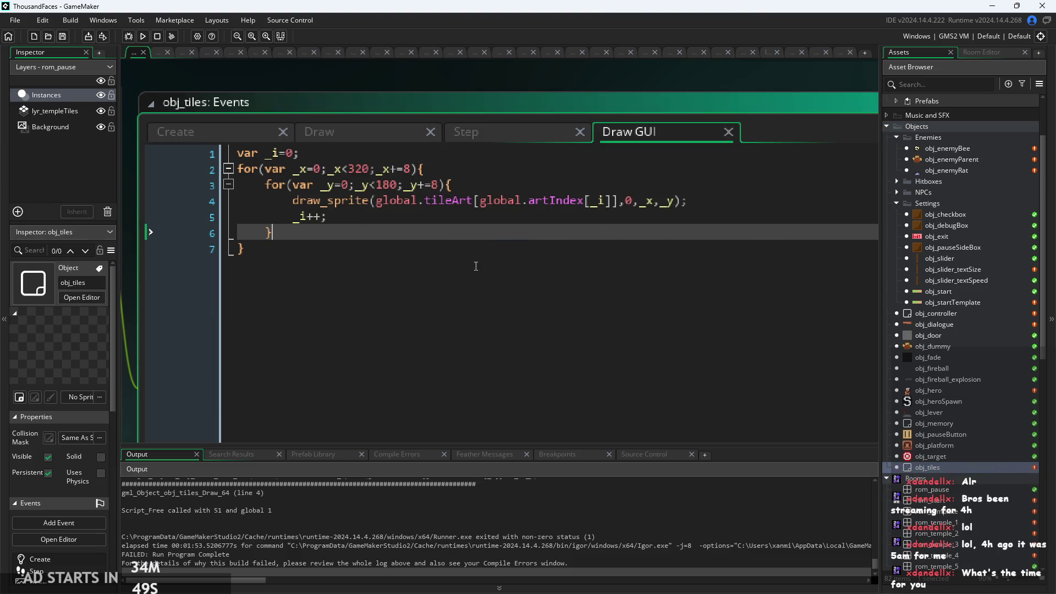
{"action": "left_click", "coordinate": [557, 201]}
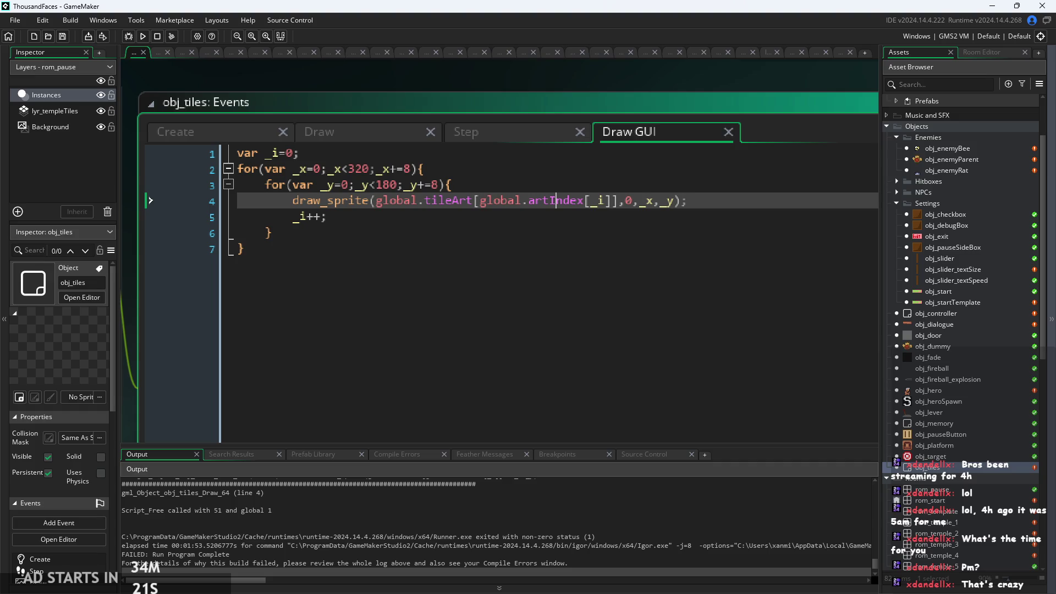
{"action": "scroll", "coordinate": [600, 247], "scroll_direction": "up", "scroll_amount": 1}
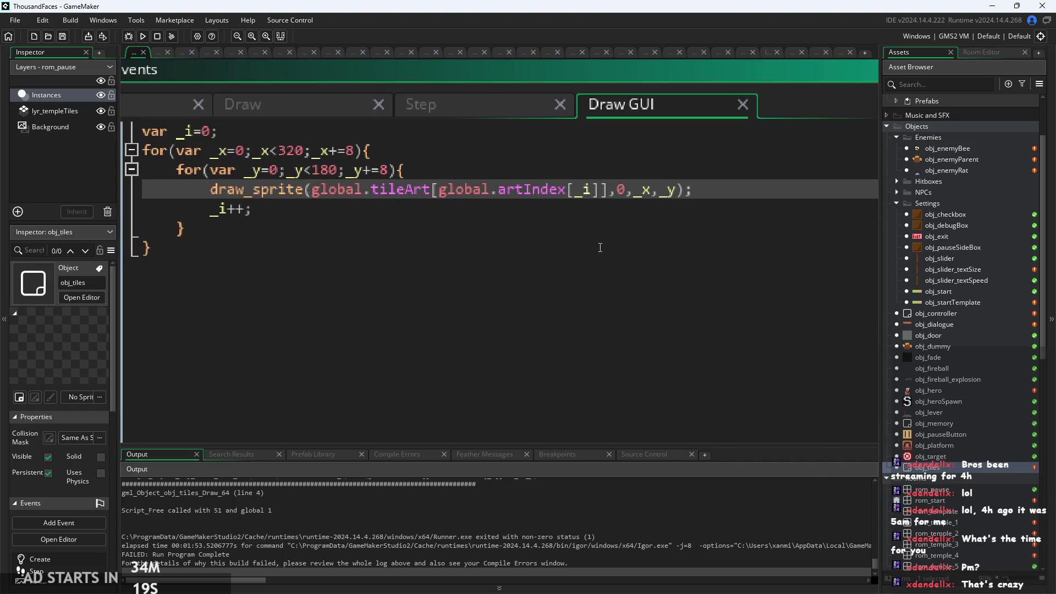
{"action": "scroll", "coordinate": [601, 247], "scroll_direction": "down", "scroll_amount": 1}
{"action": "key", "text": "Up"}
{"action": "key", "text": "Down"}
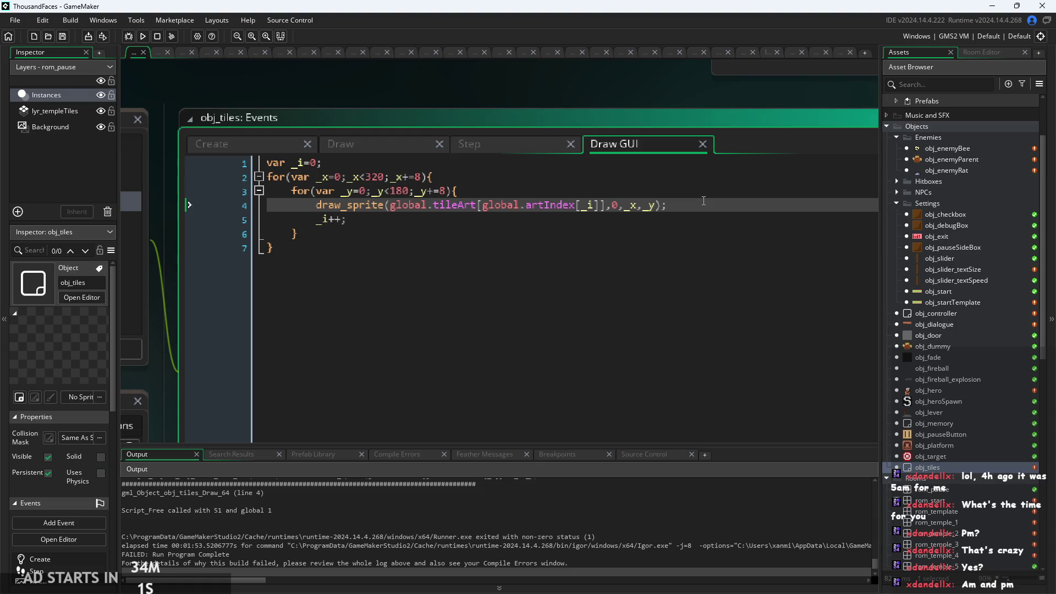
Inspect the inner y loop, draw_sprite call and _i++ lines of the Draw GUI loop
{"action": "scroll", "coordinate": [688, 204], "scroll_direction": "up", "scroll_amount": 2, "text": "ctrl"}
{"action": "left_click", "coordinate": [391, 189]}
{"action": "left_click_drag", "start_coordinate": [222, 205], "coordinate": [260, 223]}
{"action": "left_click", "coordinate": [695, 207]}
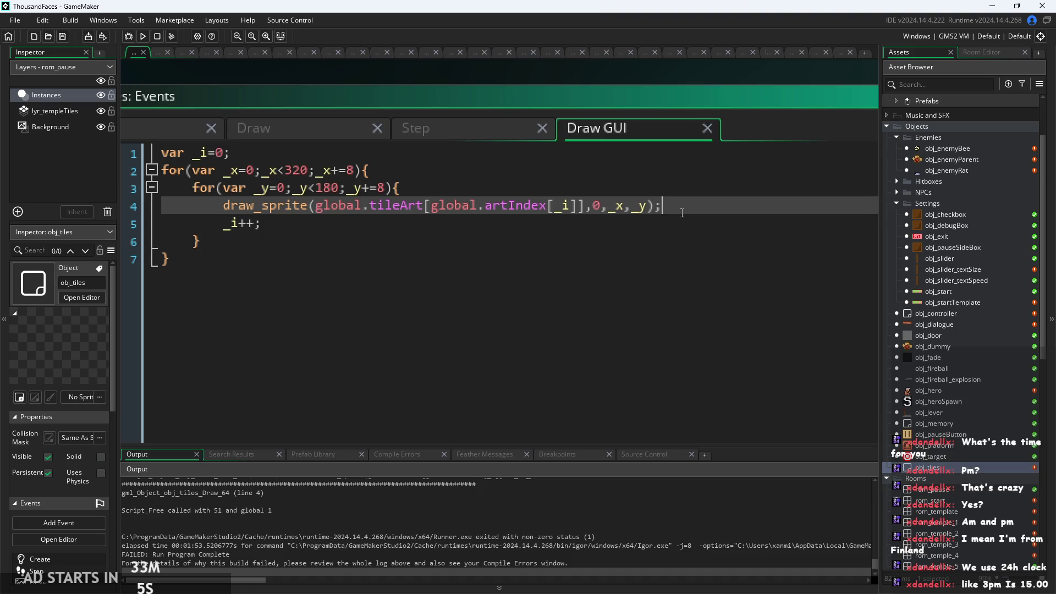
{"action": "left_click", "coordinate": [732, 219]}
{"action": "left_click", "coordinate": [700, 186]}
{"action": "scroll", "coordinate": [247, 213], "scroll_direction": "up", "scroll_amount": 3}
{"action": "scroll", "coordinate": [300, 100], "scroll_direction": "down", "scroll_amount": 3}
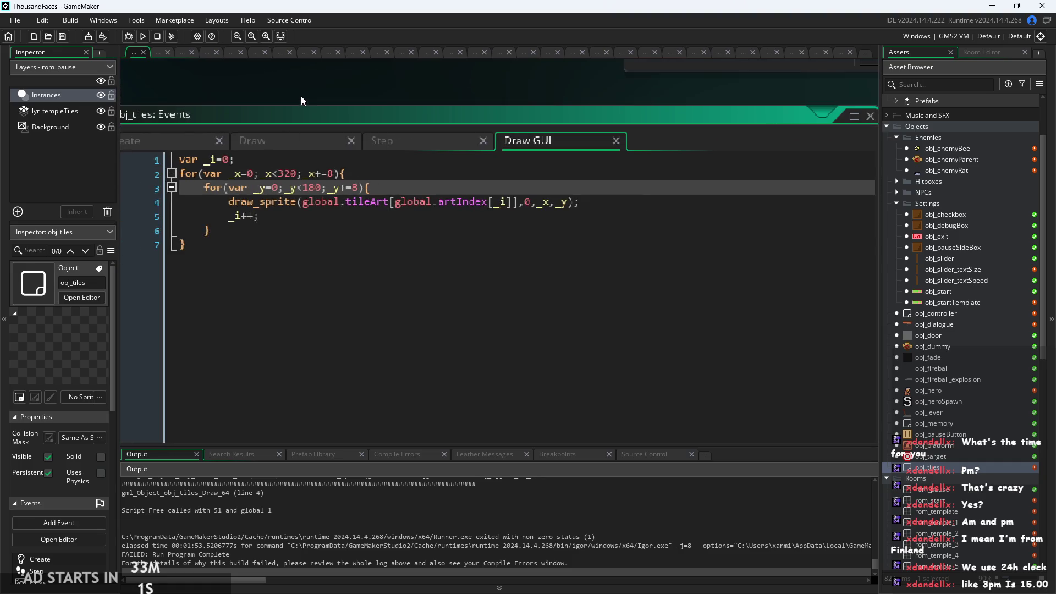
{"action": "scroll", "coordinate": [374, 88], "scroll_direction": "up", "scroll_amount": 3}
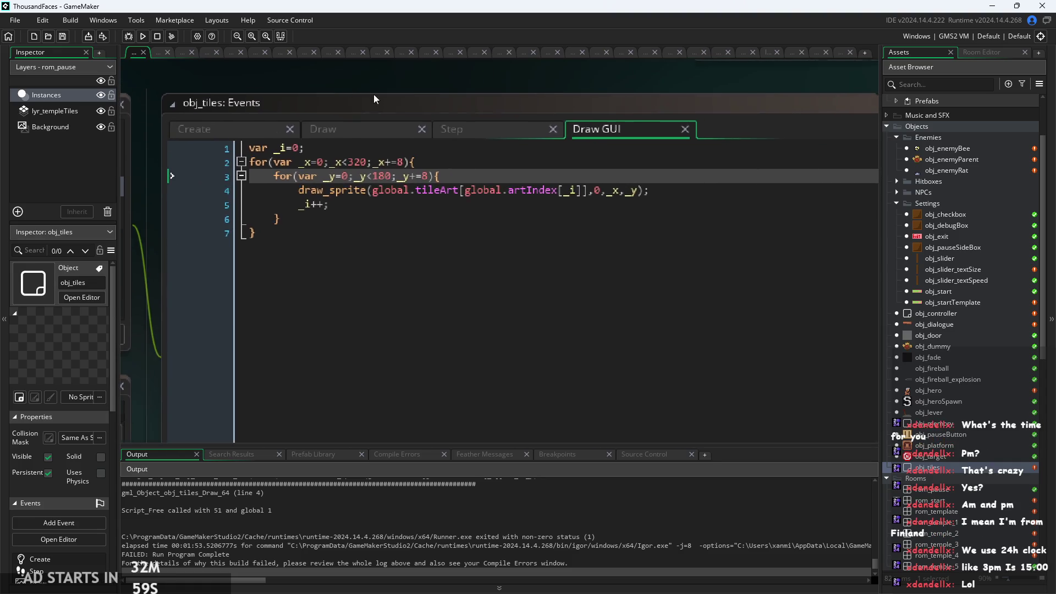
{"action": "left_click", "coordinate": [735, 216]}
{"action": "left_click", "coordinate": [704, 202]}
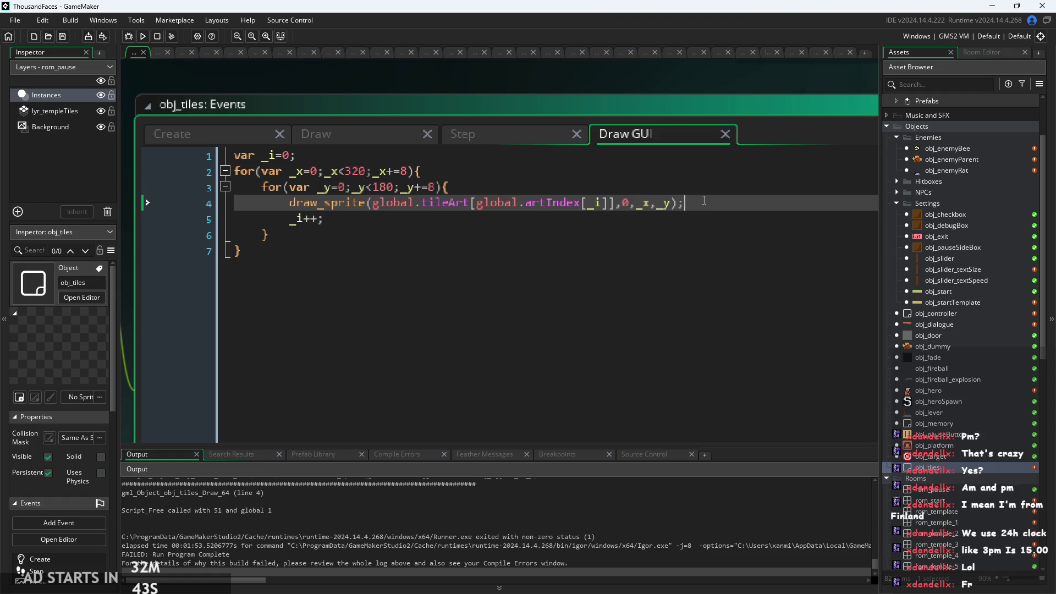
Inspect the draw_sprite call, the _i declaration and the nested _x and _y loop headers
{"action": "key", "text": "Down"}
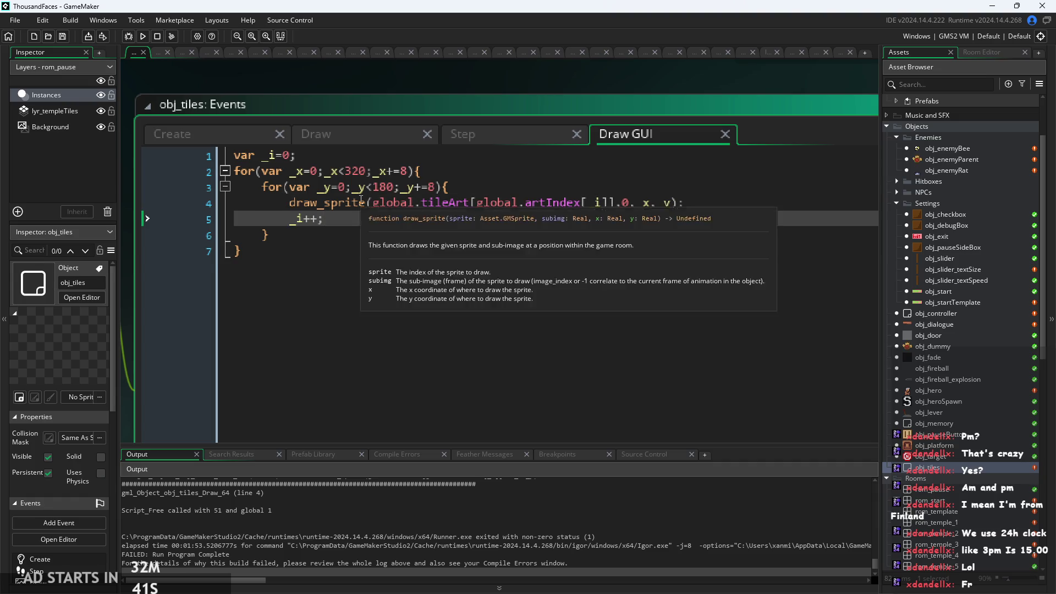
{"action": "scroll", "coordinate": [368, 203], "scroll_direction": "up", "scroll_amount": 2}
{"action": "key", "text": "Up"}
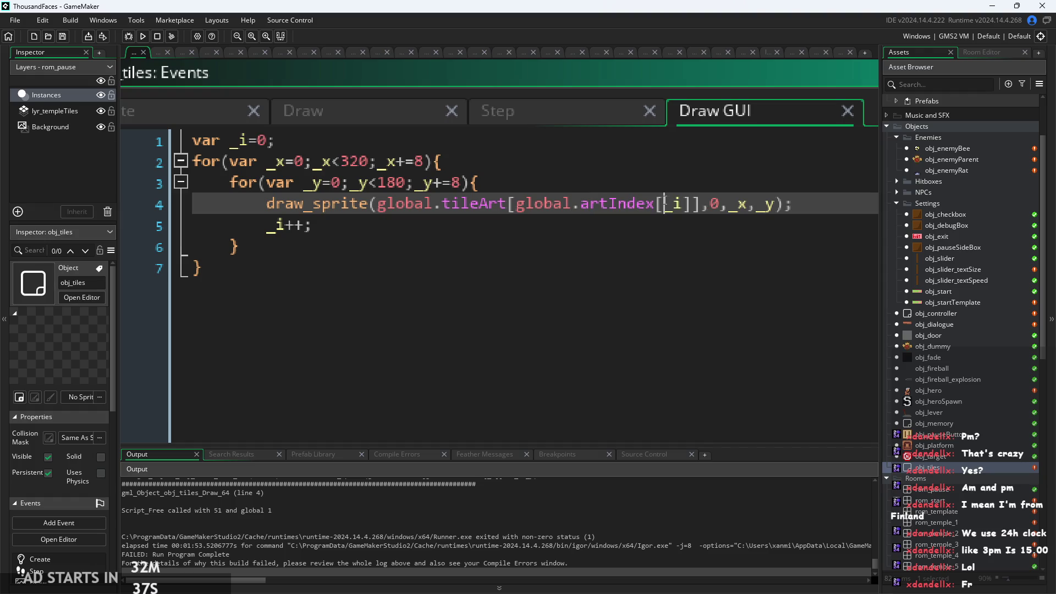
{"action": "scroll", "coordinate": [687, 206], "scroll_direction": "up", "scroll_amount": 1}
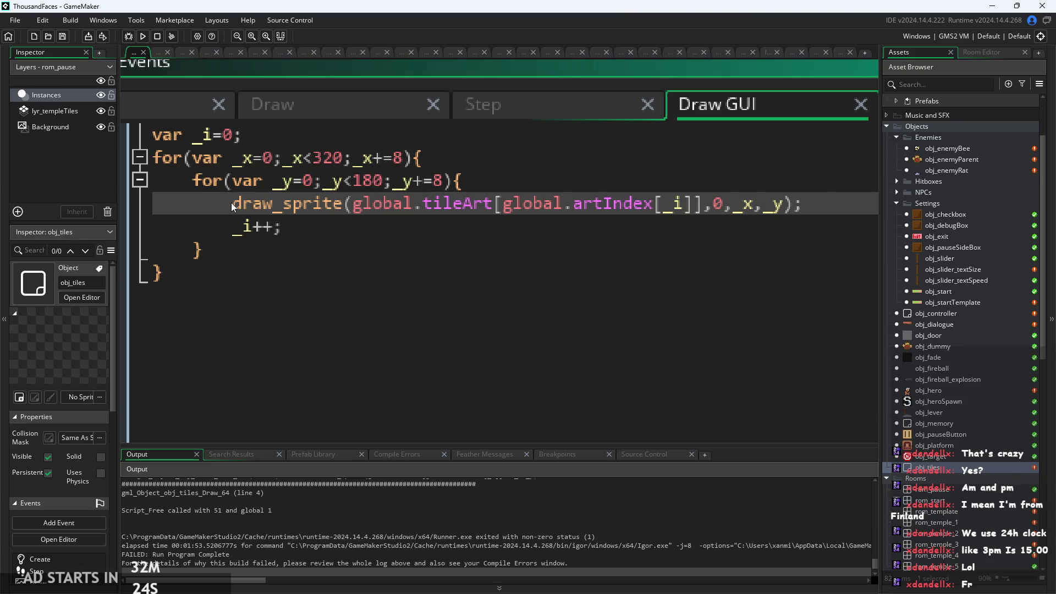
{"action": "left_click_drag", "start_coordinate": [232, 203], "coordinate": [791, 203]}
{"action": "left_click", "coordinate": [773, 204]}
{"action": "scroll", "coordinate": [520, 213], "scroll_direction": "up", "scroll_amount": 1, "text": "ctrl"}
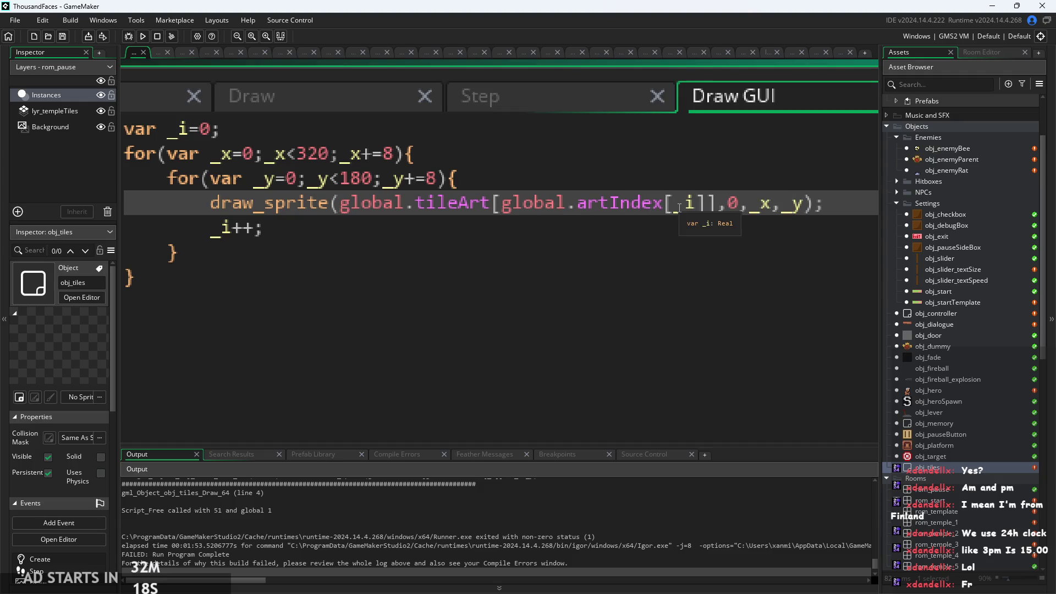
{"action": "left_click", "coordinate": [332, 129]}
{"action": "scroll", "coordinate": [331, 219], "scroll_direction": "down", "scroll_amount": 1}
{"action": "scroll", "coordinate": [331, 219], "scroll_direction": "down", "scroll_amount": 2, "text": "ctrl"}
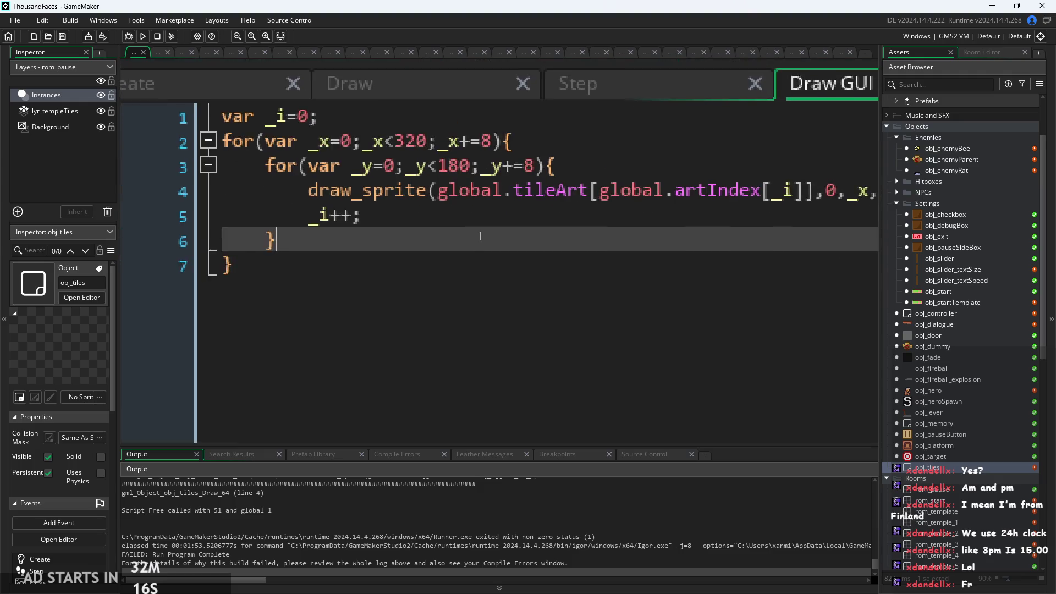
{"action": "left_click", "coordinate": [575, 172]}
{"action": "key", "text": "Up"}
{"action": "key", "text": "Down"}
{"action": "key", "text": "Up"}
{"action": "left_click", "coordinate": [560, 240]}
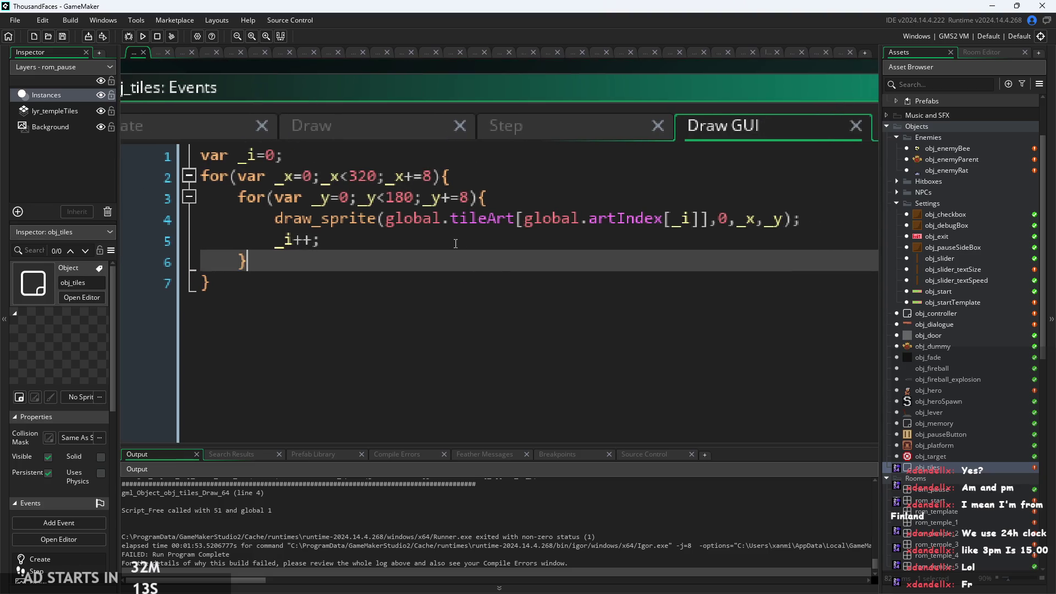
{"action": "scroll", "coordinate": [343, 180], "scroll_direction": "up", "scroll_amount": 1, "text": "ctrl"}
{"action": "left_click", "coordinate": [336, 170]}
{"action": "left_click", "coordinate": [345, 188]}
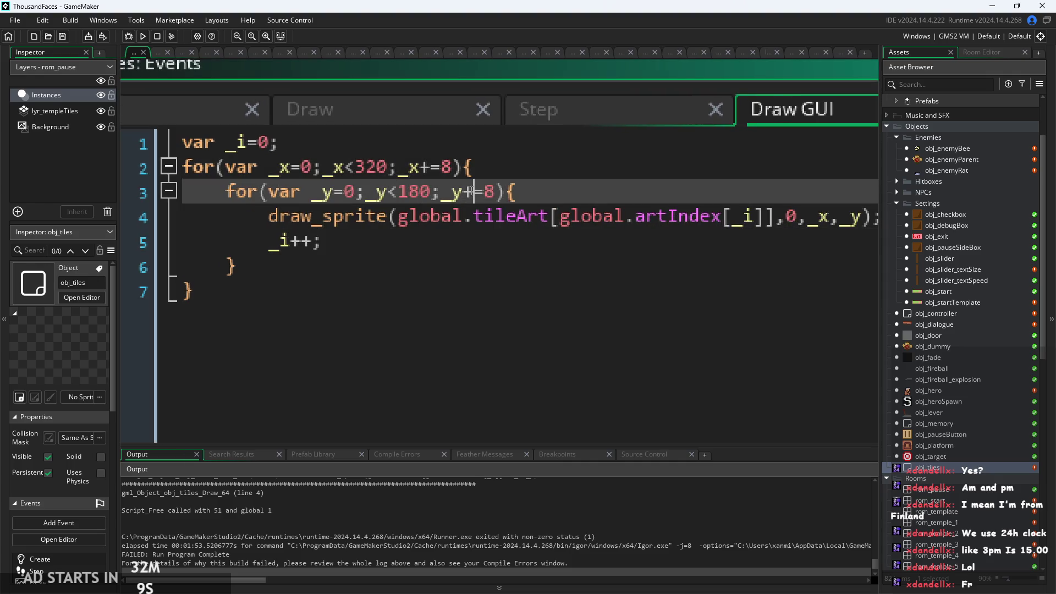
Change the loop conditions to _x<=320 and _y<=180, then revert both to <
{"action": "left_click", "coordinate": [355, 167]}
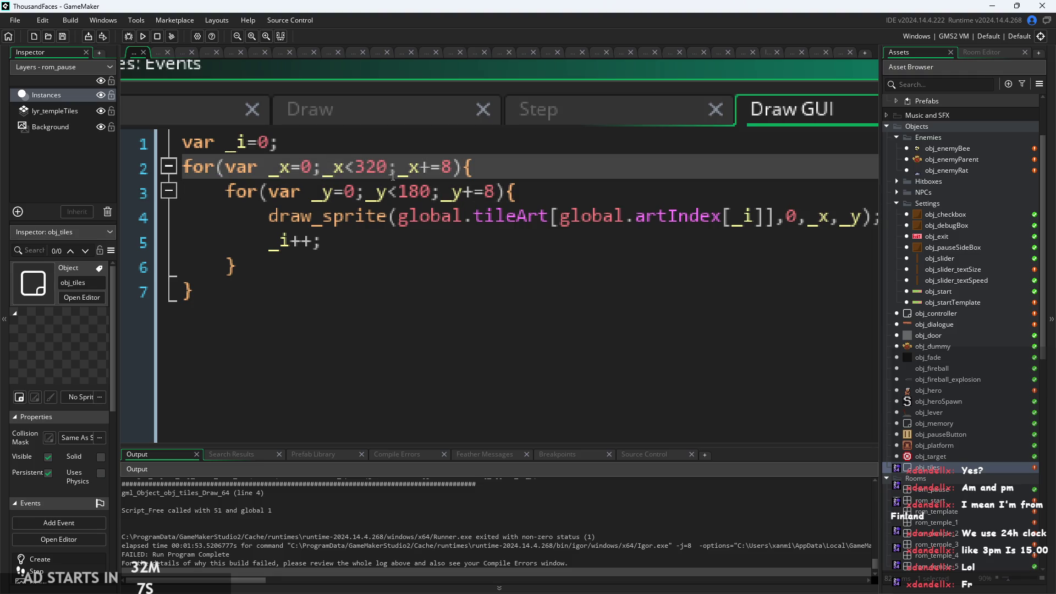
{"action": "left_click", "coordinate": [398, 191]}
{"action": "type", "text": "="}
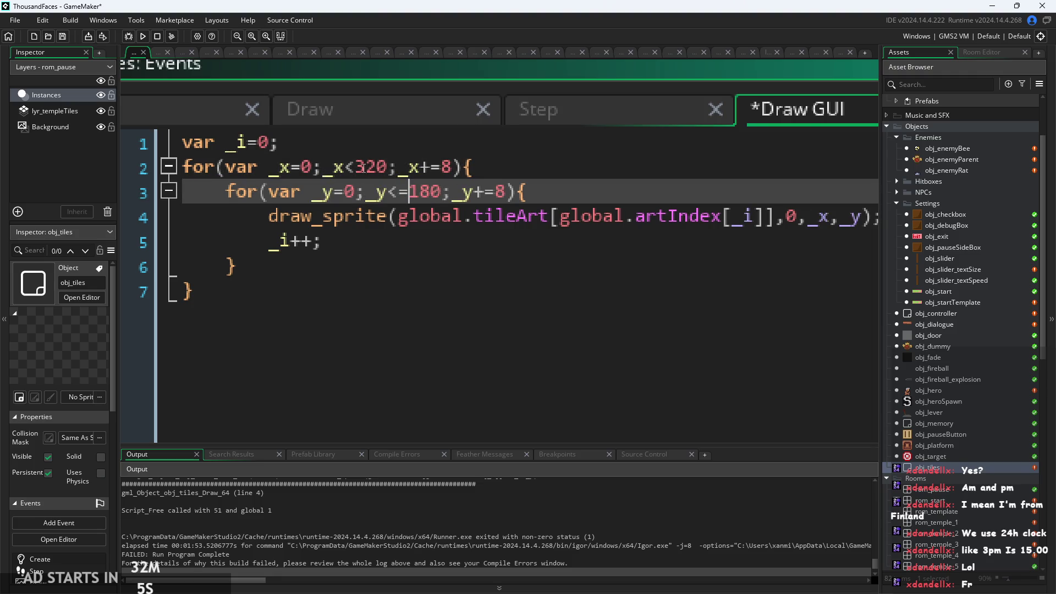
{"action": "left_click", "coordinate": [355, 166]}
{"action": "type", "text": "="}
{"action": "left_click", "coordinate": [594, 201]}
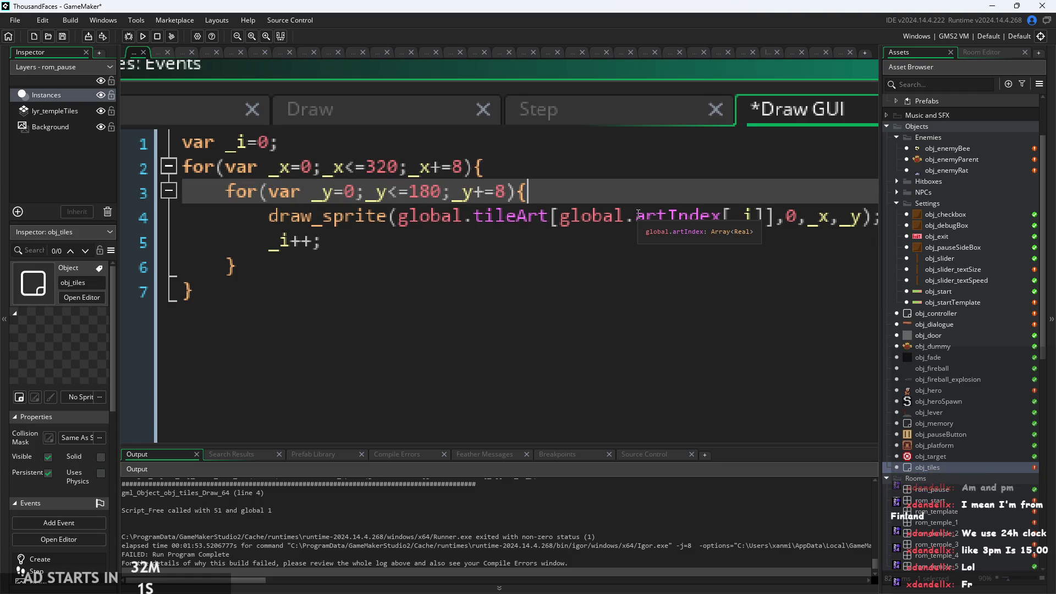
{"action": "left_click", "coordinate": [409, 191]}
{"action": "key", "text": "BackSpace"}
{"action": "left_click", "coordinate": [367, 167]}
{"action": "key", "text": "BackSpace"}
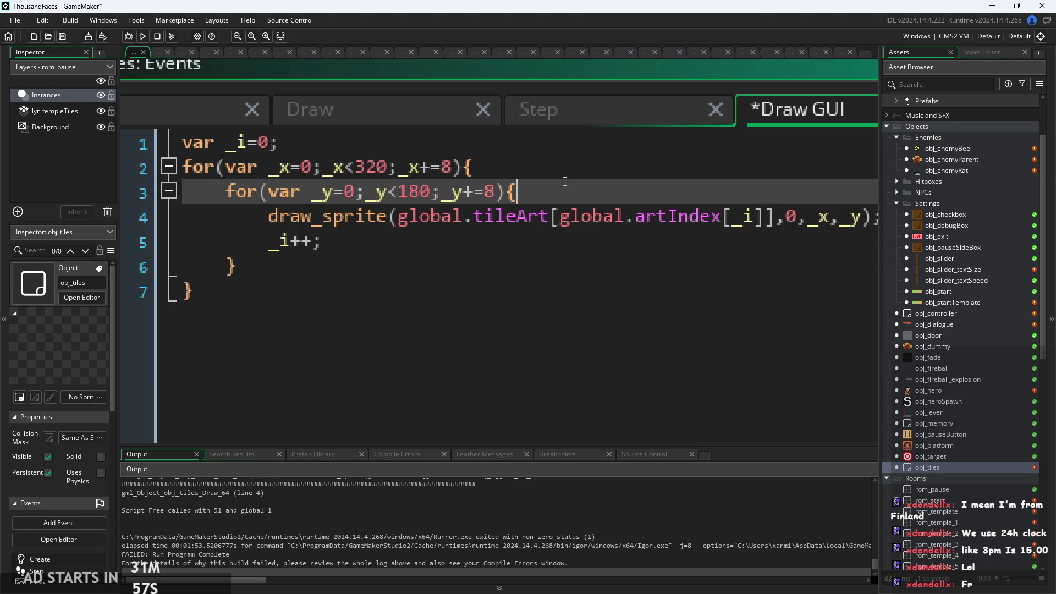
Examine global.tileArt[global.artIndex[_i]] and highlight every use of _i in the loops
{"action": "left_click", "coordinate": [437, 240]}
{"action": "scroll", "coordinate": [437, 240], "scroll_direction": "down", "scroll_amount": 2}
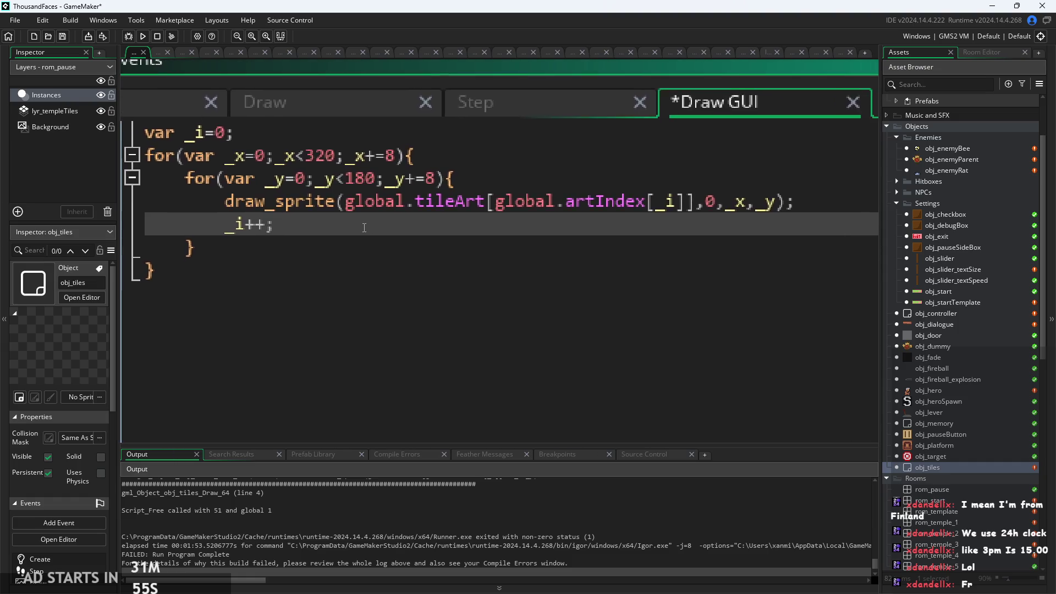
{"action": "scroll", "coordinate": [322, 226], "scroll_direction": "up", "scroll_amount": 3}
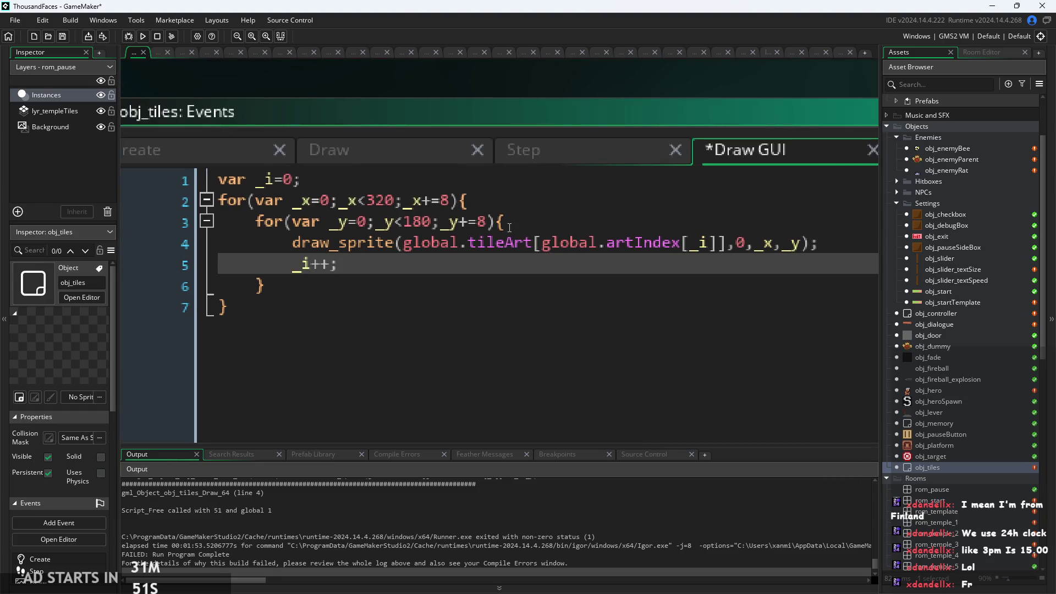
{"action": "left_click", "coordinate": [470, 242]}
{"action": "mouse_move", "coordinate": [506, 248]}
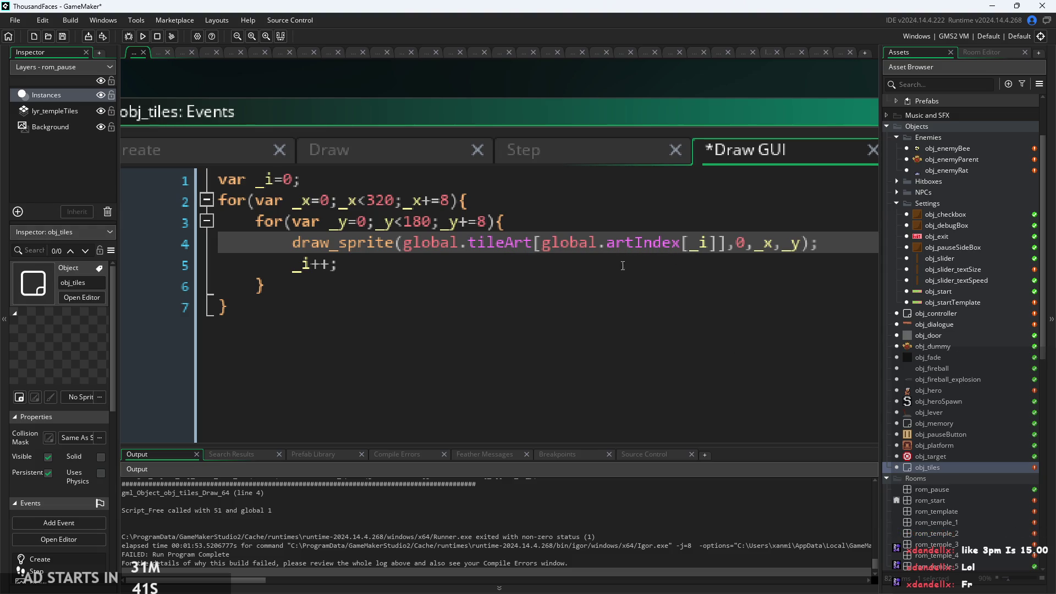
{"action": "left_click", "coordinate": [708, 251]}
{"action": "mouse_move", "coordinate": [341, 242]}
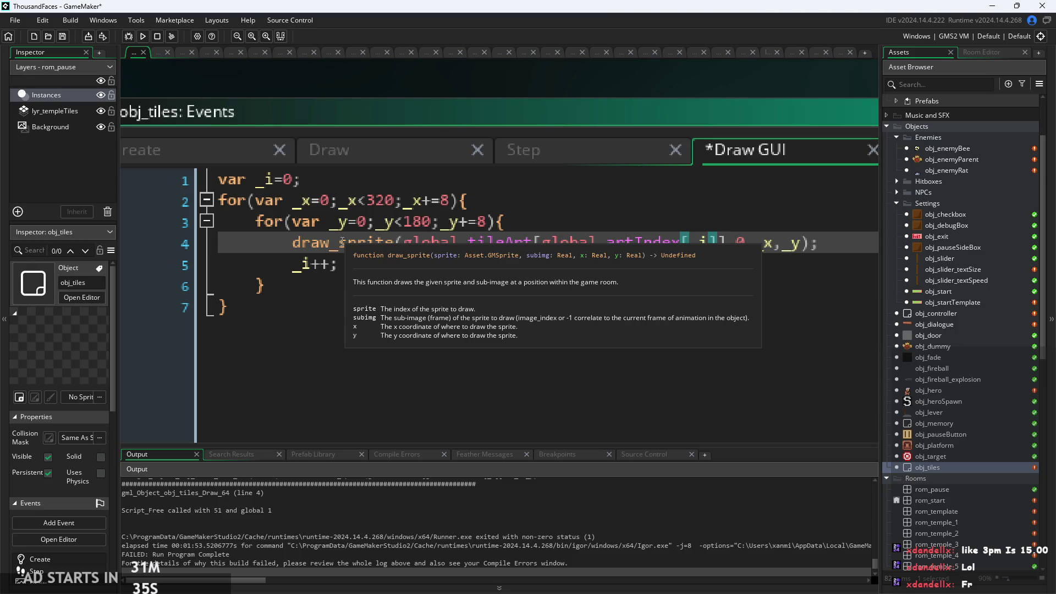
{"action": "left_click", "coordinate": [607, 242]}
{"action": "left_click_drag", "start_coordinate": [541, 242], "coordinate": [709, 242]}
{"action": "left_click", "coordinate": [714, 242]}
{"action": "scroll", "coordinate": [709, 239], "scroll_direction": "up", "scroll_amount": 2}
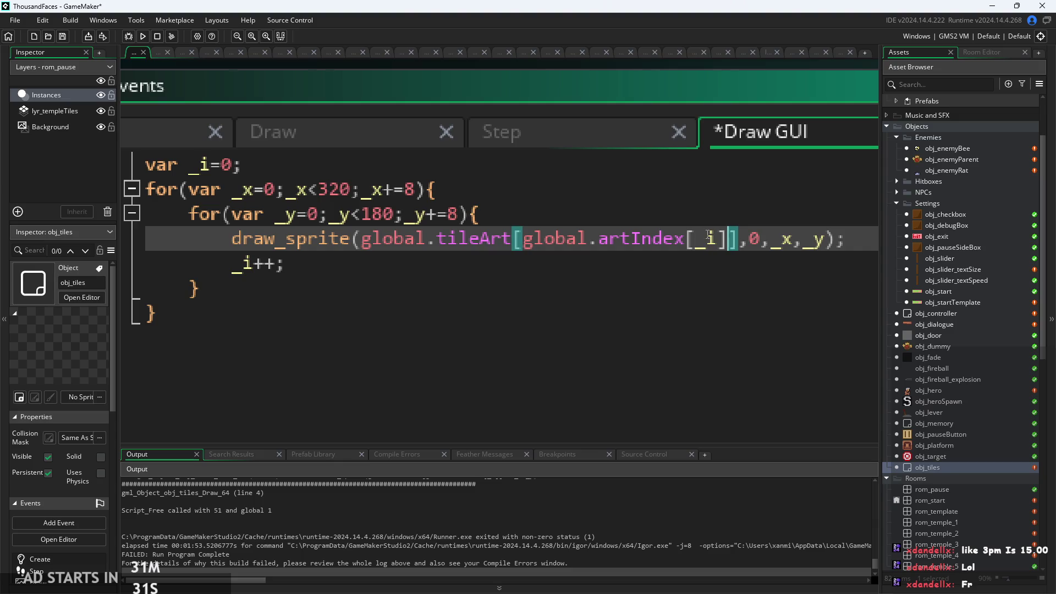
{"action": "double_click", "coordinate": [709, 239]}
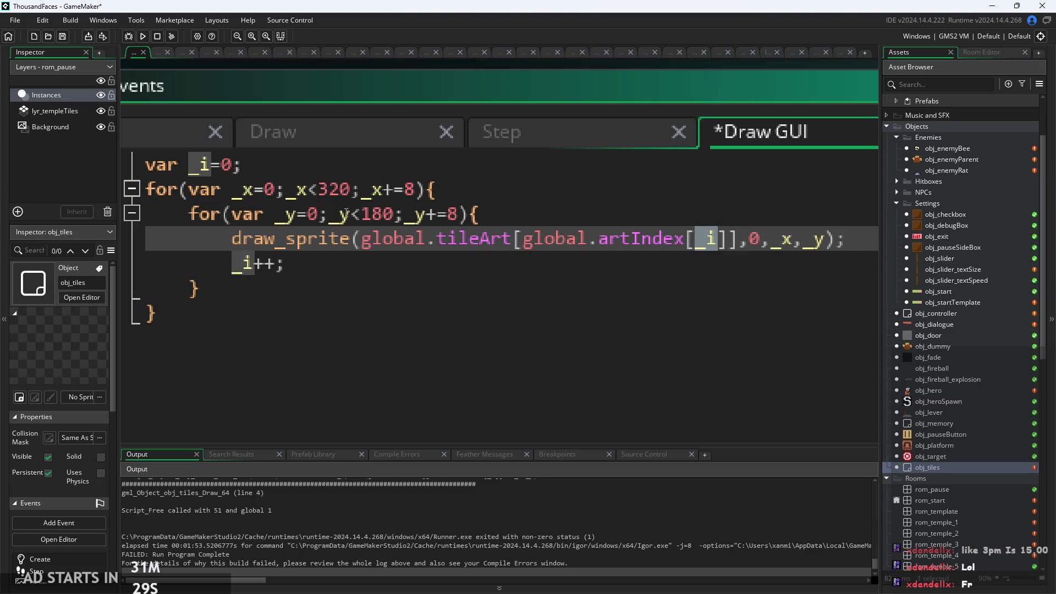
{"action": "left_click", "coordinate": [342, 214]}
{"action": "scroll", "coordinate": [299, 199], "scroll_direction": "down", "scroll_amount": 3}
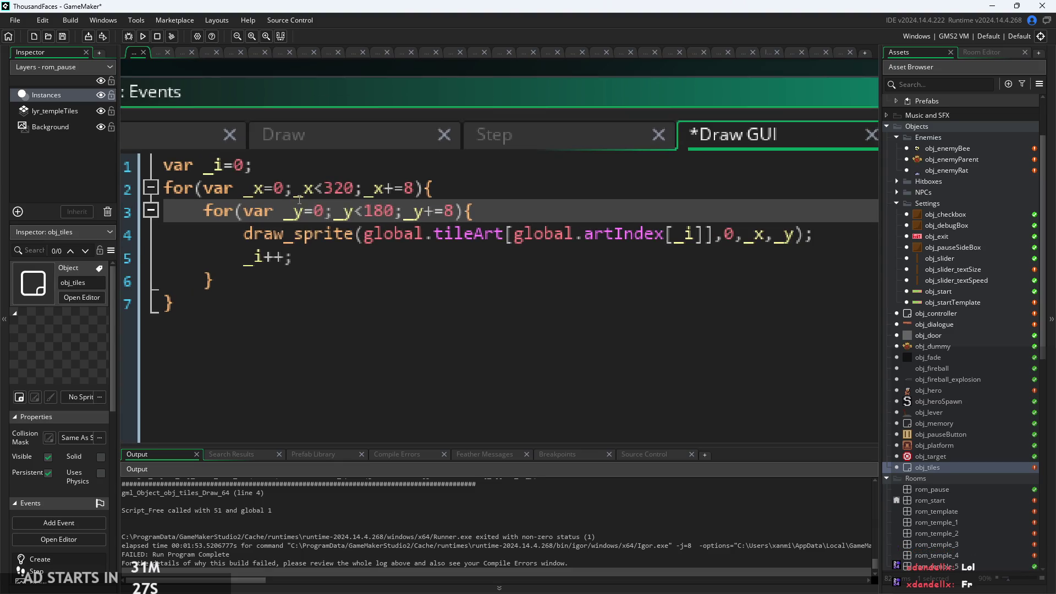
{"action": "scroll", "coordinate": [300, 199], "scroll_direction": "up", "scroll_amount": 1}
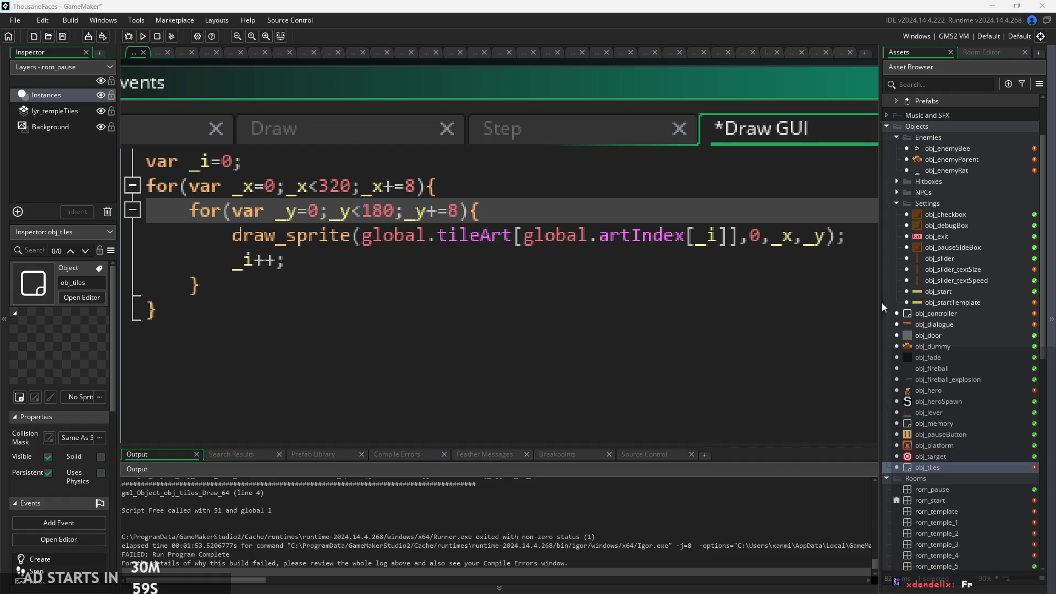
{"action": "left_click", "coordinate": [672, 253]}
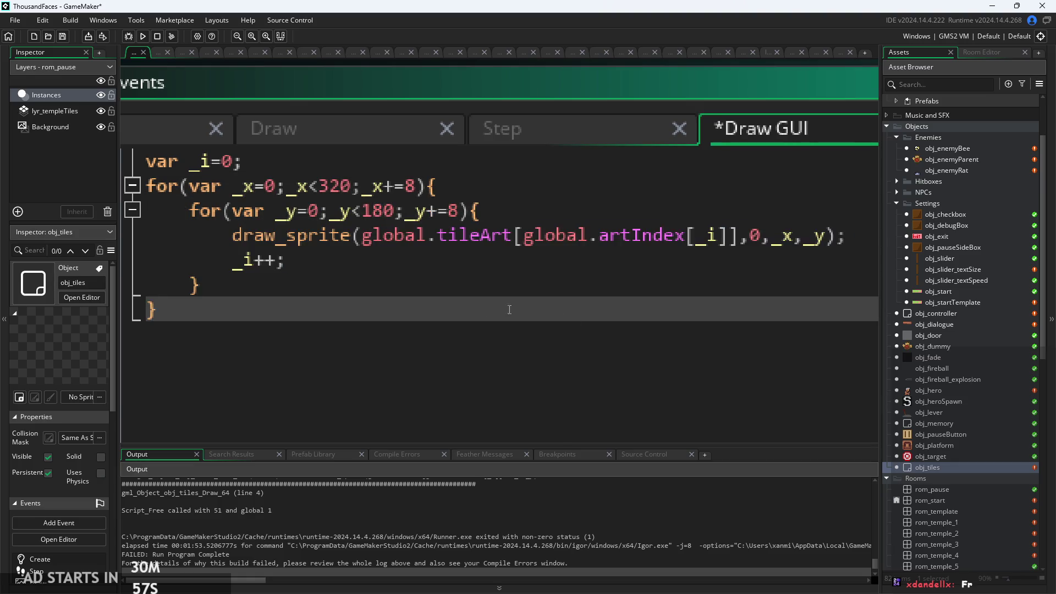
{"action": "scroll", "coordinate": [534, 213], "scroll_direction": "down", "scroll_amount": 1}
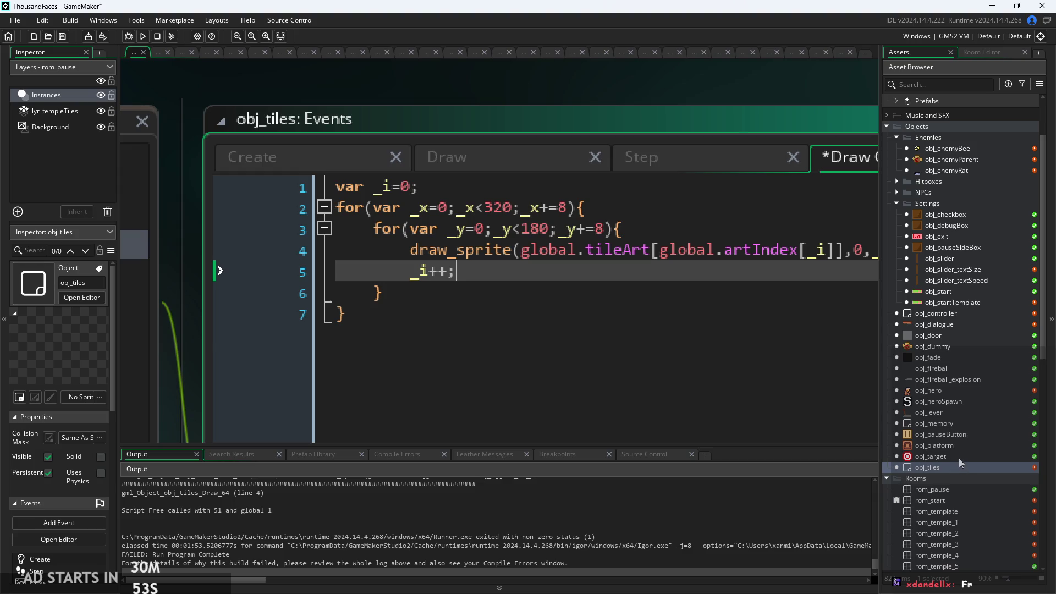
{"action": "left_click", "coordinate": [682, 265]}
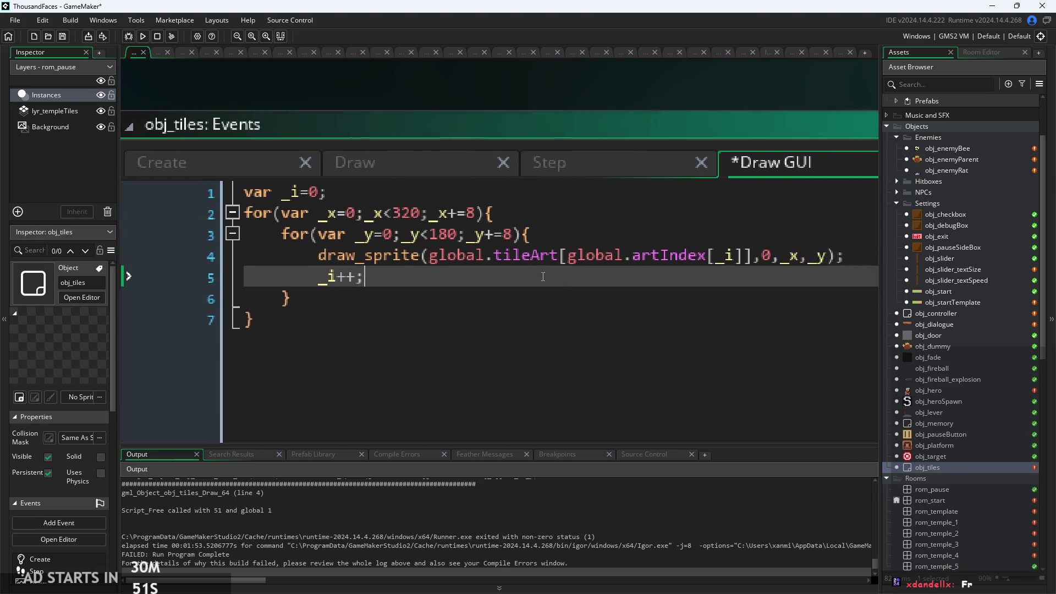
{"action": "scroll", "coordinate": [519, 288], "scroll_direction": "up", "scroll_amount": 4, "text": "ctrl"}
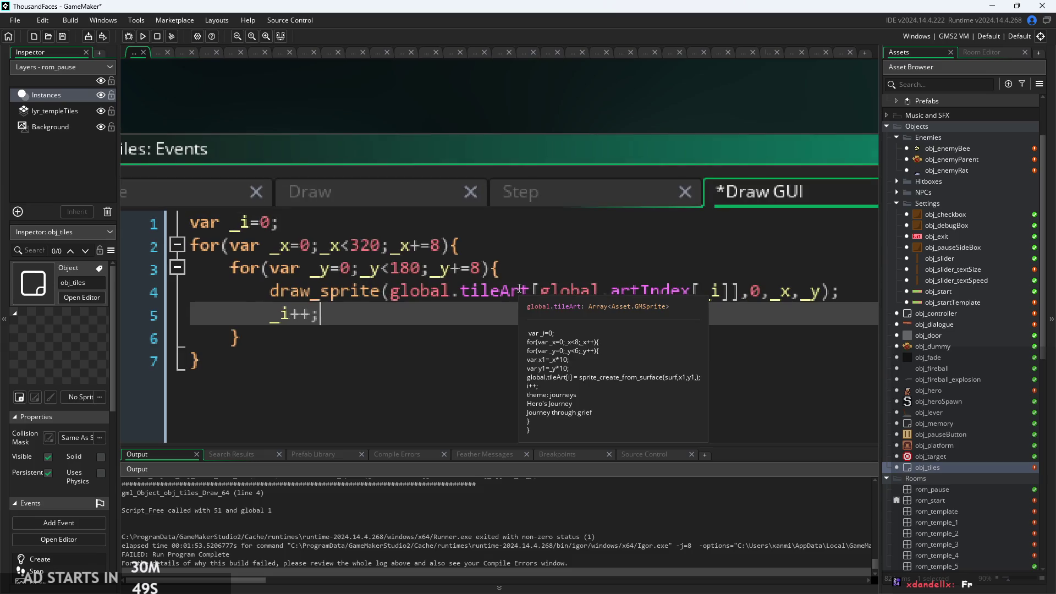
{"action": "left_click", "coordinate": [383, 255]}
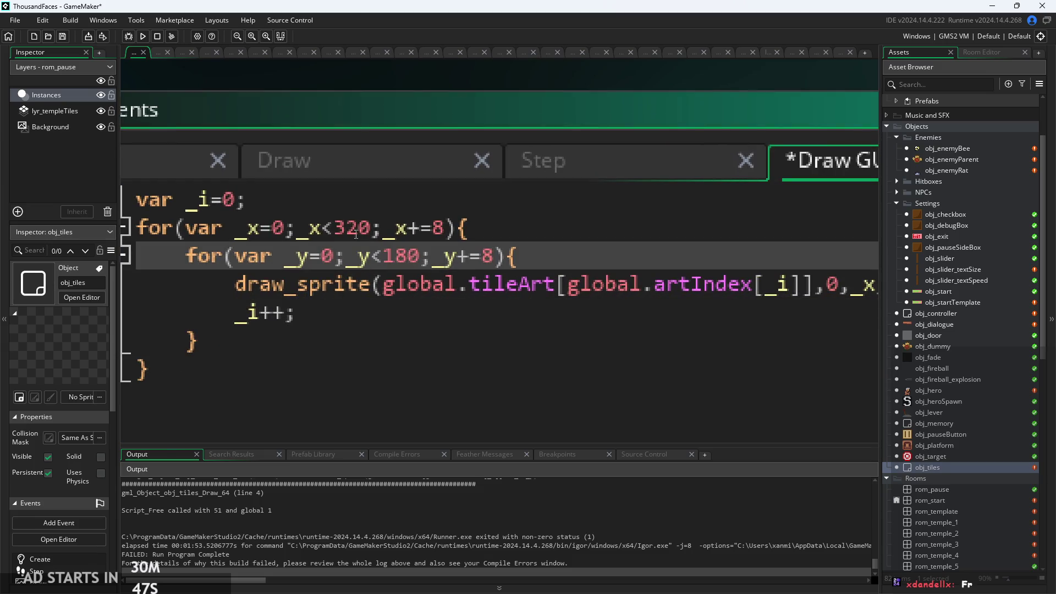
{"action": "left_click", "coordinate": [334, 228]}
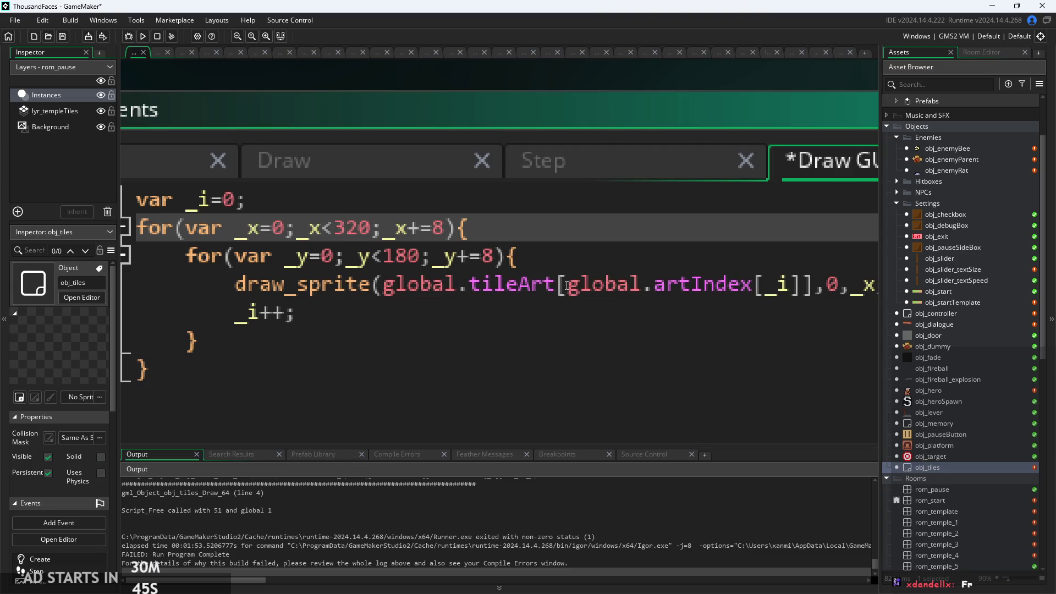
{"action": "scroll", "coordinate": [534, 246], "scroll_direction": "down", "scroll_amount": 3, "text": "ctrl"}
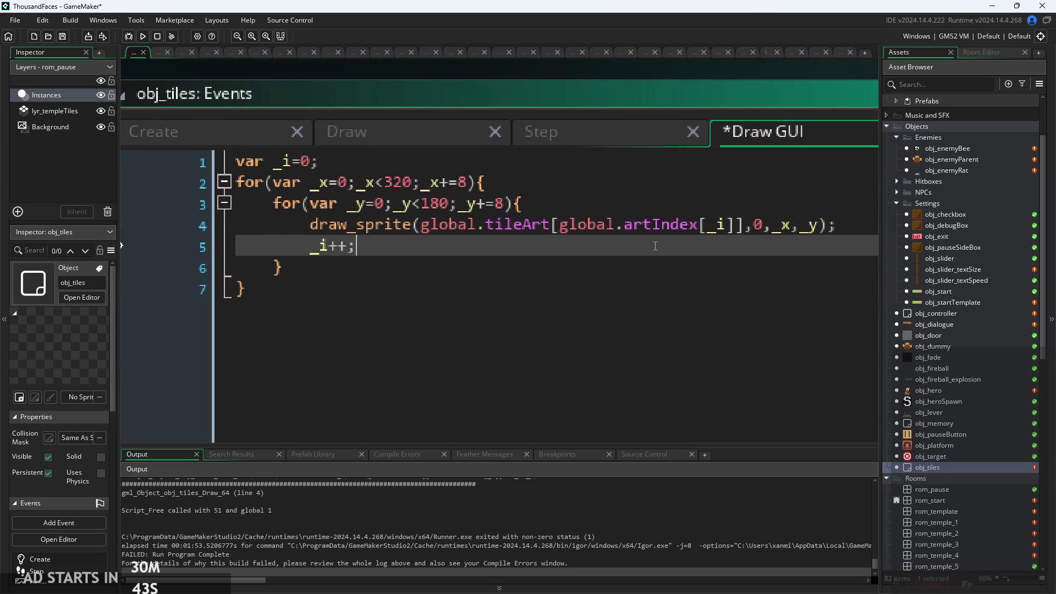
{"action": "left_click", "coordinate": [640, 215]}
{"action": "scroll", "coordinate": [641, 215], "scroll_direction": "up", "scroll_amount": 3, "text": "ctrl"}
{"action": "scroll", "coordinate": [655, 248], "scroll_direction": "down", "scroll_amount": 1, "text": "ctrl"}
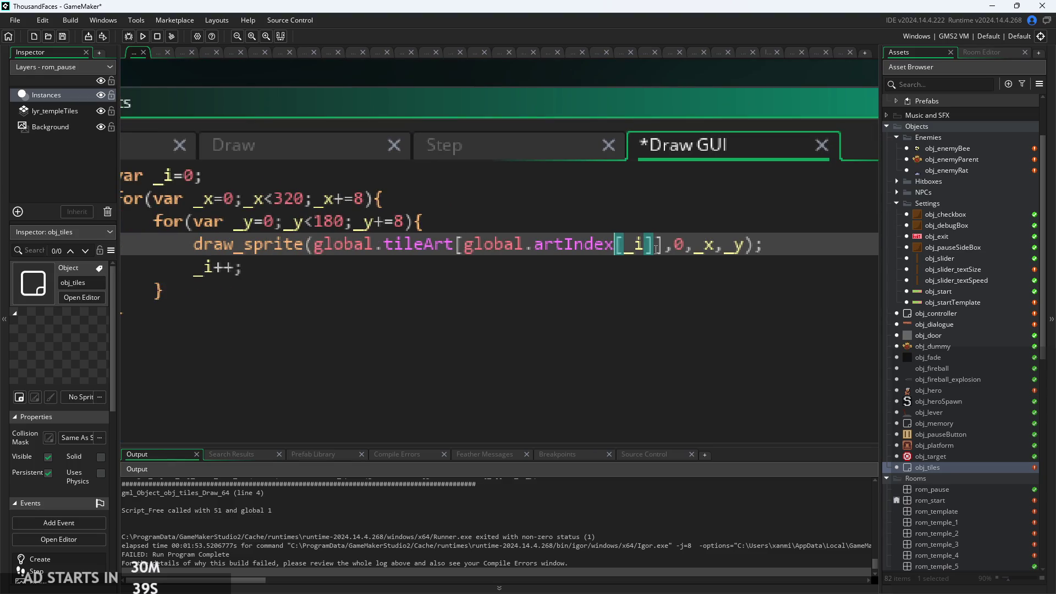
{"action": "scroll", "coordinate": [329, 232], "scroll_direction": "down", "scroll_amount": 1, "text": "ctrl"}
{"action": "left_click", "coordinate": [471, 283]}
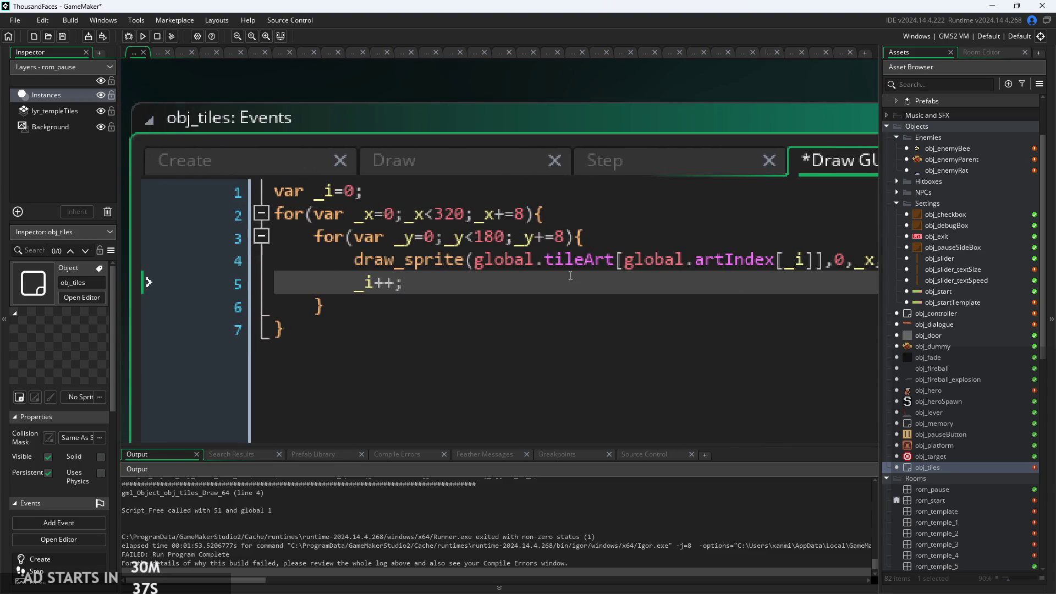
{"action": "scroll", "coordinate": [472, 286], "scroll_direction": "up", "scroll_amount": 1, "text": "ctrl"}
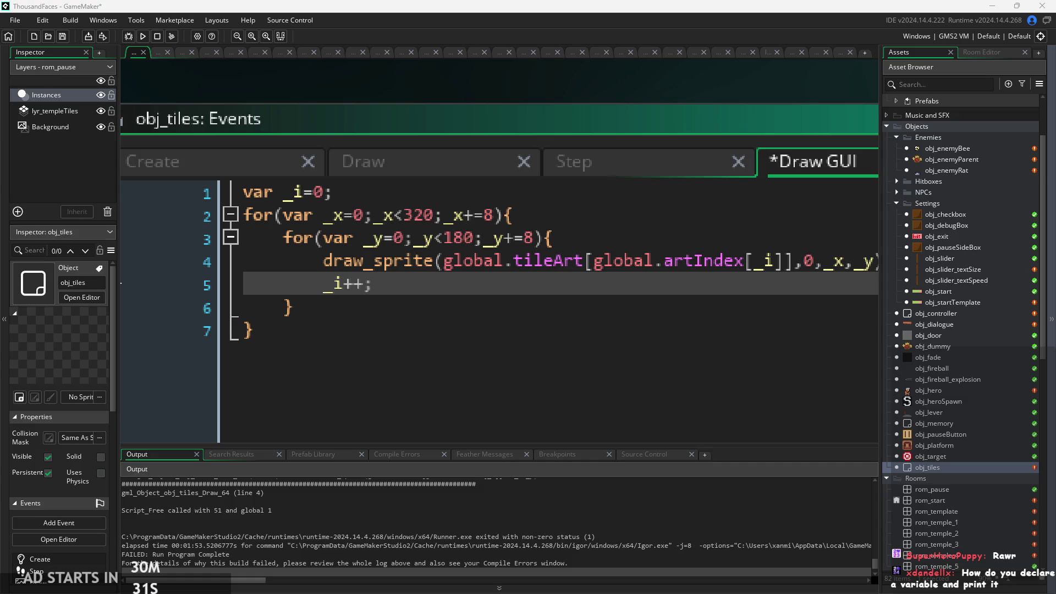
{"action": "scroll", "coordinate": [276, 531], "scroll_direction": "down", "scroll_amount": 1}
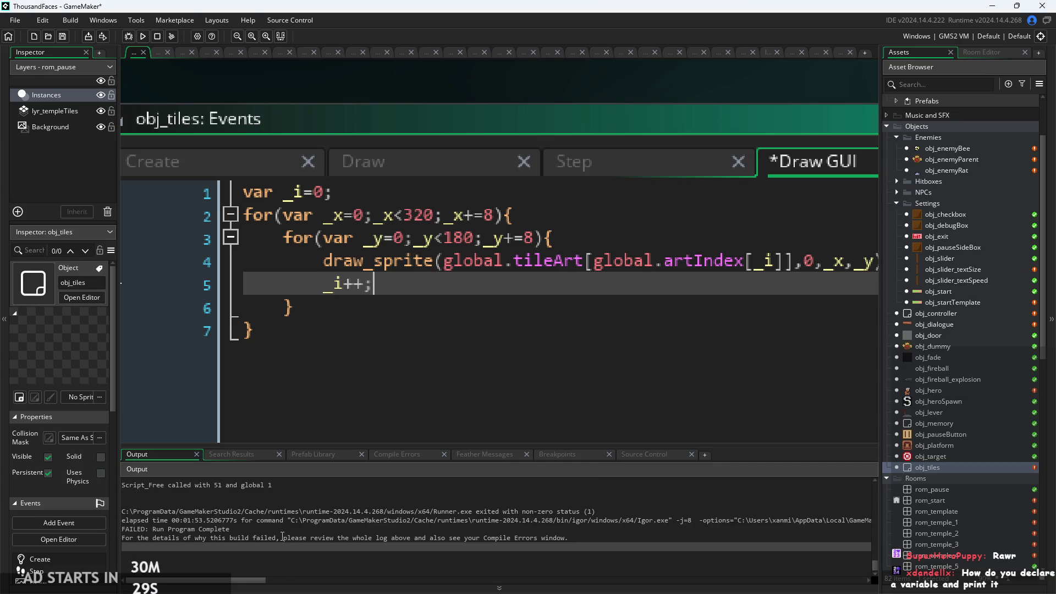
Add var hello = "Hello World!"; below the tileArt declaration in the Create event
{"action": "left_click", "coordinate": [229, 156]}
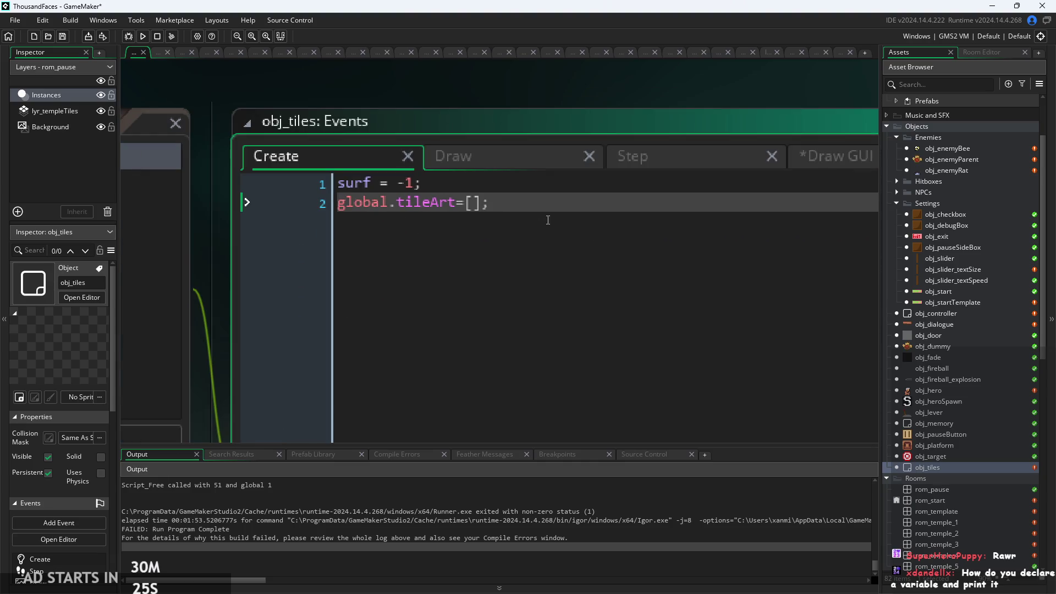
{"action": "key", "text": "Return"}
{"action": "key", "text": "Return"}
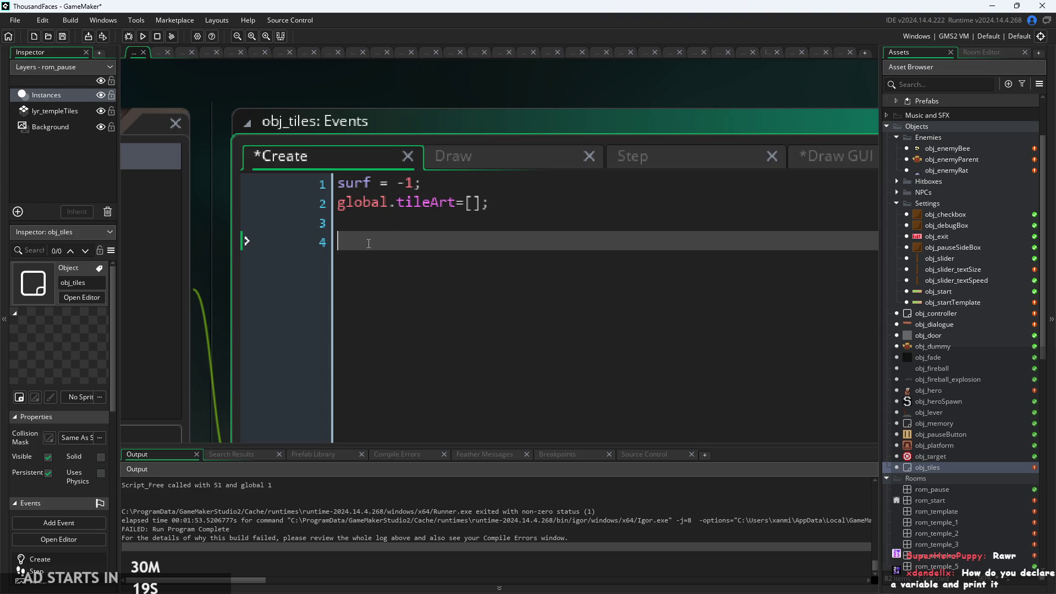
{"action": "type", "text": "var "}
{"action": "type", "text": "hello = \"H"}
{"action": "type", "text": "ello"}
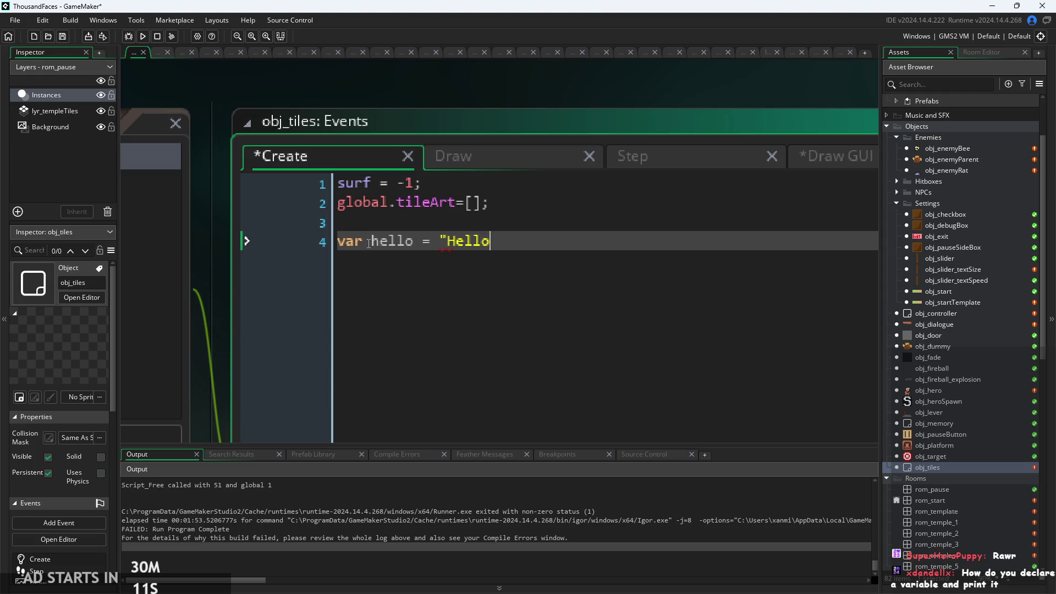
{"action": "type", "text": " World!\";"}
{"action": "key", "text": "Return"}
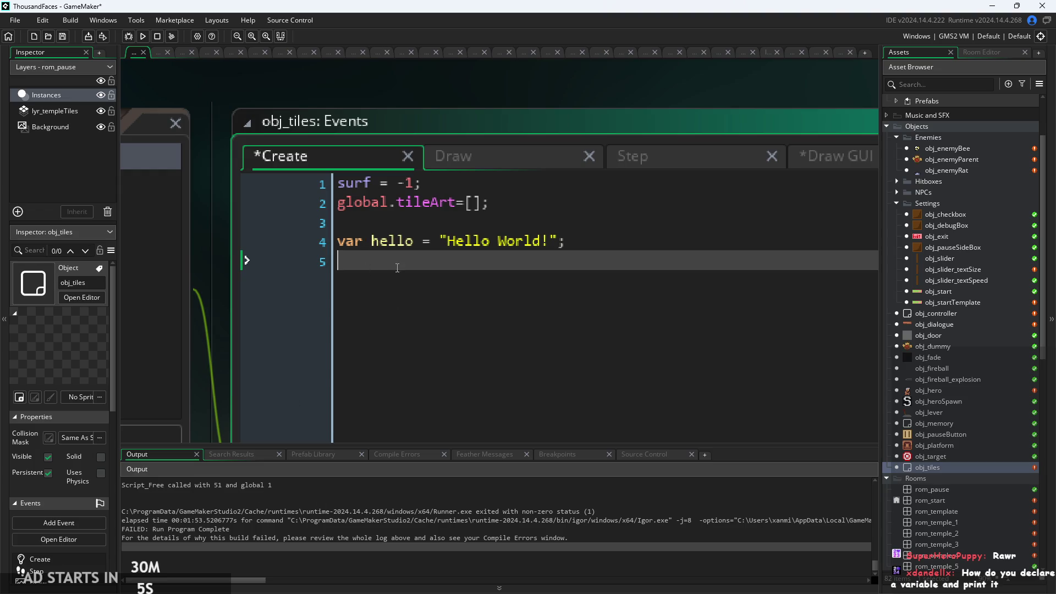
Add show_debug_message(hello); on the next line and run the game
{"action": "type", "text": "s"}
{"action": "key", "text": "BackSpace"}
{"action": "type", "text": "de"}
{"action": "key", "text": "BackSpace"}
{"action": "key", "text": "BackSpace"}
{"action": "type", "text": "show_"}
{"action": "type", "text": "de"}
{"action": "key", "text": "Return"}
{"action": "key", "text": "BackSpace"}
{"action": "key", "text": "BackSpace"}
{"action": "key", "text": "BackSpace"}
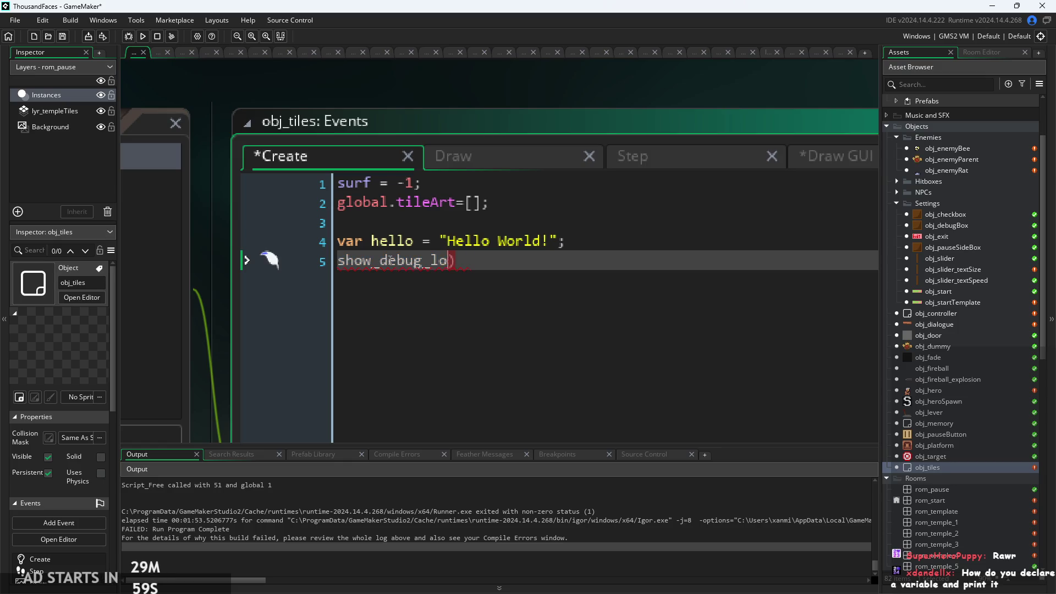
{"action": "key", "text": "Escape"}
{"action": "key", "text": "Delete"}
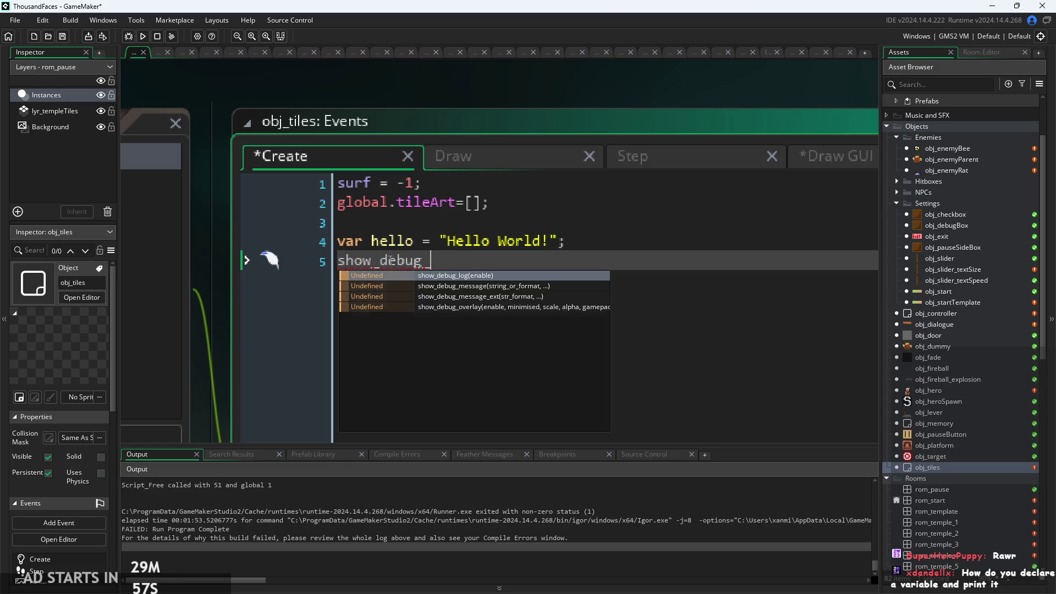
{"action": "type", "text": "mes"}
{"action": "key", "text": "Return"}
{"action": "type", "text": "hello"}
{"action": "key", "text": "Right"}
{"action": "type", "text": ";"}
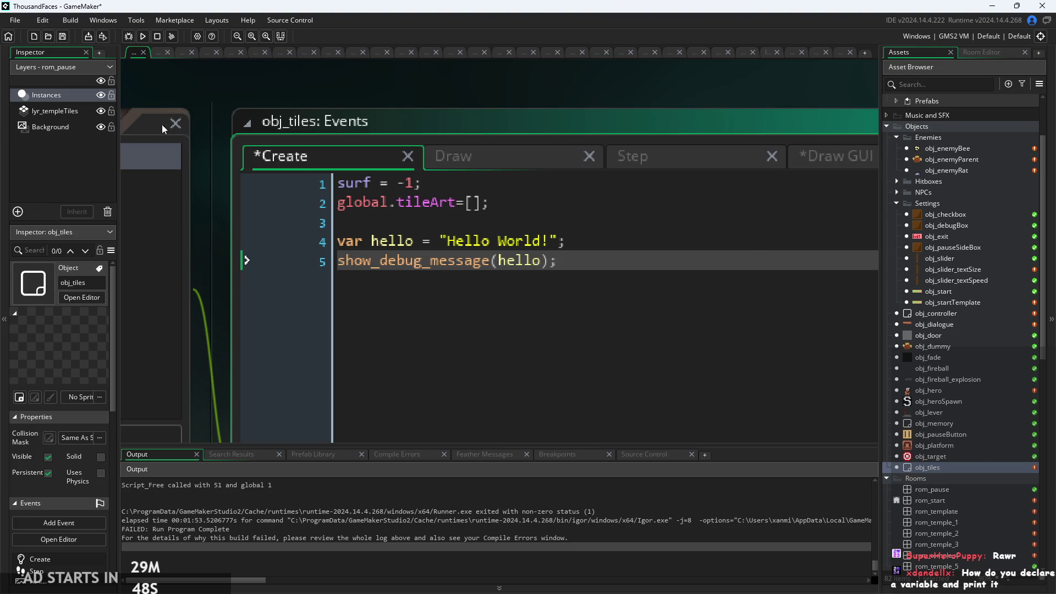
{"action": "left_click", "coordinate": [134, 40]}
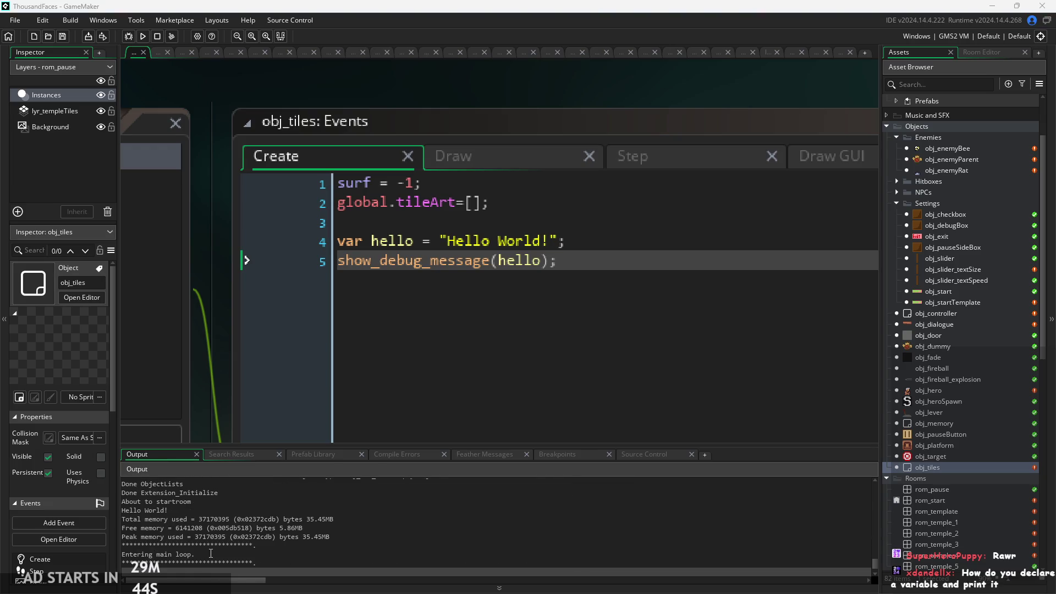
Check the output log for the Hello World! message
{"action": "scroll", "coordinate": [247, 545], "scroll_direction": "up", "scroll_amount": 2}
{"action": "left_click_drag", "start_coordinate": [168, 532], "coordinate": [63, 536]}
{"action": "left_click", "coordinate": [171, 531]}
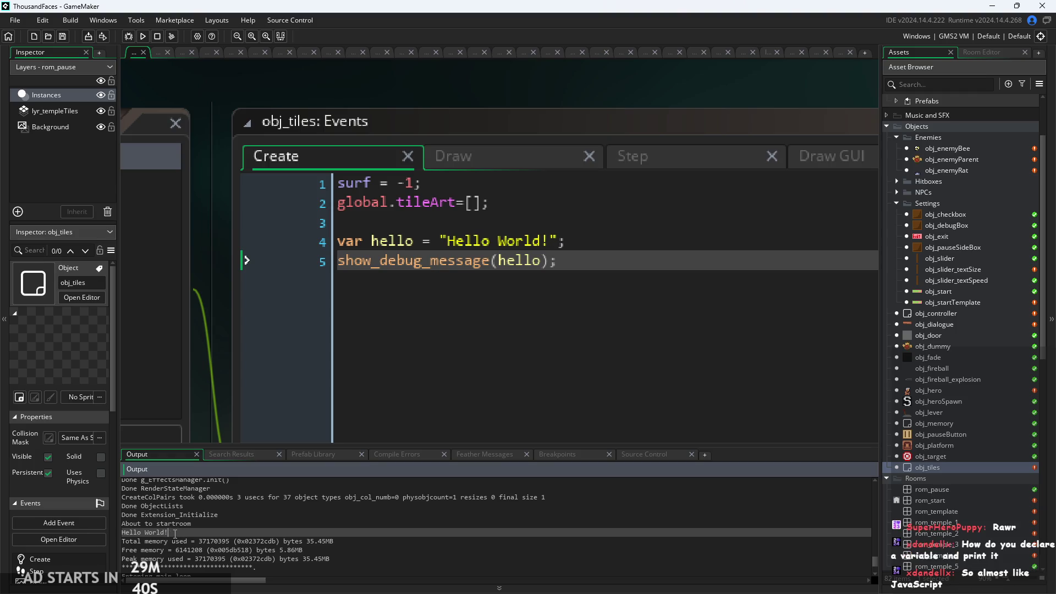
{"action": "scroll", "coordinate": [175, 533], "scroll_direction": "down", "scroll_amount": 3}
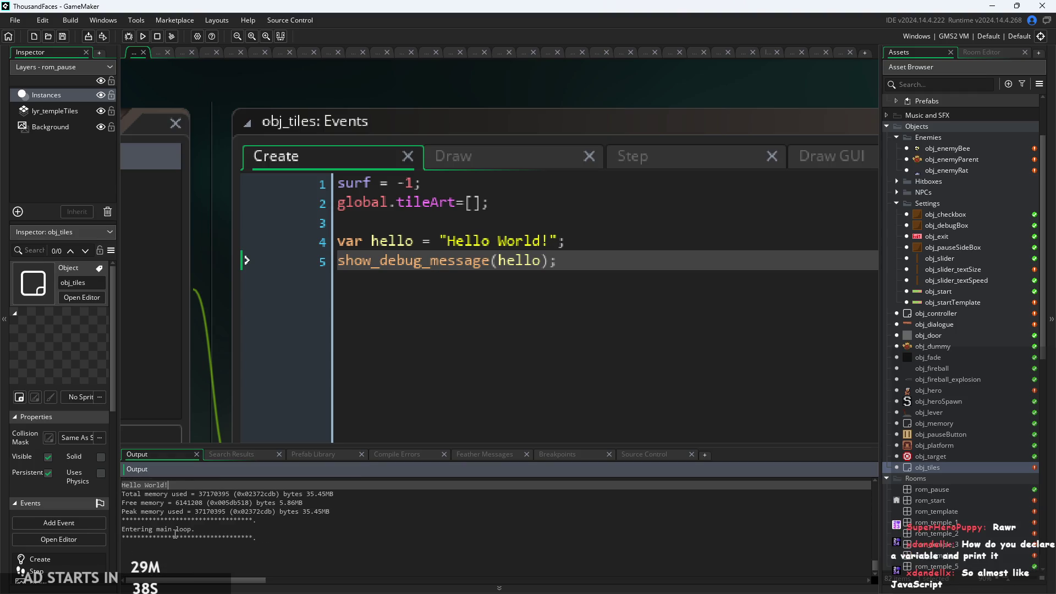
Delete the hello declaration and show_debug_message lines from the Create event
{"action": "left_click", "coordinate": [605, 236]}
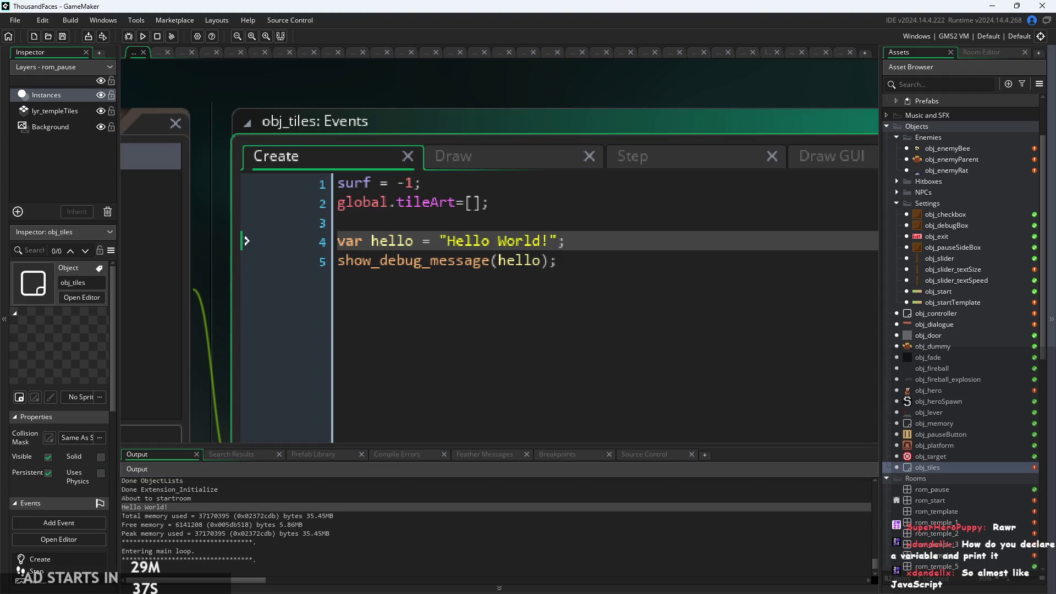
{"action": "left_click", "coordinate": [644, 298]}
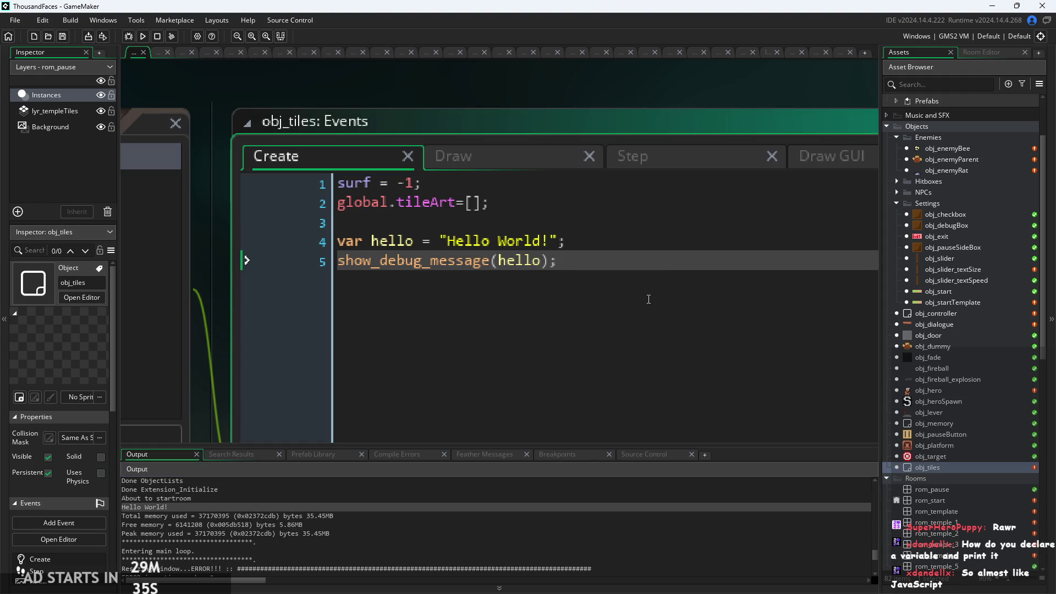
{"action": "left_click", "coordinate": [611, 217]}
{"action": "left_click", "coordinate": [605, 260]}
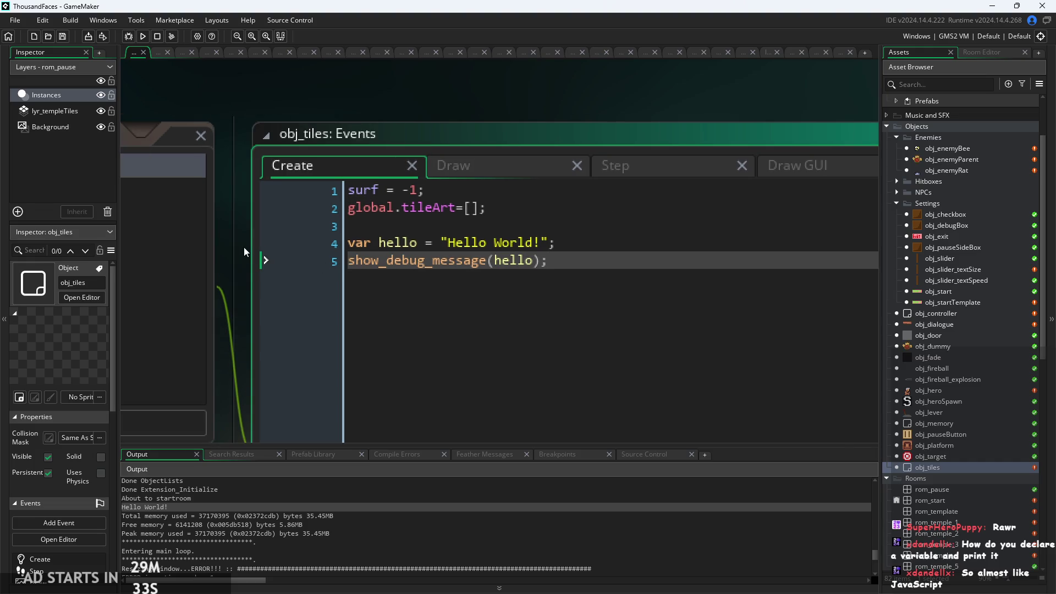
{"action": "left_click_drag", "start_coordinate": [244, 246], "coordinate": [388, 183]}
{"action": "scroll", "coordinate": [374, 206], "scroll_direction": "down", "scroll_amount": 2}
{"action": "scroll", "coordinate": [374, 206], "scroll_direction": "up", "scroll_amount": 3}
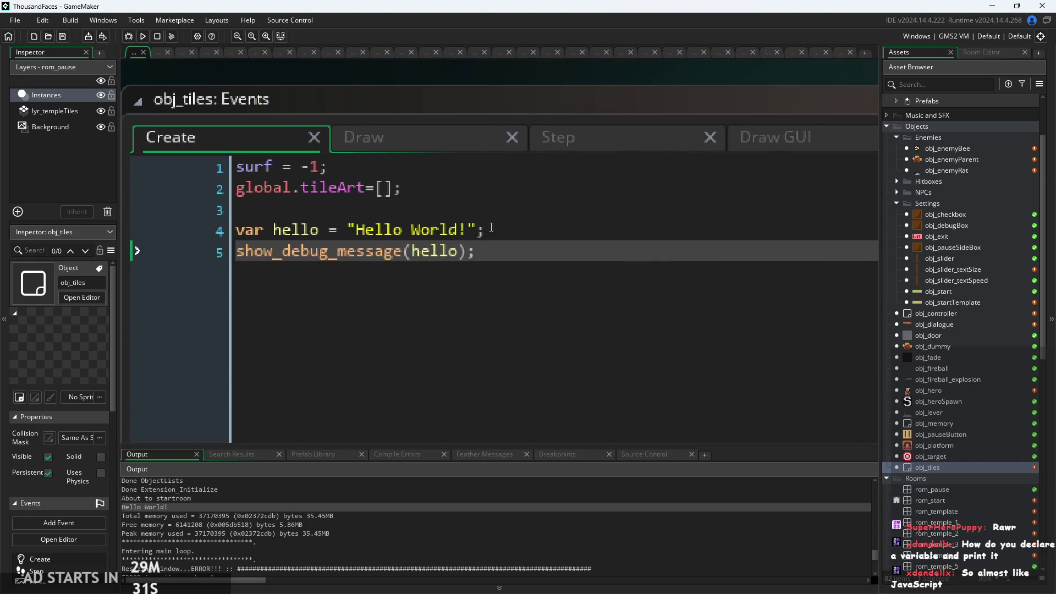
{"action": "left_click_drag", "start_coordinate": [511, 251], "coordinate": [254, 252]}
{"action": "left_click_drag", "start_coordinate": [124, 232], "coordinate": [123, 231]}
{"action": "key", "text": "BackSpace"}
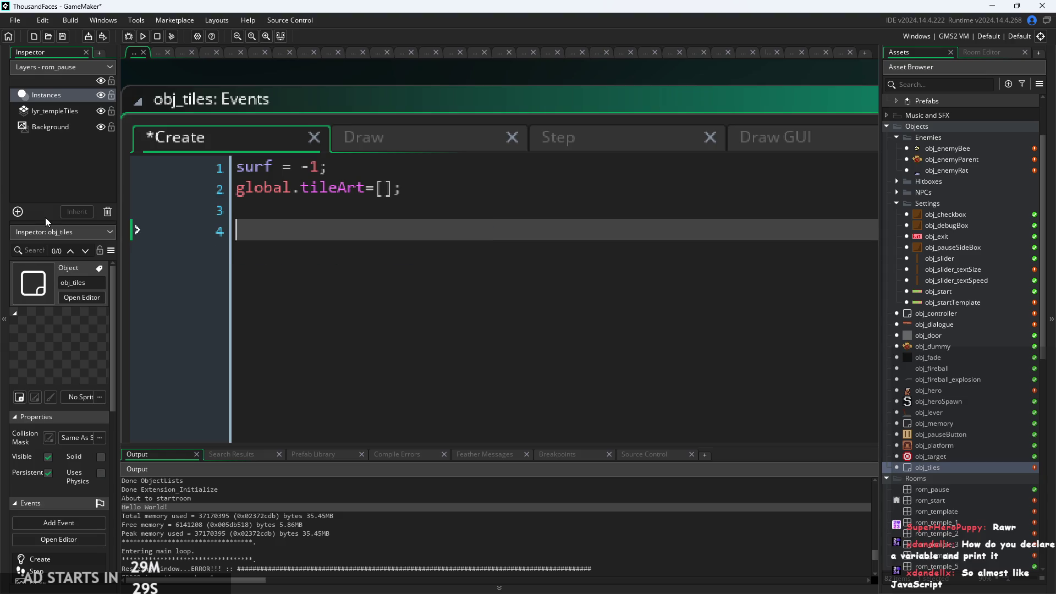
{"action": "key", "text": "BackSpace"}
{"action": "key", "text": "BackSpace"}
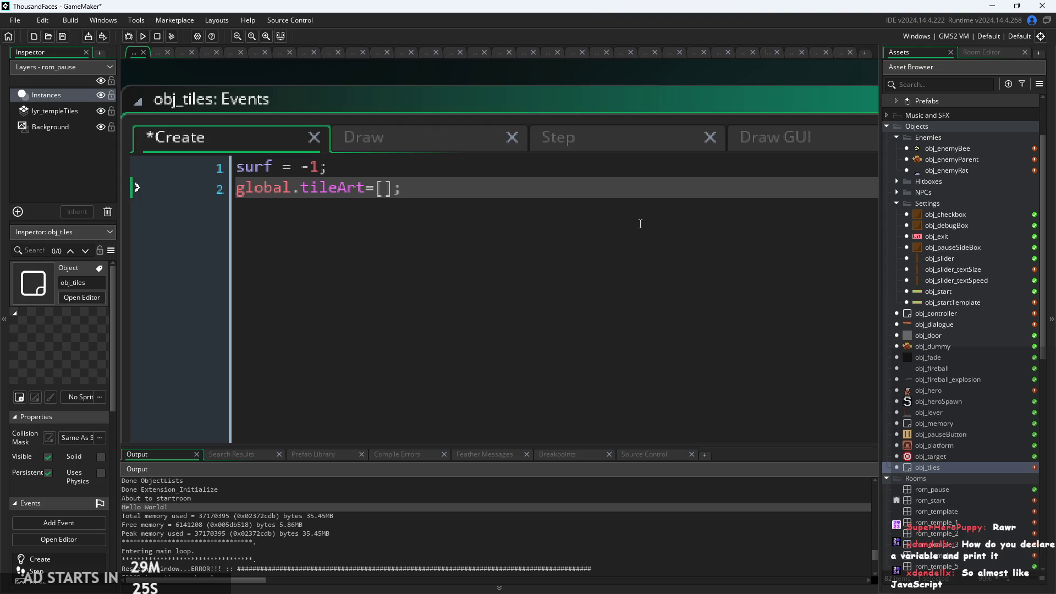
Switch to the Draw event and step through its surface_set_target, draw_clear_alpha and surface_reset_target lines
{"action": "left_click", "coordinate": [364, 137]}
{"action": "left_click", "coordinate": [632, 230]}
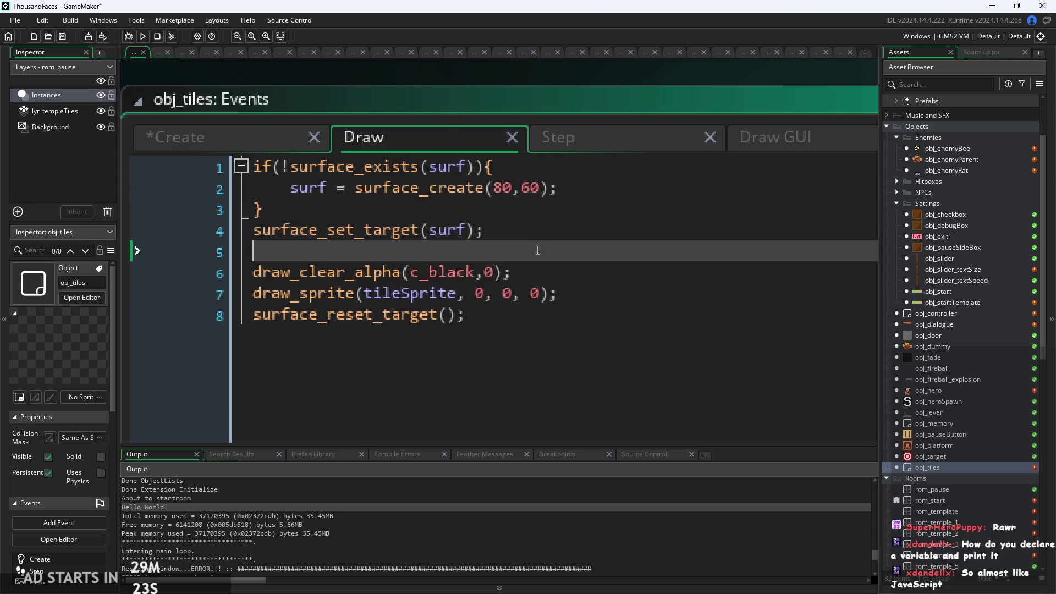
{"action": "left_click", "coordinate": [671, 272]}
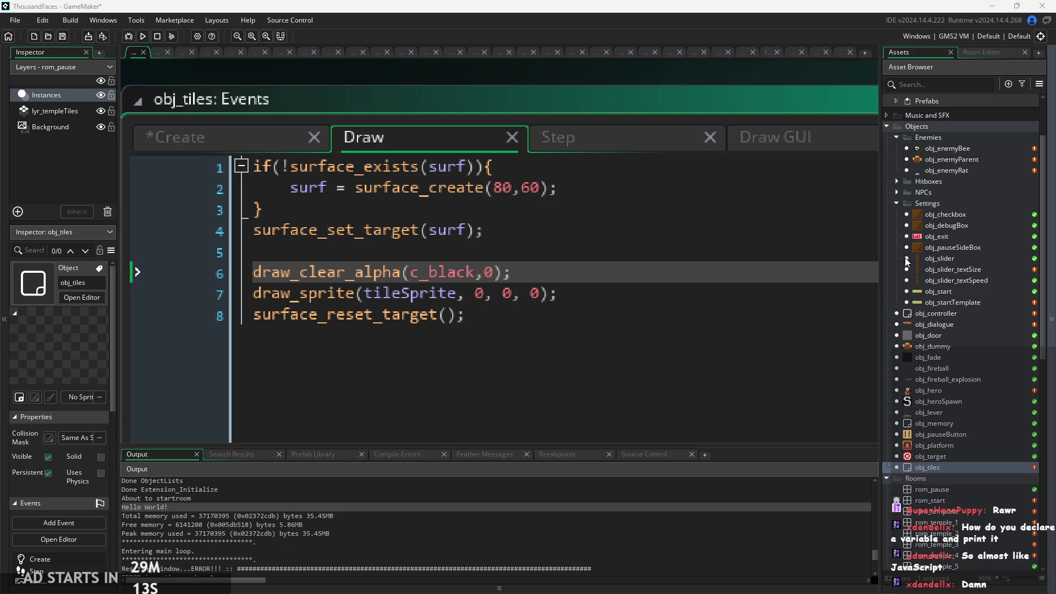
{"action": "left_click", "coordinate": [636, 231]}
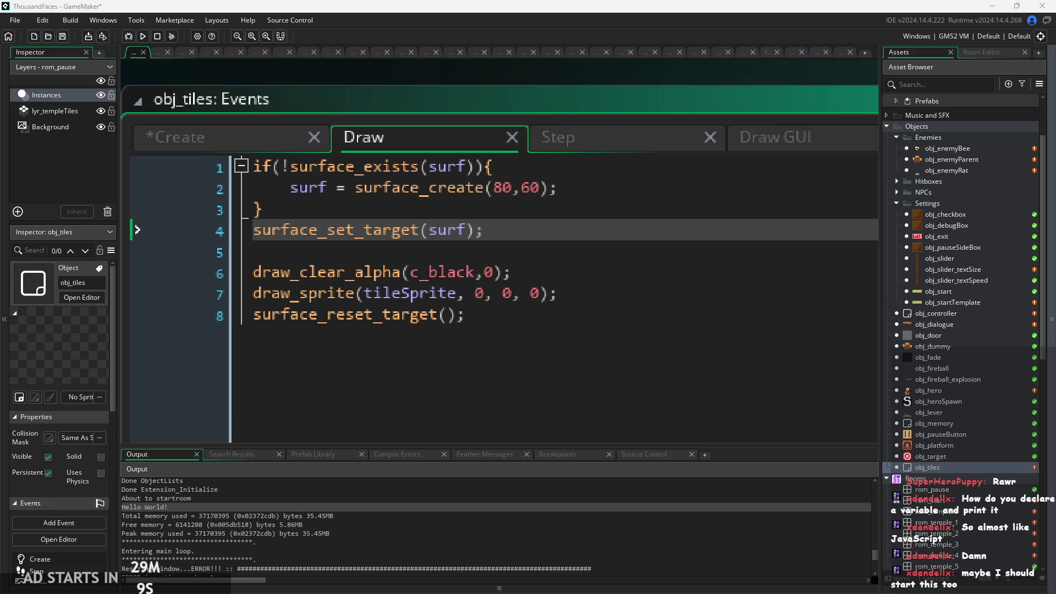
{"action": "left_click", "coordinate": [672, 346]}
{"action": "scroll", "coordinate": [581, 352], "scroll_direction": "down", "scroll_amount": 1, "text": "ctrl"}
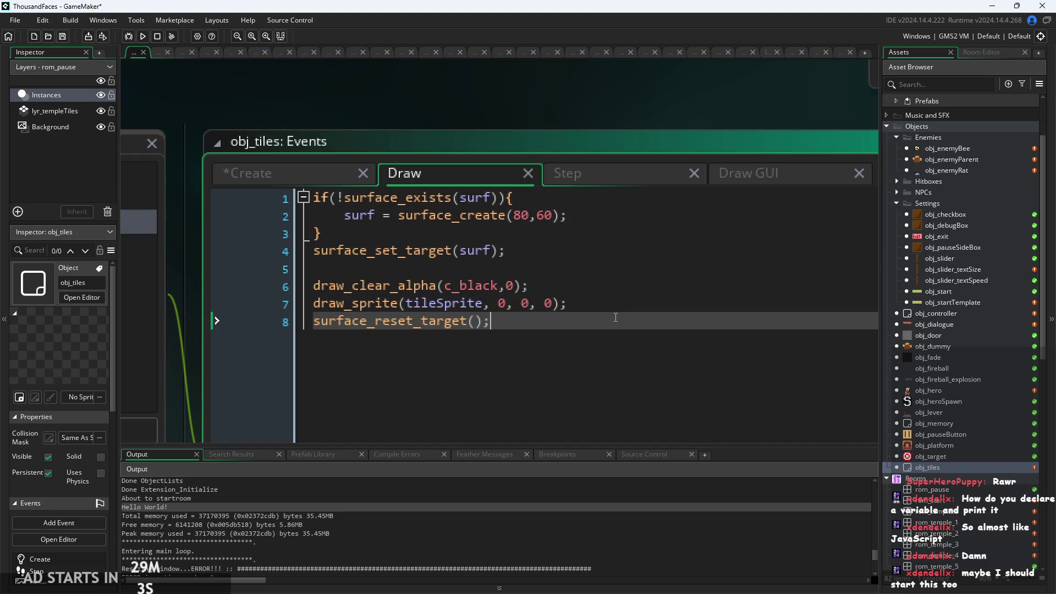
{"action": "left_click", "coordinate": [616, 285]}
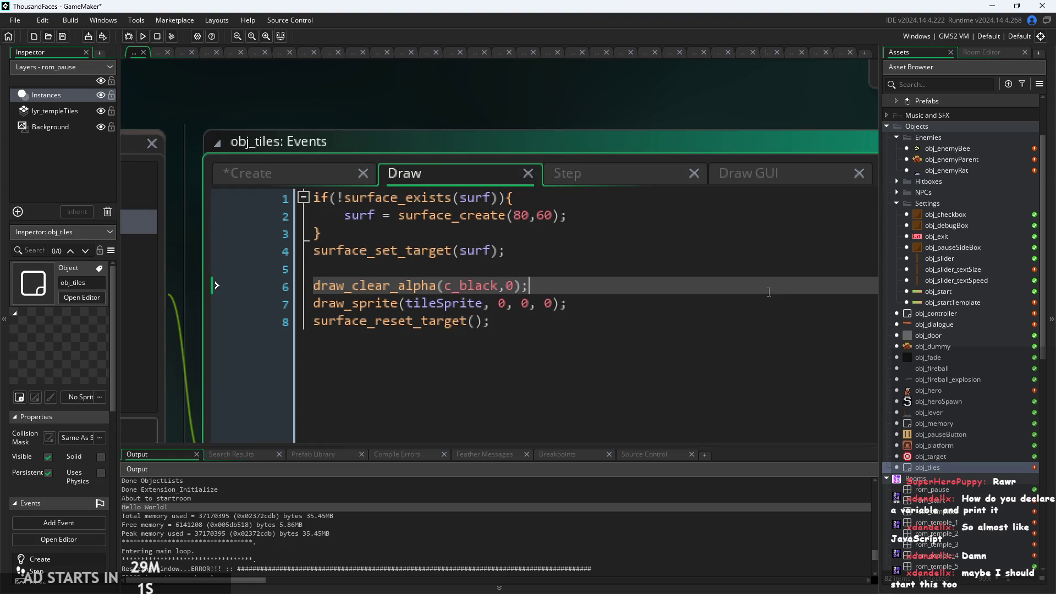
{"action": "scroll", "coordinate": [739, 117], "scroll_direction": "down", "scroll_amount": 1}
Reposition the events window and review the Draw event's surface code down to line 8
{"action": "left_click_drag", "start_coordinate": [739, 118], "coordinate": [479, 86]}
{"action": "scroll", "coordinate": [495, 105], "scroll_direction": "down", "scroll_amount": 1}
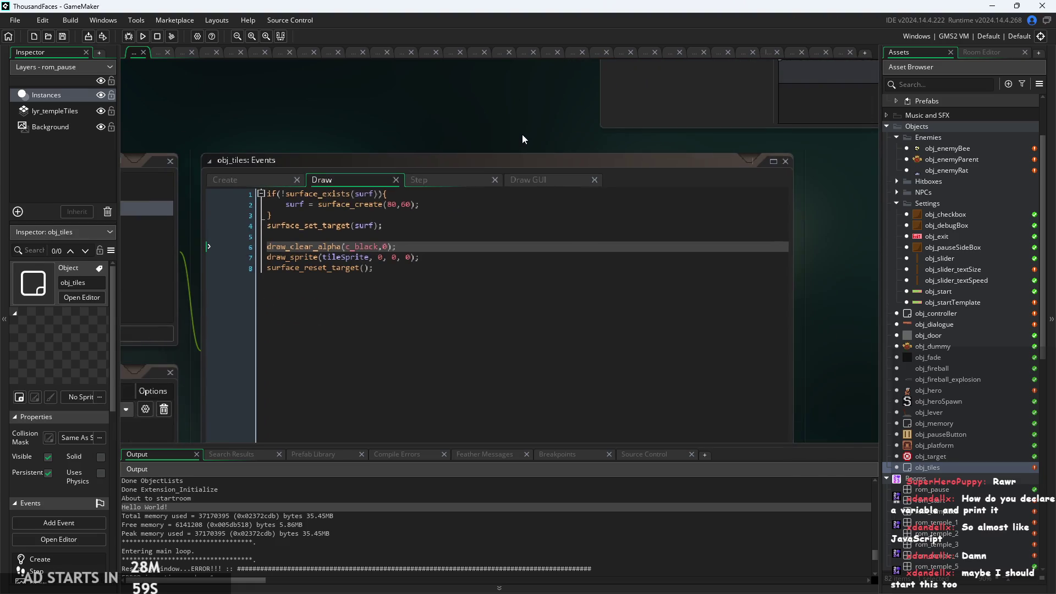
{"action": "scroll", "coordinate": [522, 138], "scroll_direction": "up", "scroll_amount": 1}
{"action": "scroll", "coordinate": [605, 105], "scroll_direction": "down", "scroll_amount": 1}
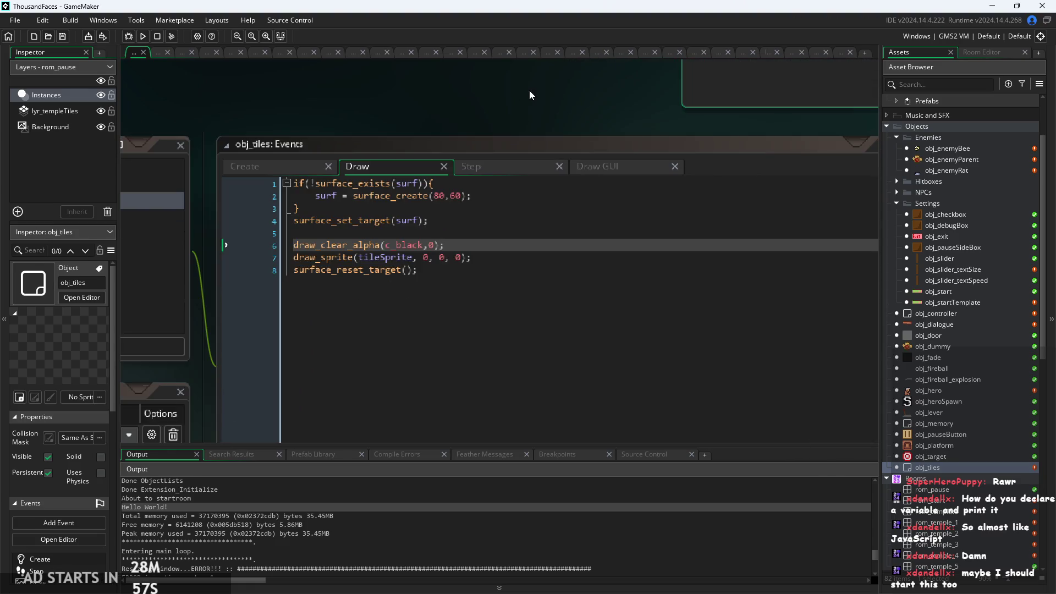
{"action": "scroll", "coordinate": [550, 102], "scroll_direction": "up", "scroll_amount": 1}
{"action": "left_click", "coordinate": [616, 209]}
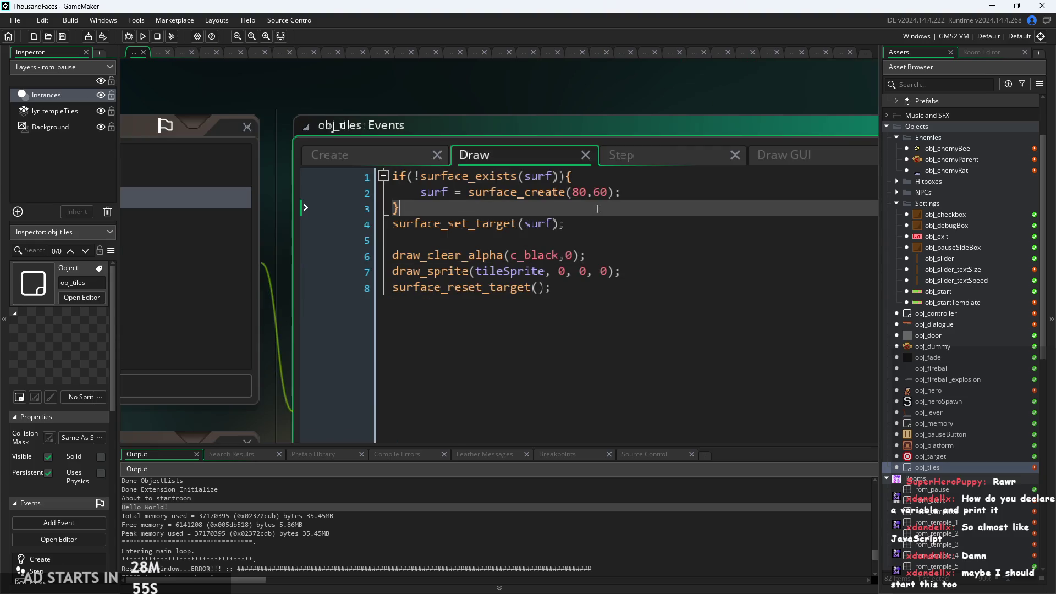
{"action": "left_click", "coordinate": [624, 224]}
{"action": "left_click", "coordinate": [624, 249]}
{"action": "left_click", "coordinate": [627, 240]}
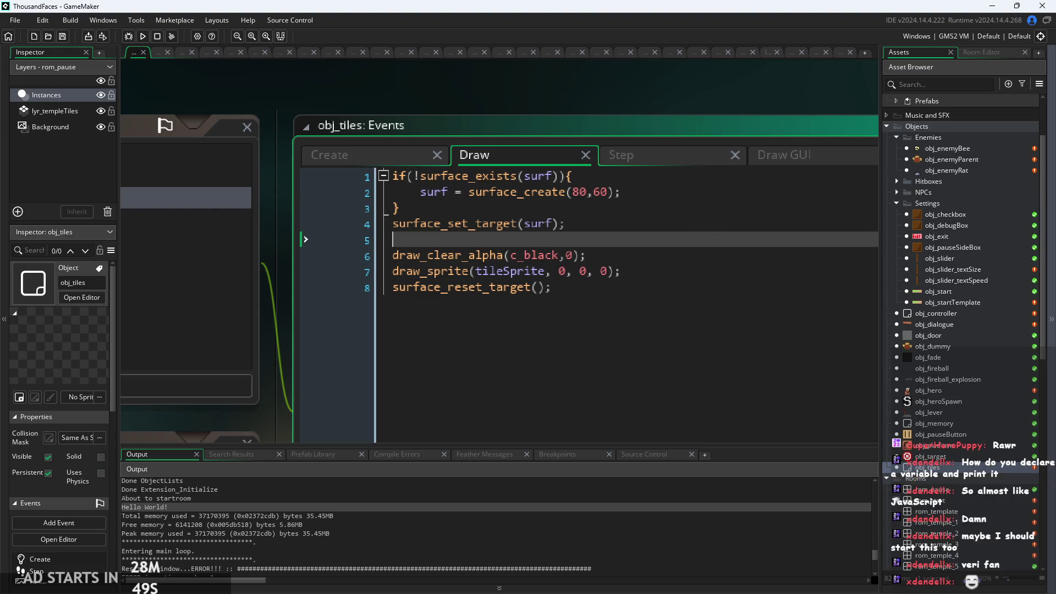
{"action": "left_click", "coordinate": [720, 297]}
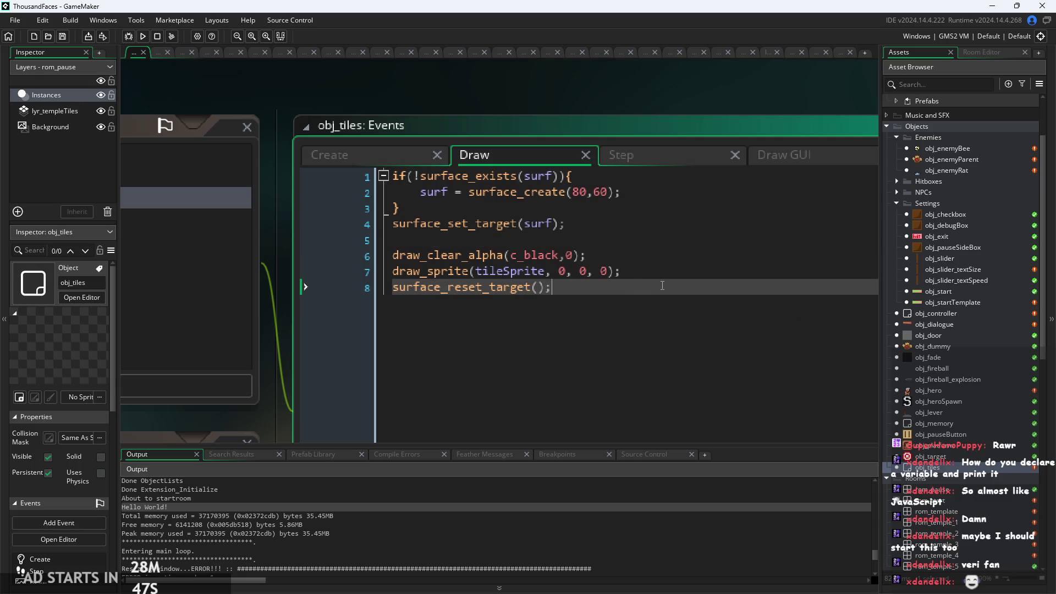
{"action": "scroll", "coordinate": [720, 299], "scroll_direction": "down", "scroll_amount": 2}
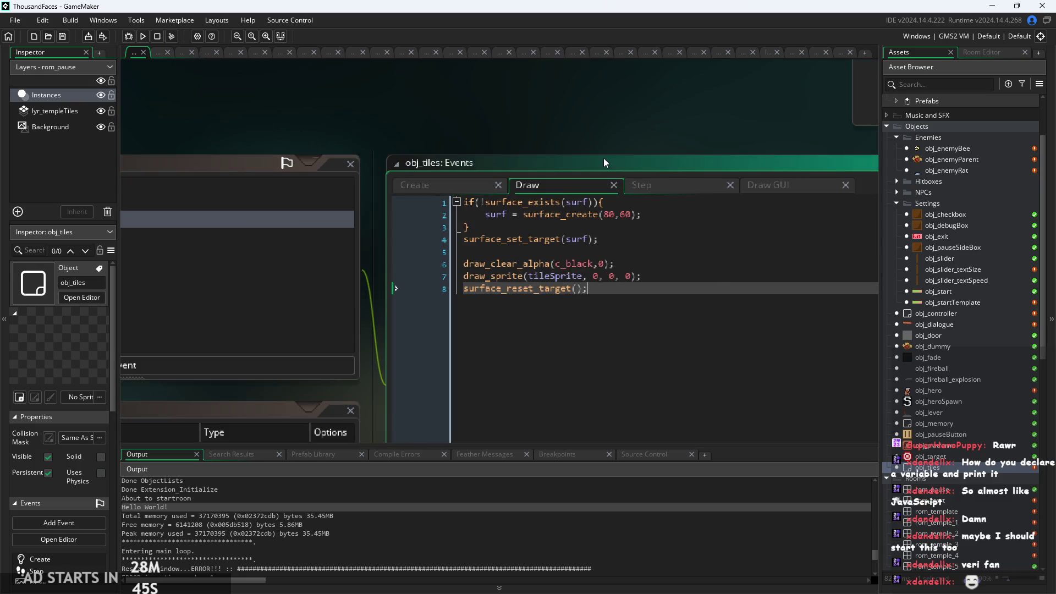
{"action": "left_click_drag", "start_coordinate": [607, 163], "coordinate": [375, 127]}
{"action": "scroll", "coordinate": [603, 114], "scroll_direction": "up", "scroll_amount": 1}
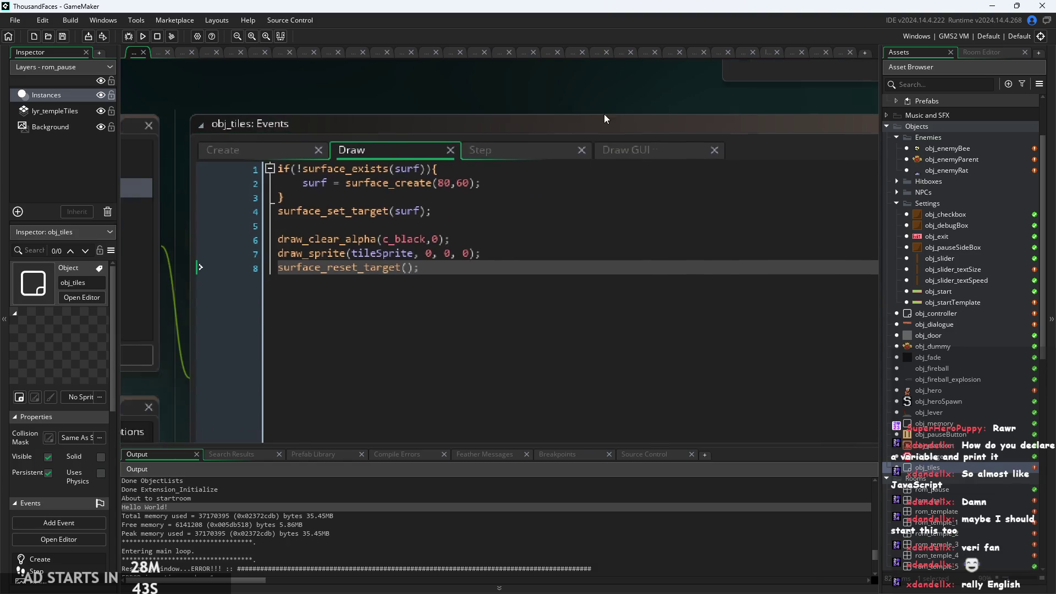
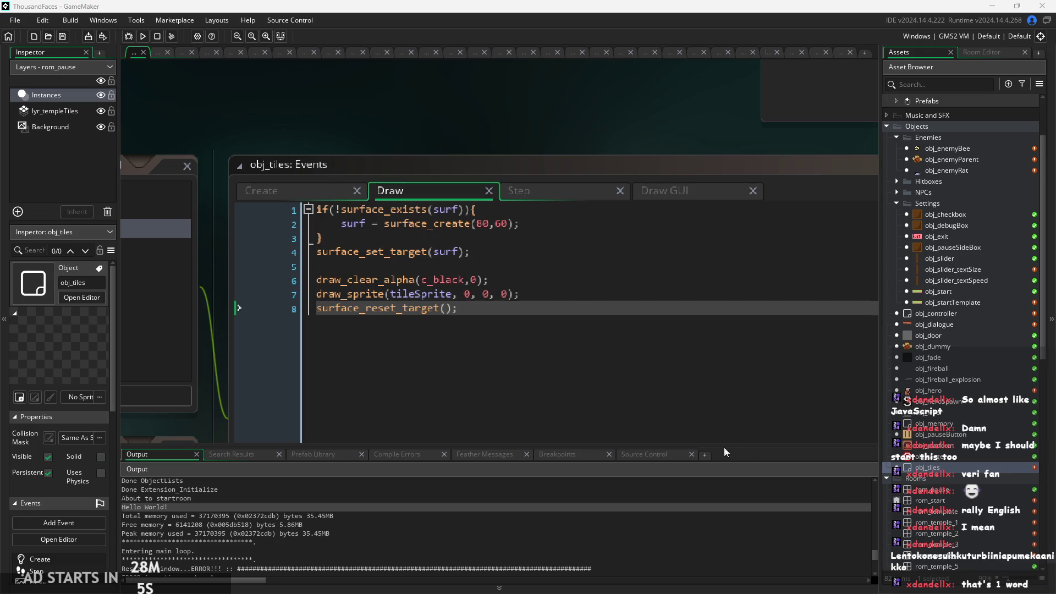
Add a '//antidisestablishmentarianism' comment below surface_reset_target(), then delete it again
{"action": "left_click", "coordinate": [621, 312]}
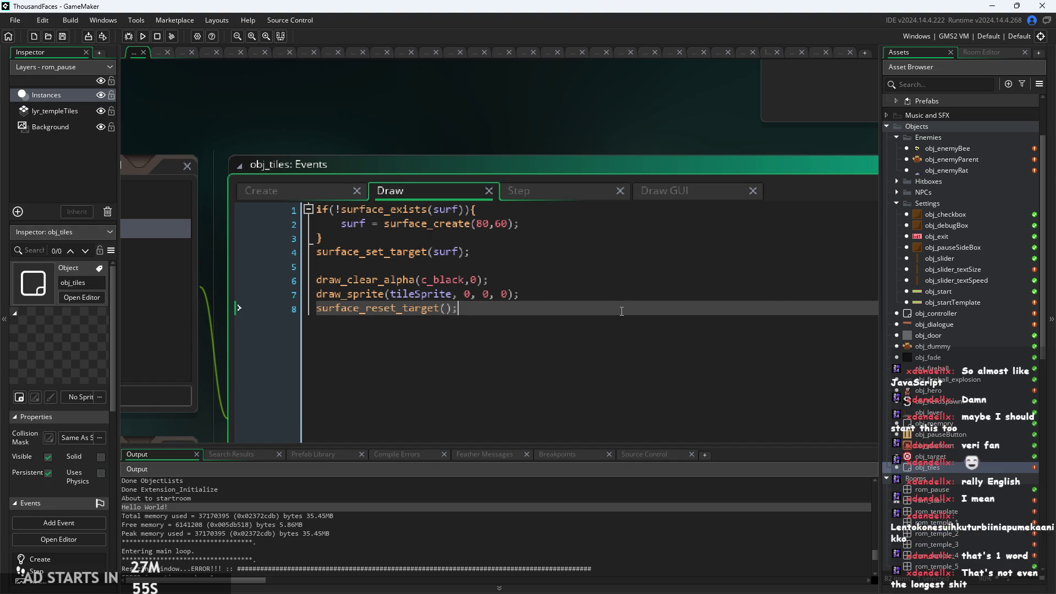
{"action": "key", "text": "Return"}
{"action": "type", "text": "//"}
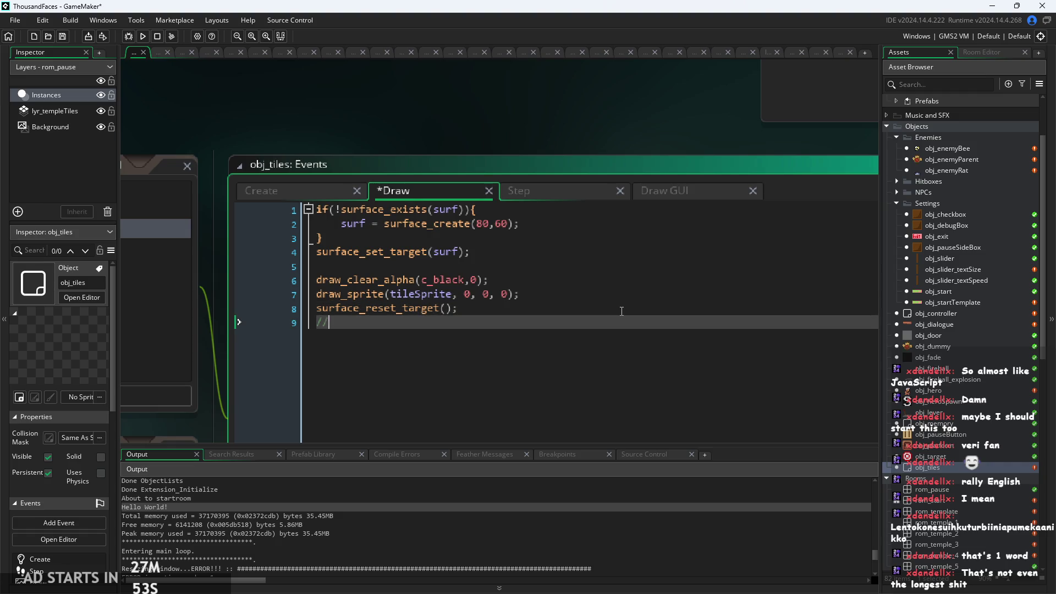
{"action": "type", "text": "antidisestab"}
{"action": "type", "text": "lishmenta"}
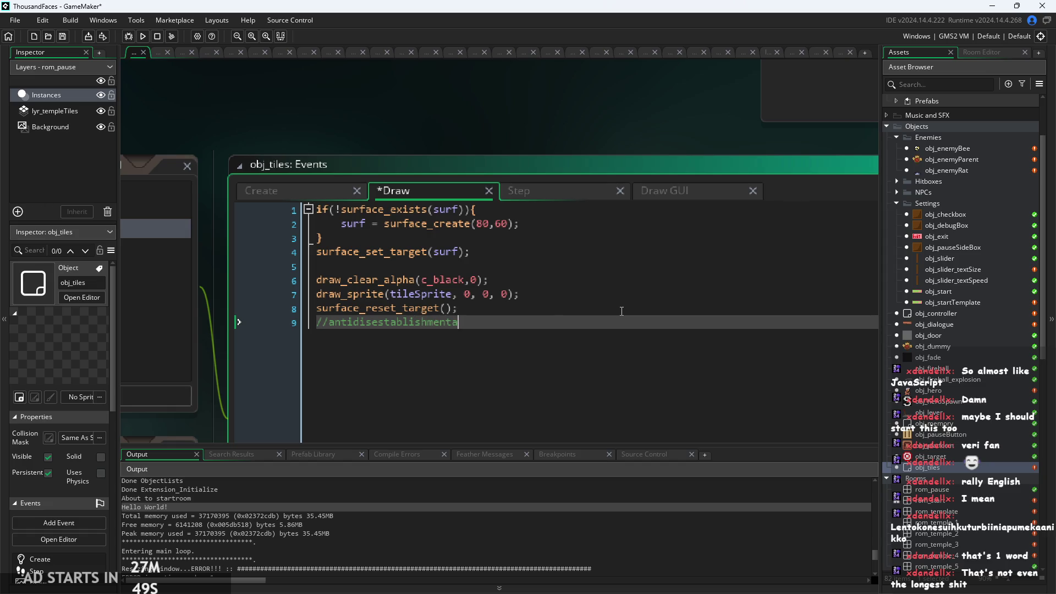
{"action": "type", "text": "rianism"}
{"action": "scroll", "coordinate": [394, 318], "scroll_direction": "up", "scroll_amount": 2}
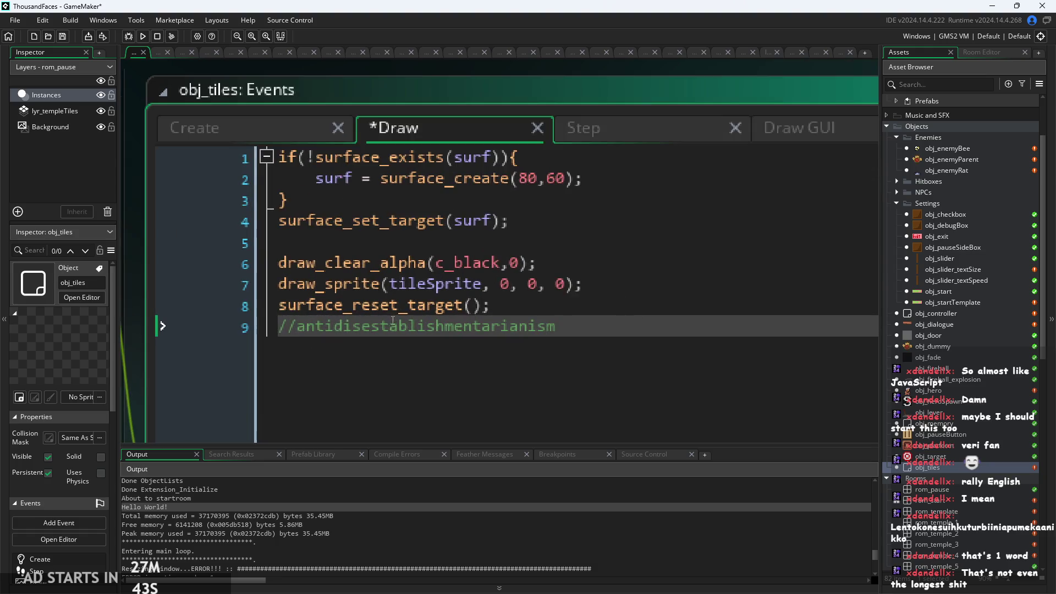
{"action": "left_click_drag", "start_coordinate": [295, 326], "coordinate": [804, 330]}
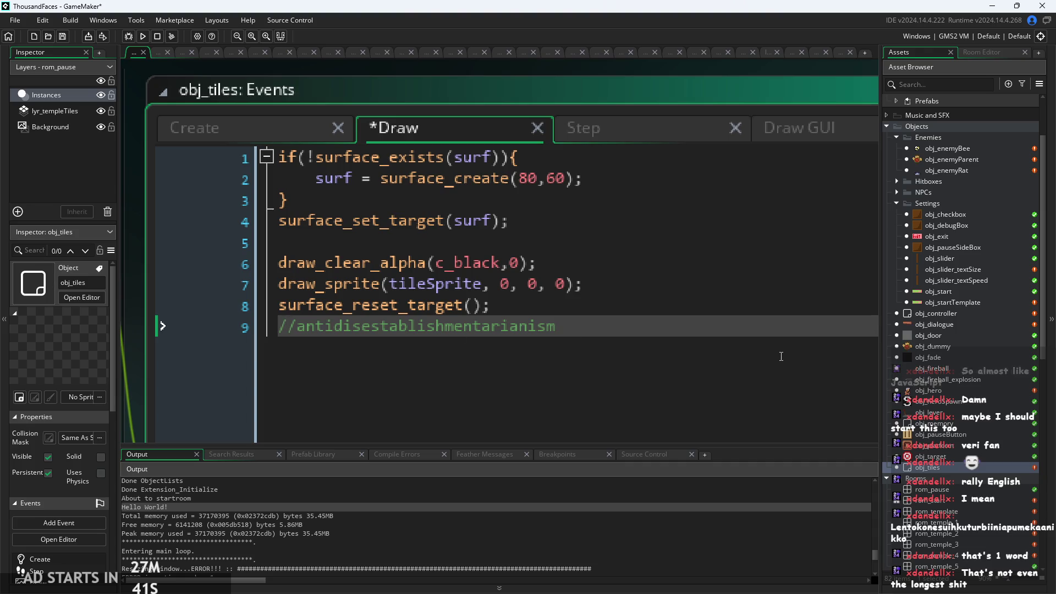
{"action": "key", "text": "BackSpace"}
{"action": "key", "text": "BackSpace"}
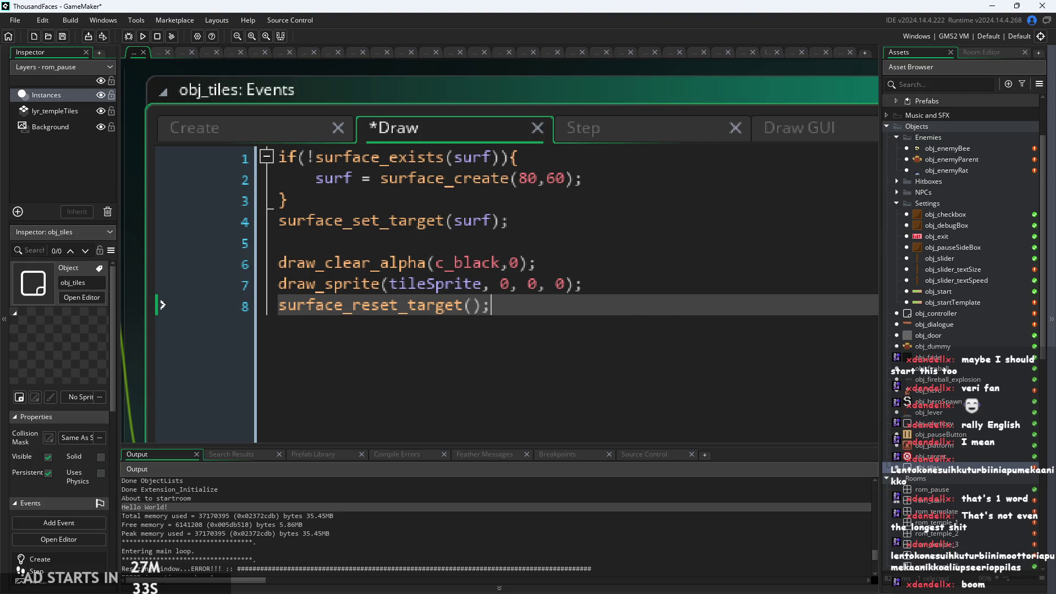
Put the //lentokonesuihkuturbiinimoottoriapumekaanikkoaliupseerioppilas comment on a new line 9
{"action": "left_click", "coordinate": [598, 276]}
{"action": "left_click", "coordinate": [556, 306]}
{"action": "key", "text": "Return"}
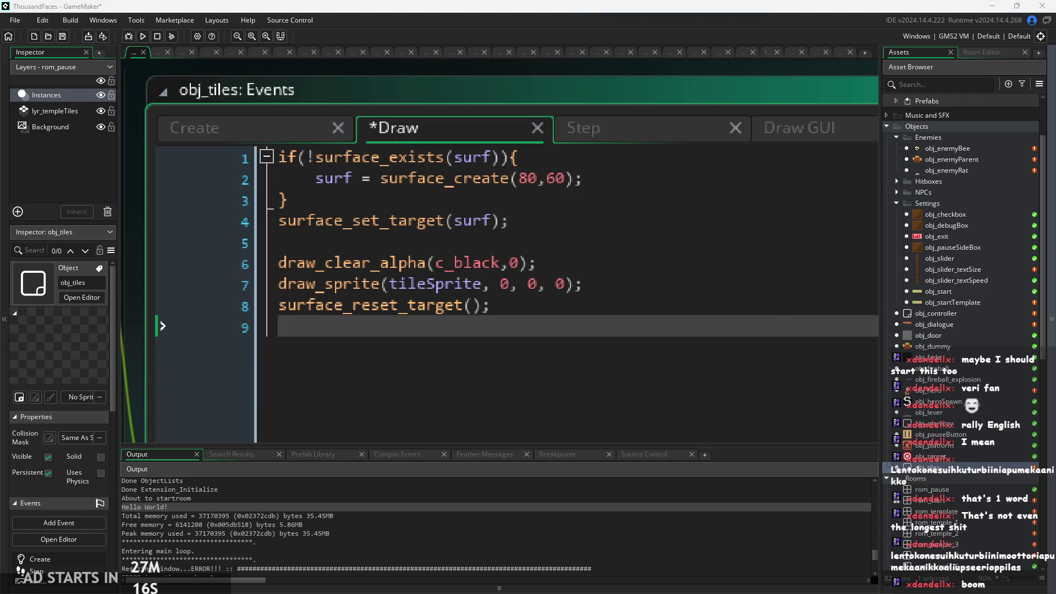
{"action": "type", "text": "//"}
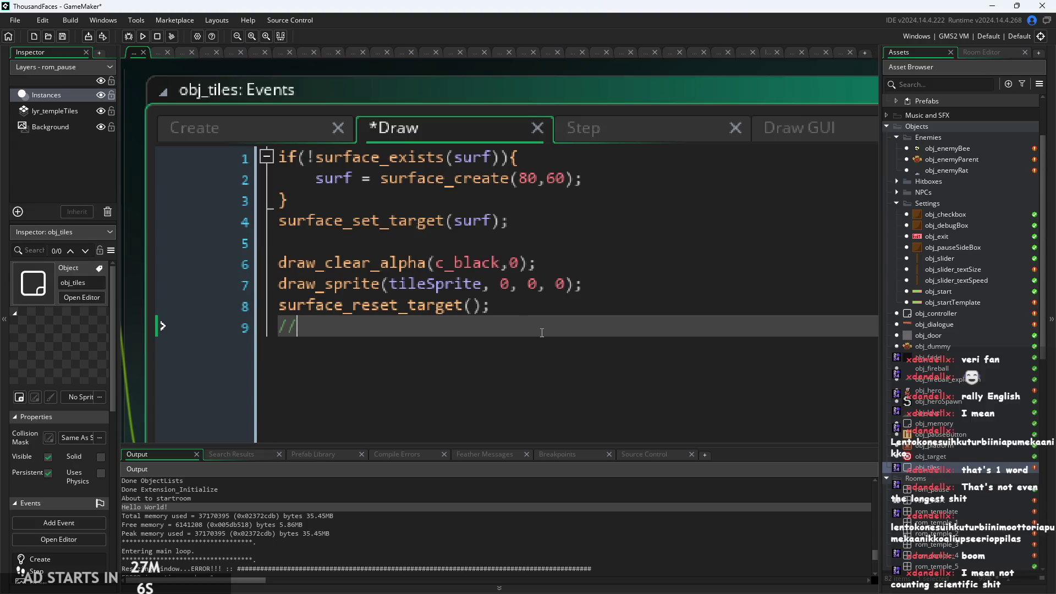
{"action": "type", "text": "pneumonoultramicroscopicsilicovolcanoconiosis"}
{"action": "left_click_drag", "start_coordinate": [761, 328], "coordinate": [297, 335]}
{"action": "left_click", "coordinate": [324, 328]}
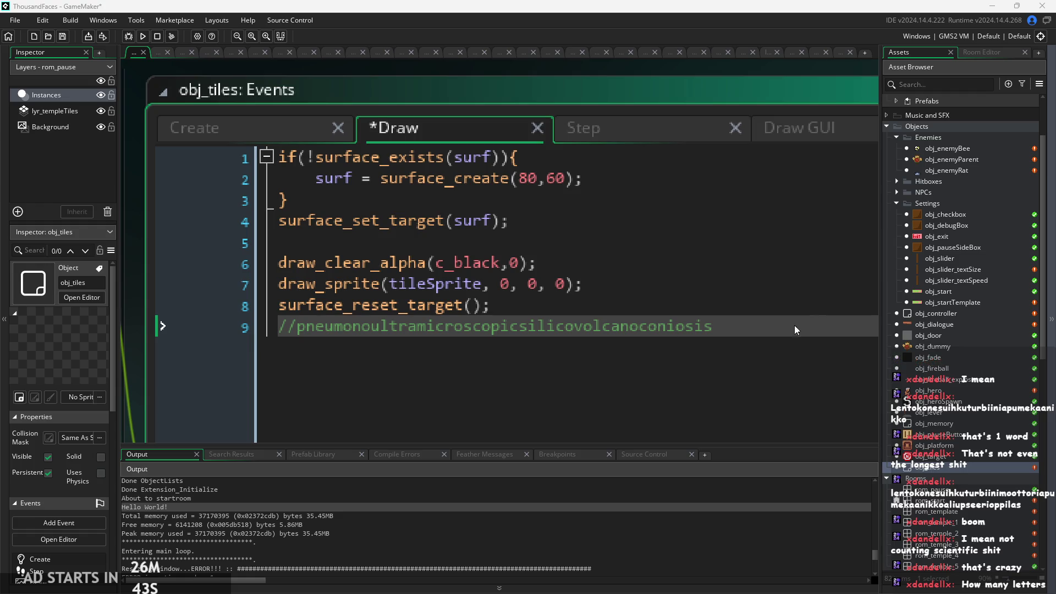
{"action": "mouse_move", "coordinate": [768, 333]}
{"action": "left_mouse_down"}
{"action": "mouse_move", "coordinate": [92, 296]}
{"action": "mouse_move", "coordinate": [66, 326]}
{"action": "left_mouse_up"}
{"action": "key", "text": "ctrl+c"}
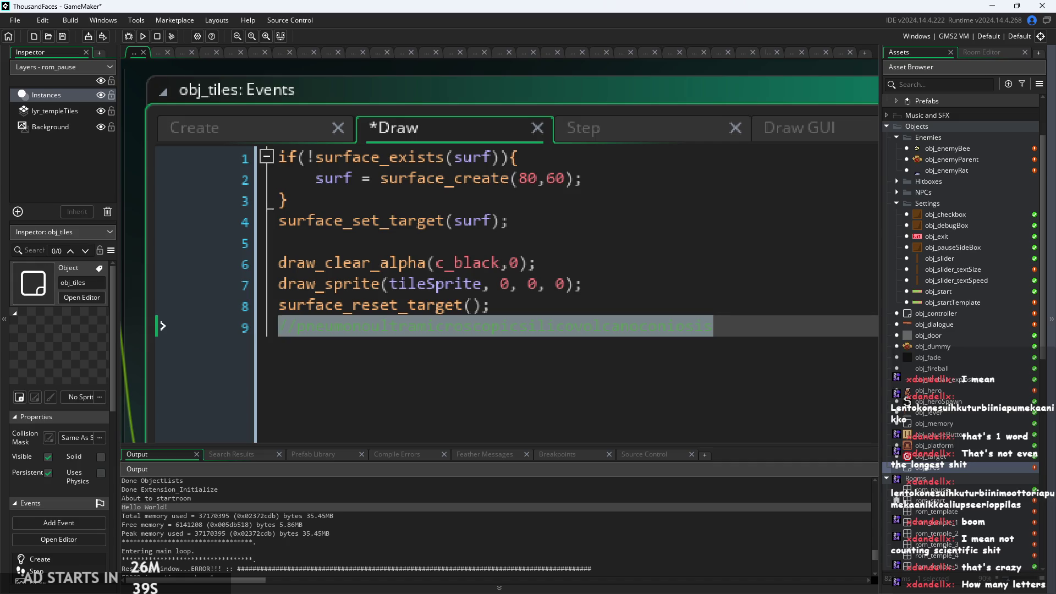
{"action": "key", "text": "BackSpace"}
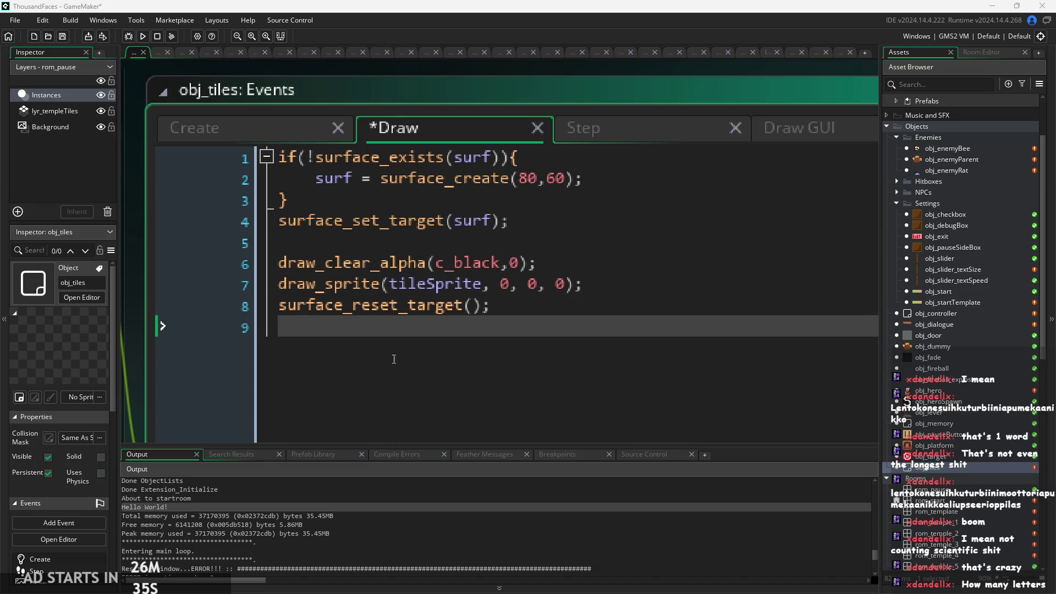
{"action": "key", "text": "ctrl+z"}
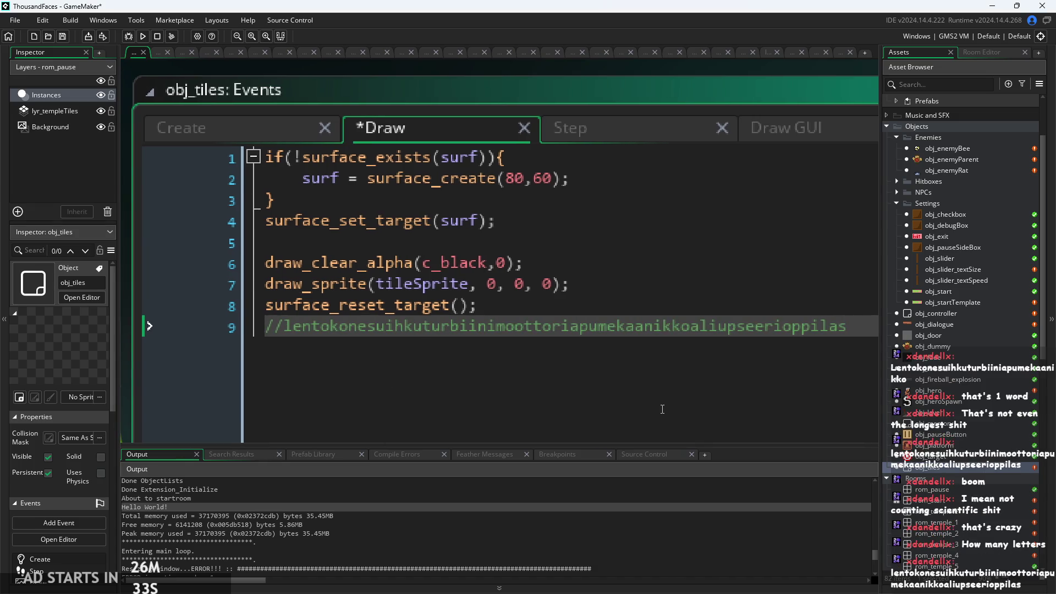
Add //pneumonoultramicroscopicsilicovolcanoconiosis as the comment on line 10
{"action": "key", "text": "Return"}
{"action": "type", "text": "//"}
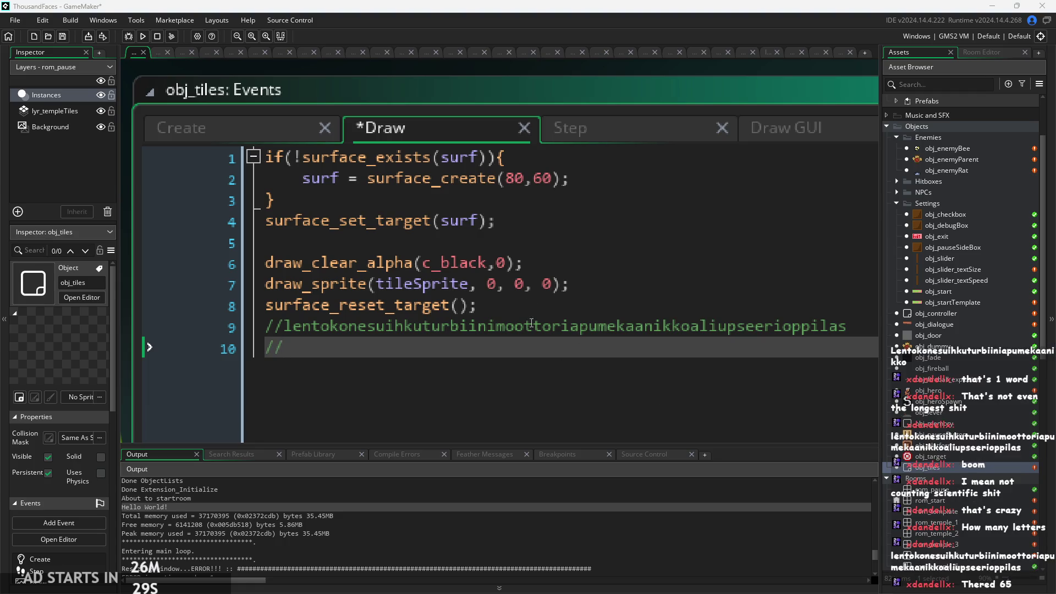
{"action": "key", "text": "ctrl+v"}
{"action": "left_click", "coordinate": [864, 326]}
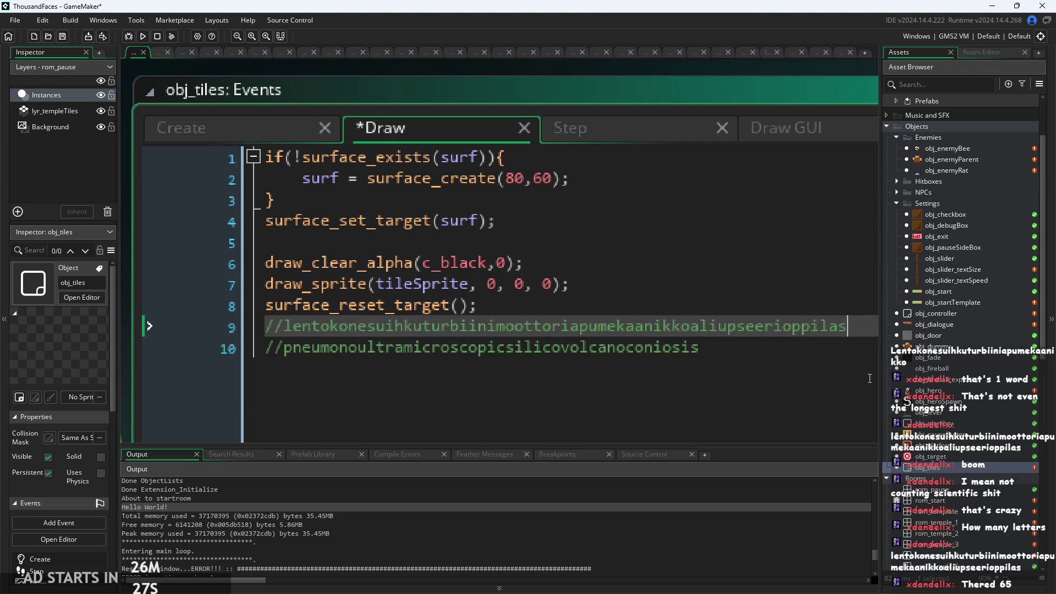
{"action": "left_click", "coordinate": [749, 349]}
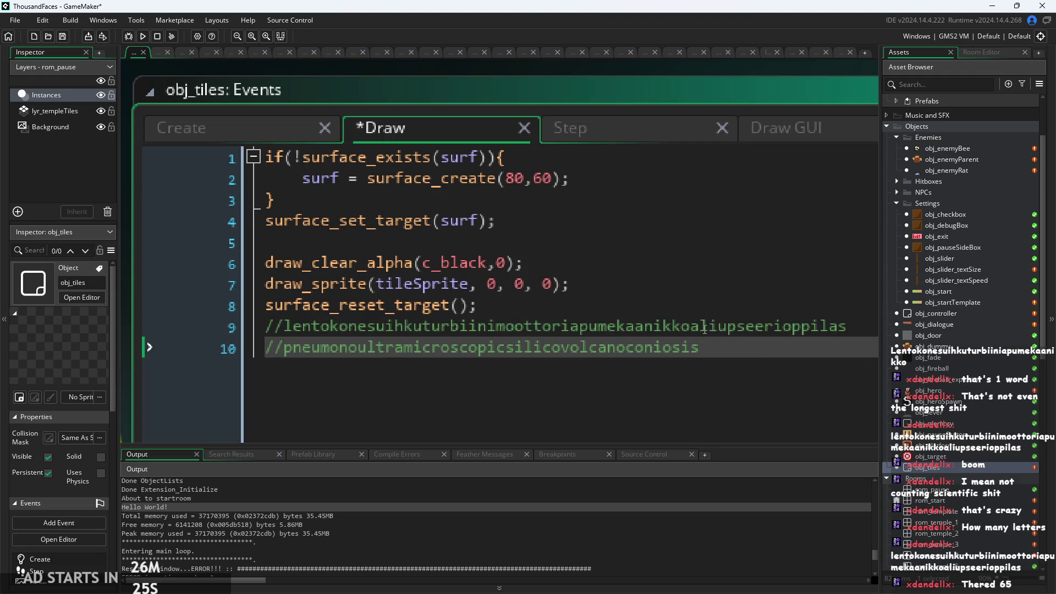
{"action": "scroll", "coordinate": [651, 440], "scroll_direction": "down", "scroll_amount": 2}
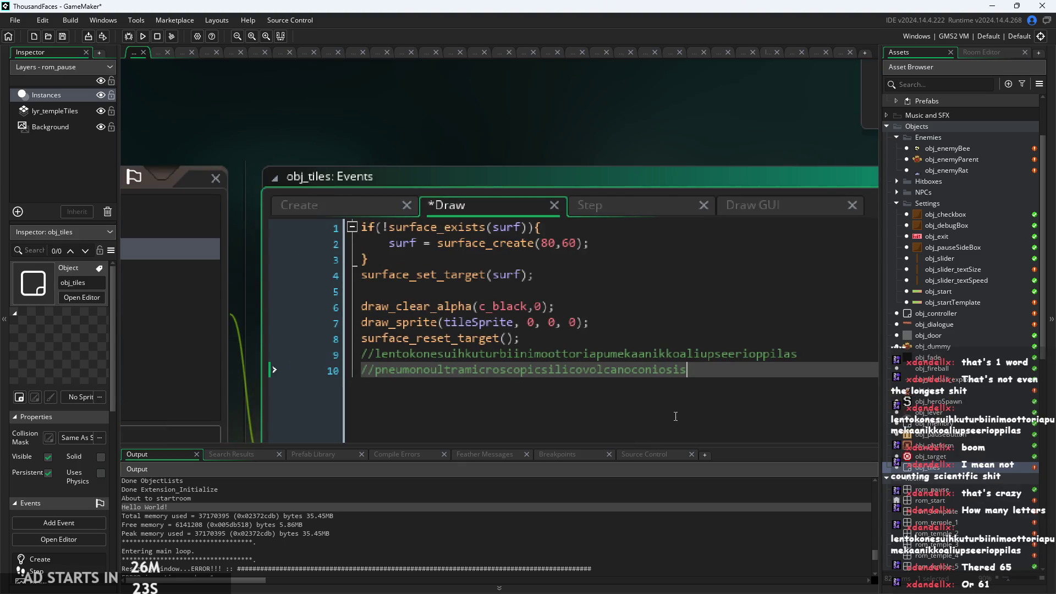
{"action": "scroll", "coordinate": [604, 256], "scroll_direction": "up", "scroll_amount": 2}
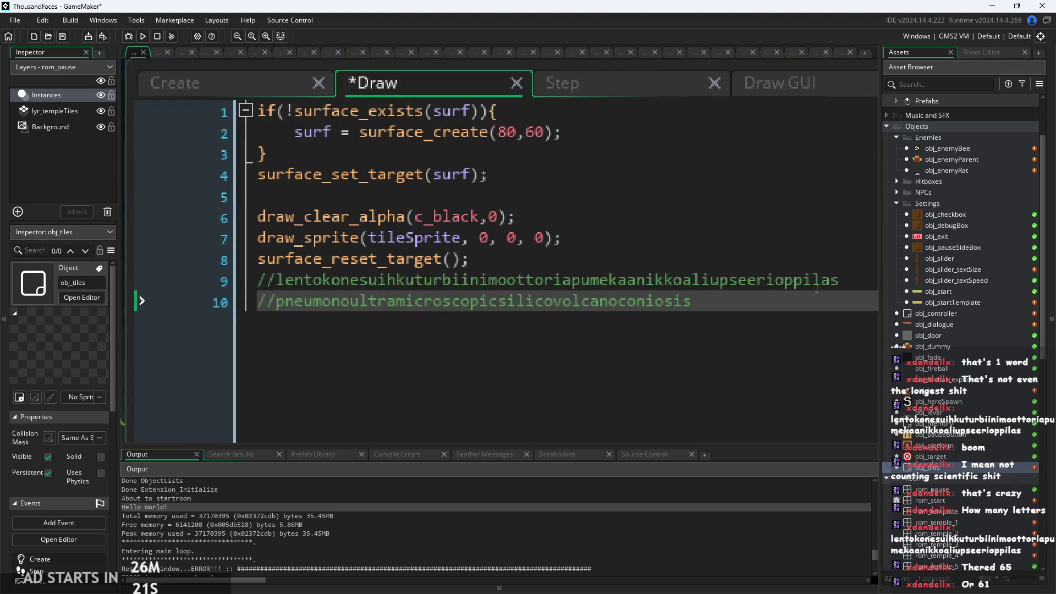
{"action": "scroll", "coordinate": [852, 303], "scroll_direction": "down", "scroll_amount": 2}
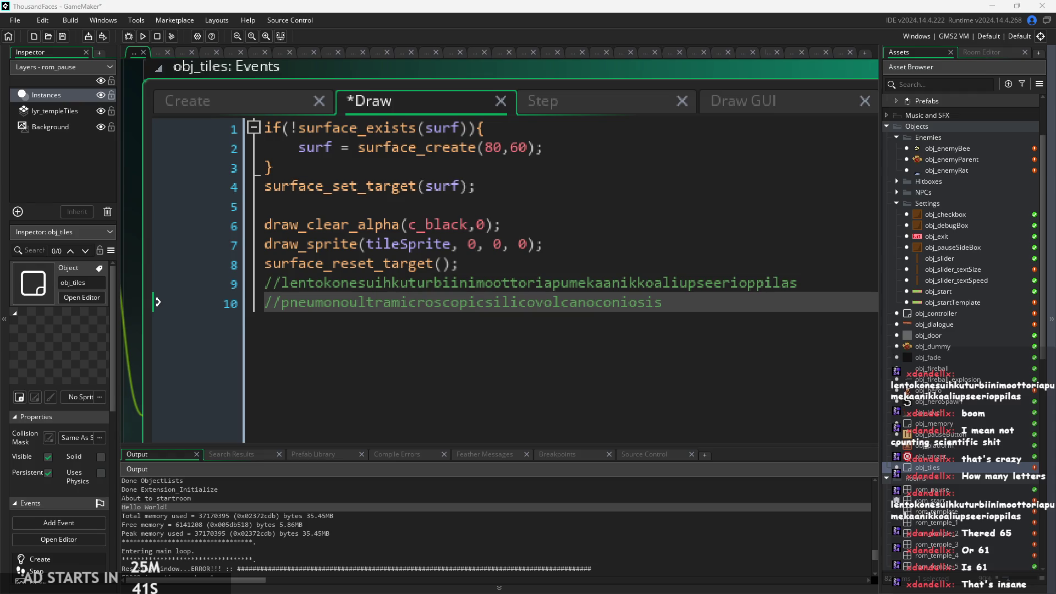
{"action": "left_click", "coordinate": [705, 318]}
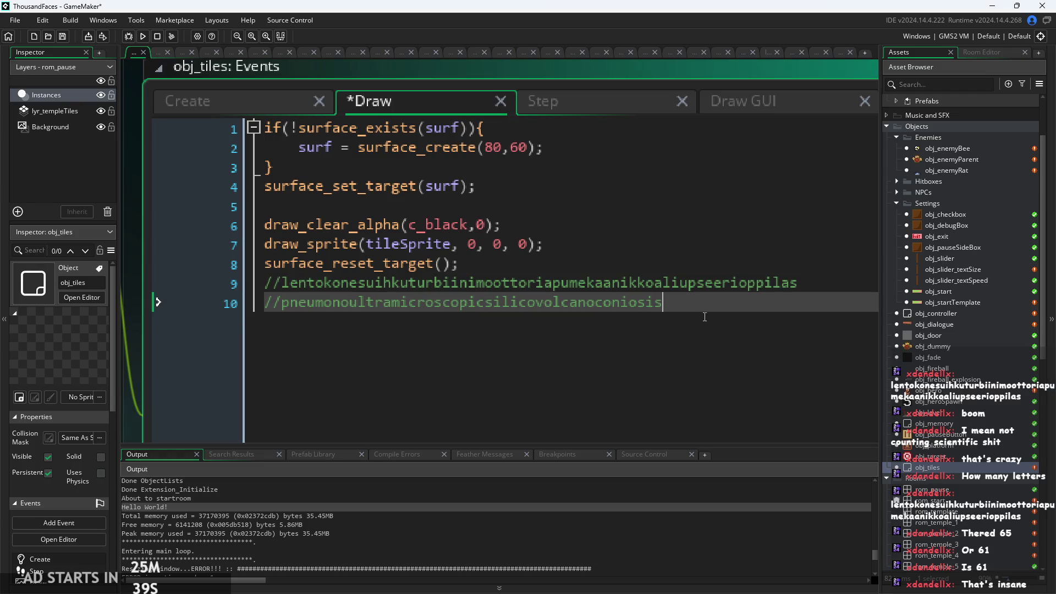
Paste the full titin protein name as a block comment starting on line 11
{"action": "key", "text": "Return"}
{"action": "type", "text": "//"}
{"action": "key", "text": "ctrl+v"}
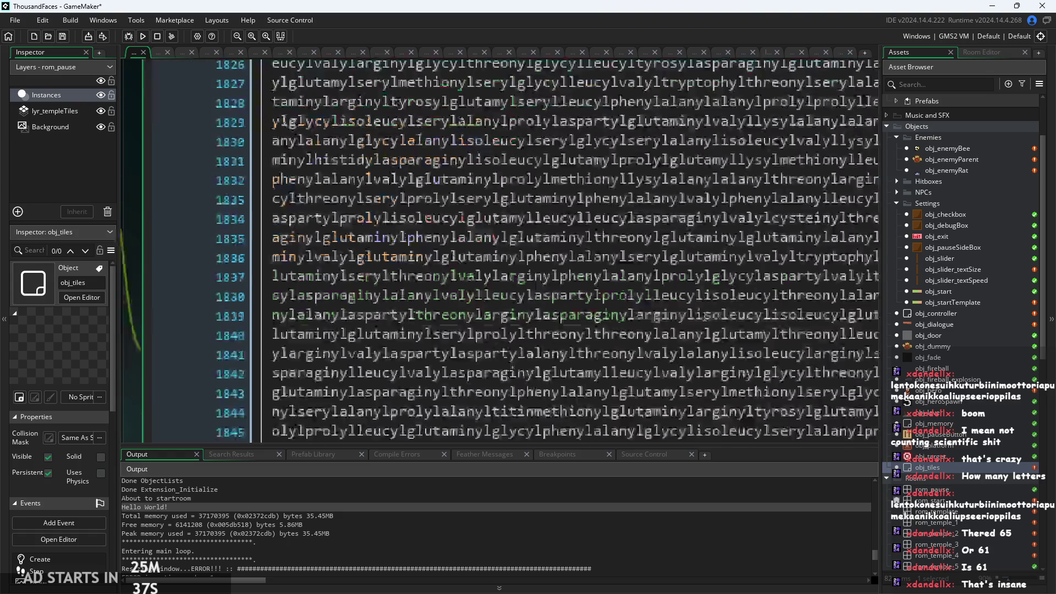
{"action": "scroll", "coordinate": [661, 278], "scroll_direction": "down", "scroll_amount": 2}
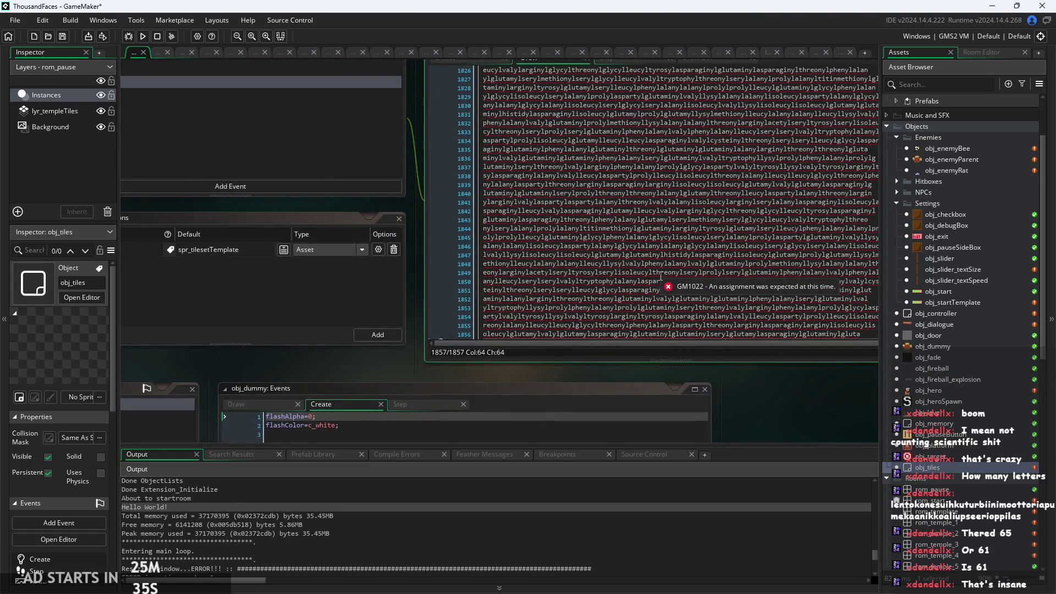
{"action": "key", "text": "ctrl+z"}
{"action": "scroll", "coordinate": [561, 176], "scroll_direction": "up", "scroll_amount": 2}
{"action": "key", "text": "BackSpace"}
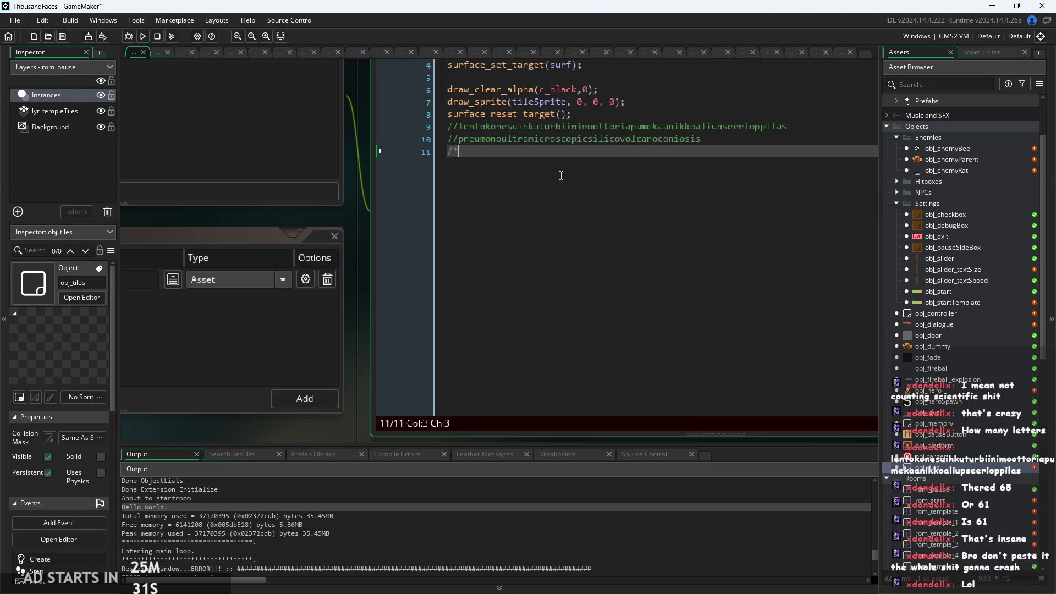
{"action": "key", "text": "ctrl+v"}
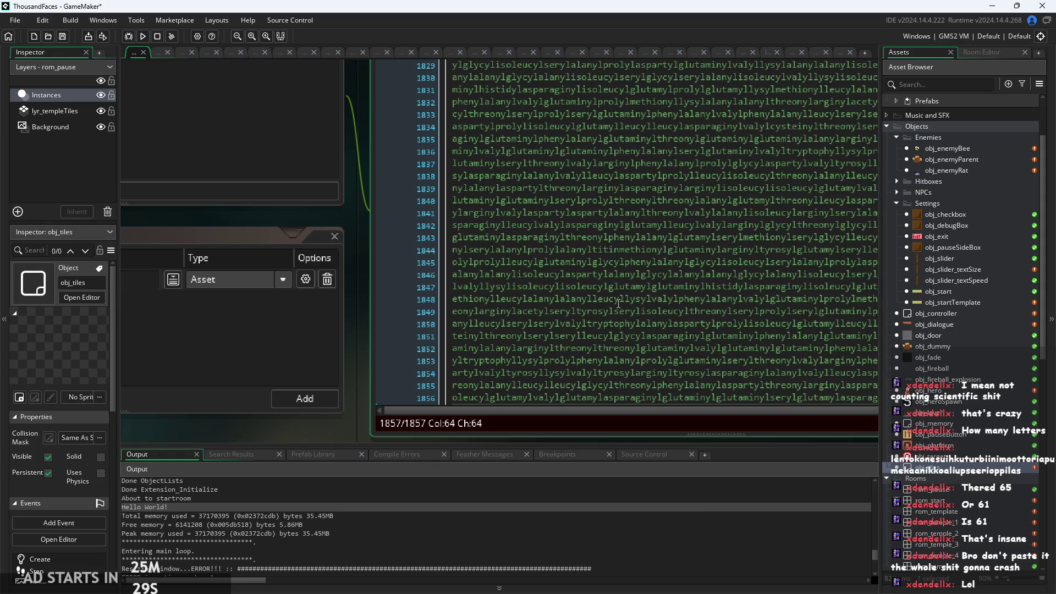
Scroll through the pasted titin comment back up to the top of the code
{"action": "left_click_drag", "start_coordinate": [361, 285], "coordinate": [251, 357]}
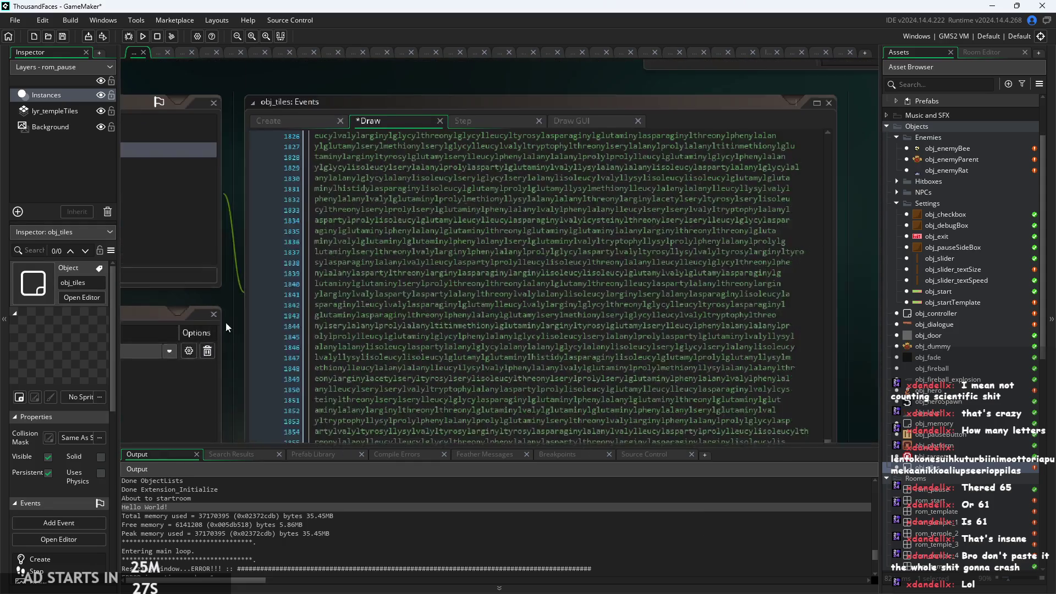
{"action": "scroll", "coordinate": [226, 329], "scroll_direction": "down", "scroll_amount": 3}
{"action": "scroll", "coordinate": [298, 358], "scroll_direction": "up", "scroll_amount": 5}
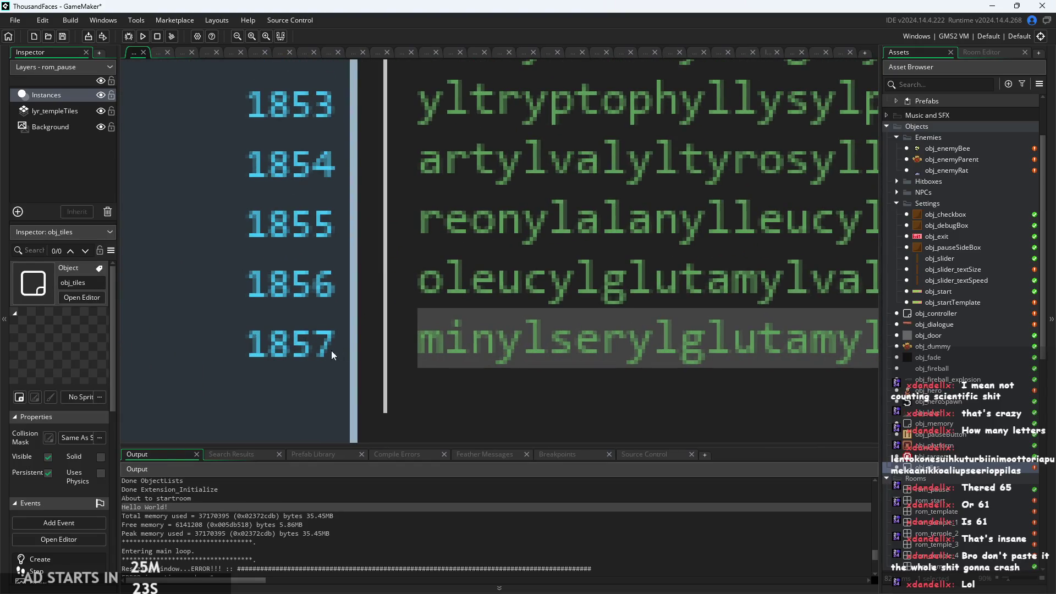
{"action": "scroll", "coordinate": [393, 326], "scroll_direction": "down", "scroll_amount": 10}
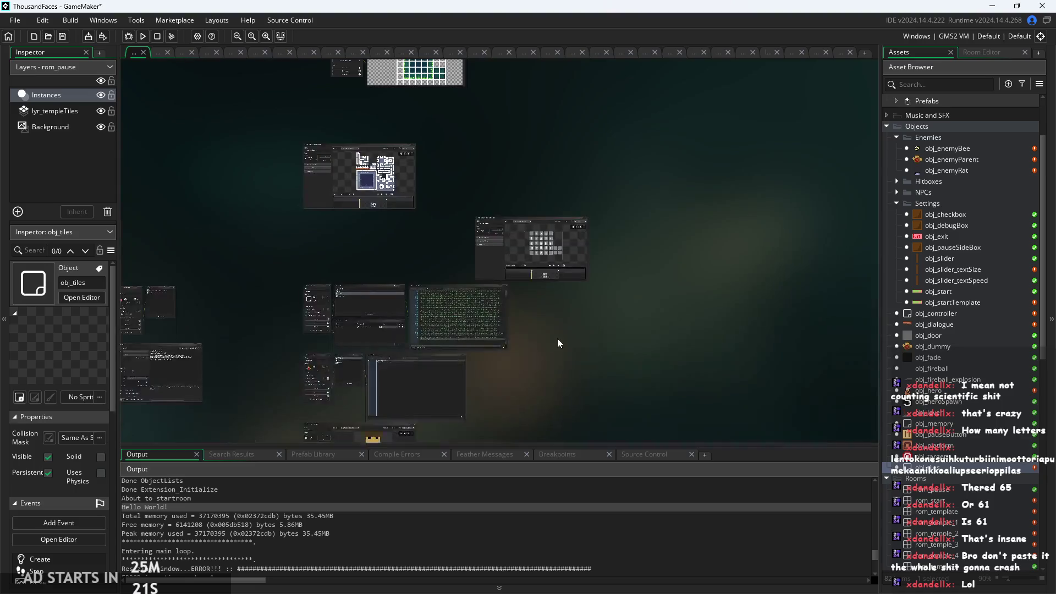
{"action": "scroll", "coordinate": [464, 325], "scroll_direction": "up", "scroll_amount": 4}
{"action": "scroll", "coordinate": [464, 325], "scroll_direction": "up", "scroll_amount": 3}
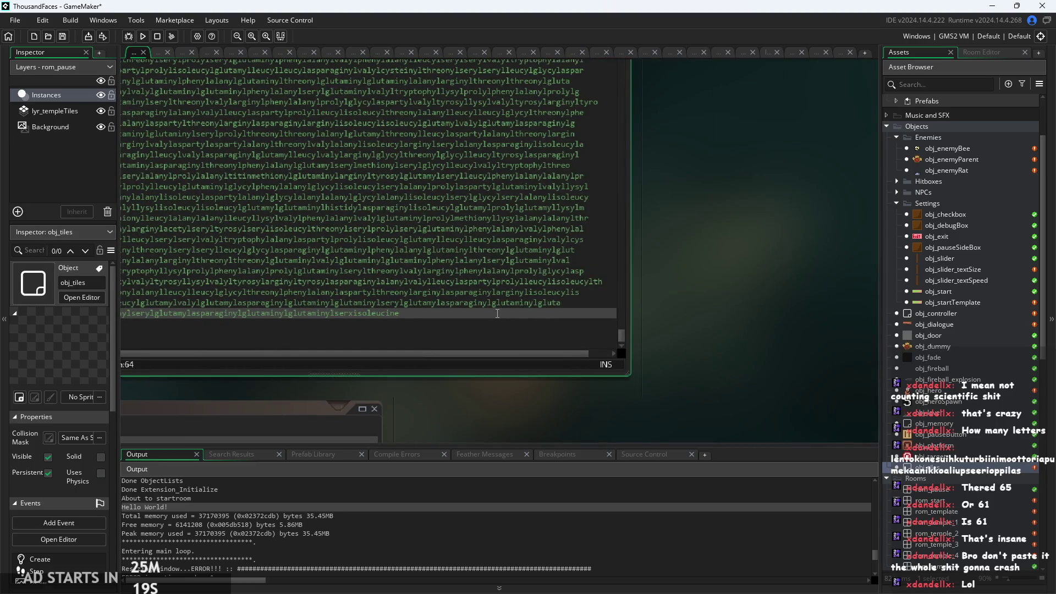
{"action": "scroll", "coordinate": [497, 313], "scroll_direction": "up", "scroll_amount": 1}
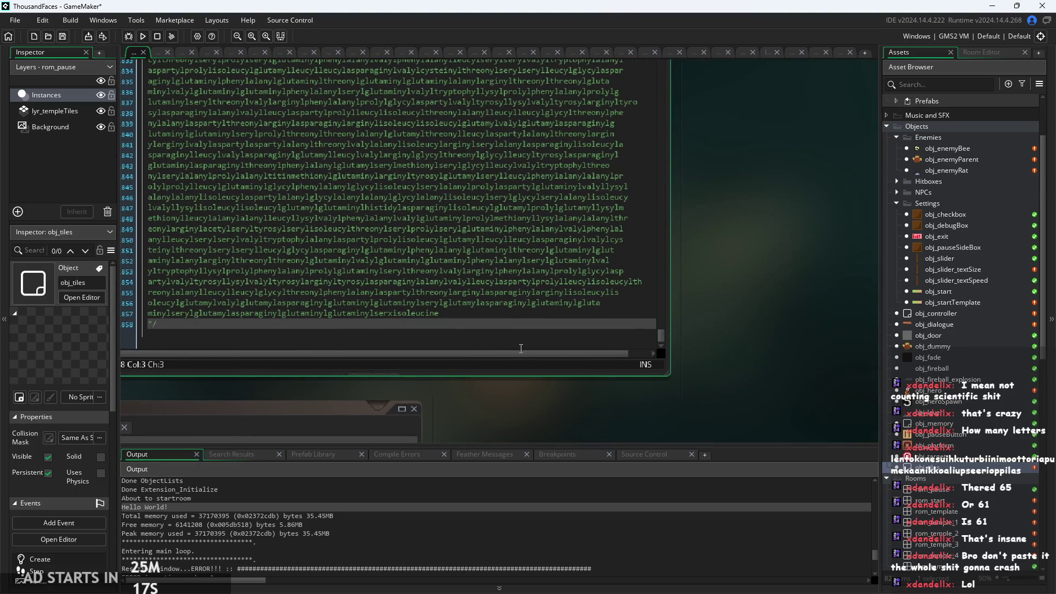
{"action": "scroll", "coordinate": [522, 349], "scroll_direction": "up", "scroll_amount": 4}
{"action": "scroll", "coordinate": [746, 350], "scroll_direction": "down", "scroll_amount": 1}
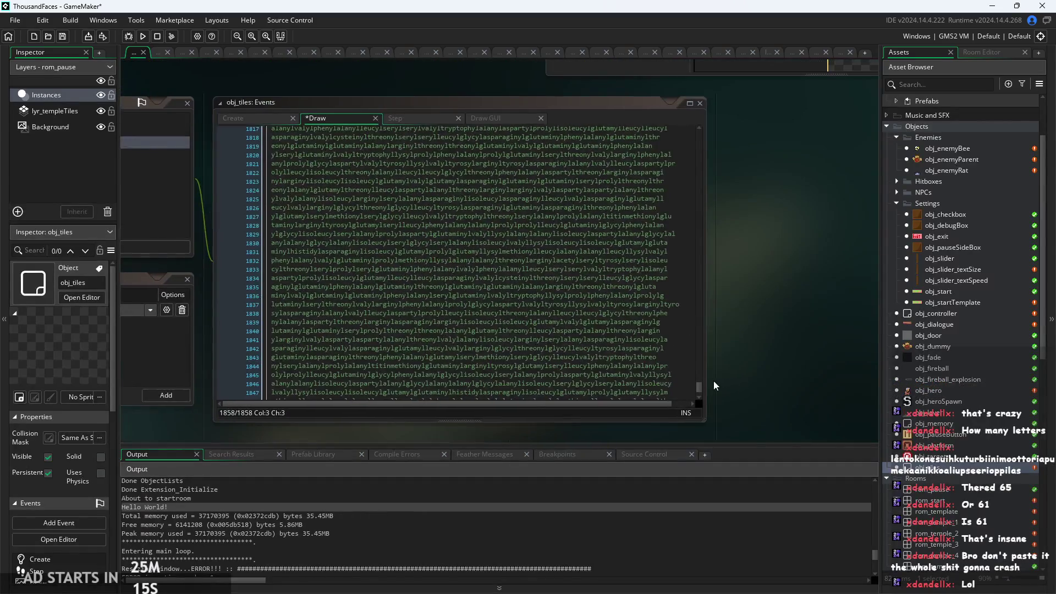
{"action": "left_click_drag", "start_coordinate": [700, 387], "coordinate": [688, 121]}
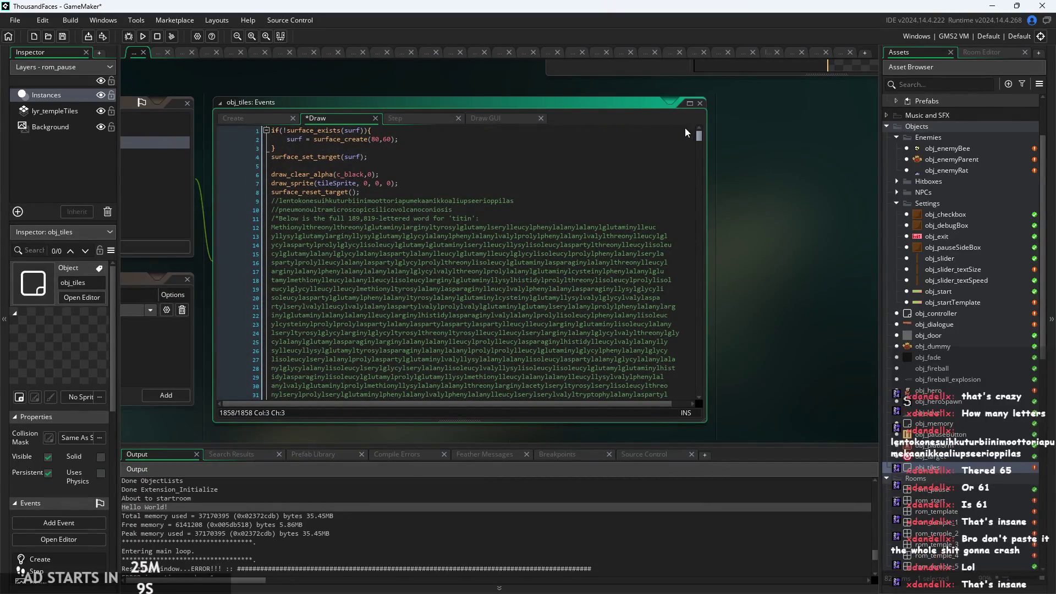
Locate the titin block comment and the long-word comments from line 9 downward
{"action": "scroll", "coordinate": [329, 204], "scroll_direction": "up", "scroll_amount": 3}
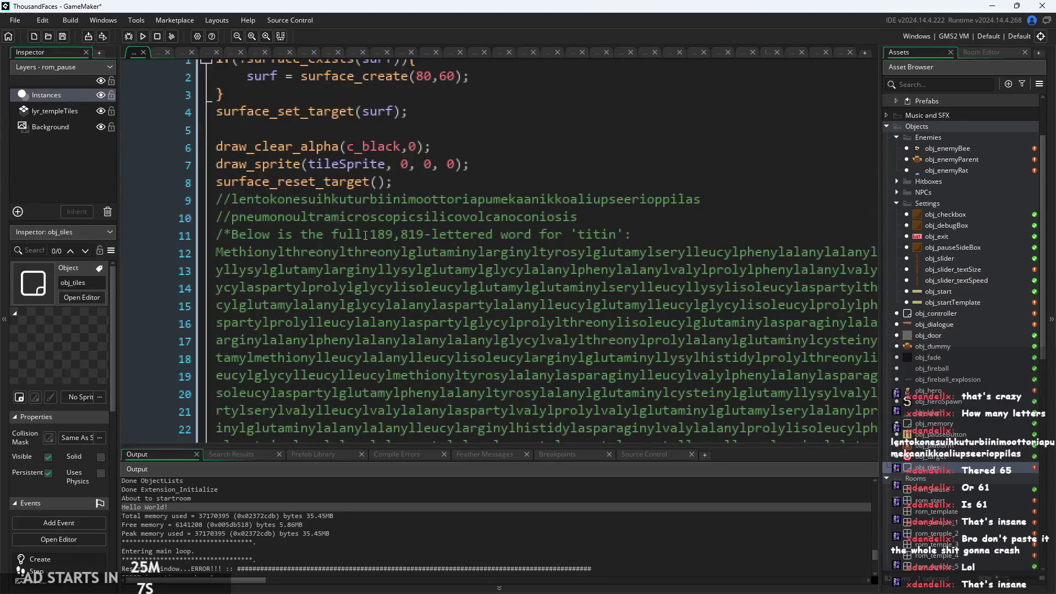
{"action": "left_click", "coordinate": [633, 218]}
{"action": "left_click", "coordinate": [689, 233]}
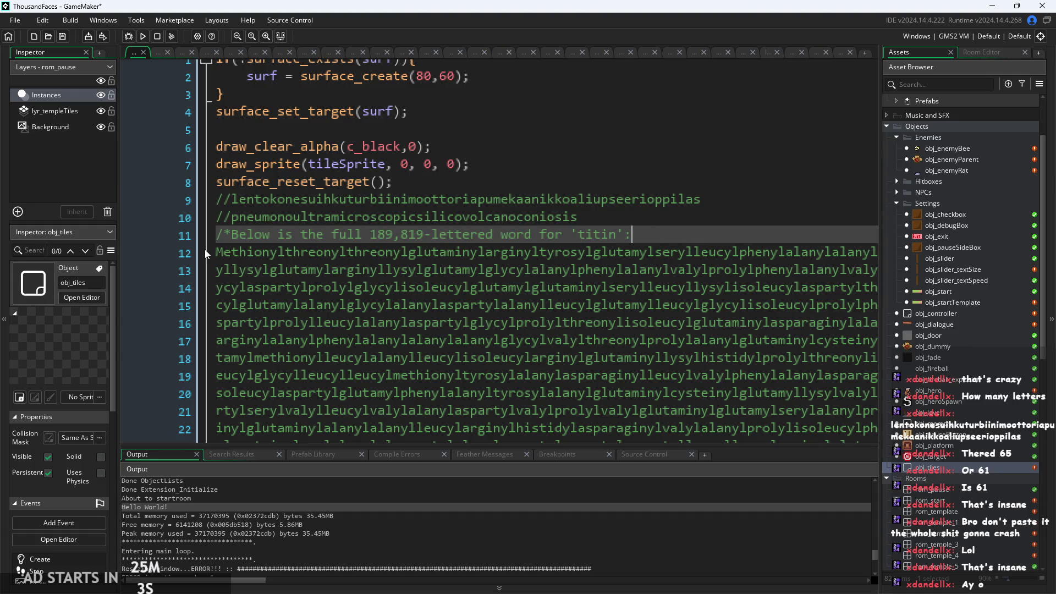
{"action": "mouse_move", "coordinate": [215, 252]}
{"action": "left_mouse_down"}
{"action": "mouse_move", "coordinate": [708, 306]}
{"action": "mouse_move", "coordinate": [574, 341]}
{"action": "left_mouse_up"}
{"action": "left_click", "coordinate": [574, 341]}
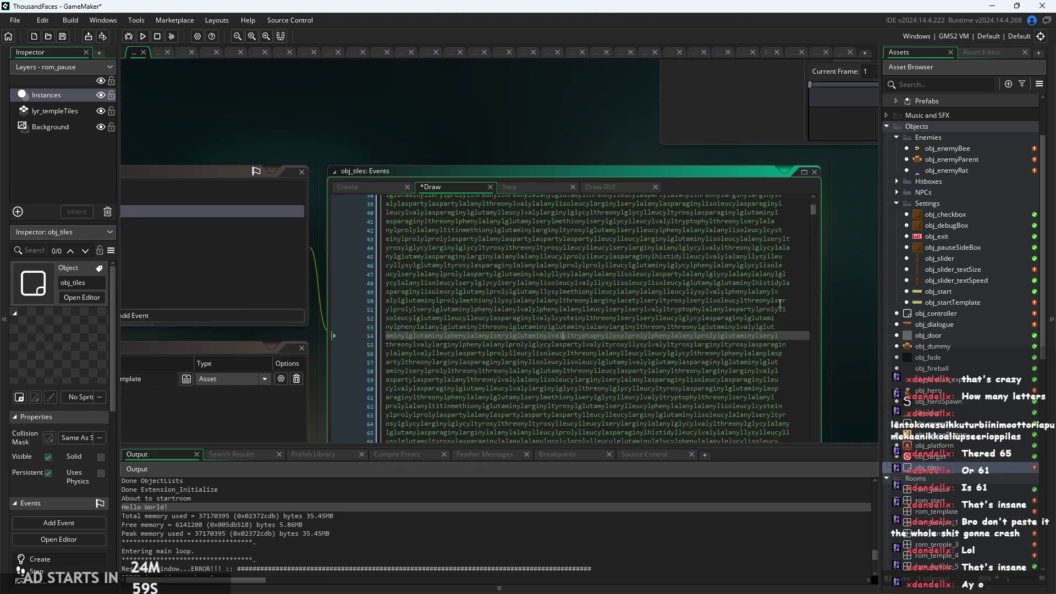
{"action": "mouse_move", "coordinate": [813, 212]}
{"action": "left_mouse_down"}
{"action": "mouse_move", "coordinate": [811, 440]}
{"action": "mouse_move", "coordinate": [823, 421]}
{"action": "mouse_move", "coordinate": [816, 431]}
{"action": "mouse_move", "coordinate": [816, 190]}
{"action": "mouse_move", "coordinate": [773, 272]}
{"action": "mouse_move", "coordinate": [777, 142]}
{"action": "left_mouse_up"}
{"action": "mouse_move", "coordinate": [386, 269]}
{"action": "left_mouse_down"}
{"action": "mouse_move", "coordinate": [770, 330]}
{"action": "mouse_move", "coordinate": [747, 292]}
{"action": "mouse_move", "coordinate": [747, 450]}
{"action": "mouse_move", "coordinate": [748, 292]}
{"action": "mouse_move", "coordinate": [806, 278]}
{"action": "left_mouse_up"}
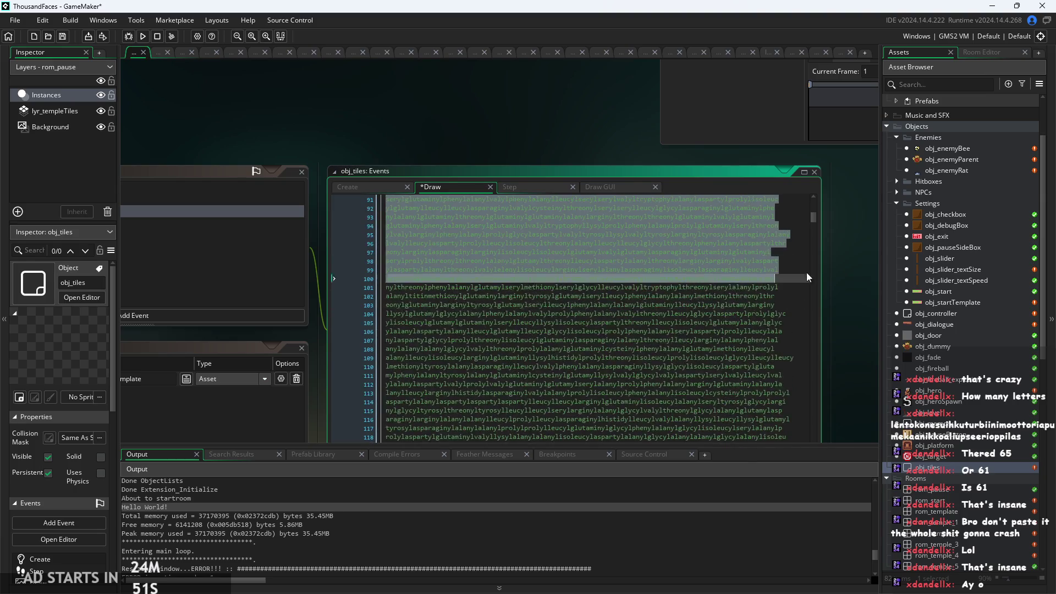
{"action": "left_click_drag", "start_coordinate": [811, 213], "coordinate": [813, 306]}
{"action": "scroll", "coordinate": [830, 351], "scroll_direction": "down", "scroll_amount": 3}
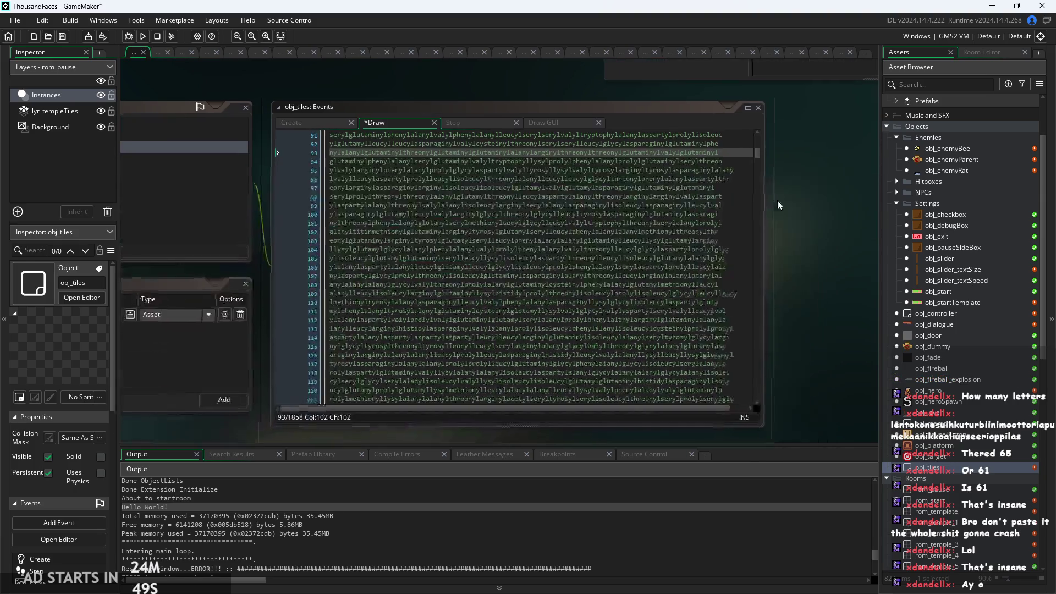
{"action": "scroll", "coordinate": [610, 288], "scroll_direction": "down", "scroll_amount": 20}
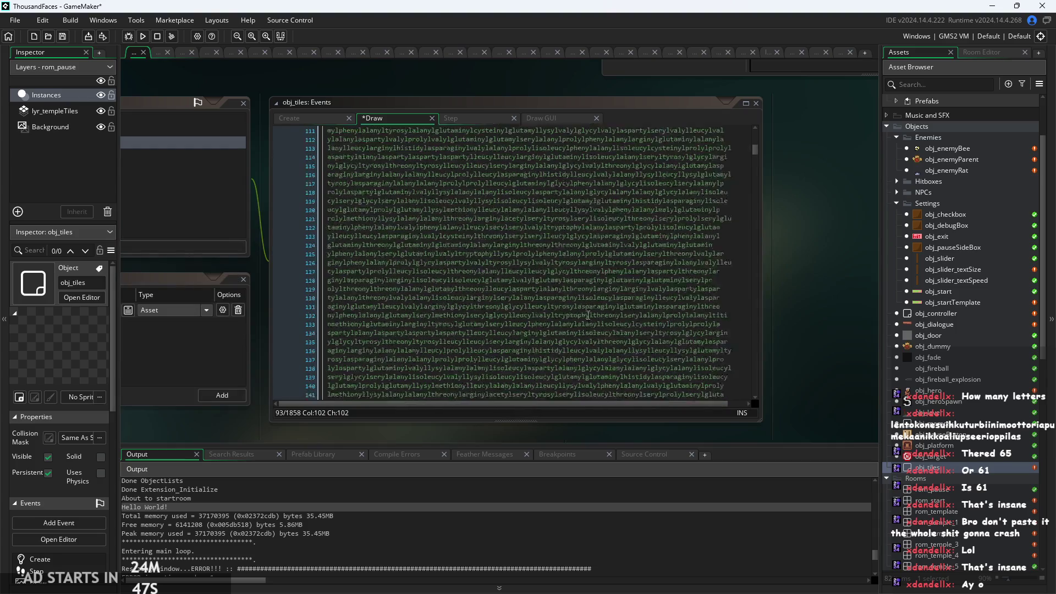
{"action": "left_click_drag", "start_coordinate": [756, 161], "coordinate": [756, 381]}
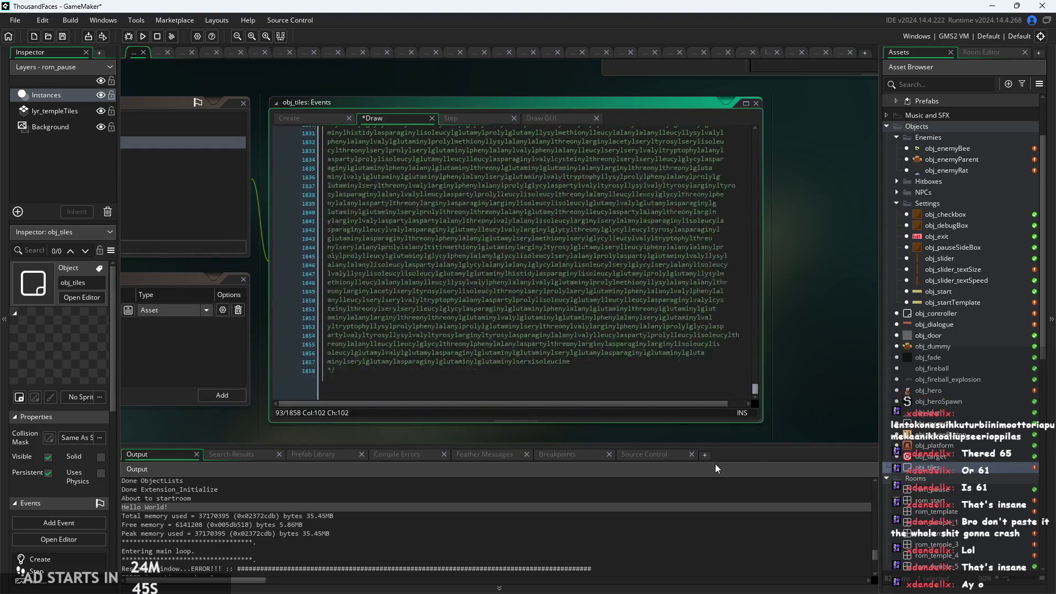
Remove the entire pasted titin word from the Draw event
{"action": "left_click", "coordinate": [367, 249]}
{"action": "mouse_move", "coordinate": [361, 237]}
{"action": "left_mouse_down"}
{"action": "mouse_move", "coordinate": [340, 226]}
{"action": "mouse_move", "coordinate": [349, 206]}
{"action": "left_mouse_up"}
{"action": "scroll", "coordinate": [340, 226], "scroll_direction": "up", "scroll_amount": 20}
{"action": "scroll", "coordinate": [349, 206], "scroll_direction": "up", "scroll_amount": 20}
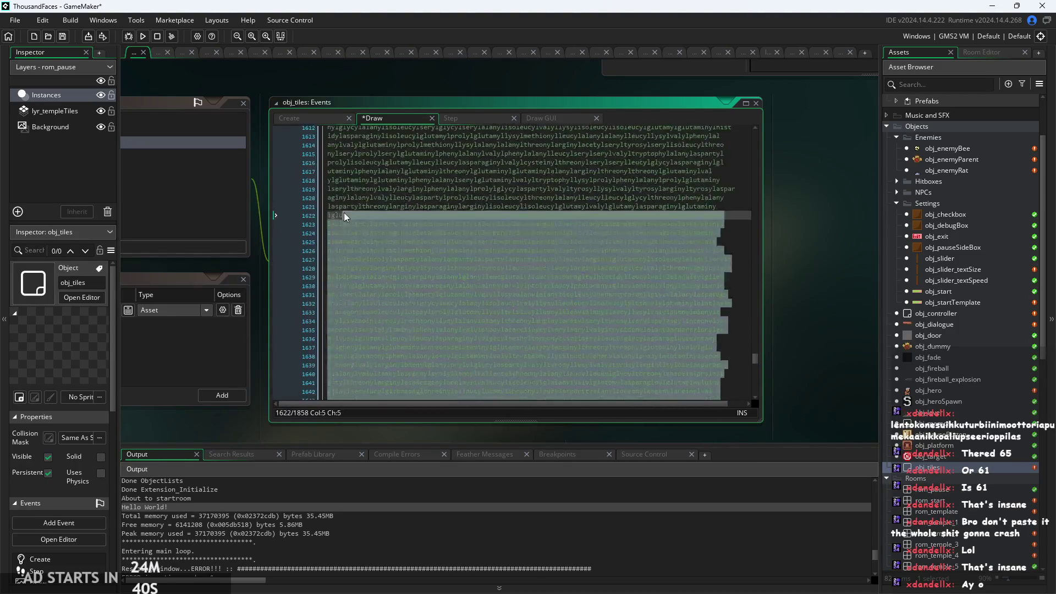
{"action": "scroll", "coordinate": [349, 206], "scroll_direction": "up", "scroll_amount": 20}
{"action": "mouse_move", "coordinate": [348, 205]}
{"action": "left_mouse_down"}
{"action": "mouse_move", "coordinate": [320, 187]}
{"action": "mouse_move", "coordinate": [390, 219]}
{"action": "mouse_move", "coordinate": [380, 176]}
{"action": "mouse_move", "coordinate": [412, 229]}
{"action": "left_mouse_up"}
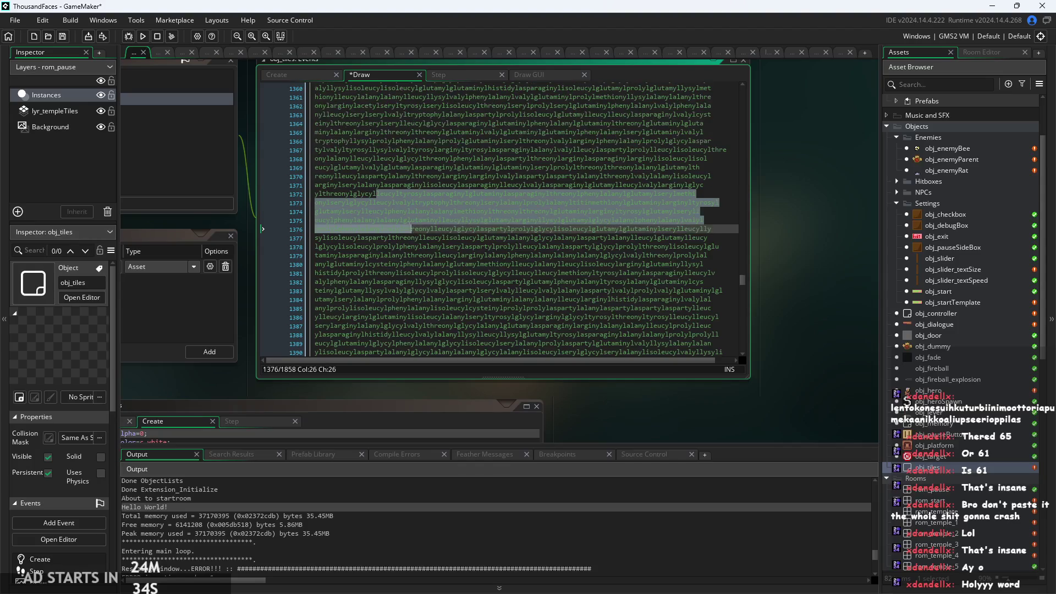
{"action": "left_click", "coordinate": [440, 267]}
{"action": "scroll", "coordinate": [552, 222], "scroll_direction": "up", "scroll_amount": 15}
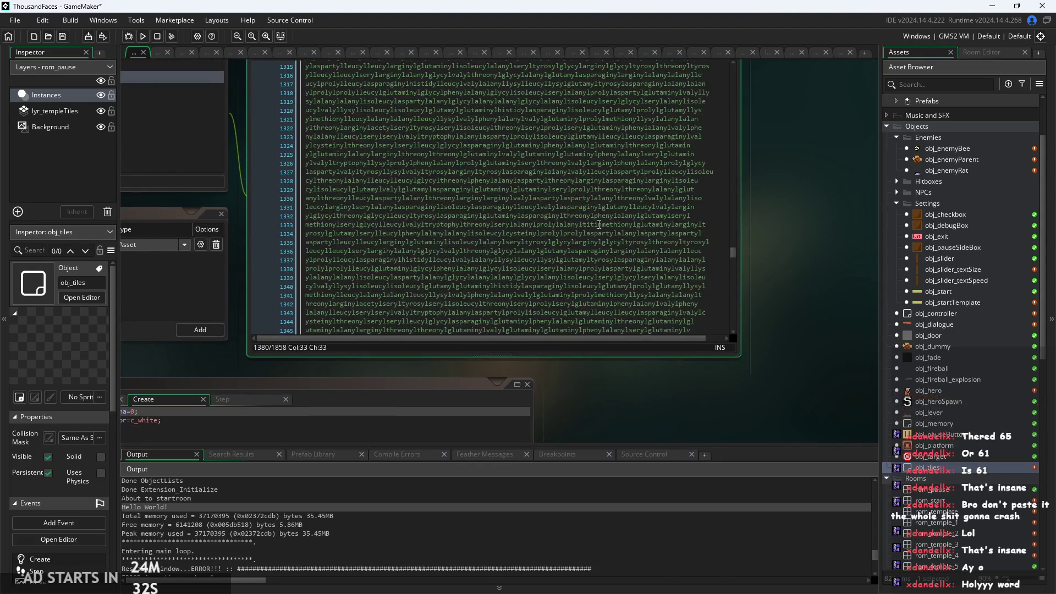
{"action": "left_click_drag", "start_coordinate": [733, 253], "coordinate": [730, 399]}
{"action": "left_click", "coordinate": [496, 330]}
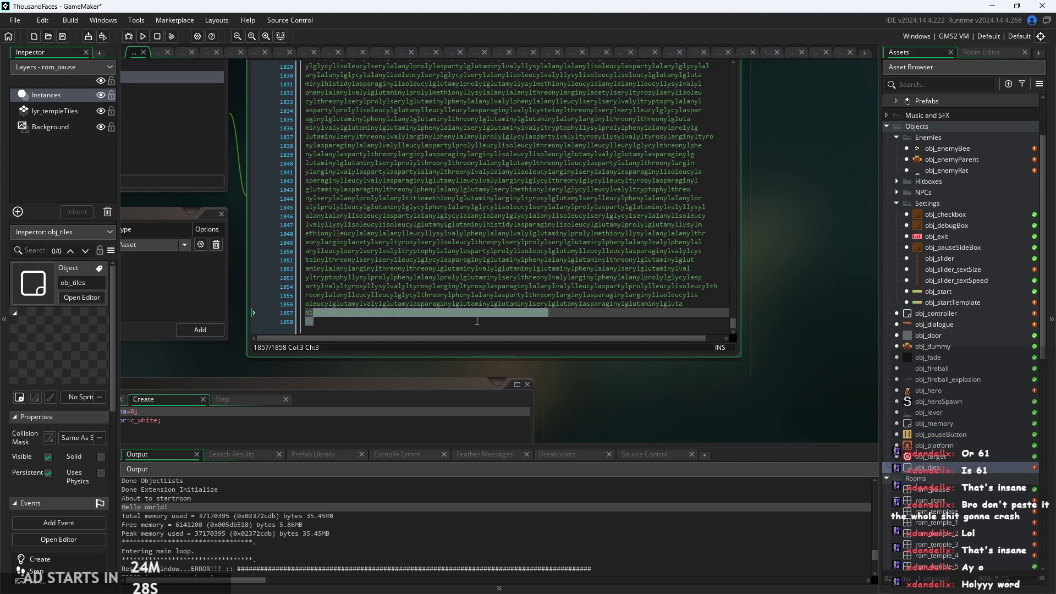
{"action": "left_click", "coordinate": [477, 321]}
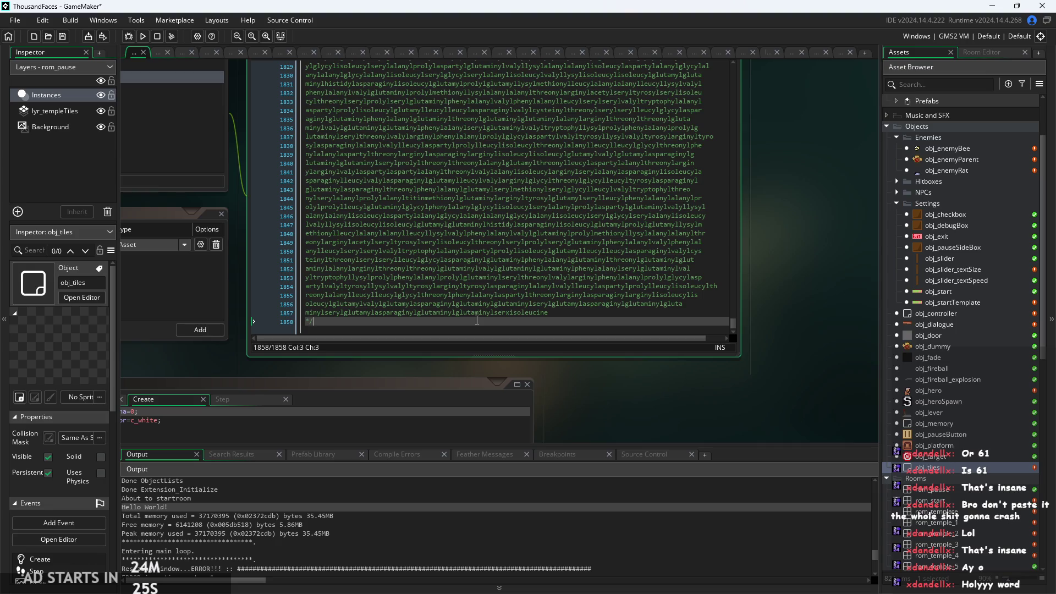
{"action": "key", "text": "ctrl+z"}
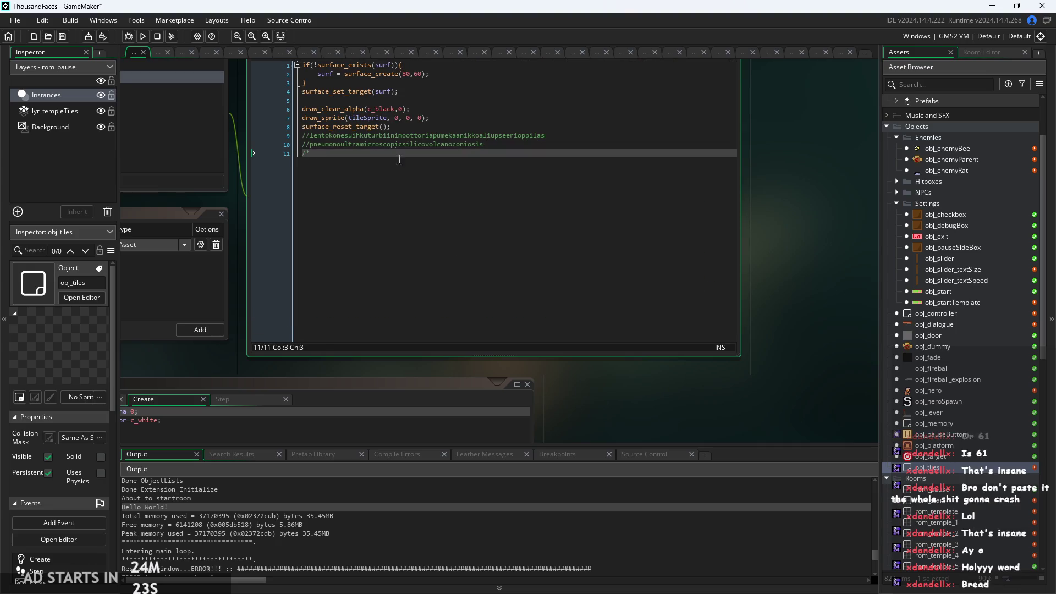
Delete leftover comment lines 9–11, leaving the code through surface_reset_target()
{"action": "scroll", "coordinate": [289, 171], "scroll_direction": "up", "scroll_amount": 3}
{"action": "mouse_move", "coordinate": [333, 138]}
{"action": "left_mouse_down"}
{"action": "mouse_move", "coordinate": [259, 123]}
{"action": "mouse_move", "coordinate": [252, 99]}
{"action": "left_mouse_up"}
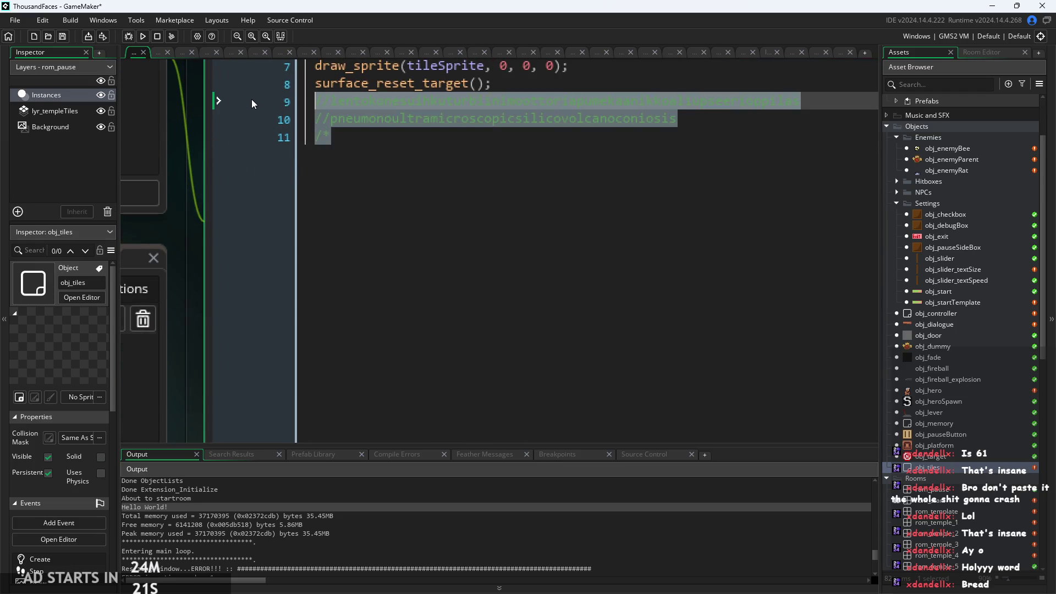
{"action": "key", "text": "BackSpace"}
{"action": "scroll", "coordinate": [641, 156], "scroll_direction": "up", "scroll_amount": 5}
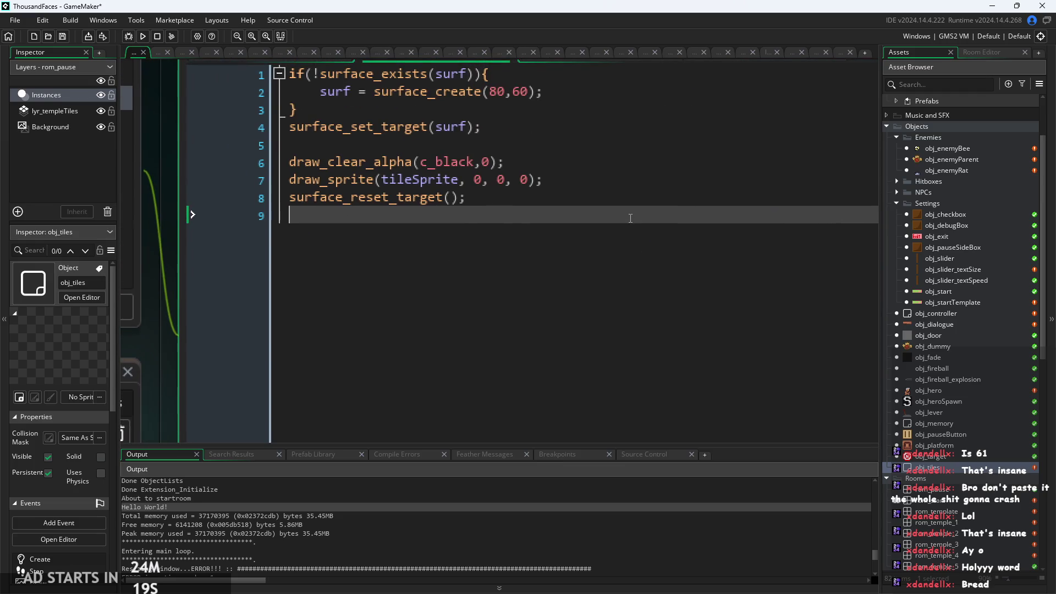
{"action": "left_click", "coordinate": [630, 173]}
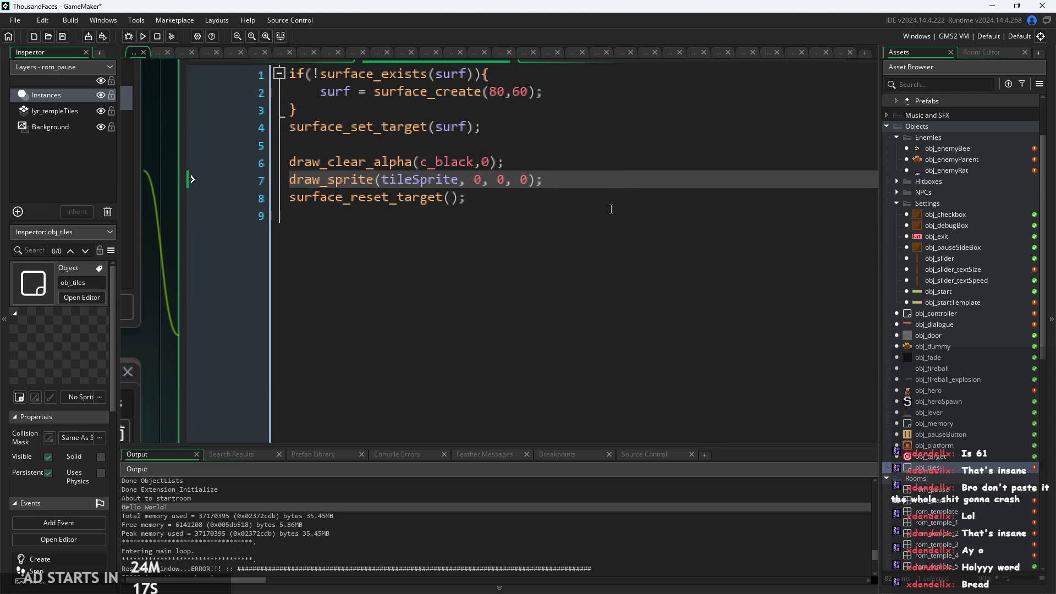
{"action": "left_click", "coordinate": [614, 194]}
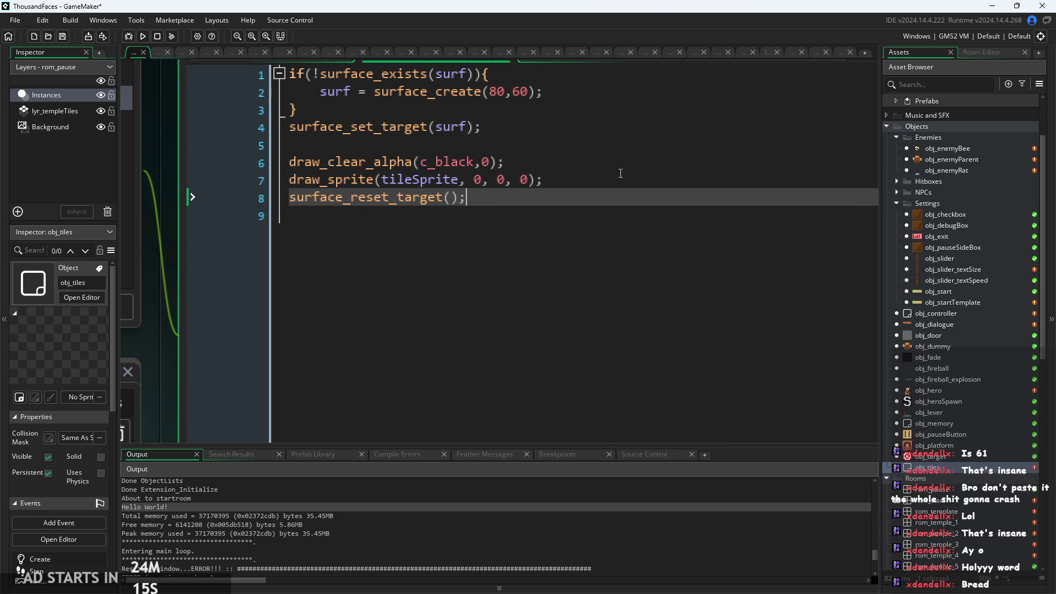
{"action": "left_click", "coordinate": [615, 206]}
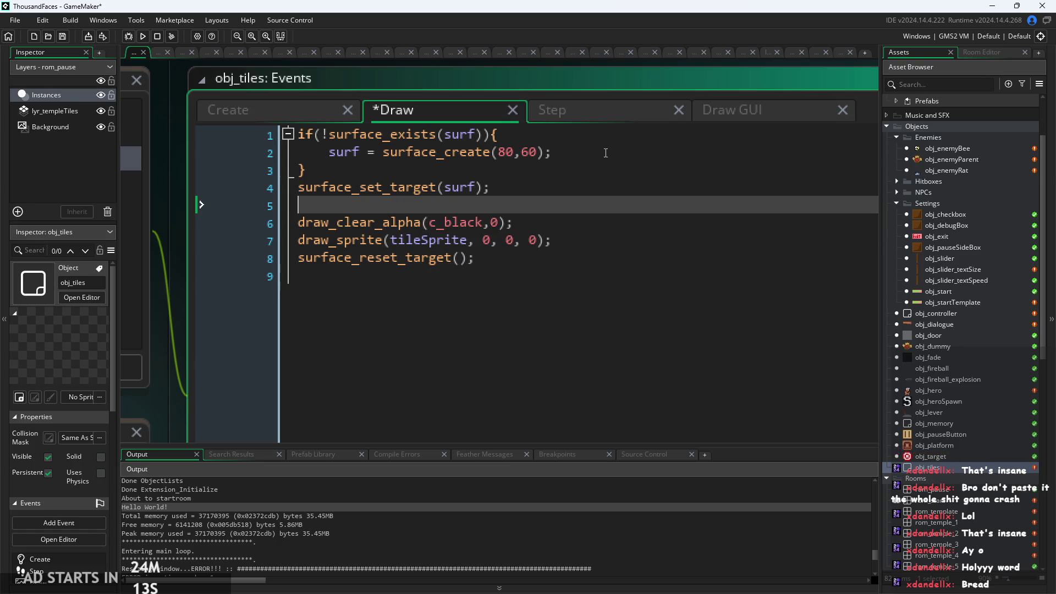
{"action": "left_click", "coordinate": [586, 223]}
Show the Step event and review its loop storing 10×10 sprites from surf into global.tileArt
{"action": "left_click", "coordinate": [625, 115]}
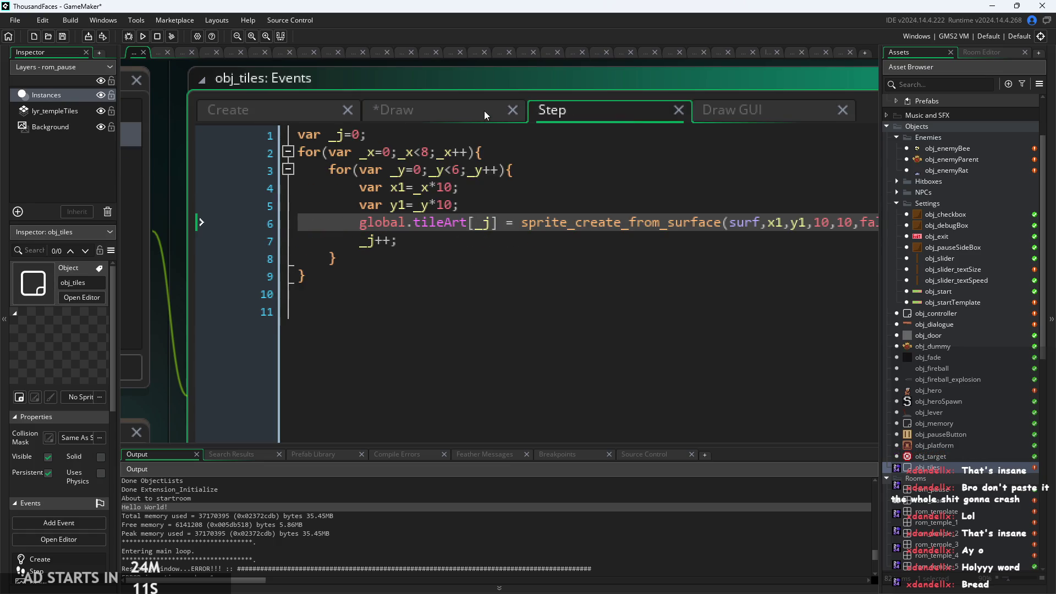
{"action": "left_click", "coordinate": [477, 191]}
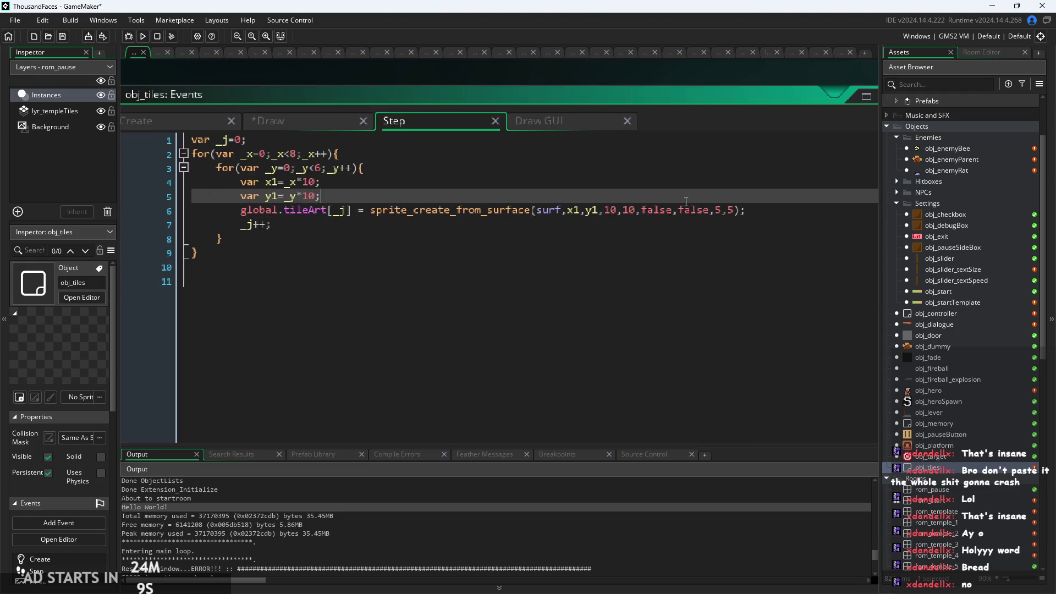
{"action": "left_click", "coordinate": [774, 216]}
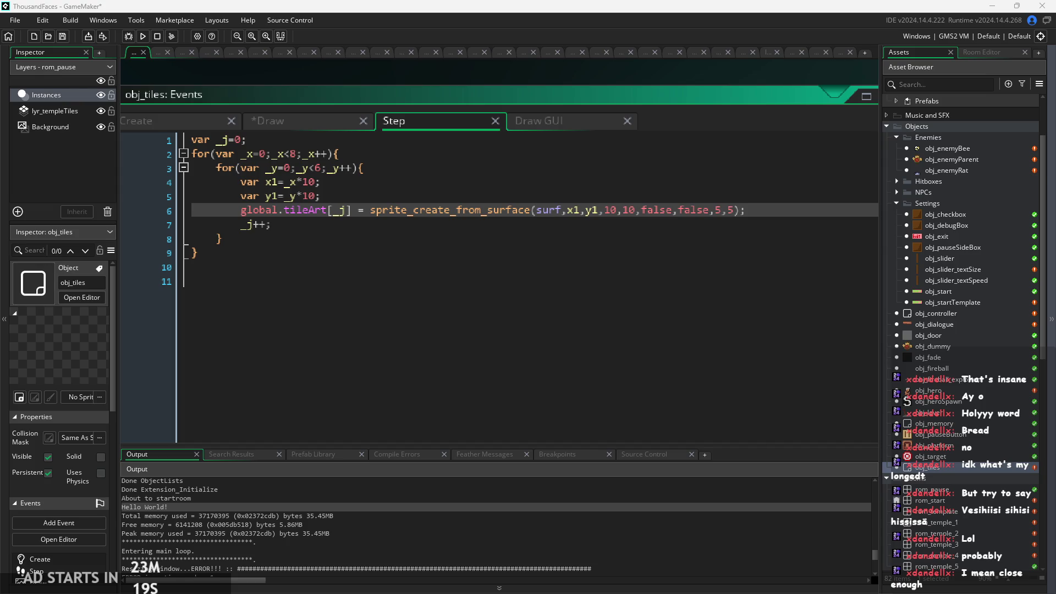
{"action": "left_click", "coordinate": [823, 220]}
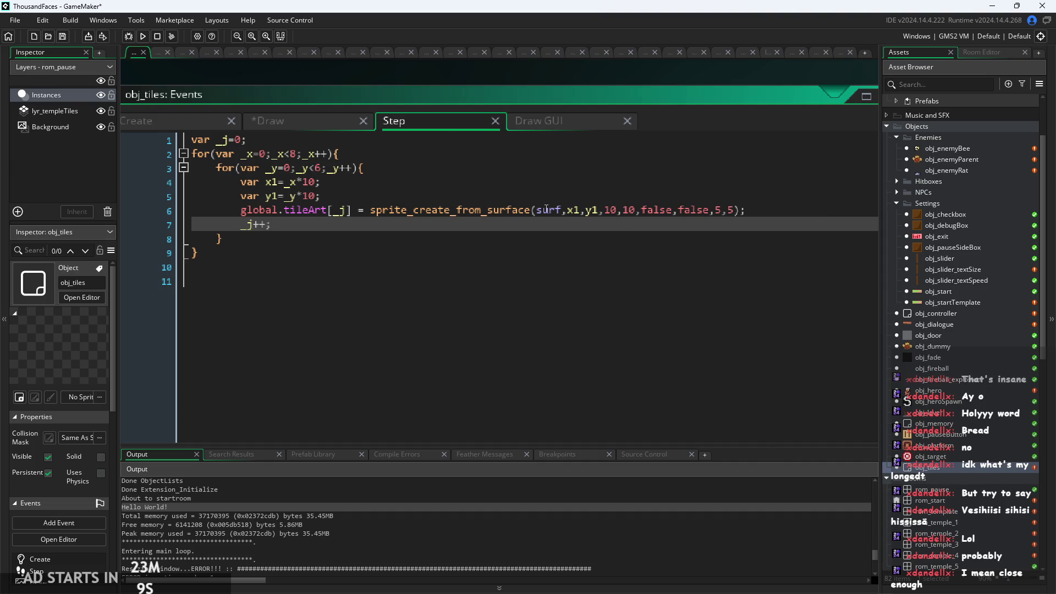
{"action": "left_click", "coordinate": [555, 237]}
{"action": "left_click", "coordinate": [596, 230]}
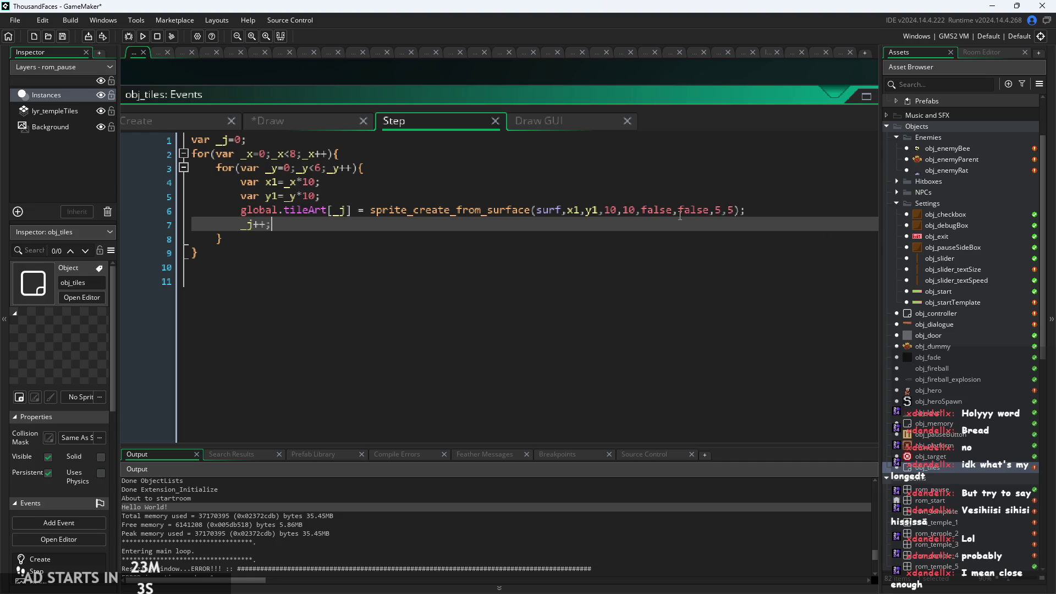
{"action": "left_click", "coordinate": [773, 211]}
{"action": "left_click", "coordinate": [428, 234]}
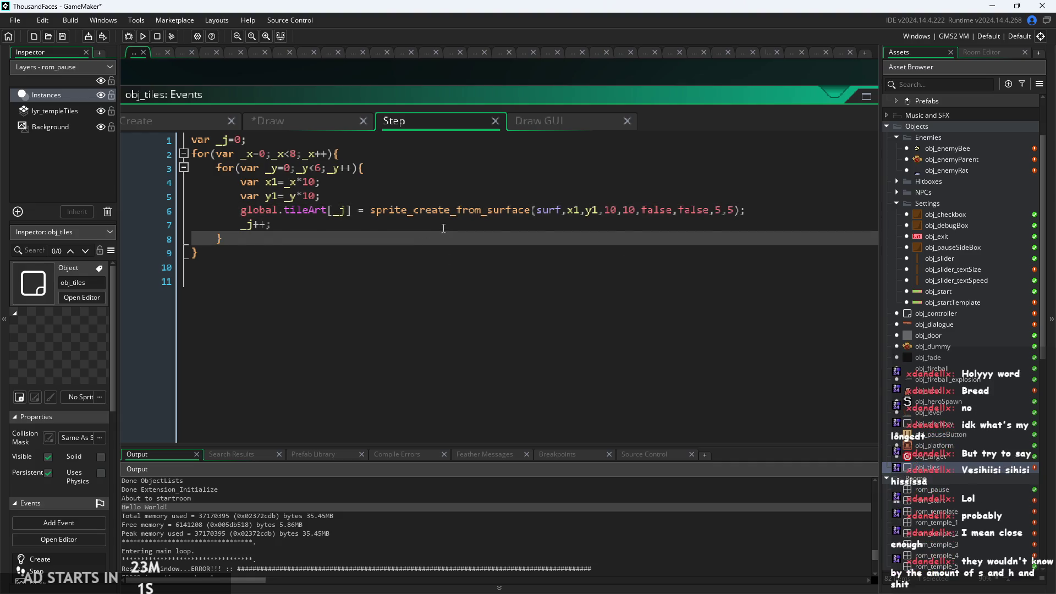
{"action": "left_click", "coordinate": [443, 227]}
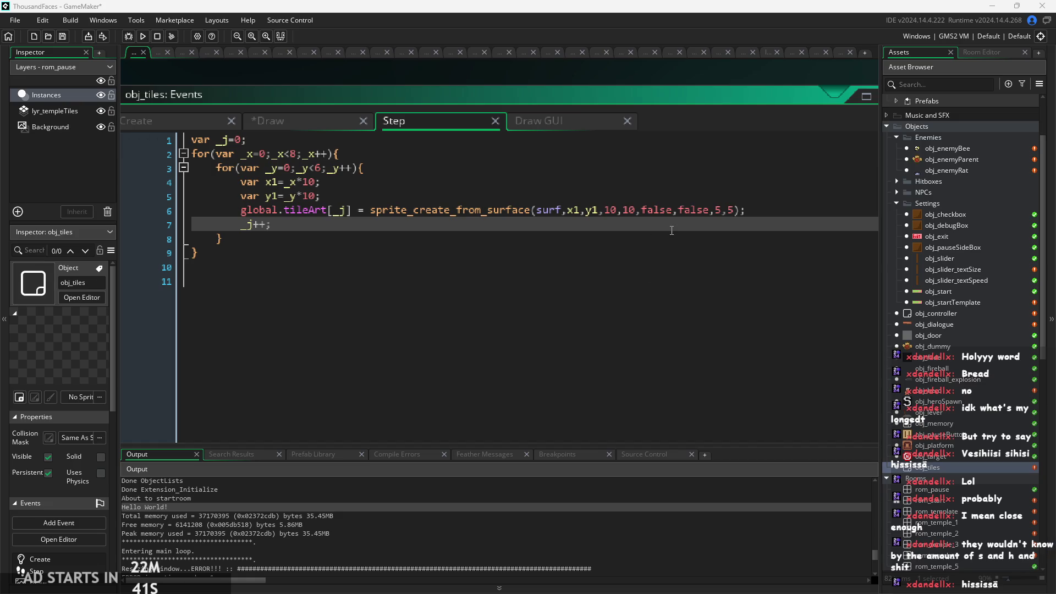
{"action": "scroll", "coordinate": [331, 219], "scroll_direction": "up", "scroll_amount": 1, "text": "ctrl"}
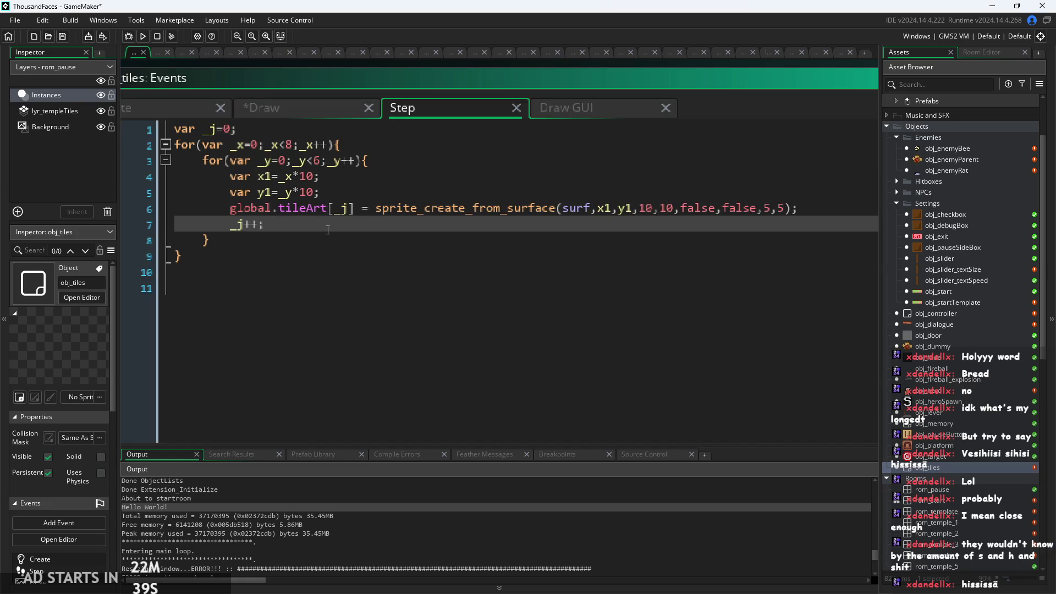
Review the Step event's inner loop around the _j++ line and its closing brace
{"action": "scroll", "coordinate": [410, 151], "scroll_direction": "up", "scroll_amount": 1, "text": "ctrl"}
{"action": "scroll", "coordinate": [502, 237], "scroll_direction": "down", "scroll_amount": 1, "text": "ctrl"}
{"action": "left_click", "coordinate": [502, 245]}
{"action": "scroll", "coordinate": [503, 237], "scroll_direction": "up", "scroll_amount": 1, "text": "ctrl"}
{"action": "left_click", "coordinate": [502, 237]}
{"action": "scroll", "coordinate": [429, 236], "scroll_direction": "up", "scroll_amount": 1, "text": "ctrl"}
{"action": "scroll", "coordinate": [385, 242], "scroll_direction": "up", "scroll_amount": 1, "text": "ctrl"}
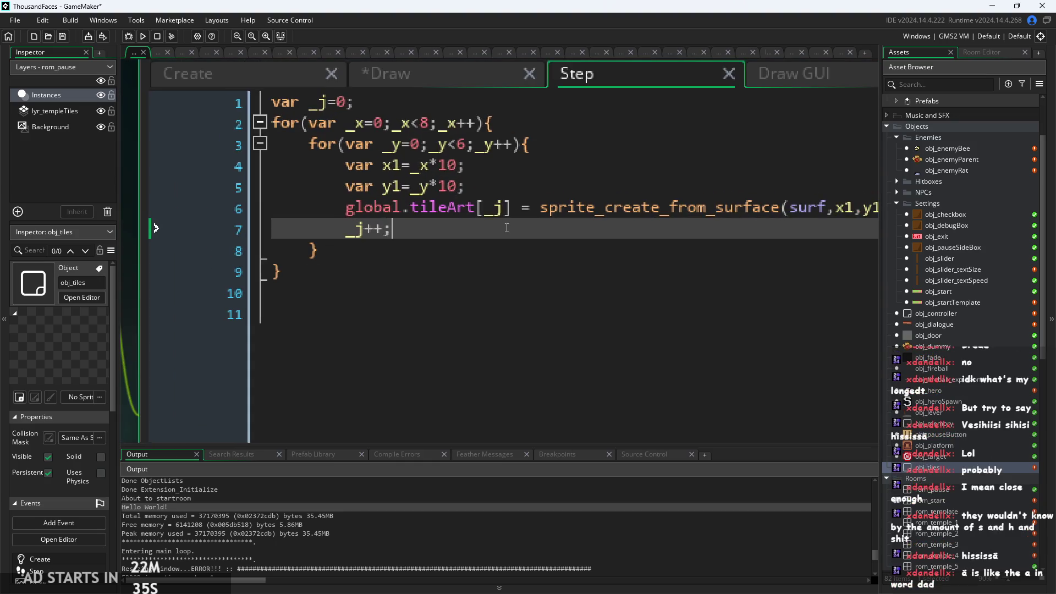
{"action": "scroll", "coordinate": [386, 230], "scroll_direction": "down", "scroll_amount": 1, "text": "ctrl"}
{"action": "scroll", "coordinate": [385, 230], "scroll_direction": "down", "scroll_amount": 2, "text": "ctrl"}
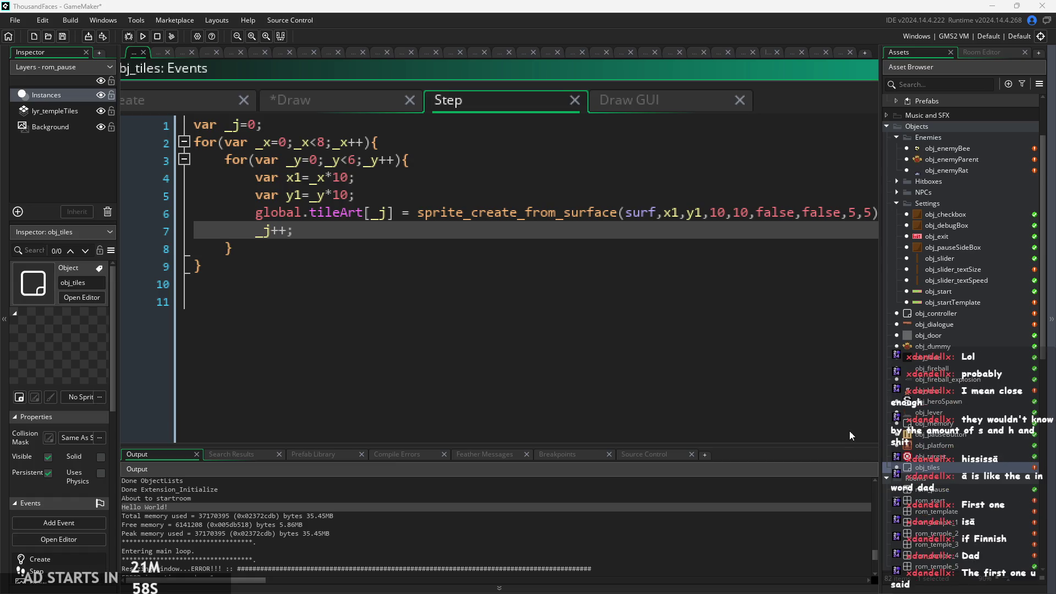
{"action": "left_click", "coordinate": [693, 300]}
{"action": "left_click", "coordinate": [635, 235]}
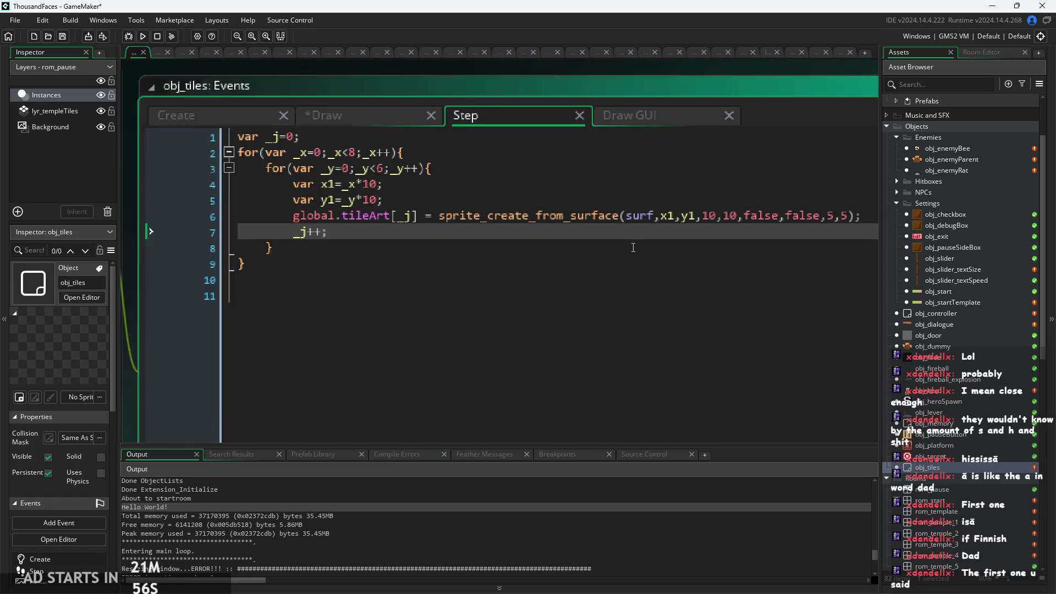
{"action": "scroll", "coordinate": [635, 235], "scroll_direction": "down", "scroll_amount": 2, "text": "ctrl"}
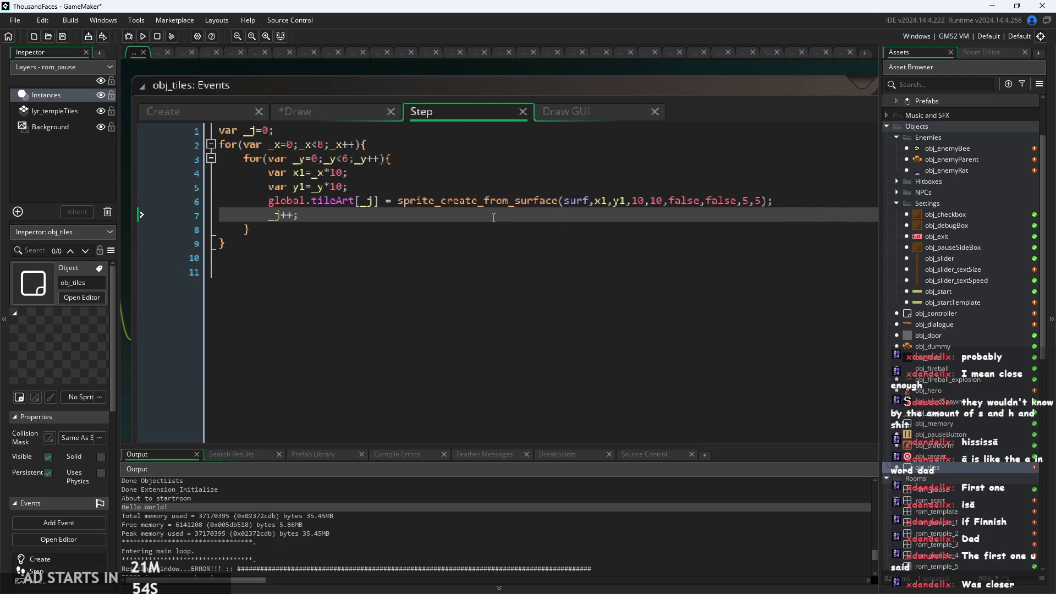
Check sprite_create_from_surface's parameters and the y1 line, then show the Draw GUI code
{"action": "left_click", "coordinate": [506, 201]}
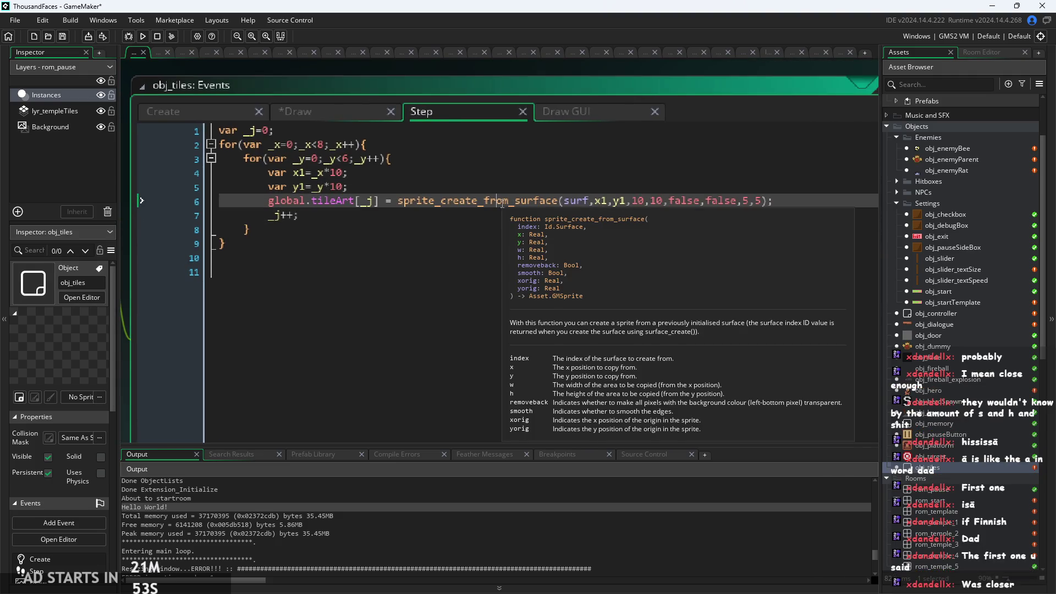
{"action": "key", "text": "Down"}
{"action": "key", "text": "Down"}
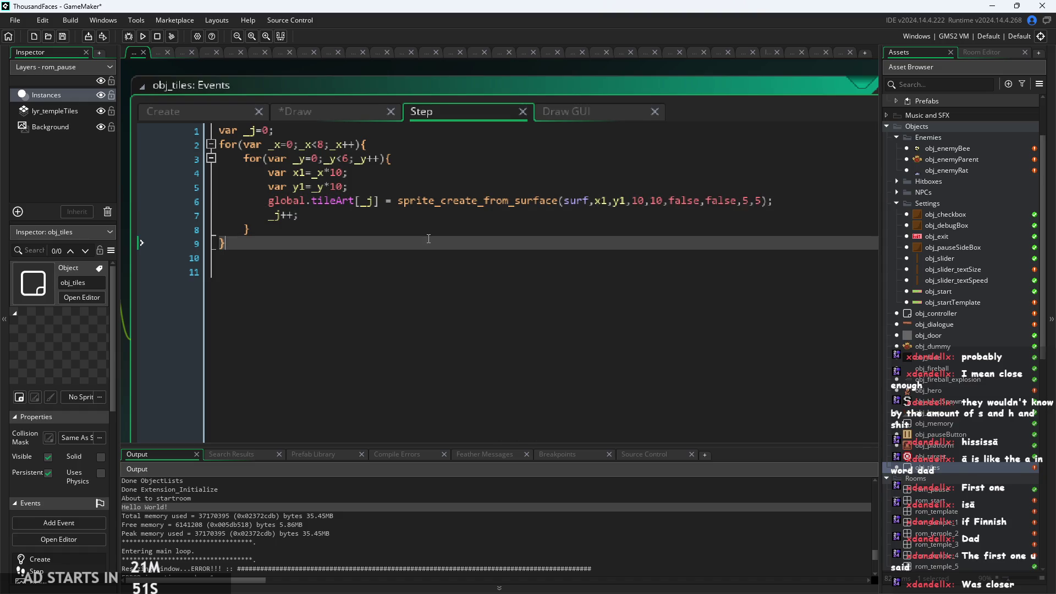
{"action": "key", "text": "Up"}
{"action": "scroll", "coordinate": [382, 195], "scroll_direction": "up", "scroll_amount": 1, "text": "ctrl"}
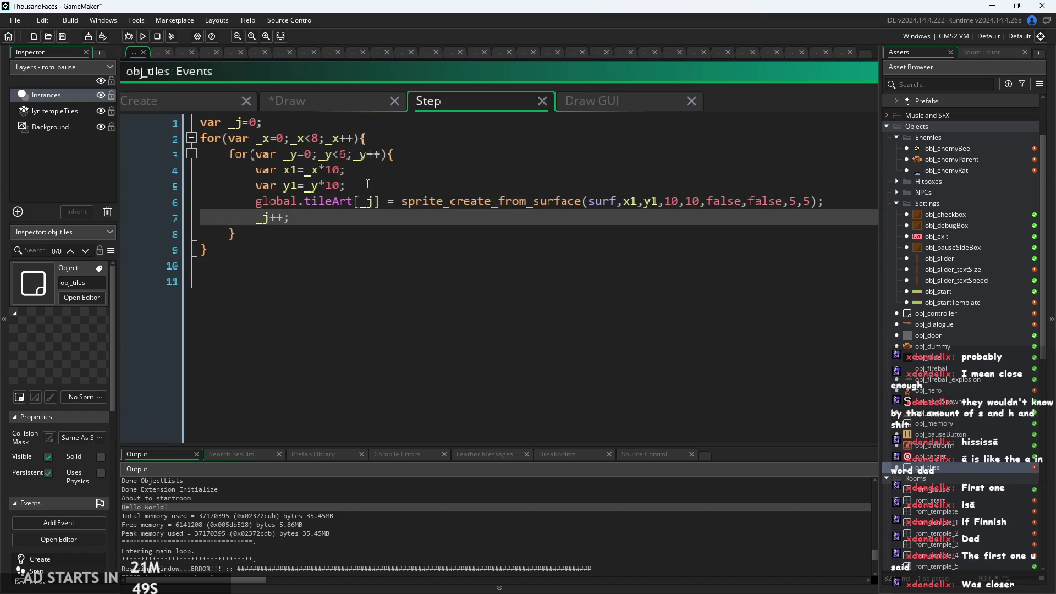
{"action": "left_click", "coordinate": [300, 121]}
{"action": "left_click", "coordinate": [269, 234]}
{"action": "left_click", "coordinate": [266, 266]}
{"action": "left_click", "coordinate": [276, 236]}
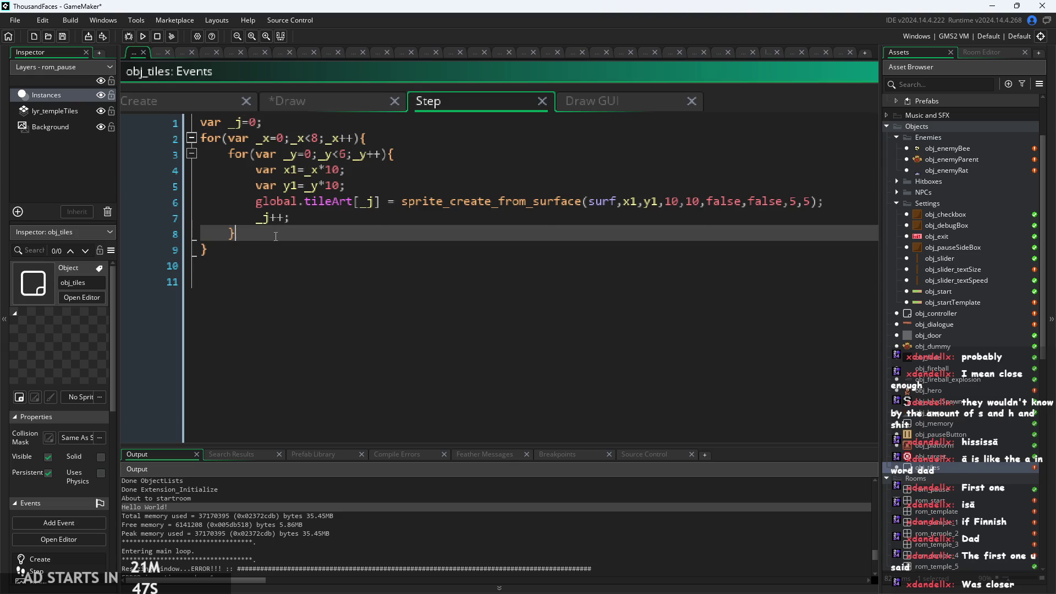
{"action": "key", "text": "Up"}
{"action": "key", "text": "End"}
{"action": "left_click", "coordinate": [542, 157]}
{"action": "left_click", "coordinate": [509, 186]}
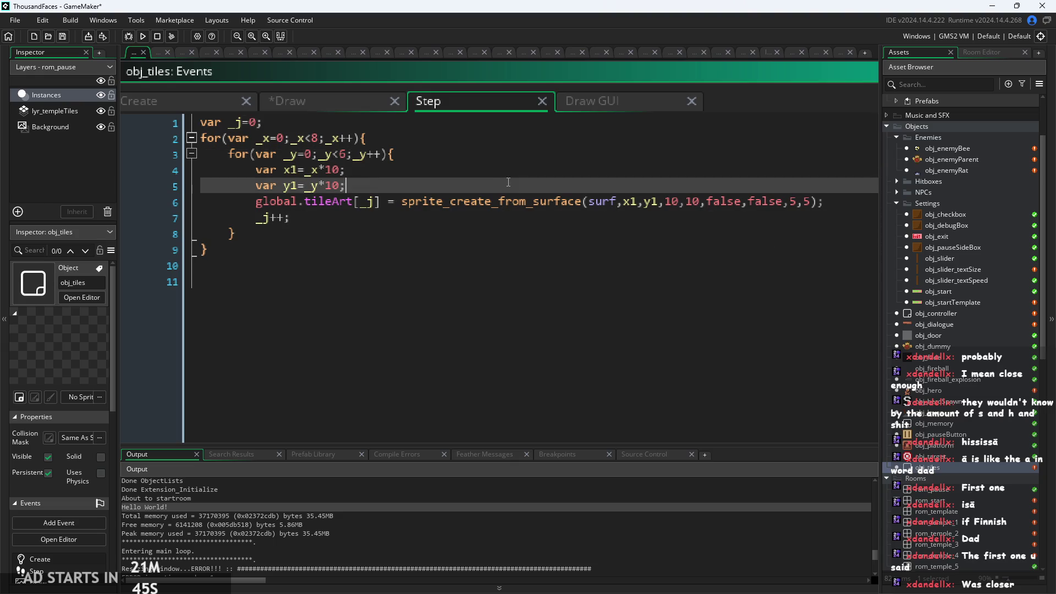
{"action": "left_click", "coordinate": [645, 104]}
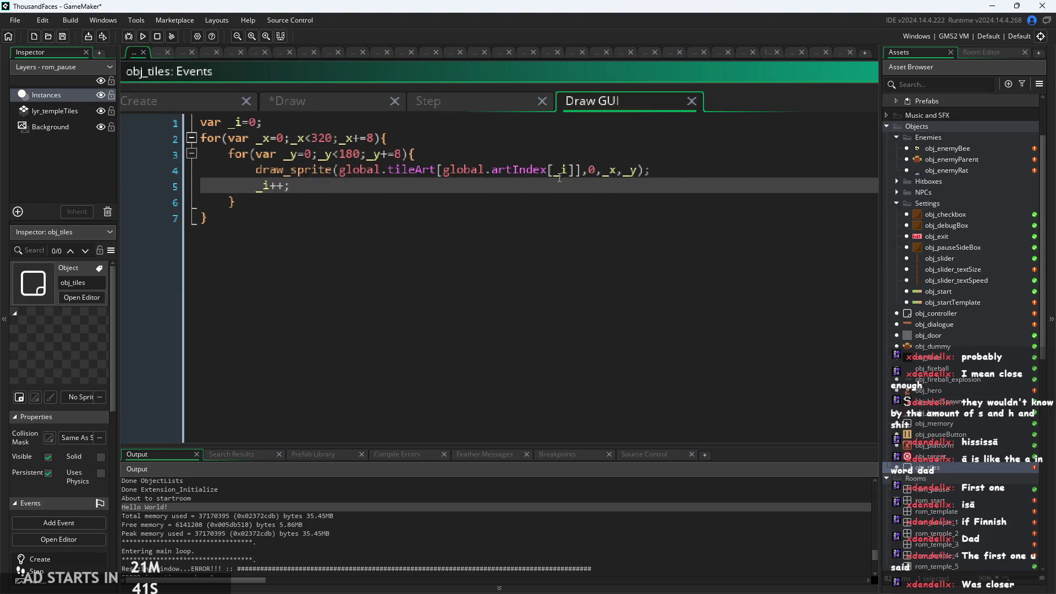
Jump from the Draw GUI draw_sprite line to the obj_tiles object editor with Go to Object
{"action": "right_click", "coordinate": [529, 173]}
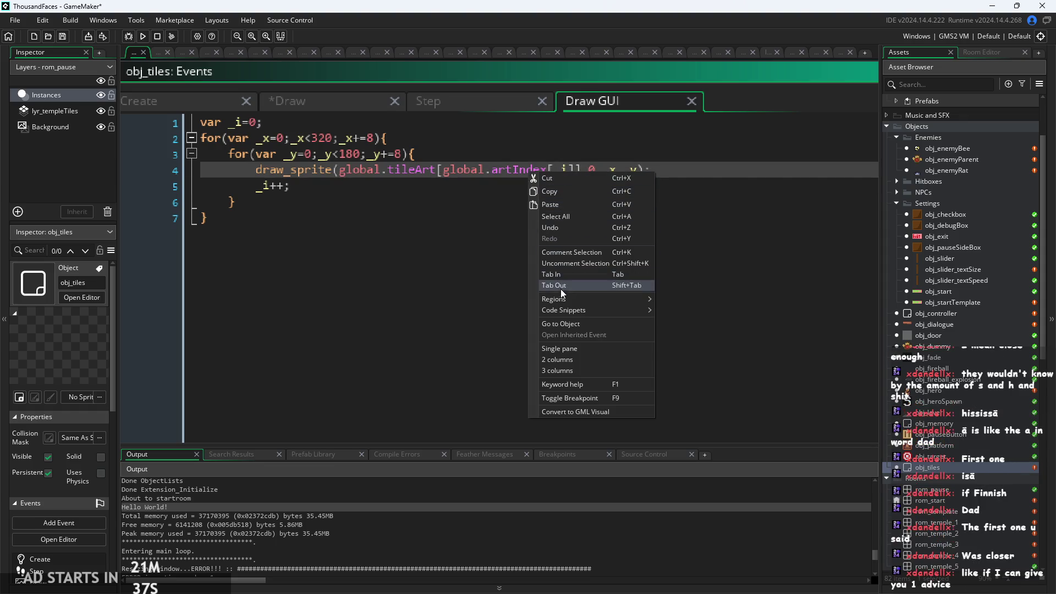
{"action": "left_click", "coordinate": [572, 325]}
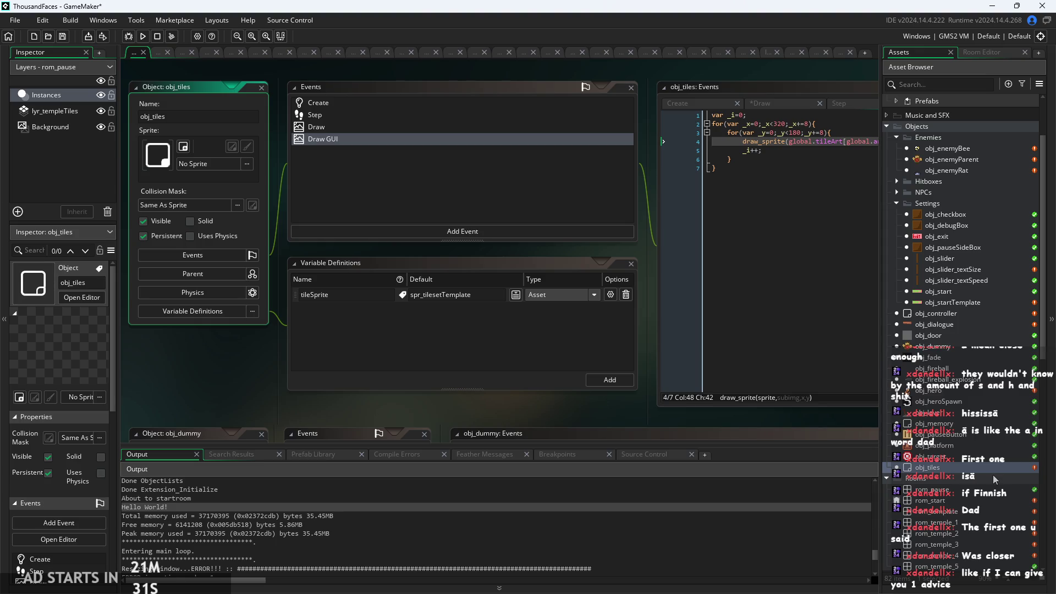
{"action": "scroll", "coordinate": [949, 480], "scroll_direction": "down", "scroll_amount": 3}
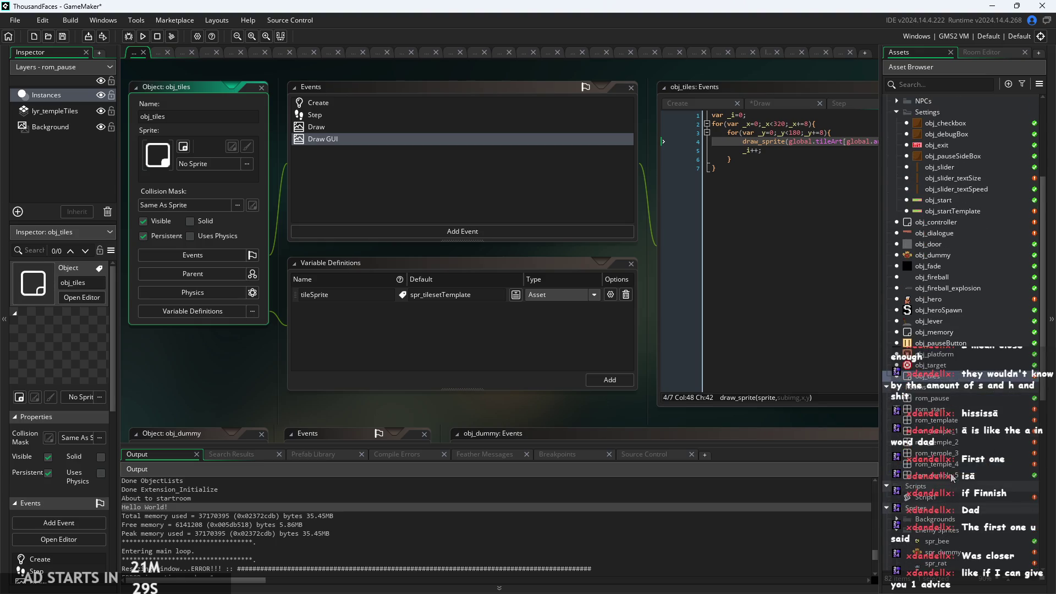
{"action": "left_click", "coordinate": [938, 442]}
{"action": "scroll", "coordinate": [952, 464], "scroll_direction": "down", "scroll_amount": 1}
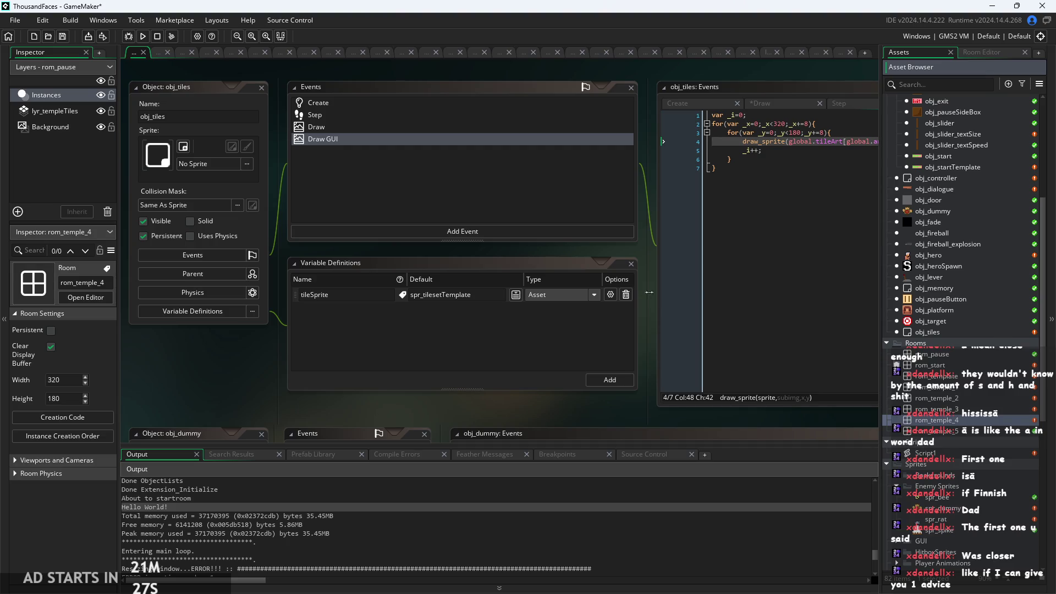
{"action": "left_click_drag", "start_coordinate": [645, 290], "coordinate": [273, 324]}
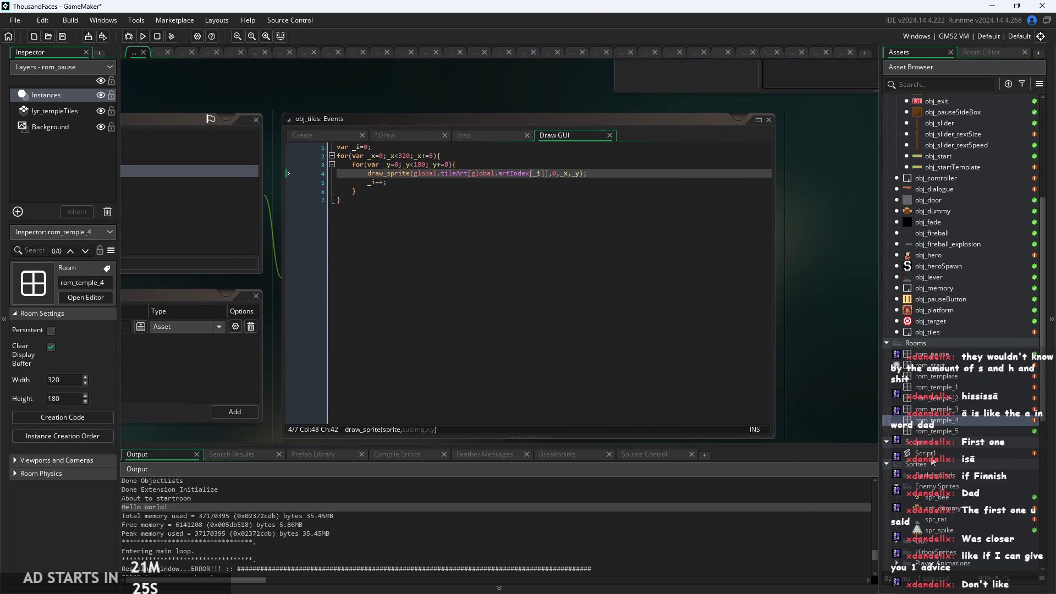
Open Script1 and inspect the global.artIndex[_i] = correctMappingBase(finind) line and commented tilemap_set
{"action": "double_click", "coordinate": [929, 453]}
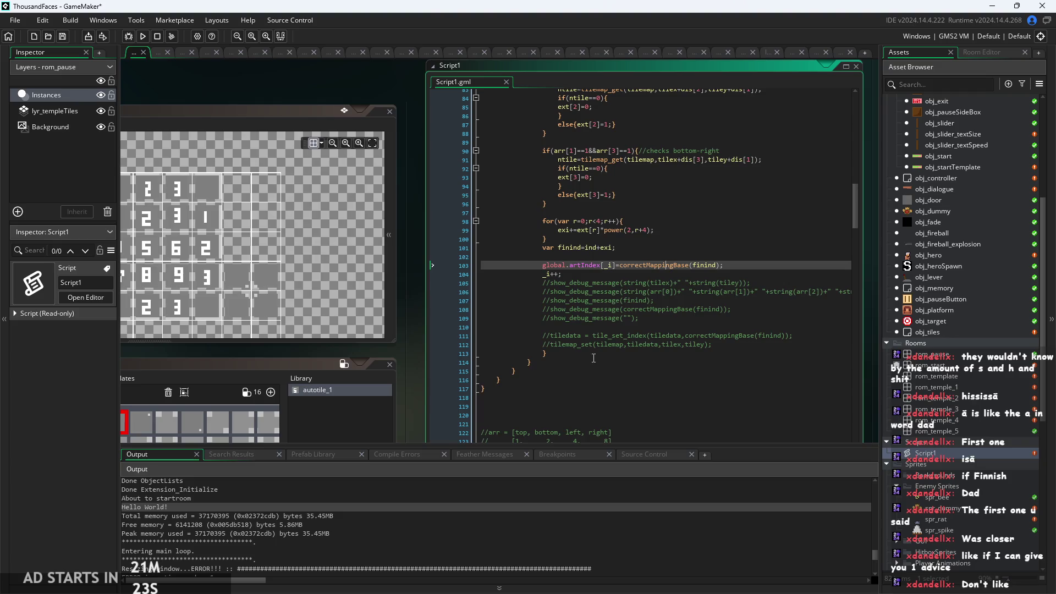
{"action": "scroll", "coordinate": [614, 322], "scroll_direction": "up", "scroll_amount": 1}
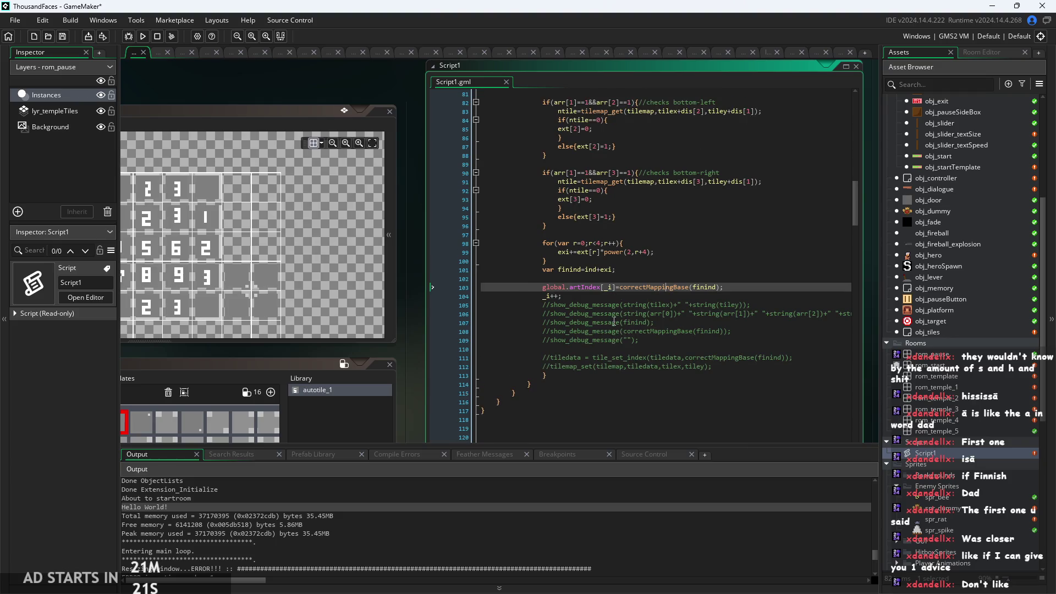
{"action": "scroll", "coordinate": [678, 286], "scroll_direction": "up", "scroll_amount": 2}
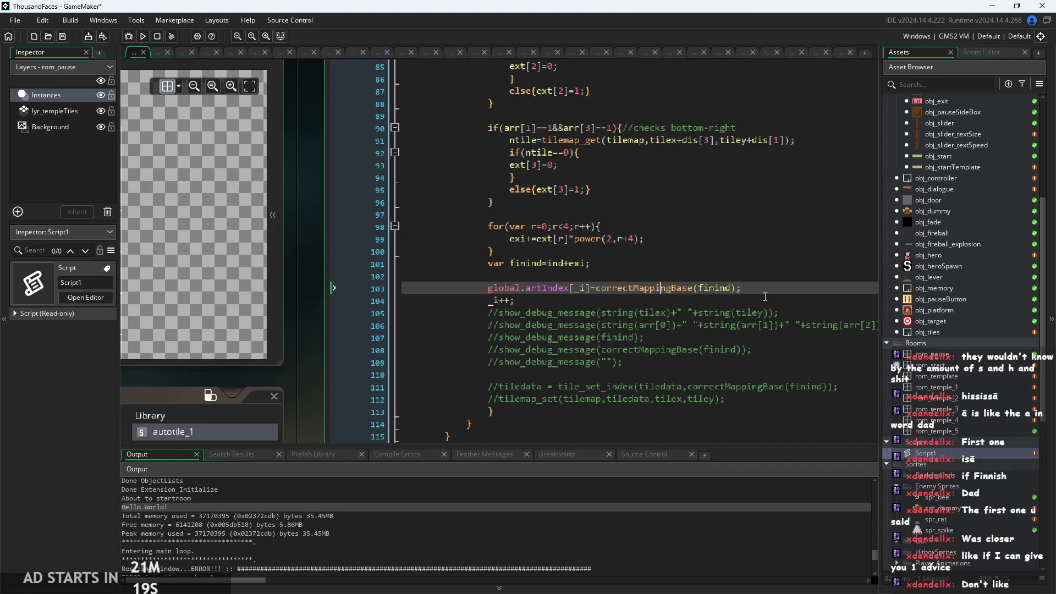
{"action": "key", "text": "Down"}
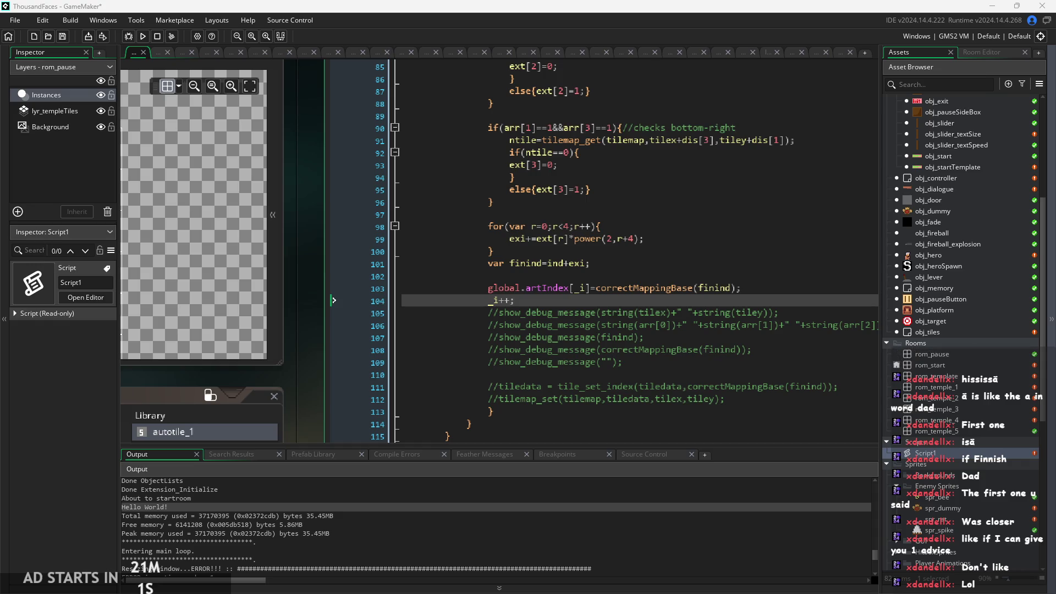
{"action": "left_click", "coordinate": [754, 399]}
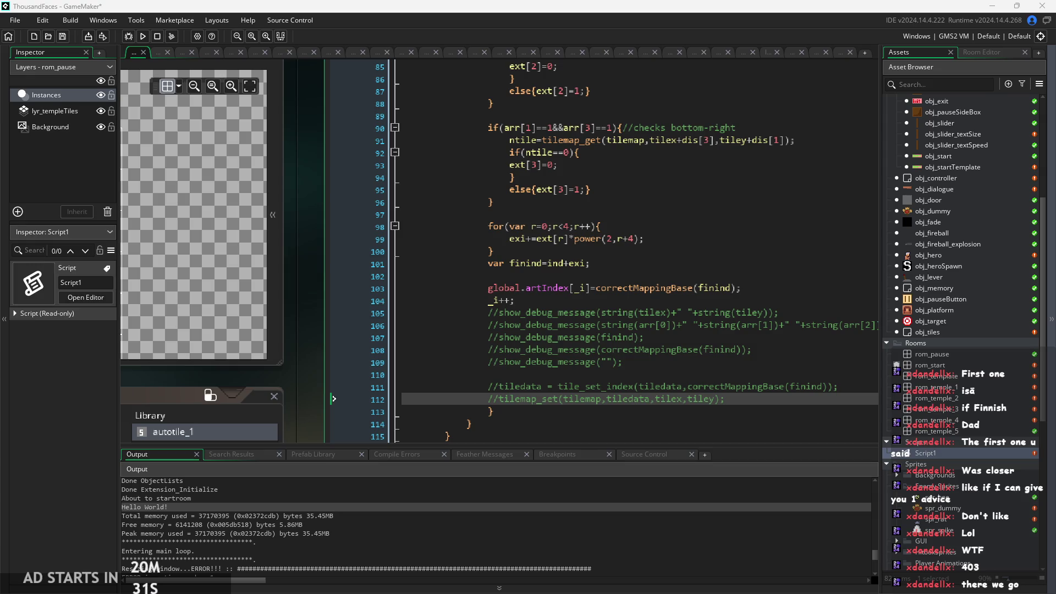
{"action": "left_click", "coordinate": [714, 349]}
{"action": "left_click", "coordinate": [740, 287]}
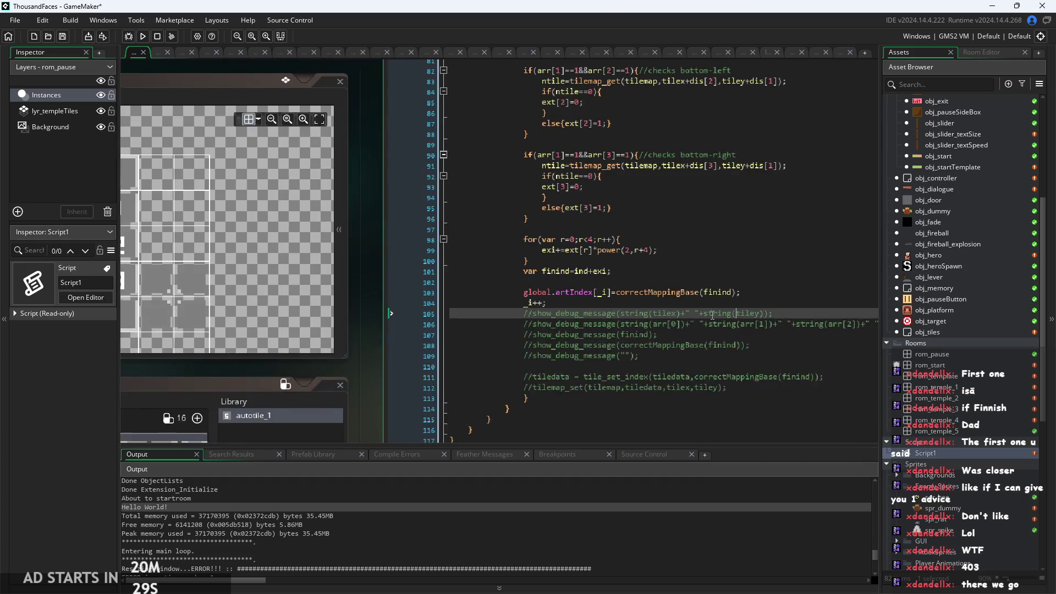
{"action": "scroll", "coordinate": [646, 303], "scroll_direction": "down", "scroll_amount": 2}
{"action": "scroll", "coordinate": [633, 311], "scroll_direction": "up", "scroll_amount": 2}
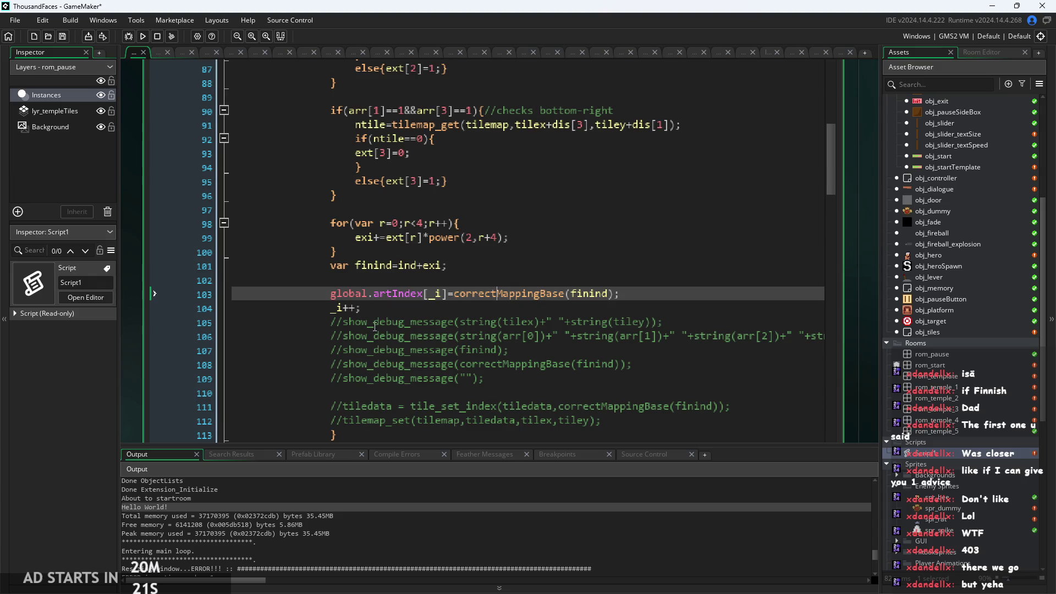
{"action": "scroll", "coordinate": [394, 325], "scroll_direction": "down", "scroll_amount": 2}
{"action": "scroll", "coordinate": [393, 324], "scroll_direction": "up", "scroll_amount": 20}
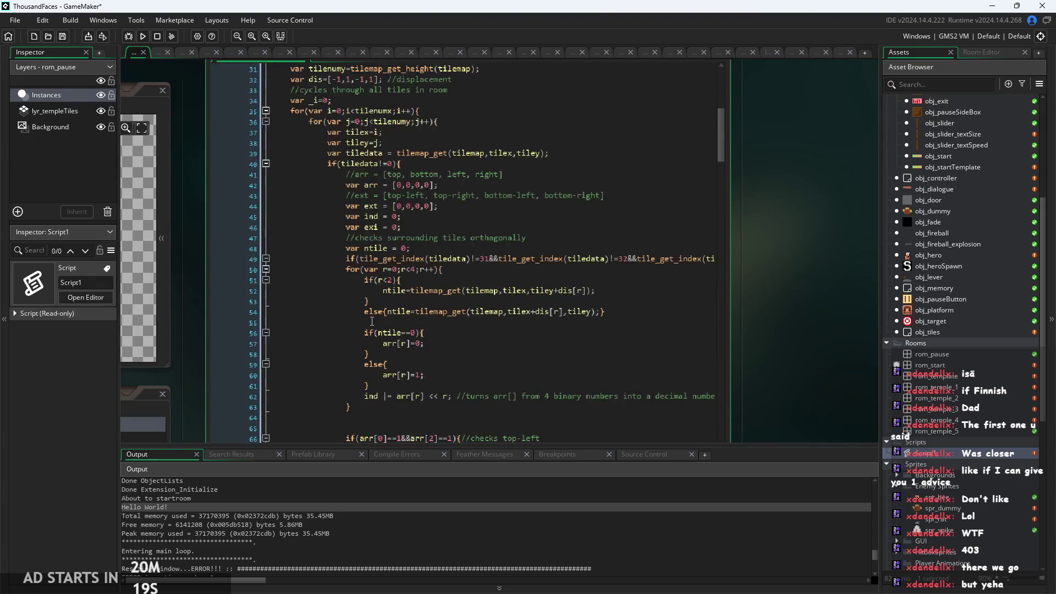
{"action": "scroll", "coordinate": [371, 309], "scroll_direction": "up", "scroll_amount": 2}
{"action": "scroll", "coordinate": [326, 324], "scroll_direction": "up", "scroll_amount": 2}
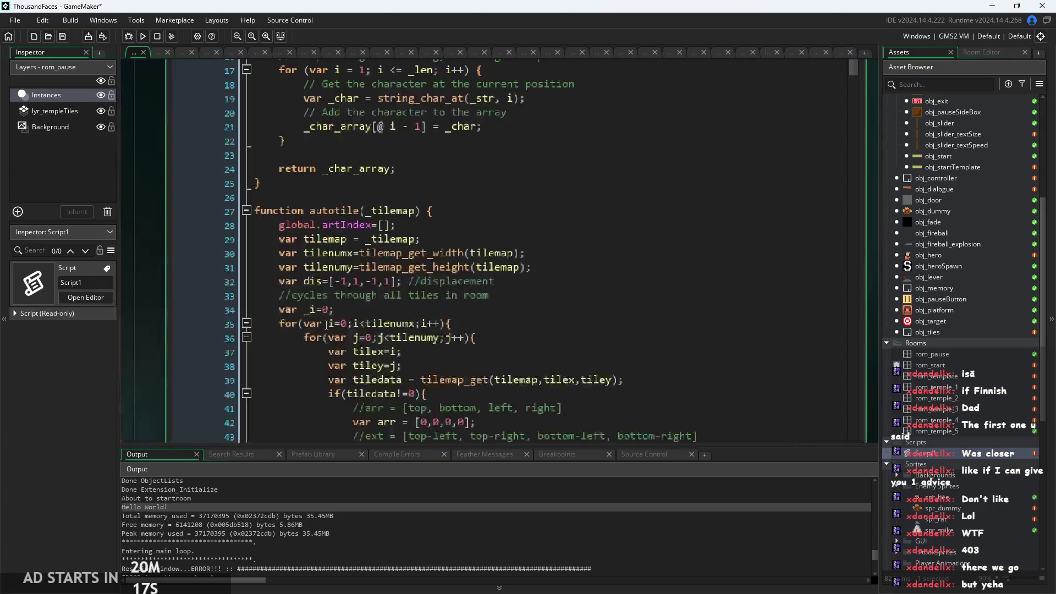
{"action": "scroll", "coordinate": [394, 279], "scroll_direction": "up", "scroll_amount": 1}
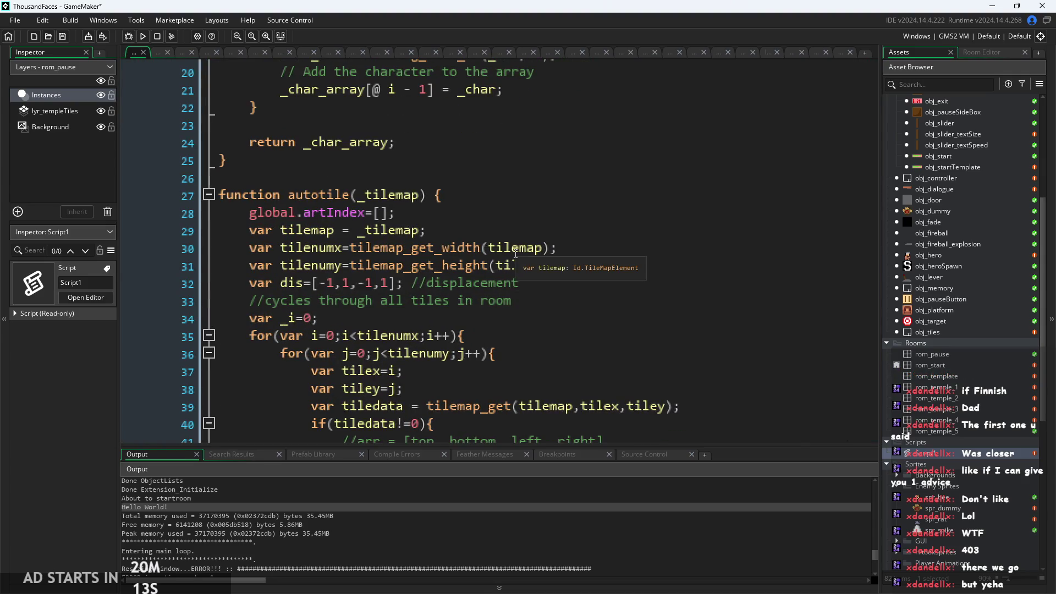
{"action": "mouse_move", "coordinate": [427, 247]}
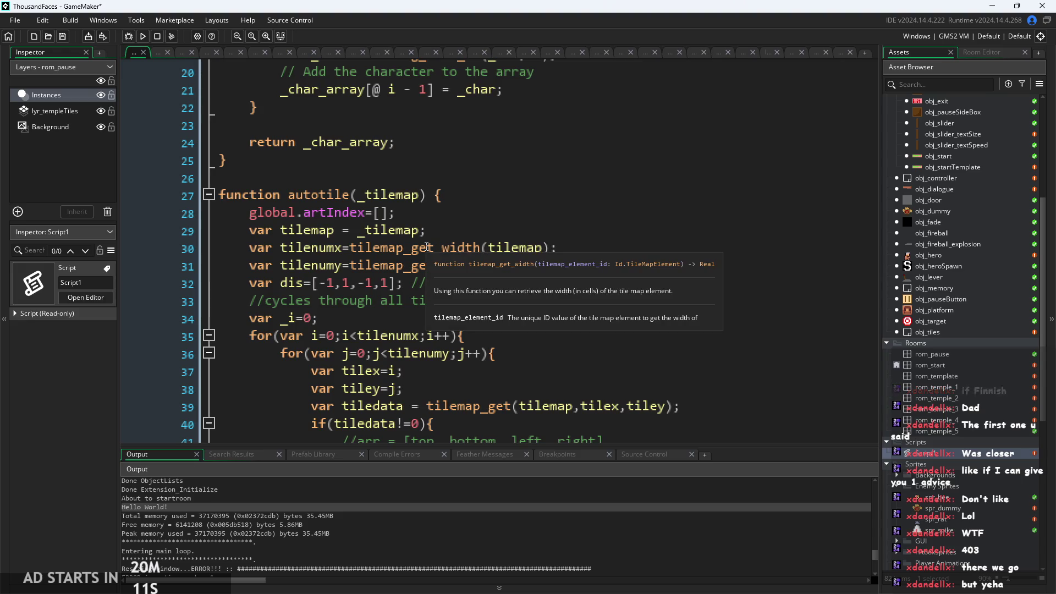
{"action": "scroll", "coordinate": [427, 247], "scroll_direction": "down", "scroll_amount": 1}
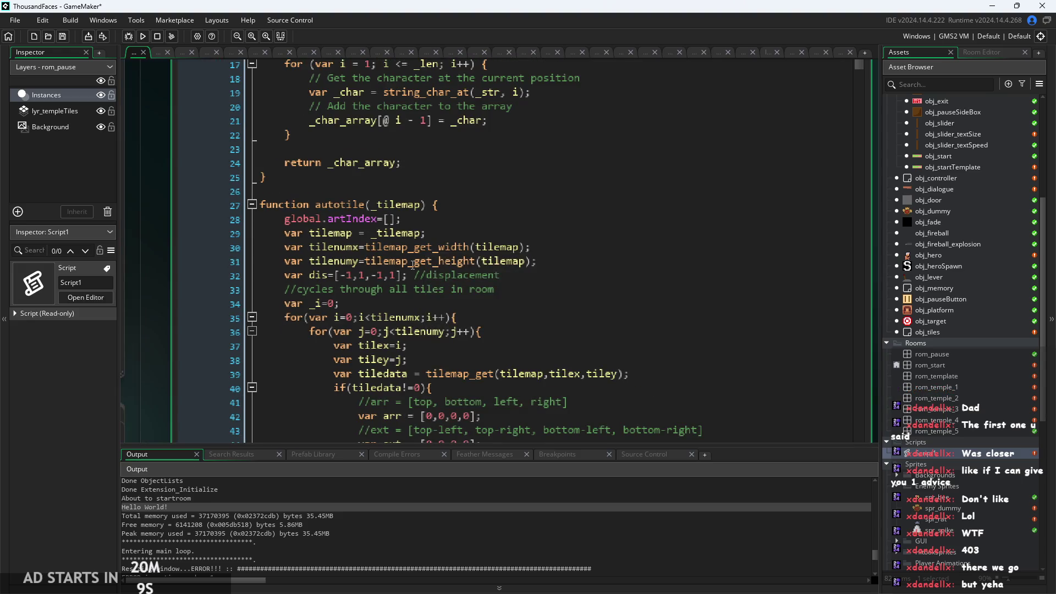
{"action": "left_click", "coordinate": [550, 275]}
{"action": "left_click", "coordinate": [551, 261]}
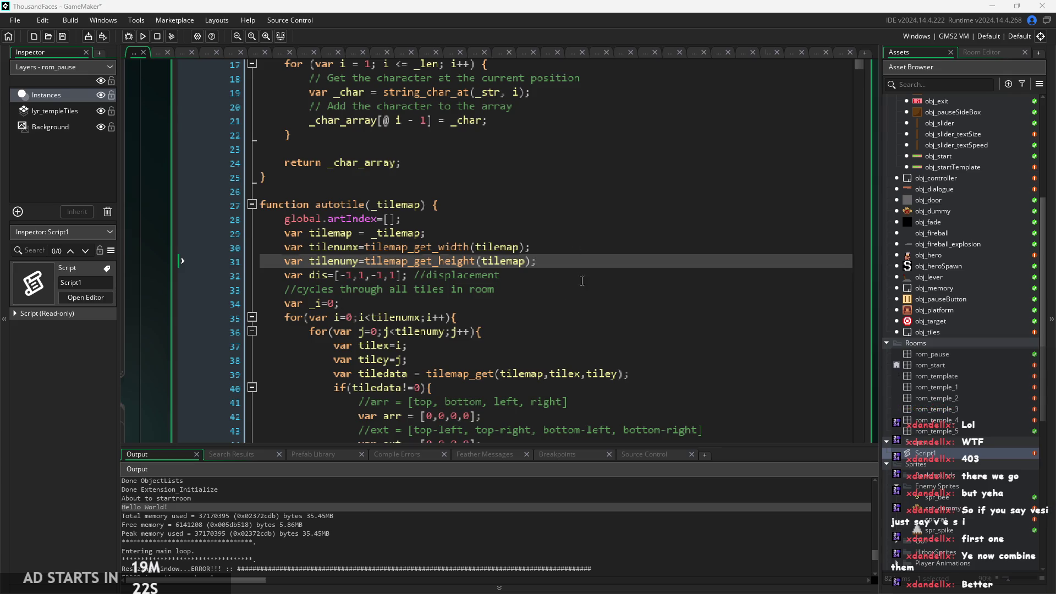
Open a new empty line right after the tilenumy line in autotile
{"action": "key", "text": "Down"}
{"action": "key", "text": "Down"}
{"action": "scroll", "coordinate": [597, 286], "scroll_direction": "up", "scroll_amount": 3, "text": "ctrl"}
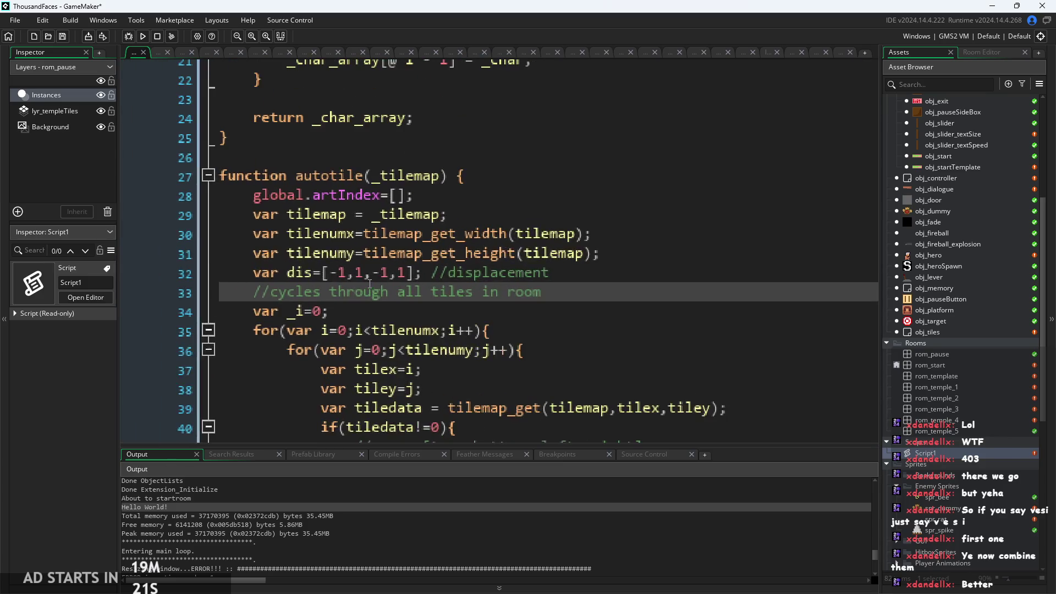
{"action": "key", "text": "Up"}
{"action": "key", "text": "Up"}
{"action": "key", "text": "Up"}
{"action": "scroll", "coordinate": [584, 258], "scroll_direction": "up", "scroll_amount": 1, "text": "ctrl"}
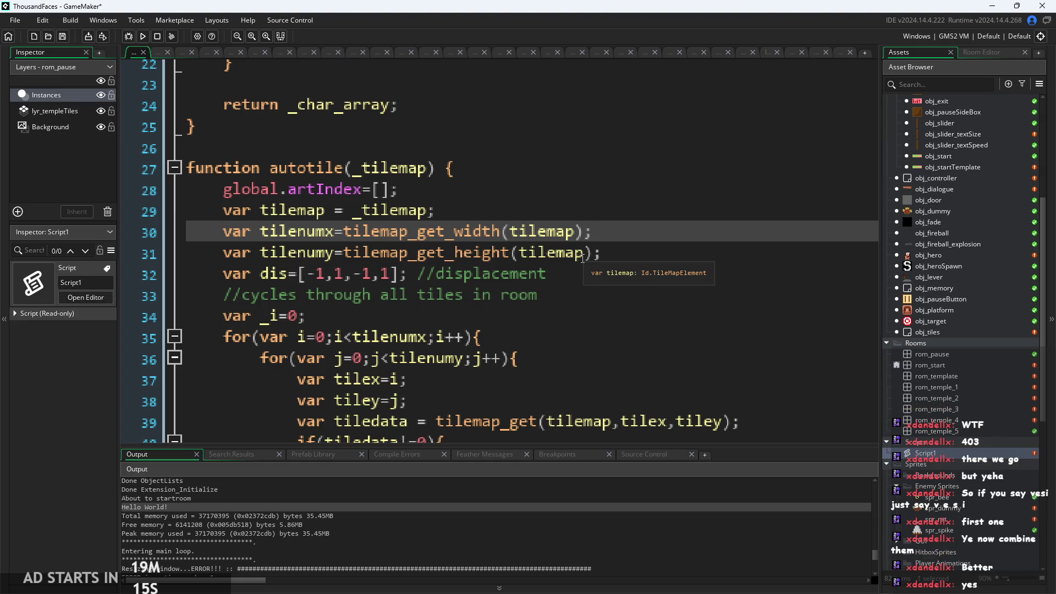
{"action": "key", "text": "Down"}
{"action": "scroll", "coordinate": [481, 255], "scroll_direction": "up", "scroll_amount": 1}
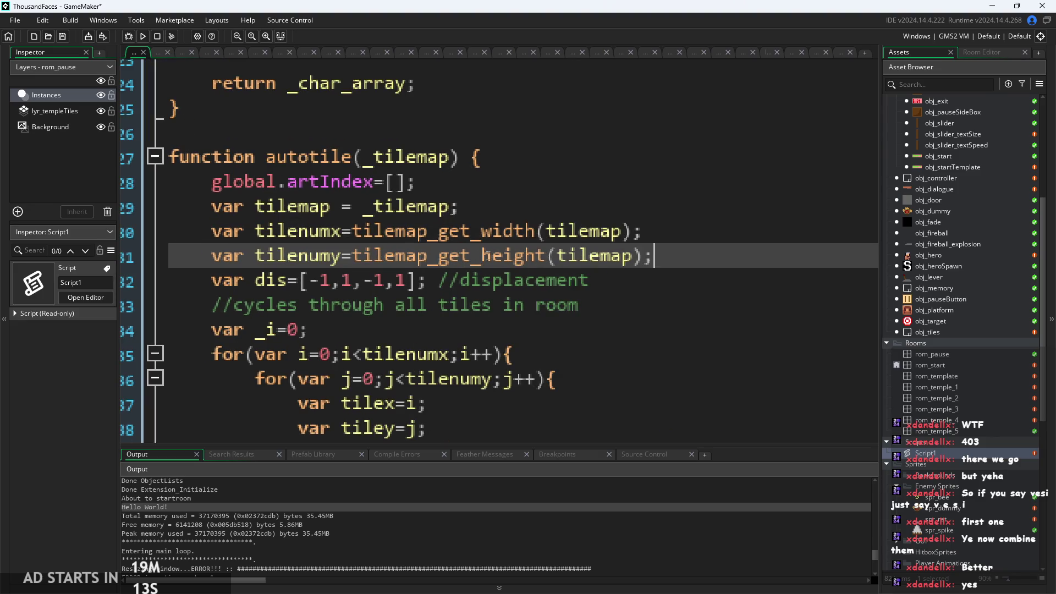
{"action": "mouse_move", "coordinate": [481, 256]}
{"action": "key", "text": "Up"}
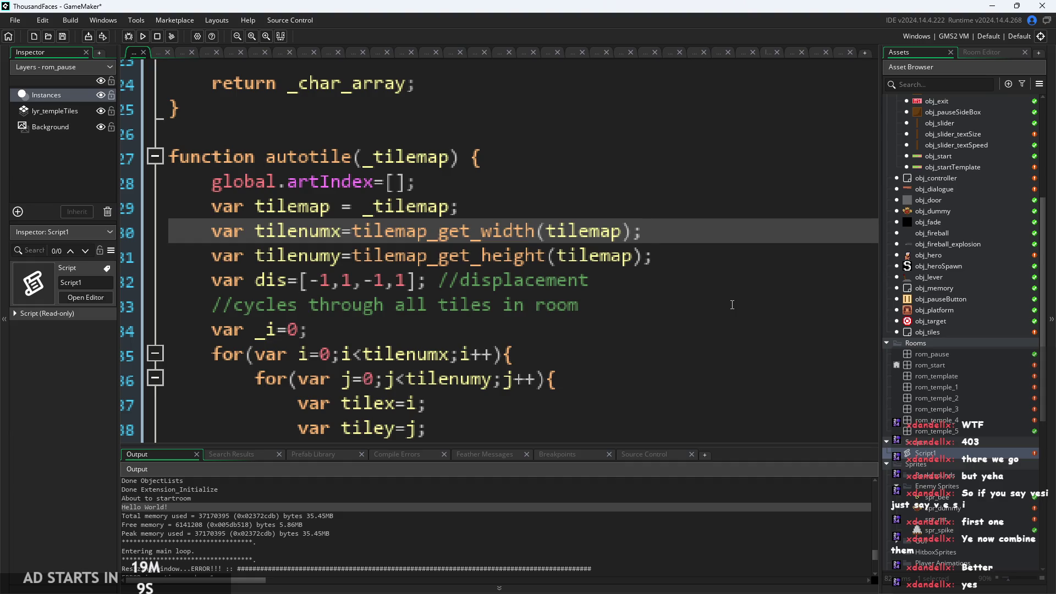
{"action": "key", "text": "Down"}
{"action": "key", "text": "End"}
{"action": "key", "text": "Return"}
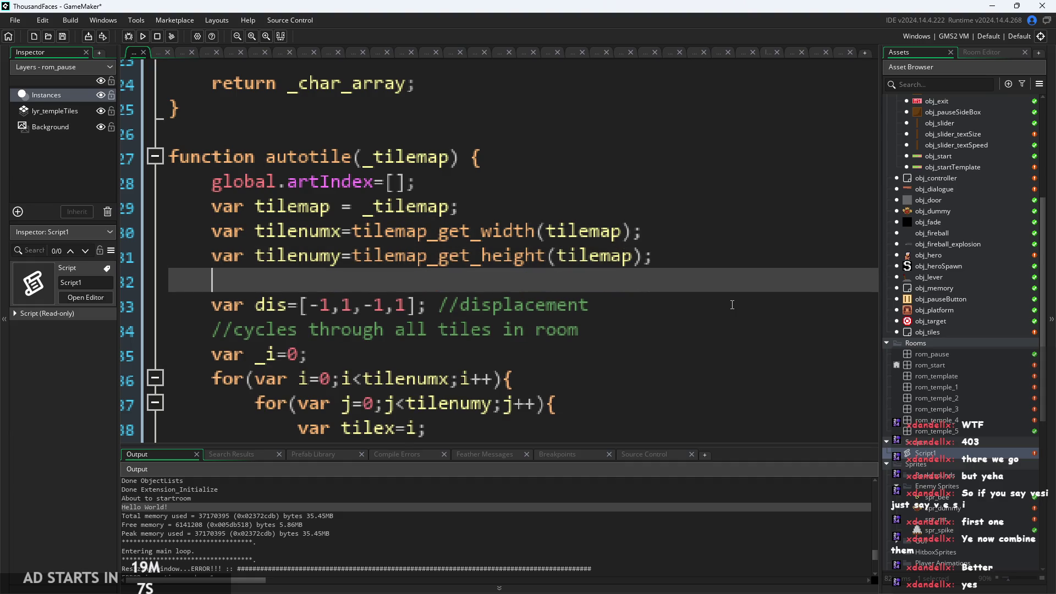
Start the line with show_debug_message(string(tilenumx) using autocomplete suggestions
{"action": "type", "text": "debu"}
{"action": "key", "text": "BackSpace"}
{"action": "key", "text": "BackSpace"}
{"action": "key", "text": "BackSpace"}
{"action": "type", "text": "show_d"}
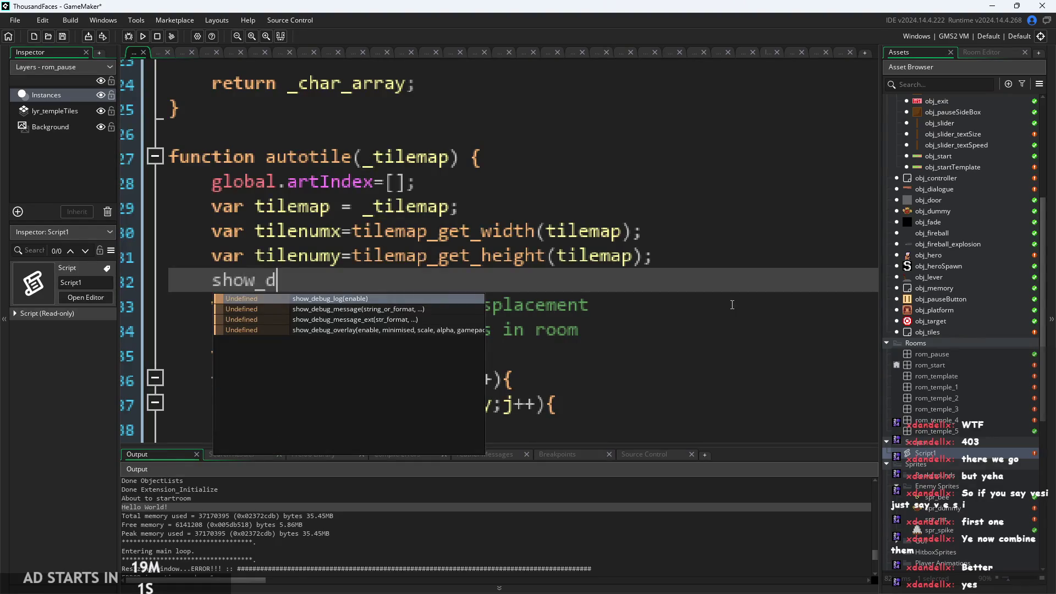
{"action": "type", "text": "e"}
{"action": "key", "text": "Down"}
{"action": "key", "text": "Return"}
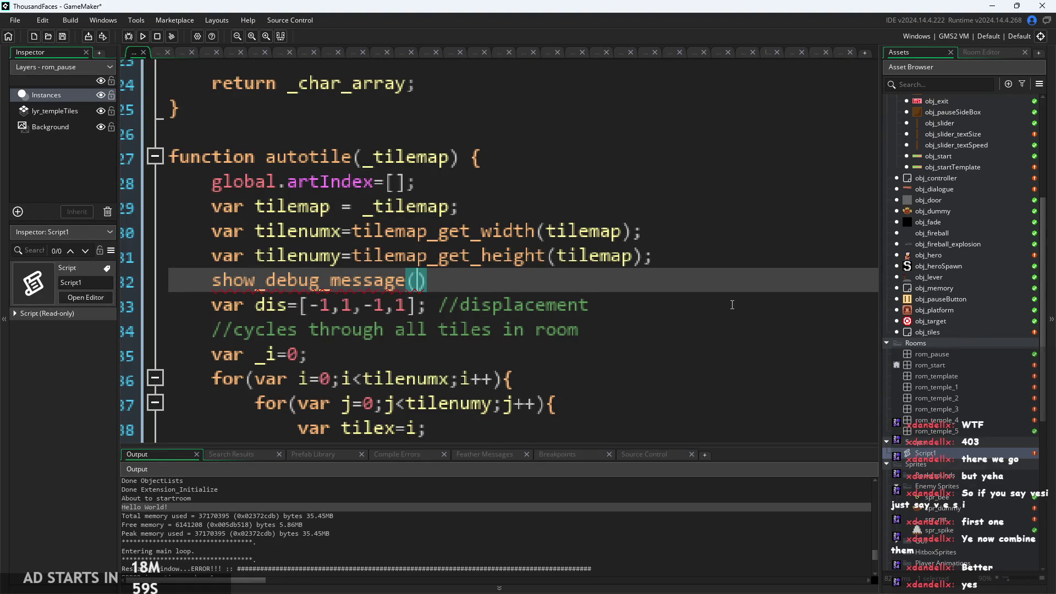
{"action": "type", "text": "string("}
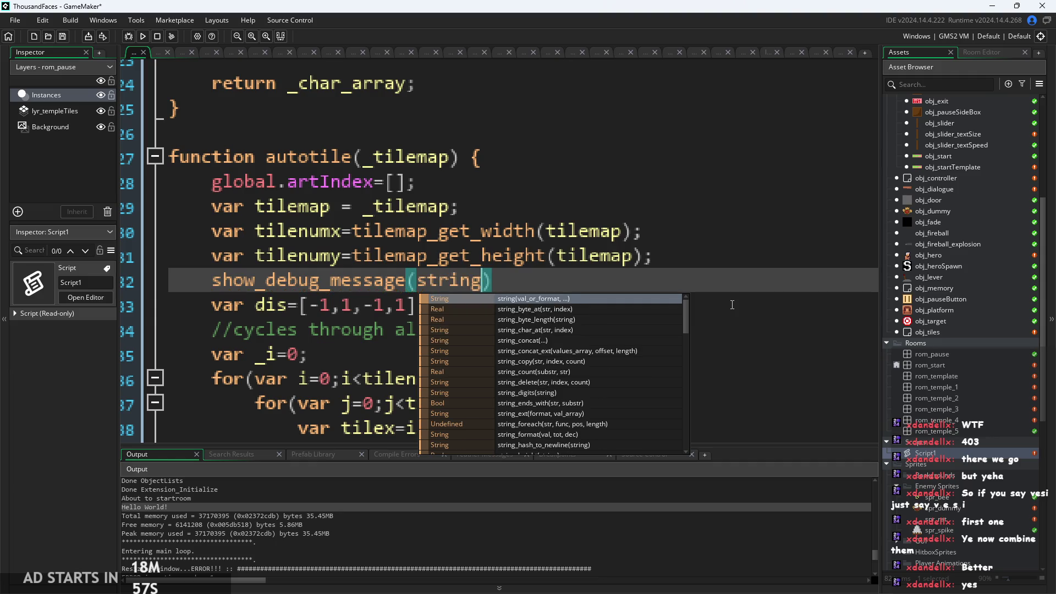
{"action": "key", "text": "Return"}
{"action": "type", "text": "tile"}
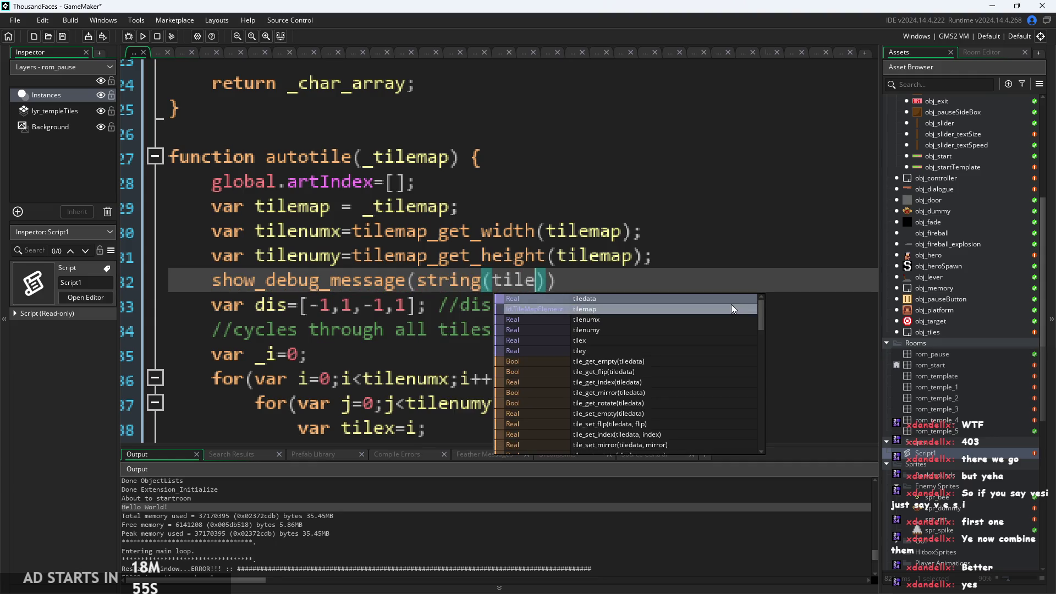
{"action": "key", "text": "Down"}
{"action": "key", "text": "Down"}
{"action": "key", "text": "Down"}
{"action": "key", "text": "Up"}
{"action": "key", "text": "Return"}
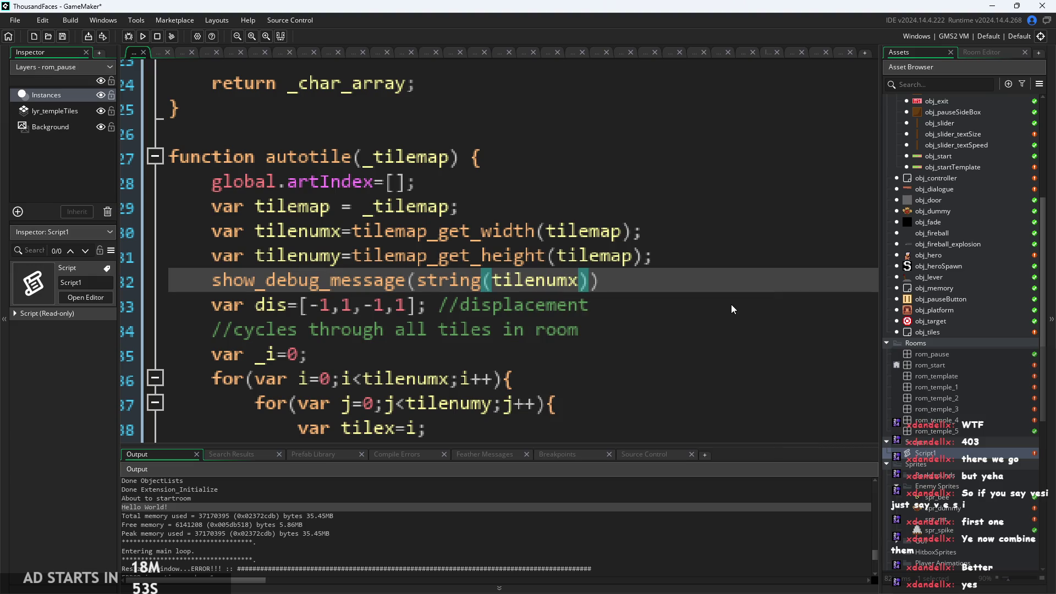
Finish it with +" "+string(tilenumy)); and remove the stray backslash
{"action": "key", "text": "Right"}
{"action": "type", "text": "+\" \""}
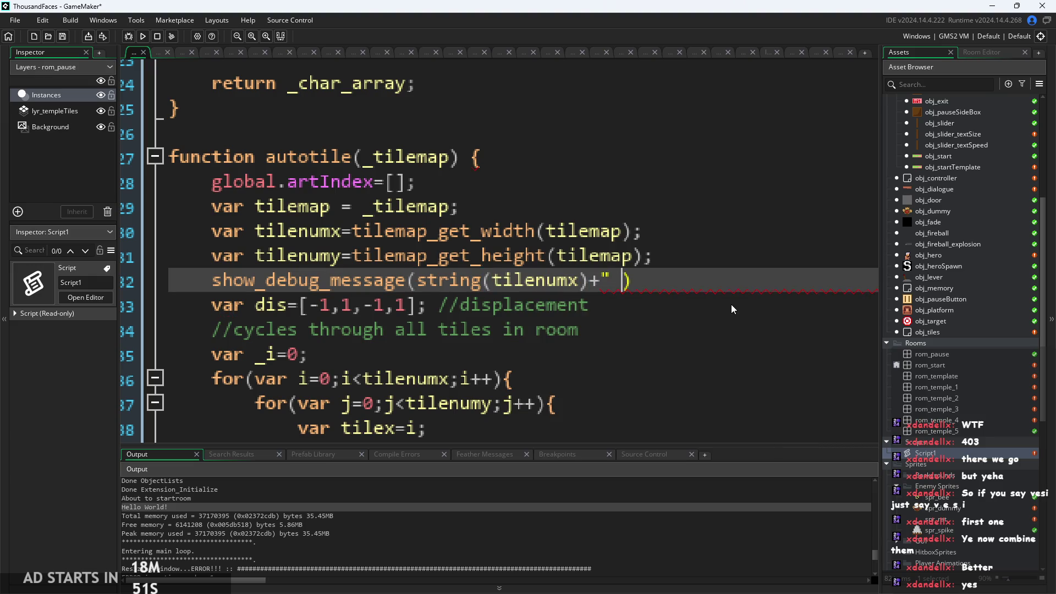
{"action": "type", "text": "+"}
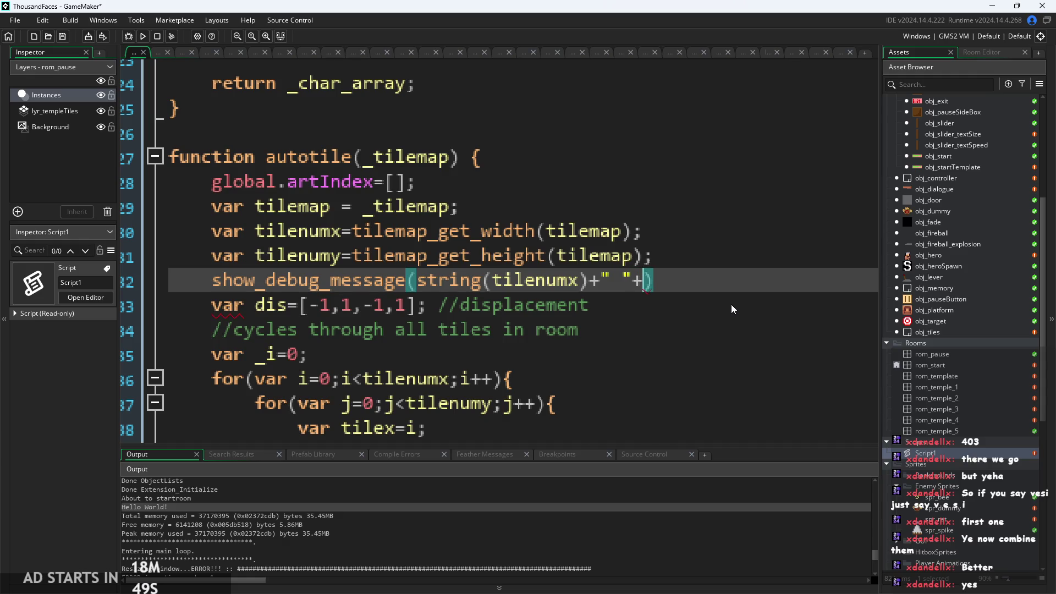
{"action": "type", "text": "string(tile"}
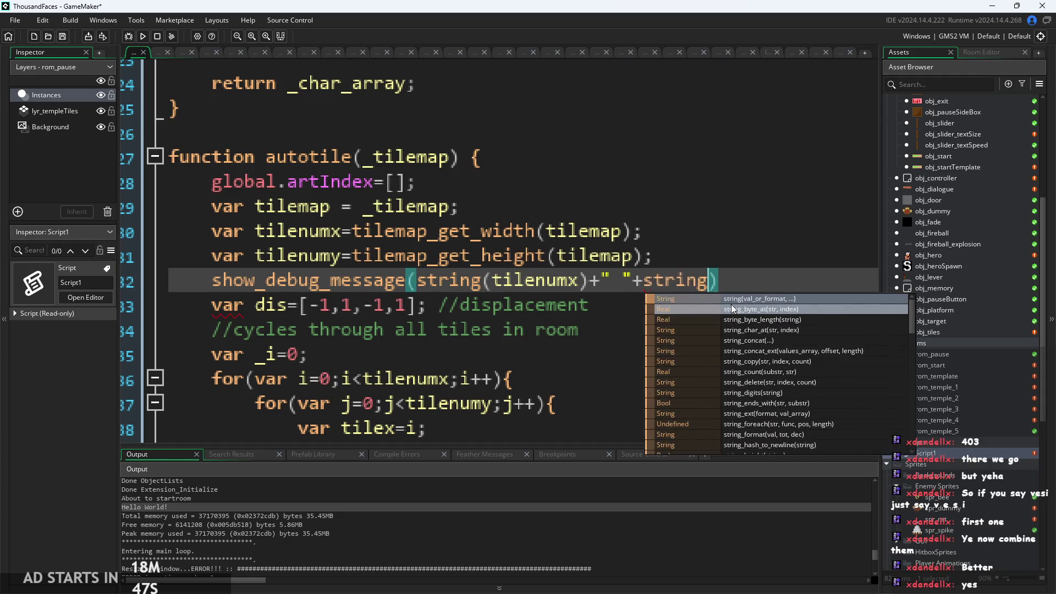
{"action": "type", "text": "nu"}
{"action": "key", "text": "BackSpace"}
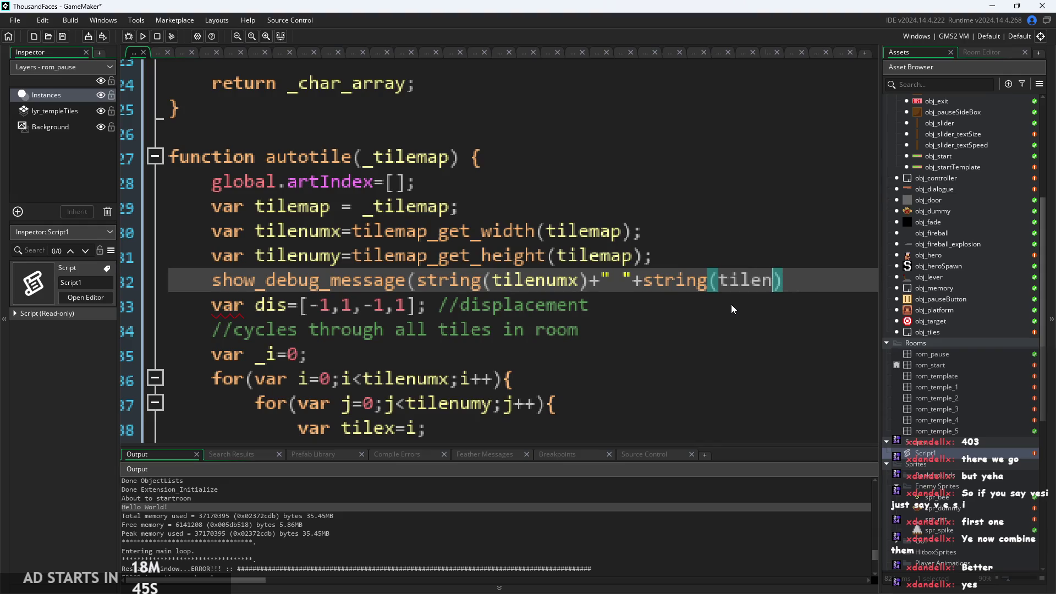
{"action": "type", "text": "um"}
{"action": "type", "text": "y)\\)"}
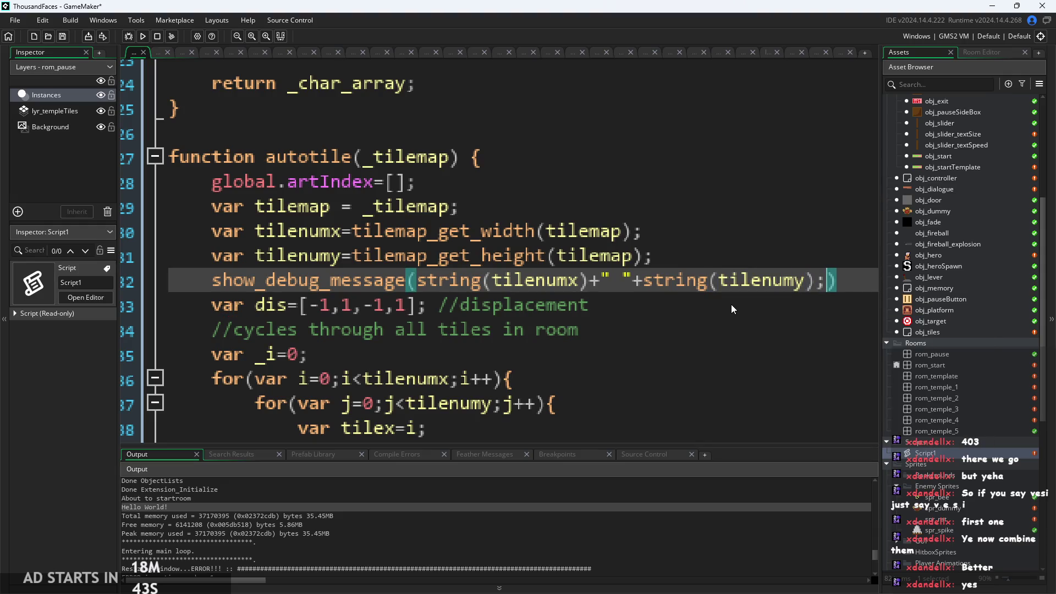
{"action": "type", "text": ";"}
{"action": "key", "text": "Left"}
{"action": "key", "text": "Left"}
{"action": "key", "text": "BackSpace"}
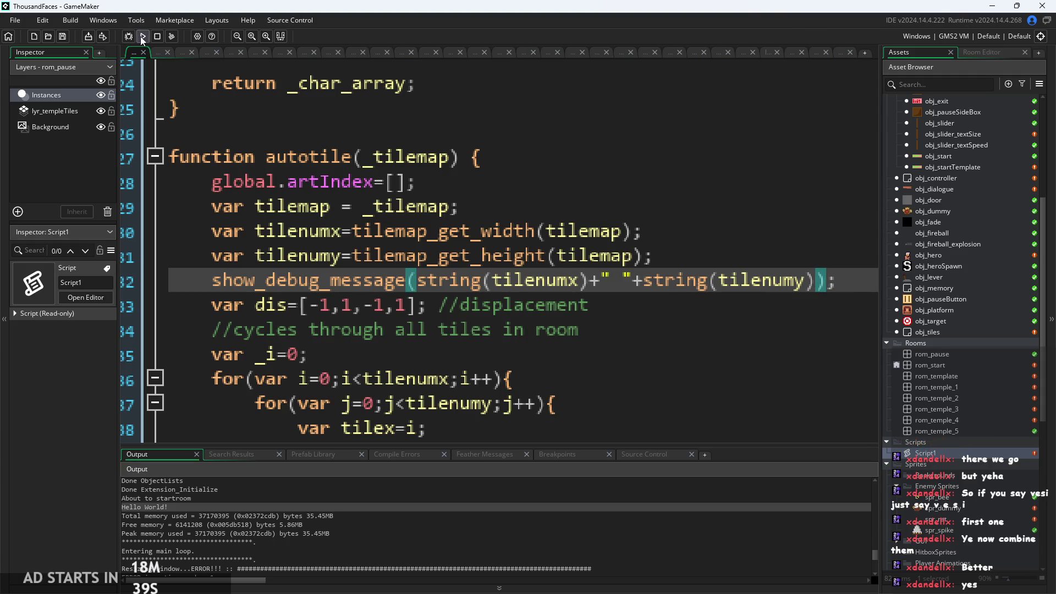
Run the game and read the tilemap size 40 23 in the Output log
{"action": "left_click", "coordinate": [142, 36]}
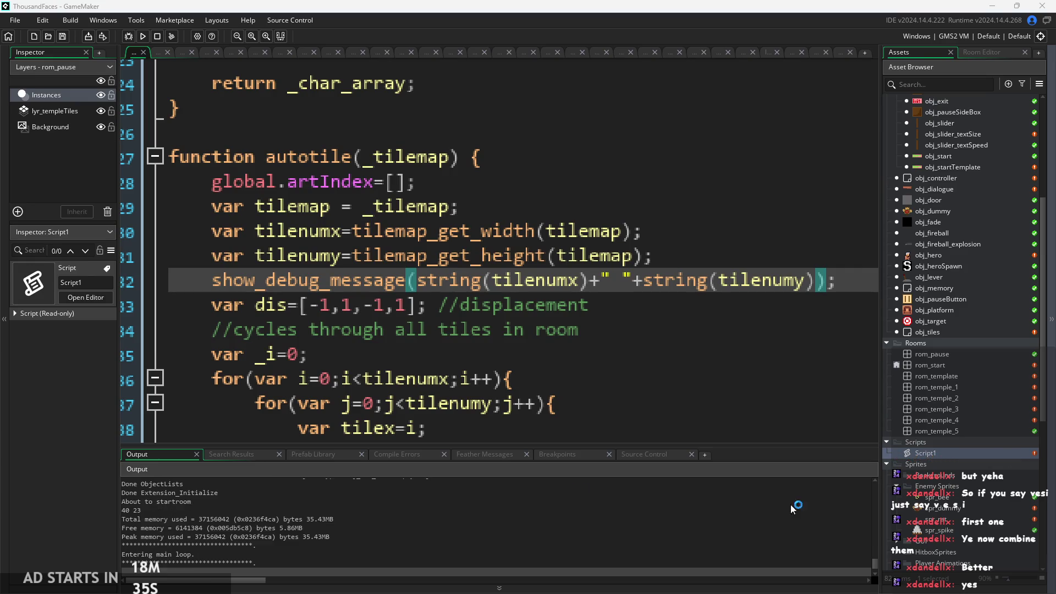
{"action": "left_click", "coordinate": [182, 501]}
{"action": "left_click", "coordinate": [196, 509]}
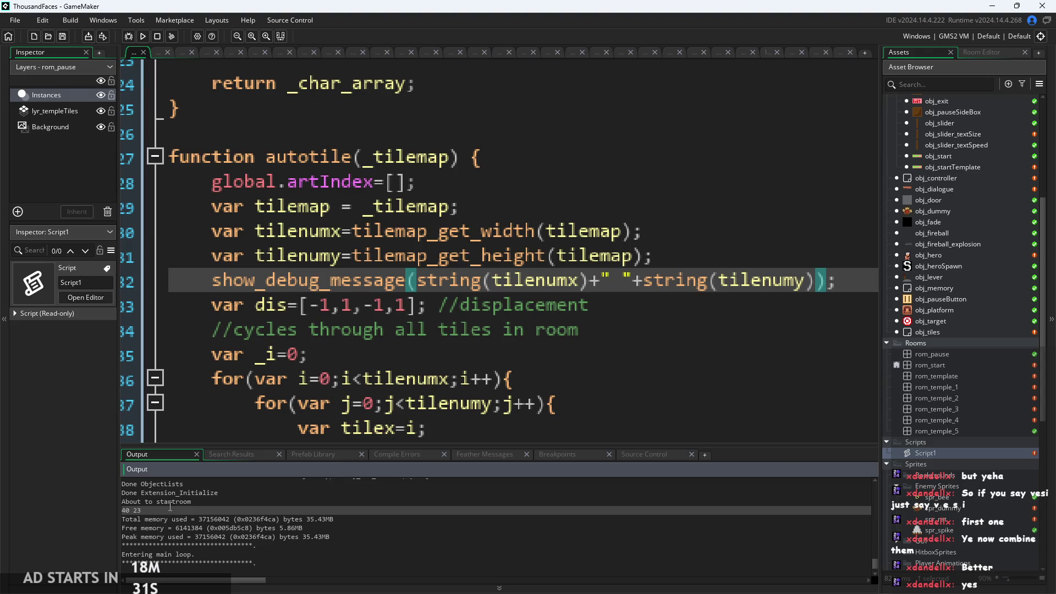
Review autotile's var _i=0 line and tiledata!=0 check, then open obj_tiles
{"action": "left_click", "coordinate": [579, 329]}
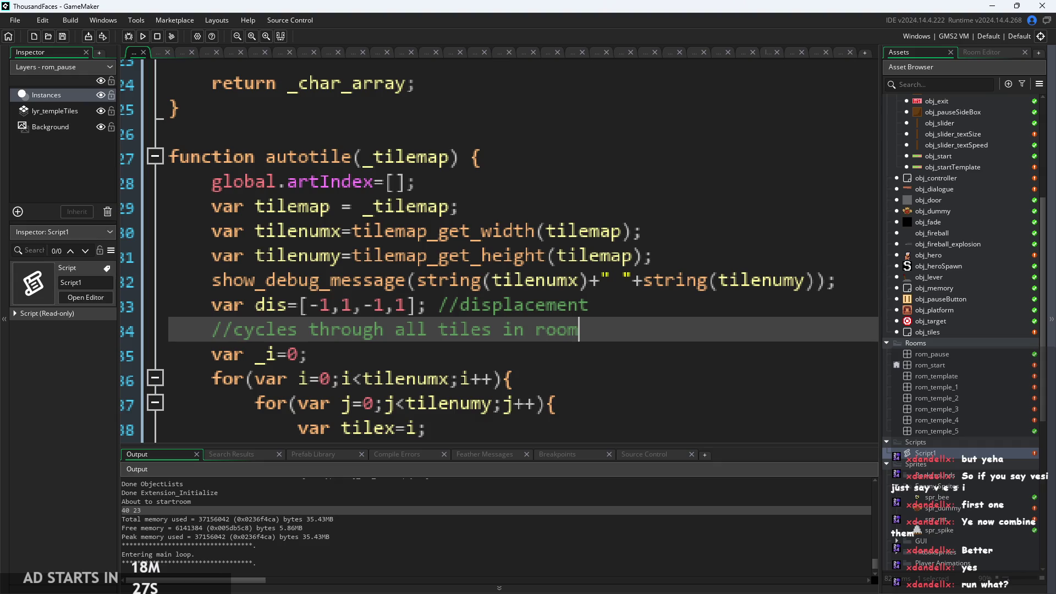
{"action": "left_click", "coordinate": [592, 352]}
{"action": "scroll", "coordinate": [592, 351], "scroll_direction": "down", "scroll_amount": 1, "text": "ctrl"}
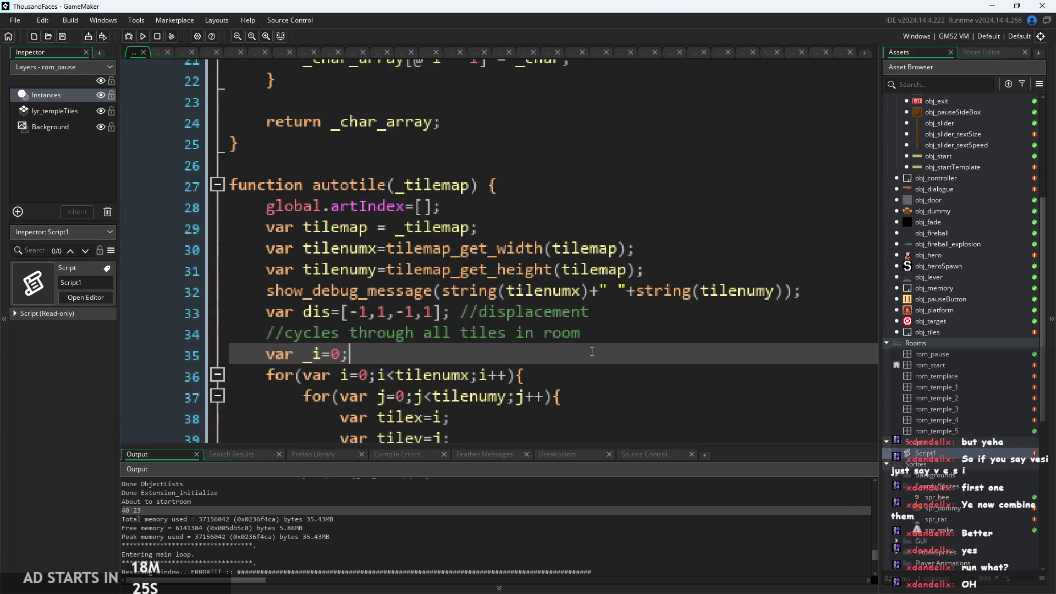
{"action": "scroll", "coordinate": [592, 351], "scroll_direction": "down", "scroll_amount": 2}
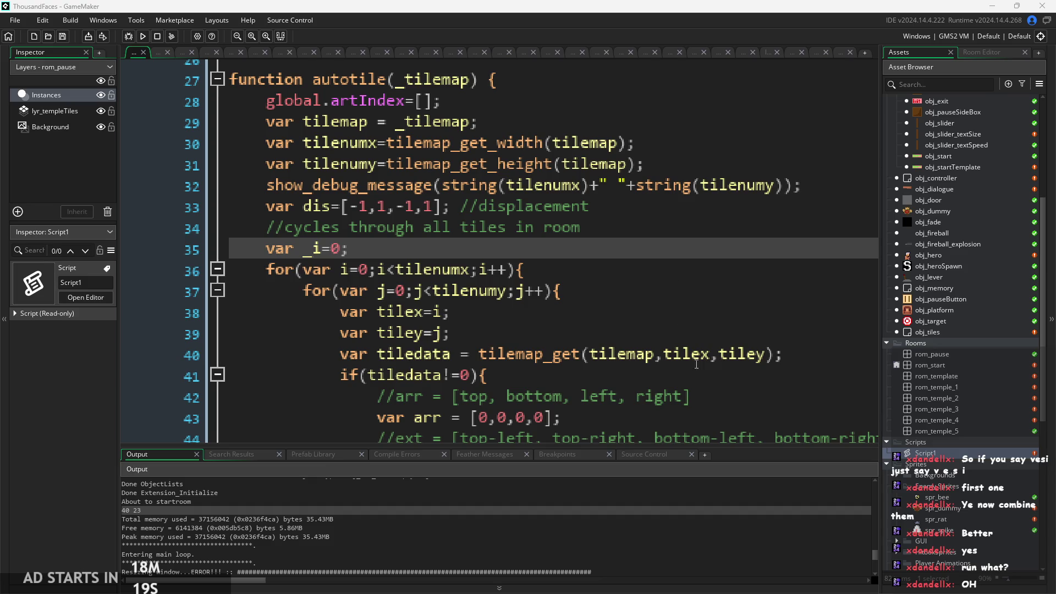
{"action": "left_click", "coordinate": [678, 374]}
{"action": "scroll", "coordinate": [678, 361], "scroll_direction": "down", "scroll_amount": 2, "text": "ctrl"}
{"action": "scroll", "coordinate": [676, 364], "scroll_direction": "down", "scroll_amount": 4}
{"action": "left_click", "coordinate": [604, 283]}
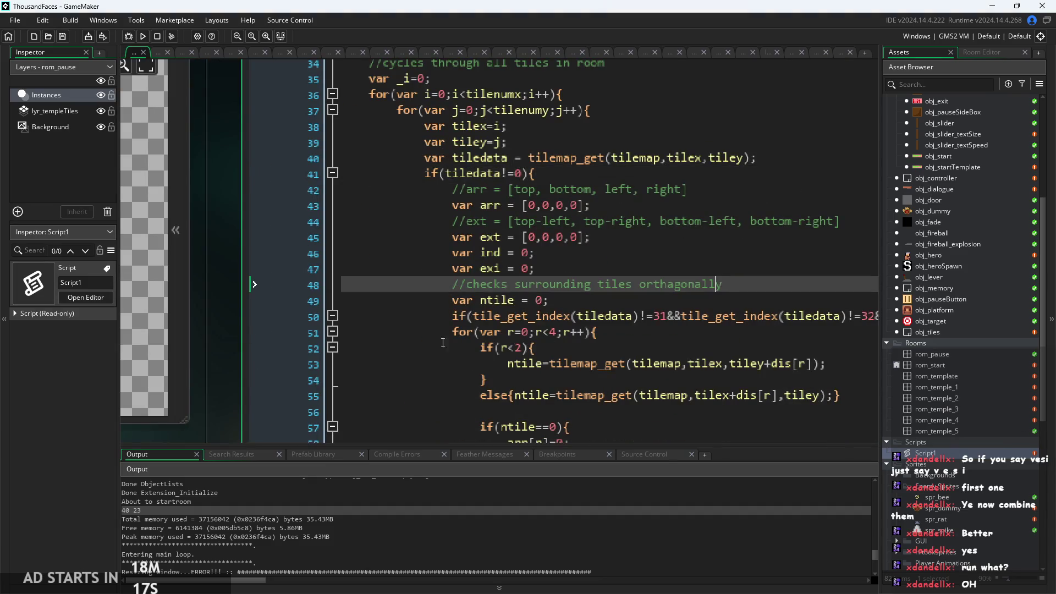
{"action": "left_click_drag", "start_coordinate": [189, 294], "coordinate": [121, 293]}
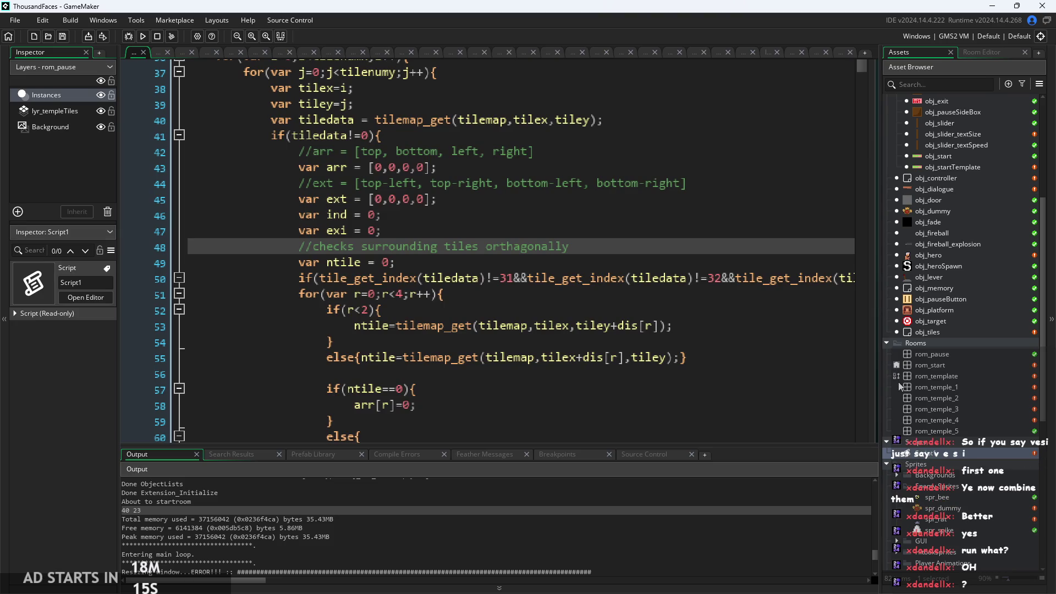
{"action": "scroll", "coordinate": [956, 358], "scroll_direction": "up", "scroll_amount": 2}
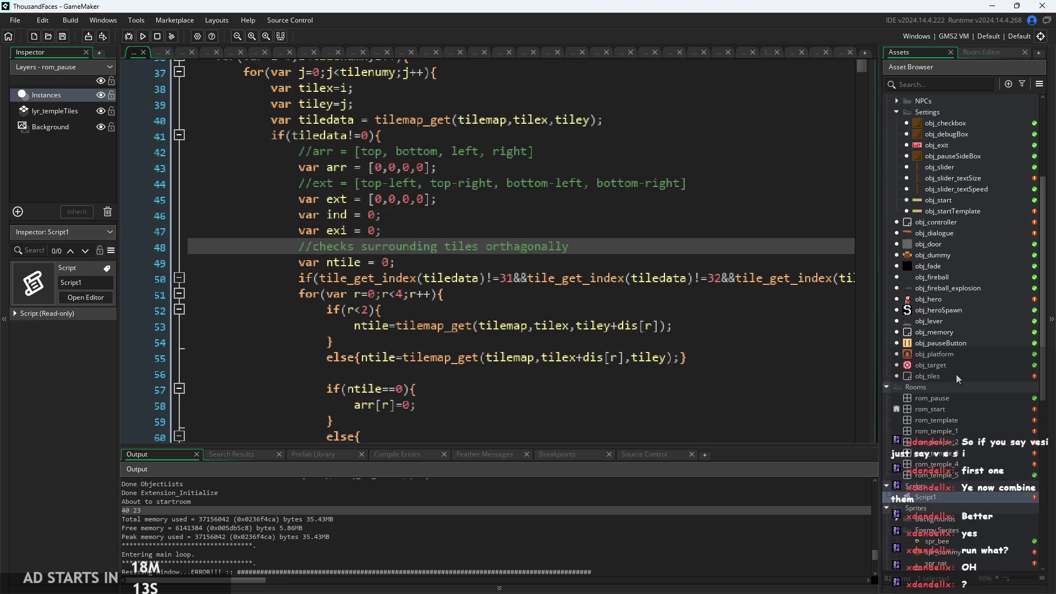
{"action": "double_click", "coordinate": [956, 373]}
Change the _y loop header from _y<180;_y+=8 to _y<23;_y++
{"action": "scroll", "coordinate": [509, 209], "scroll_direction": "up", "scroll_amount": 3}
{"action": "scroll", "coordinate": [509, 209], "scroll_direction": "up", "scroll_amount": 2}
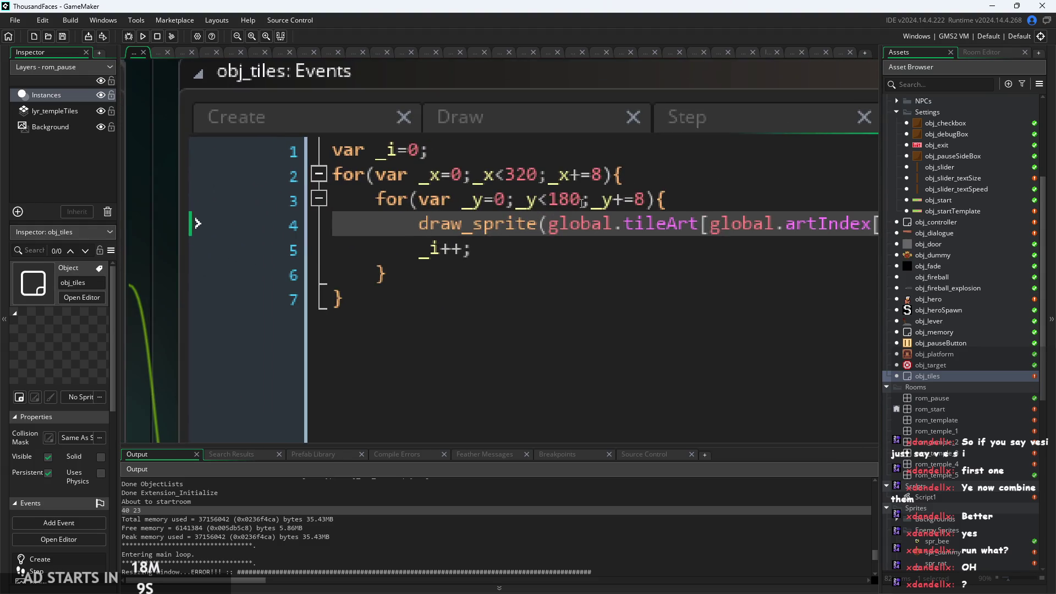
{"action": "left_click", "coordinate": [647, 199]}
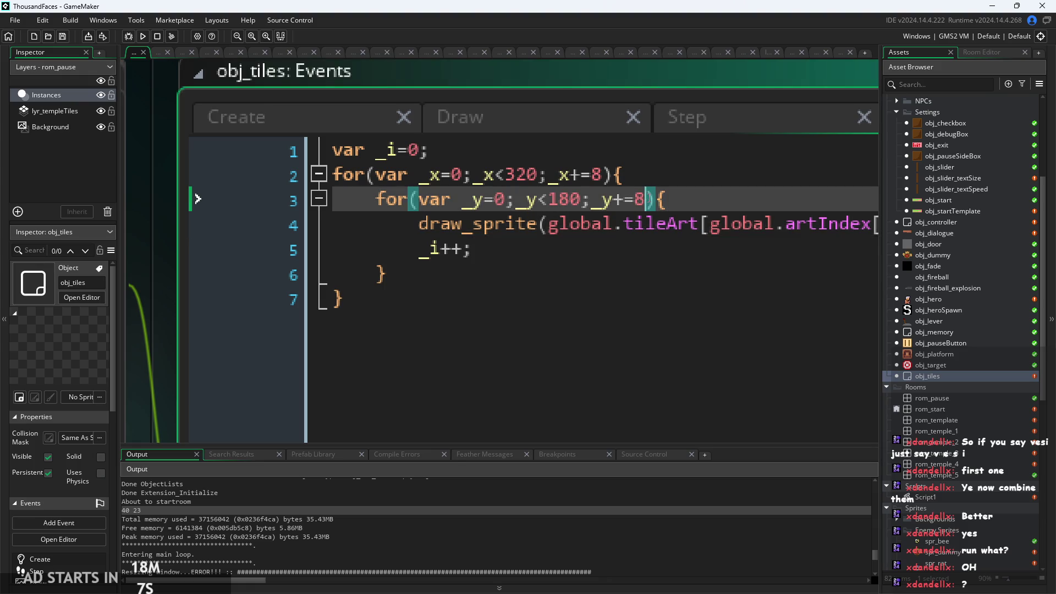
{"action": "left_click_drag", "start_coordinate": [645, 199], "coordinate": [526, 199]}
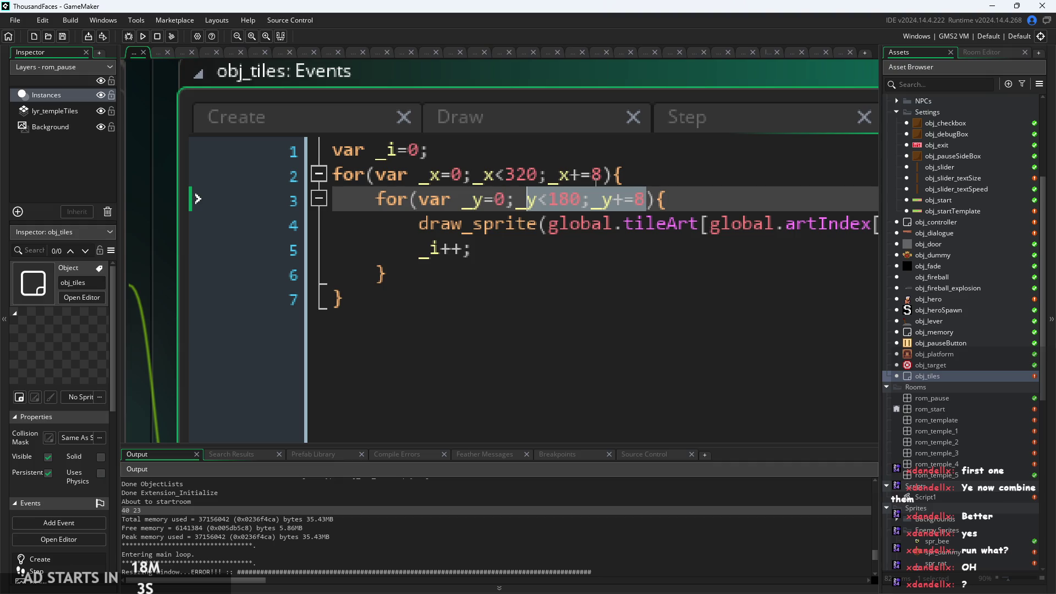
{"action": "key", "text": "Left"}
{"action": "key", "text": "Right"}
{"action": "key", "text": "shift+Right"}
{"action": "key", "text": "shift+Right"}
{"action": "key", "text": "shift+Right"}
{"action": "type", "text": "2"}
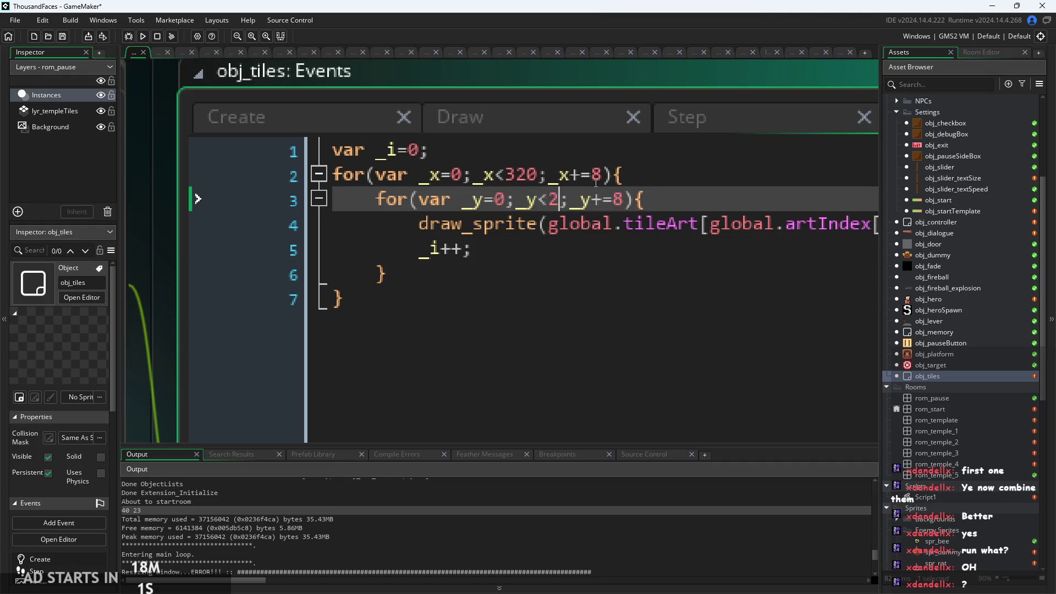
{"action": "type", "text": "3"}
{"action": "key", "text": "Right"}
{"action": "key", "text": "Right"}
{"action": "key", "text": "Right"}
{"action": "key", "text": "Right"}
{"action": "key", "text": "BackSpace"}
{"action": "key", "text": "BackSpace"}
{"action": "type", "text": "+"}
Change the _x loop header from _x<320;_x+=8 to _x<40;_x++, then review the loops
{"action": "key", "text": "Up"}
{"action": "key", "text": "Left"}
{"action": "key", "text": "Left"}
{"action": "key", "text": "Left"}
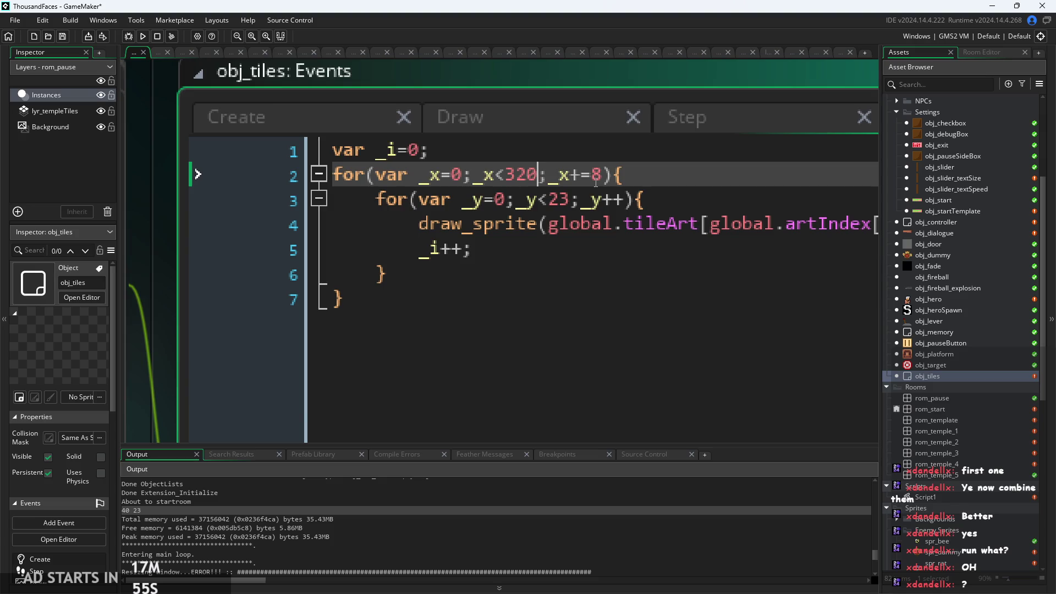
{"action": "key", "text": "BackSpace"}
{"action": "key", "text": "BackSpace"}
{"action": "key", "text": "BackSpace"}
{"action": "type", "text": "40"}
{"action": "key", "text": "Right"}
{"action": "key", "text": "Right"}
{"action": "key", "text": "Right"}
{"action": "key", "text": "BackSpace"}
{"action": "key", "text": "BackSpace"}
{"action": "type", "text": "+"}
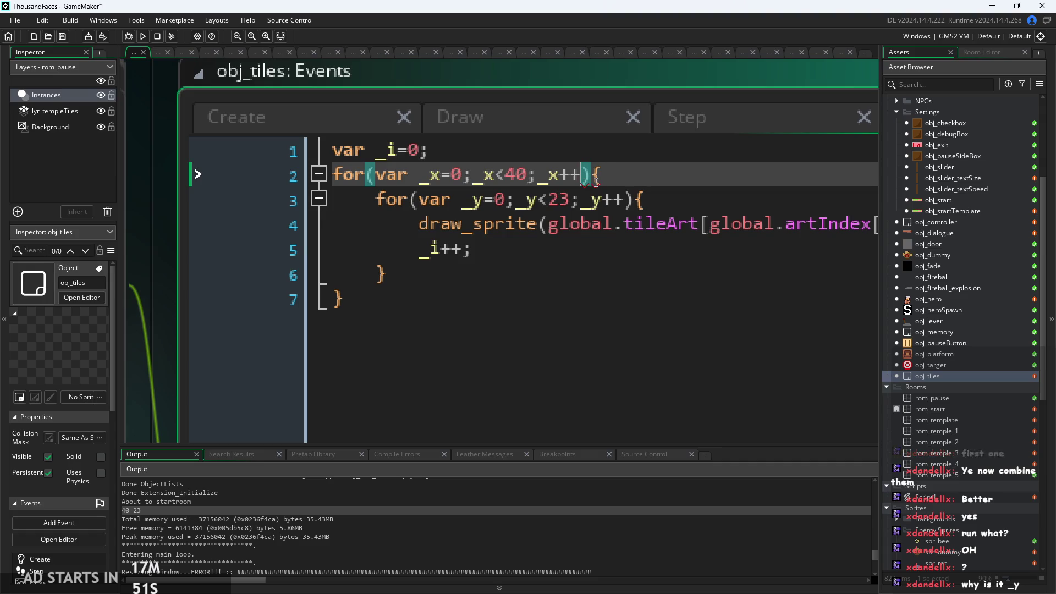
{"action": "left_click", "coordinate": [515, 202]}
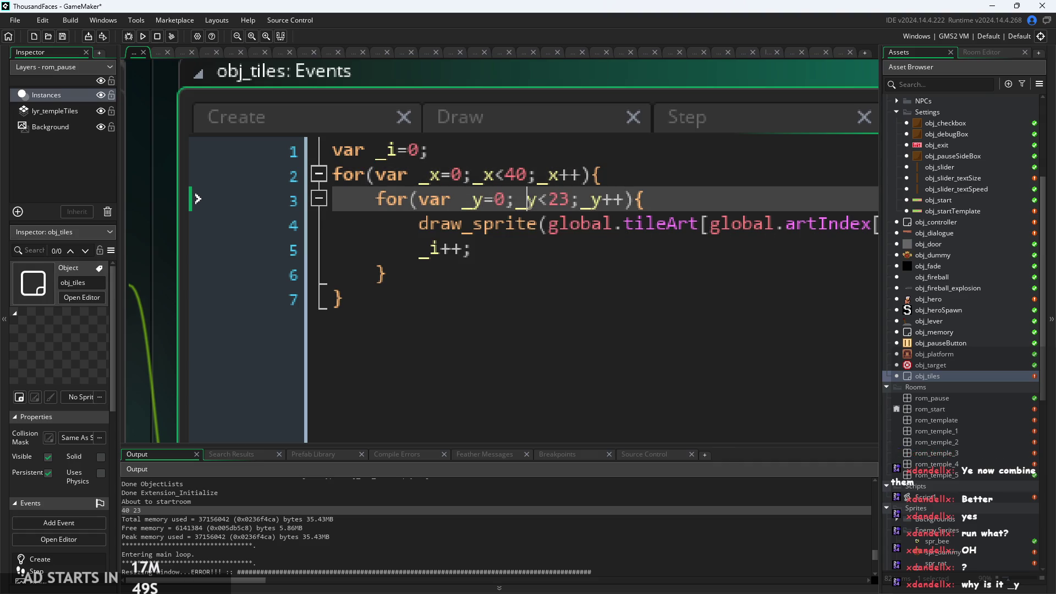
{"action": "left_click", "coordinate": [534, 244]}
{"action": "left_click", "coordinate": [526, 202]}
{"action": "left_click", "coordinate": [386, 149]}
{"action": "left_click", "coordinate": [365, 149]}
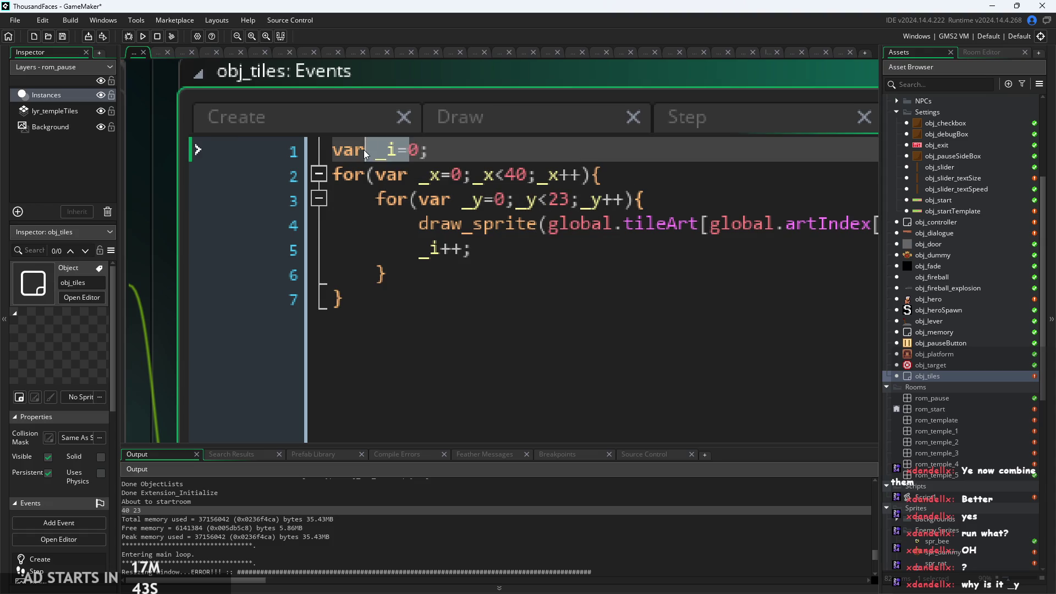
Open Script1 and review its code around string_to_array_chars and line 19
{"action": "left_click", "coordinate": [393, 152]}
{"action": "scroll", "coordinate": [392, 152], "scroll_direction": "down", "scroll_amount": 2}
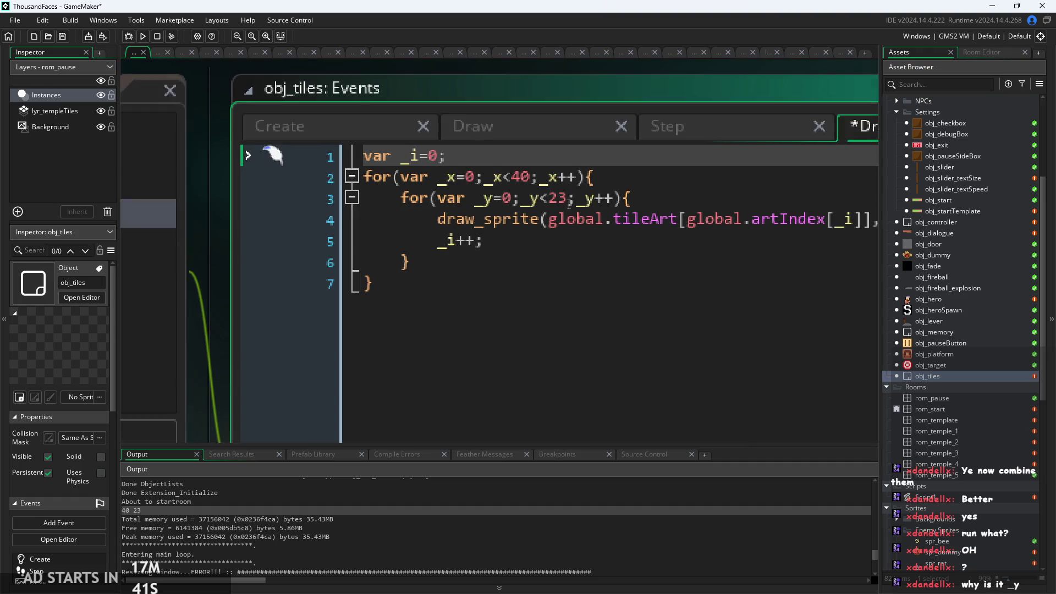
{"action": "left_click", "coordinate": [925, 496]}
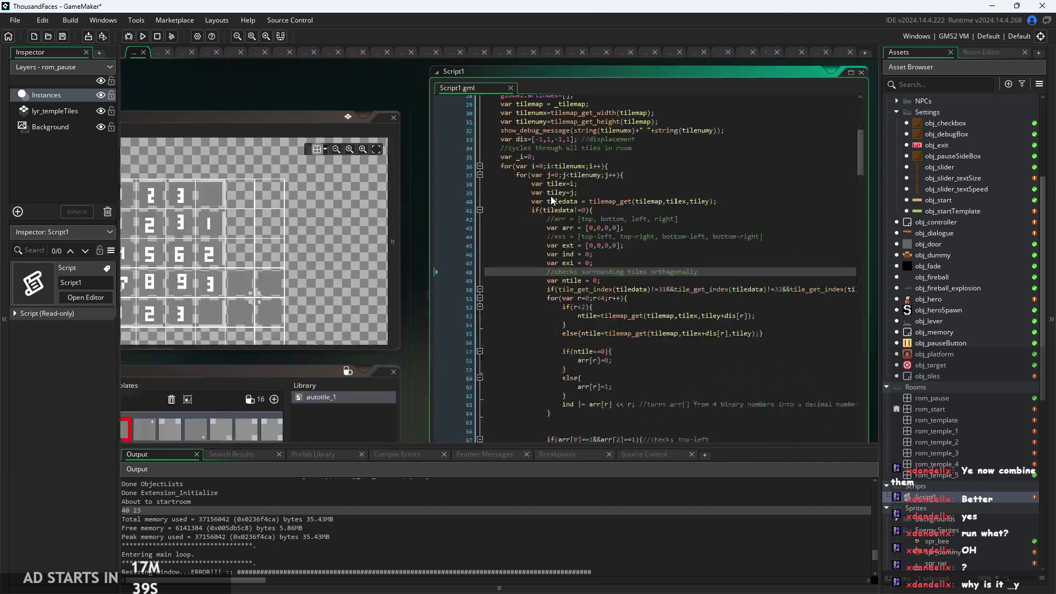
{"action": "scroll", "coordinate": [500, 165], "scroll_direction": "up", "scroll_amount": 8}
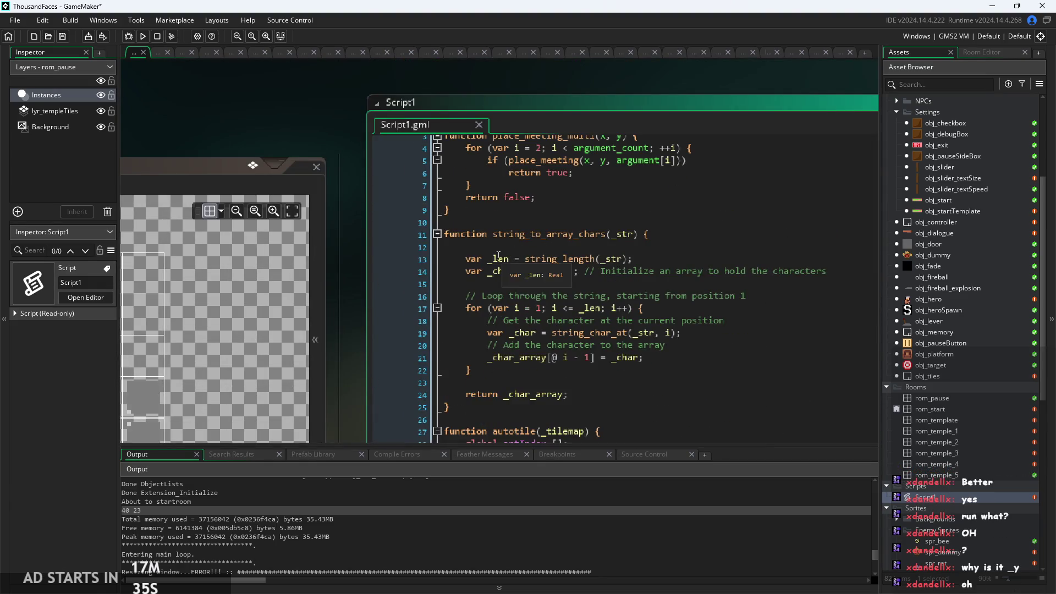
{"action": "left_click", "coordinate": [526, 260]}
{"action": "left_click", "coordinate": [520, 271]}
{"action": "scroll", "coordinate": [526, 278], "scroll_direction": "up", "scroll_amount": 1}
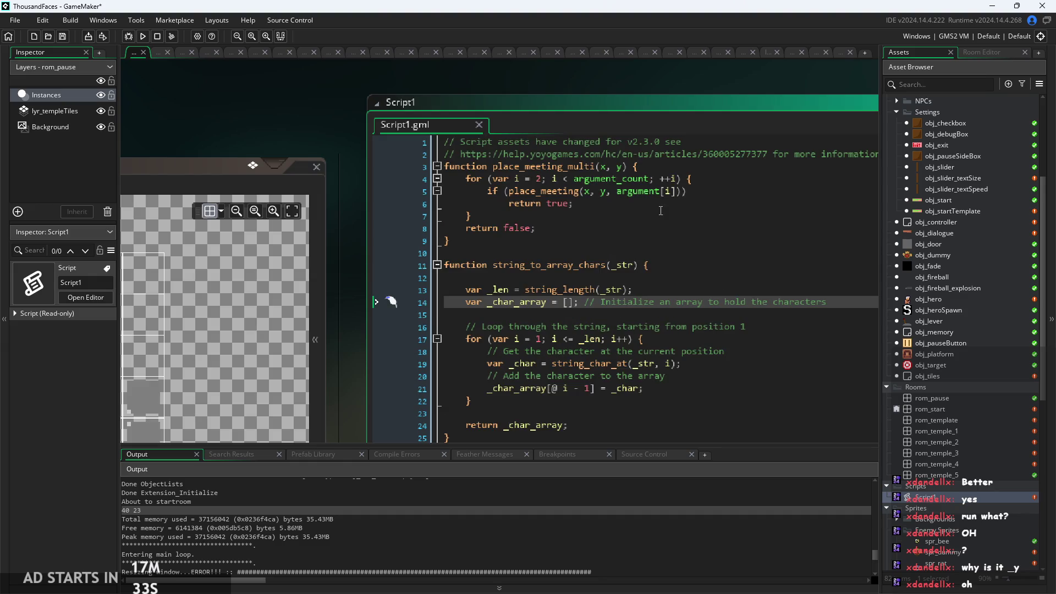
{"action": "scroll", "coordinate": [653, 214], "scroll_direction": "down", "scroll_amount": 3}
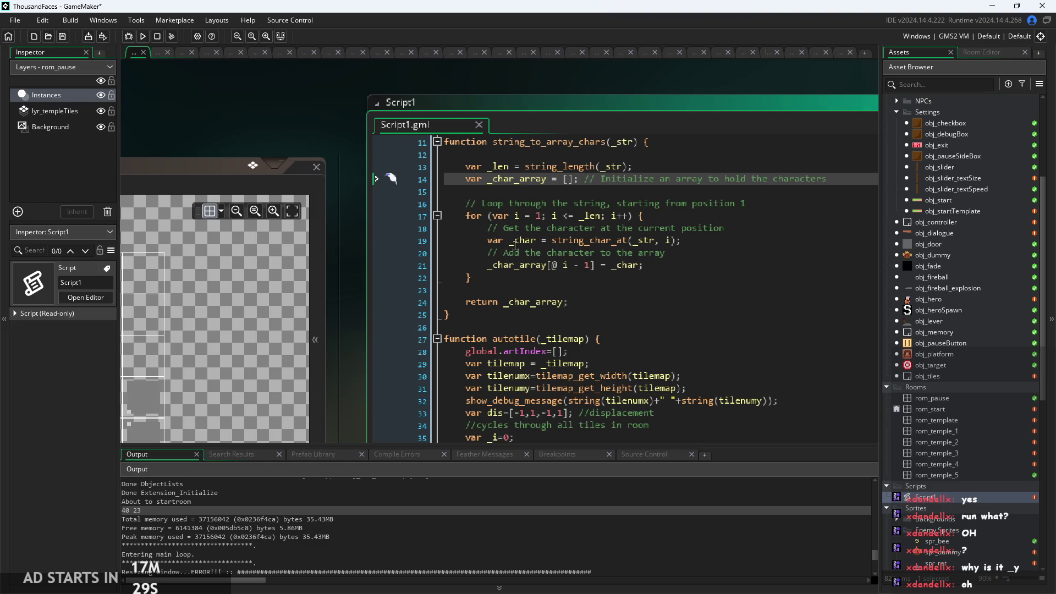
{"action": "left_click", "coordinate": [532, 240]}
{"action": "double_click", "coordinate": [492, 240]}
Scroll through the autotile function, then reopen obj_tiles' Draw GUI code
{"action": "left_click", "coordinate": [541, 316]}
{"action": "scroll", "coordinate": [541, 316], "scroll_direction": "down", "scroll_amount": 4}
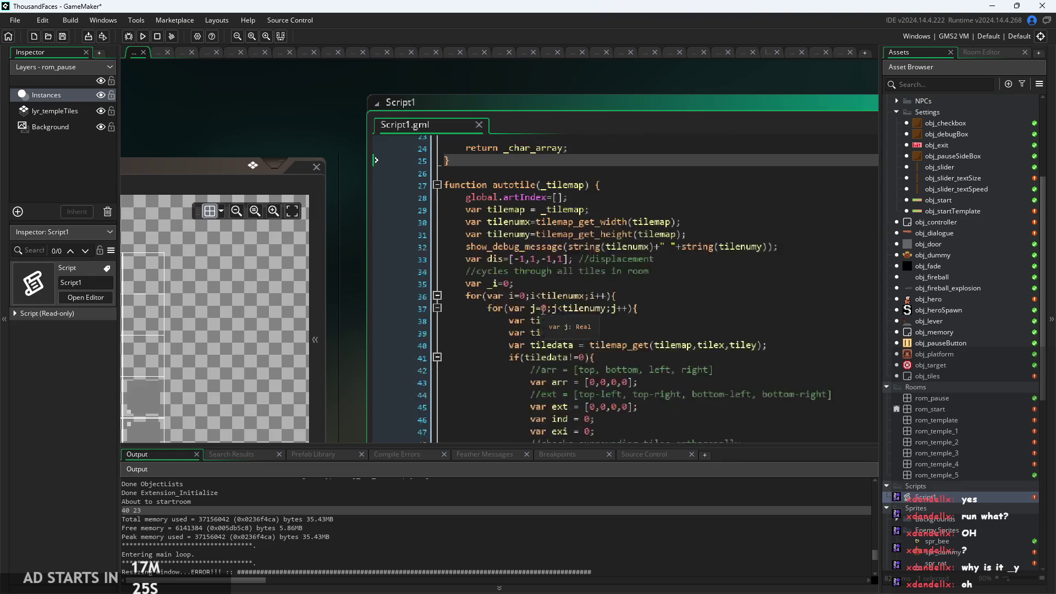
{"action": "left_click", "coordinate": [494, 198]}
{"action": "left_click_drag", "start_coordinate": [397, 236], "coordinate": [285, 151]}
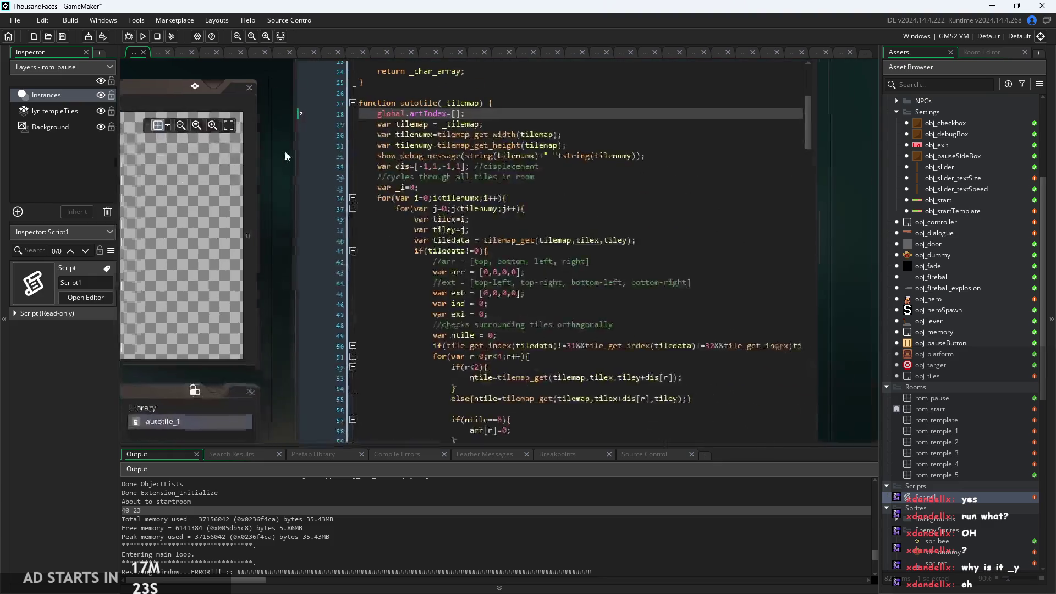
{"action": "scroll", "coordinate": [589, 346], "scroll_direction": "down", "scroll_amount": 2}
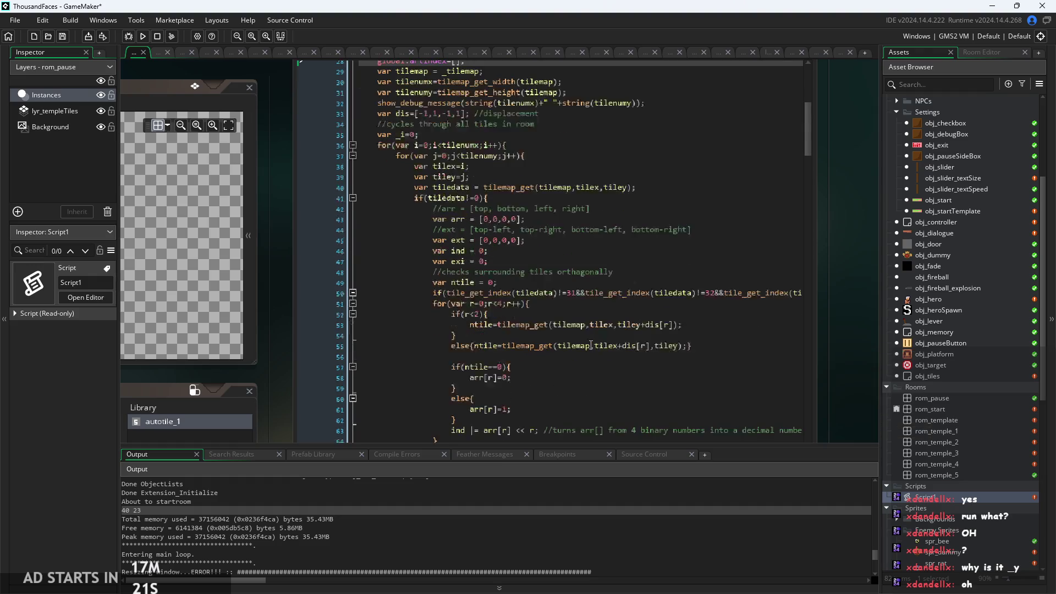
{"action": "scroll", "coordinate": [331, 118], "scroll_direction": "down", "scroll_amount": 2}
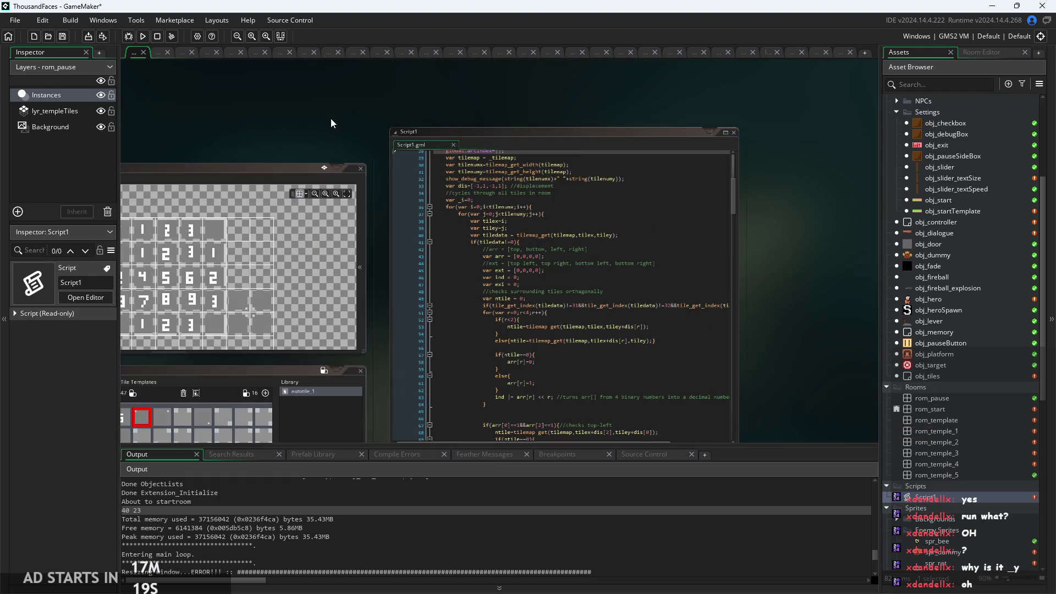
{"action": "scroll", "coordinate": [368, 114], "scroll_direction": "up", "scroll_amount": 3}
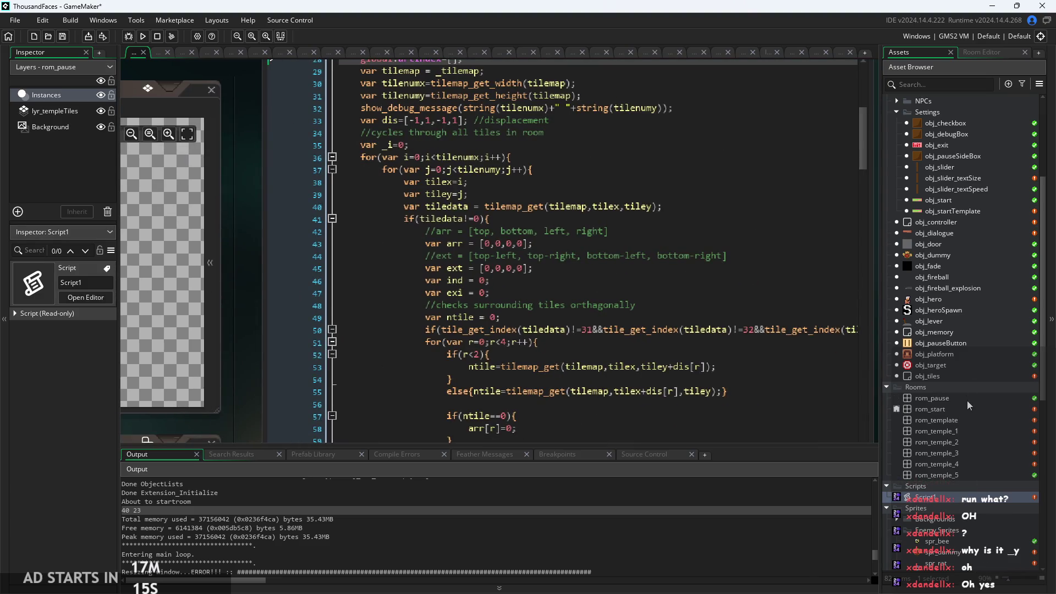
{"action": "double_click", "coordinate": [958, 375]}
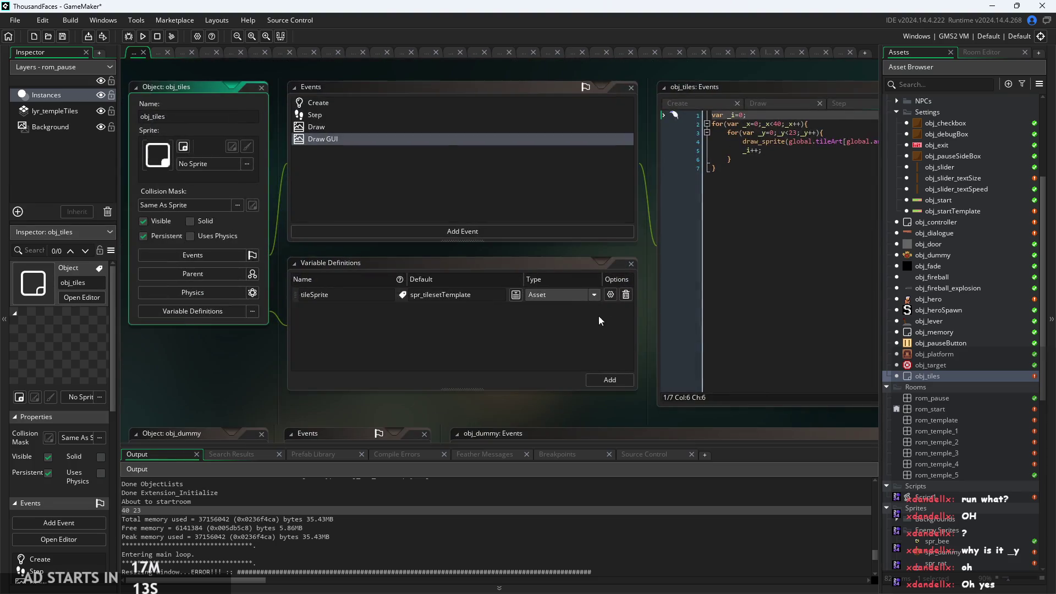
{"action": "double_click", "coordinate": [694, 86]}
Check the Draw GUI loop bounds of 40 columns and 23 rows
{"action": "left_click", "coordinate": [436, 147]}
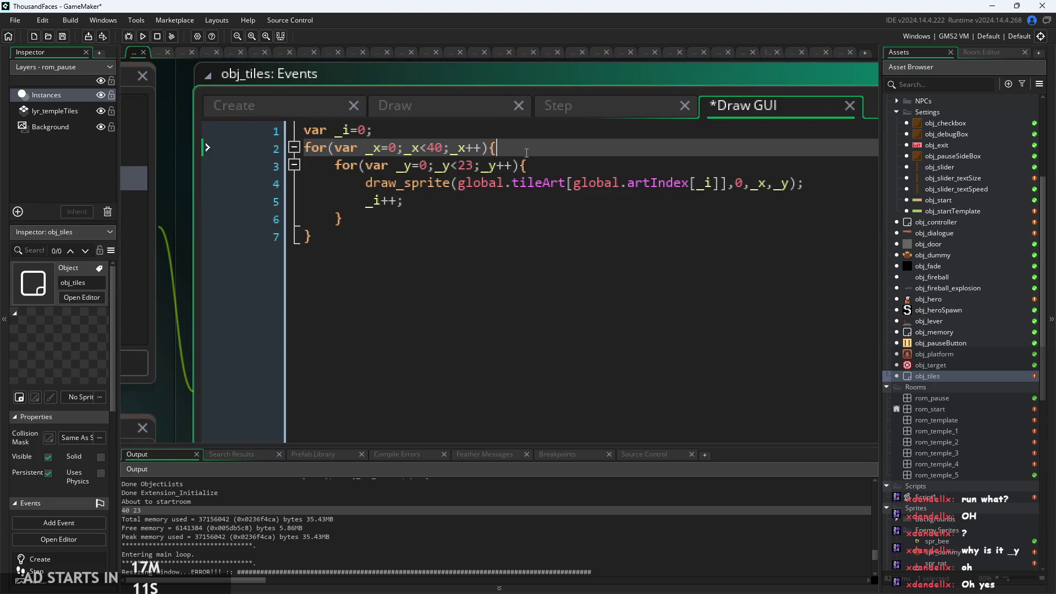
{"action": "scroll", "coordinate": [437, 146], "scroll_direction": "up", "scroll_amount": 2}
{"action": "left_click", "coordinate": [366, 149]}
{"action": "left_click", "coordinate": [435, 148]}
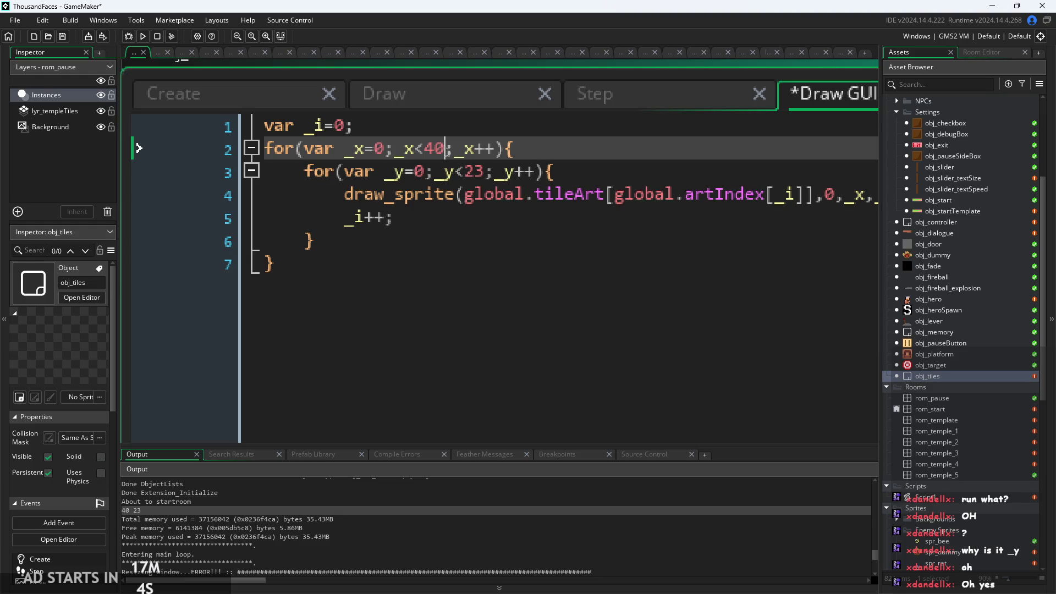
{"action": "left_click", "coordinate": [424, 171]}
{"action": "left_click", "coordinate": [464, 172]}
{"action": "key", "text": "Right"}
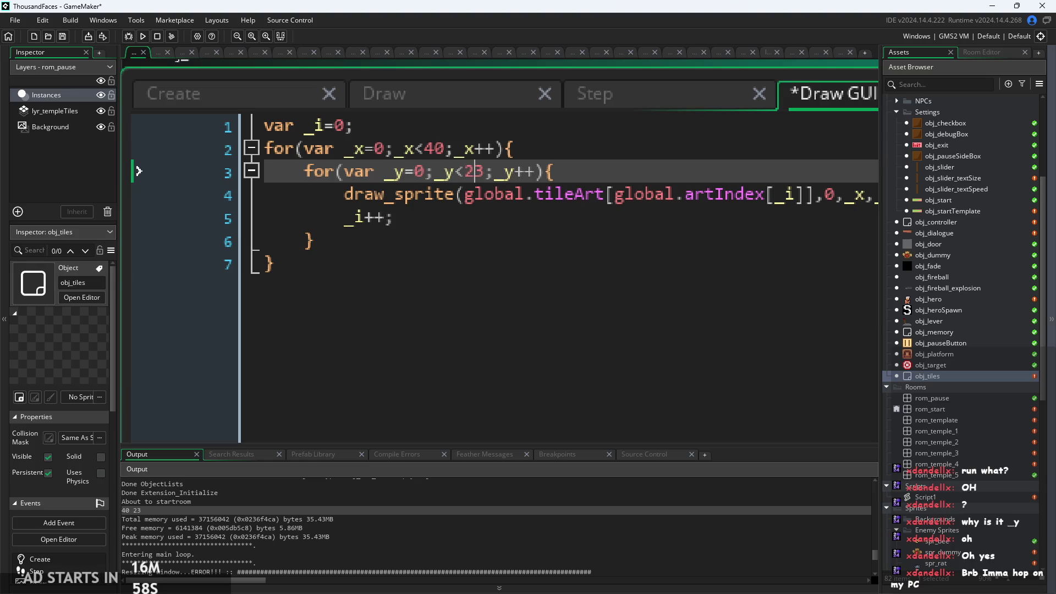
Add line 8 after the closing brace, replacing 40*23 with its total 920
{"action": "left_click", "coordinate": [478, 242]}
{"action": "left_click", "coordinate": [487, 275]}
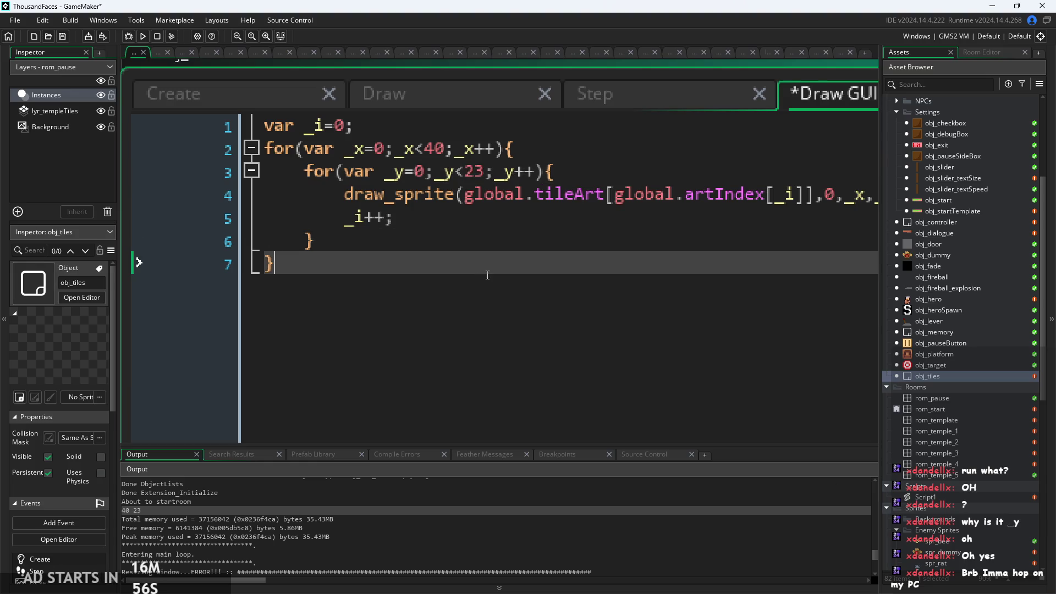
{"action": "key", "text": "Return"}
{"action": "type", "text": "40*23"}
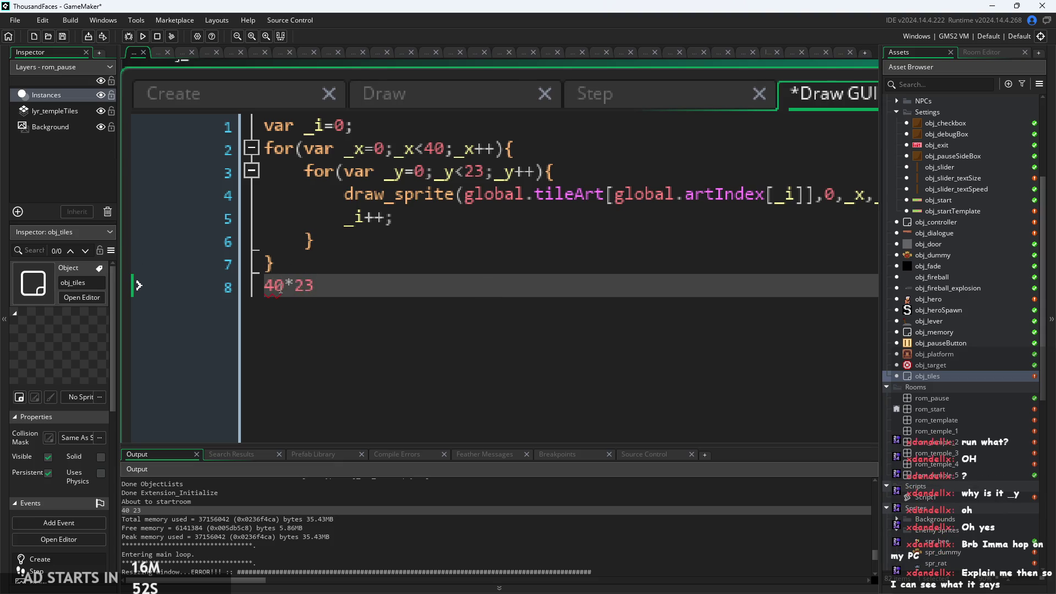
{"action": "left_click", "coordinate": [168, 283]}
{"action": "left_click_drag", "start_coordinate": [304, 290], "coordinate": [315, 292]}
{"action": "left_click", "coordinate": [168, 284]}
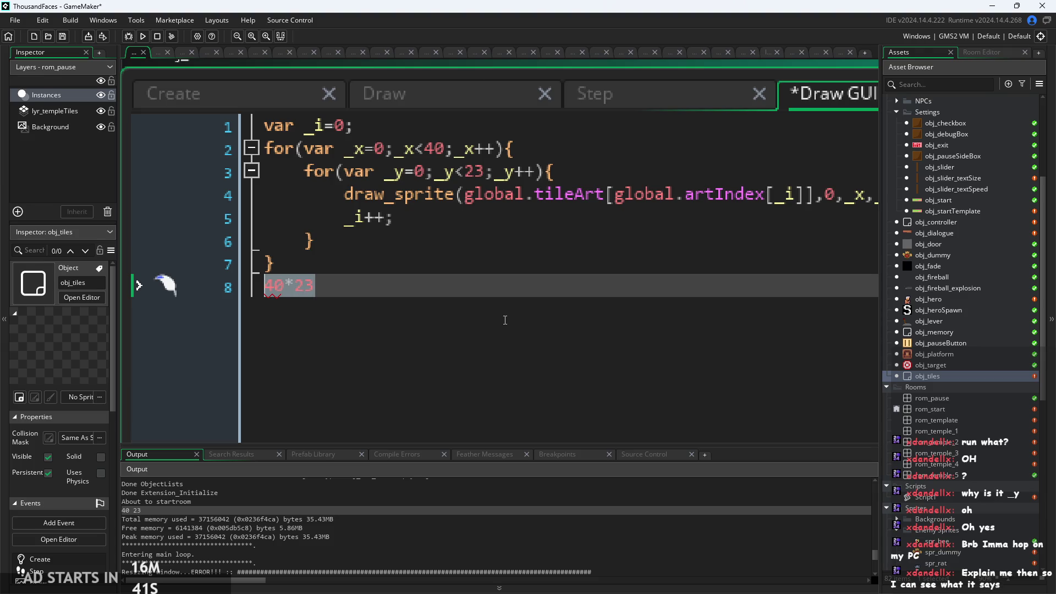
{"action": "key", "text": "BackSpace"}
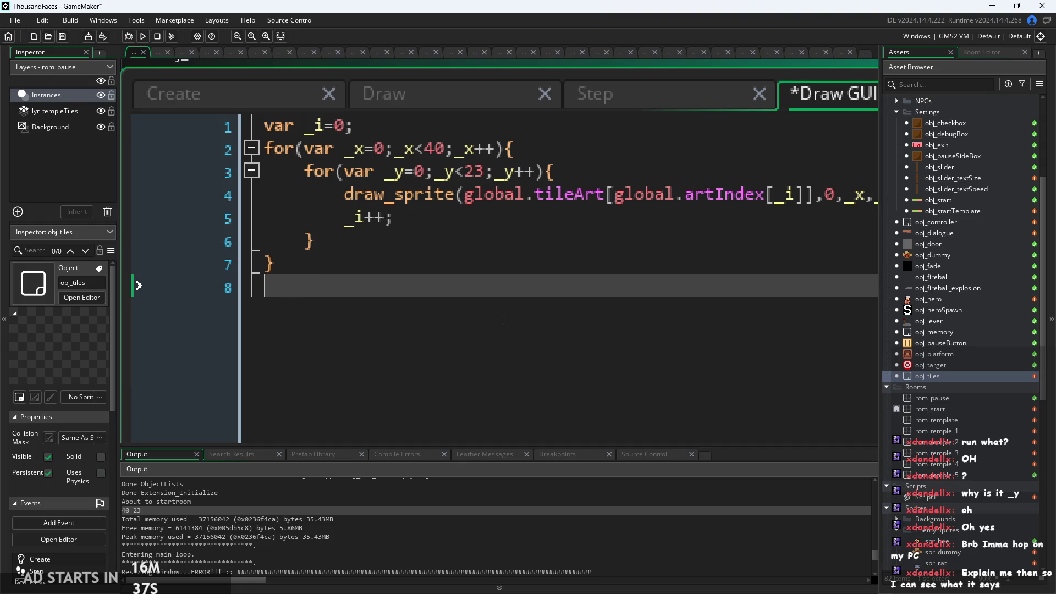
{"action": "type", "text": "880+"}
{"action": "type", "text": "40"}
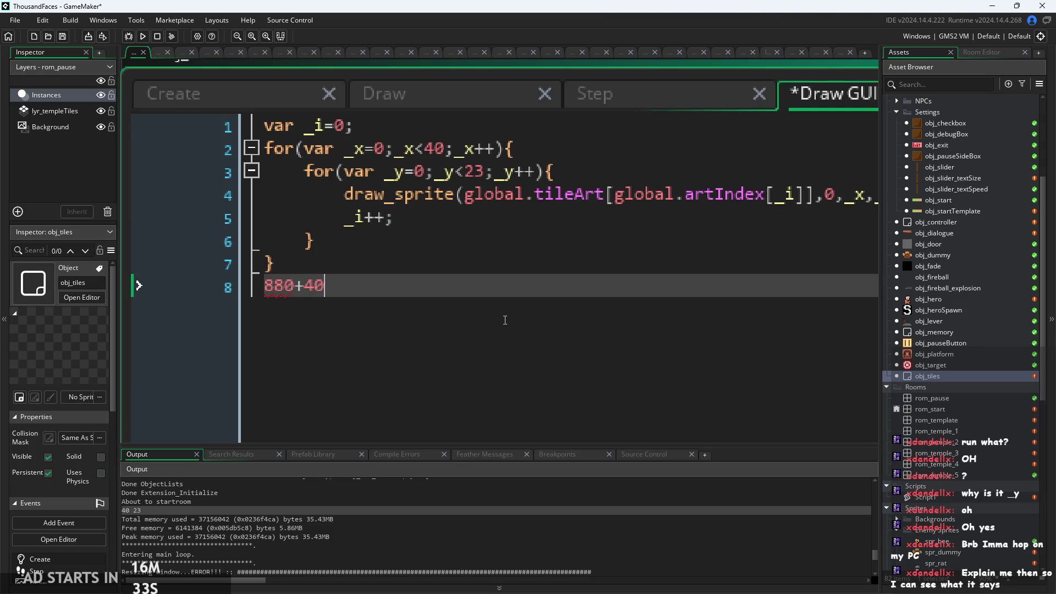
{"action": "key", "text": "BackSpace"}
{"action": "key", "text": "BackSpace"}
{"action": "key", "text": "BackSpace"}
{"action": "key", "text": "BackSpace"}
{"action": "type", "text": "920"}
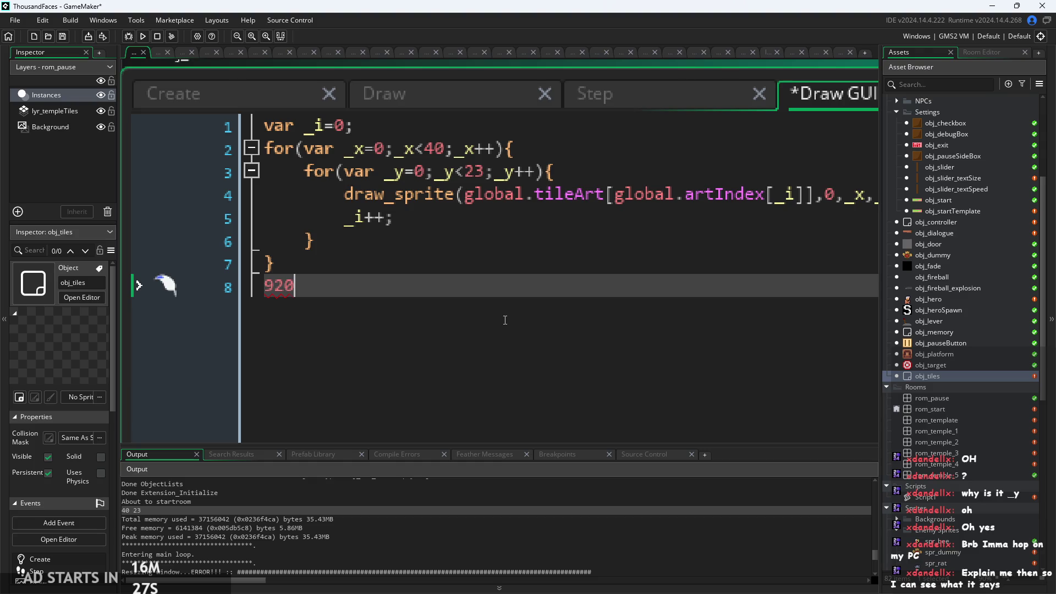
{"action": "left_click", "coordinate": [437, 148]}
Select the 920 on line 8 of the Draw GUI code and delete it
{"action": "double_click", "coordinate": [428, 147]}
{"action": "left_click", "coordinate": [405, 284]}
{"action": "left_click", "coordinate": [407, 257]}
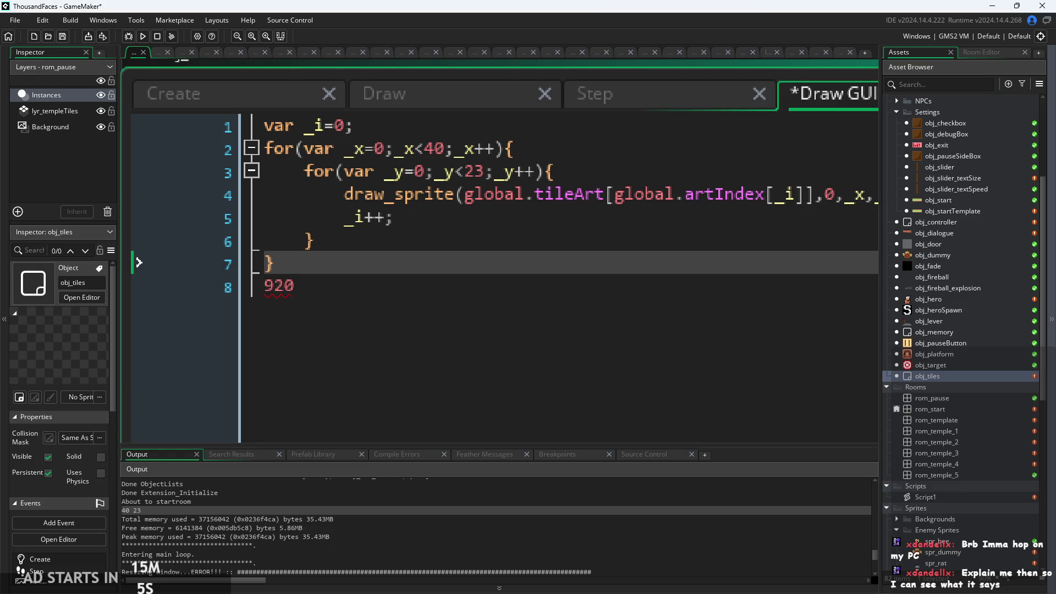
{"action": "left_click", "coordinate": [563, 342]}
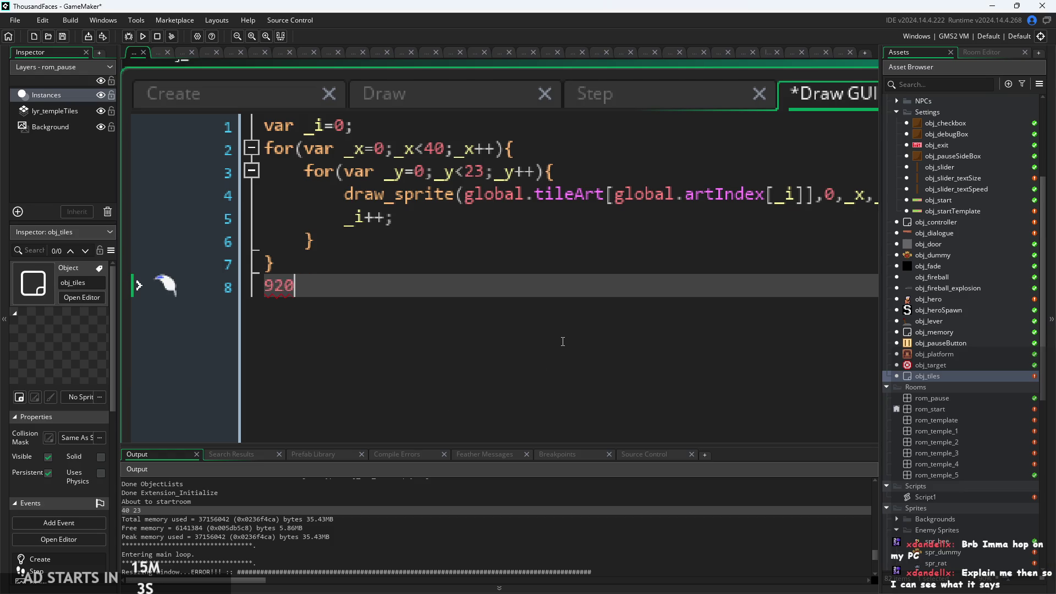
{"action": "key", "text": "shift+Home"}
{"action": "key", "text": "BackSpace"}
Open Script1's code from the Asset Browser
{"action": "left_click", "coordinate": [444, 148]}
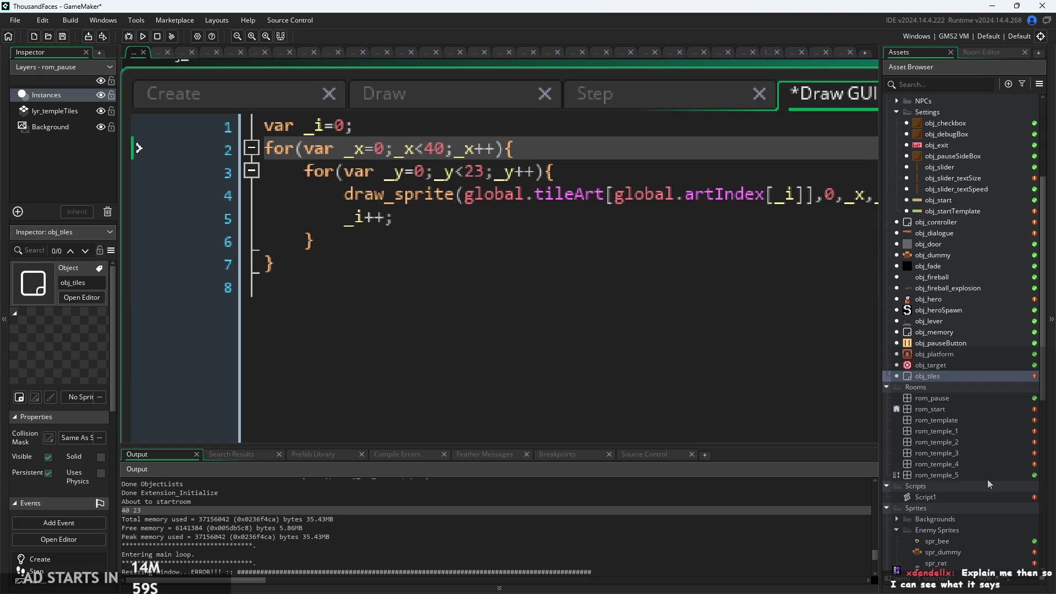
{"action": "scroll", "coordinate": [988, 479], "scroll_direction": "down", "scroll_amount": 2}
{"action": "double_click", "coordinate": [962, 432]}
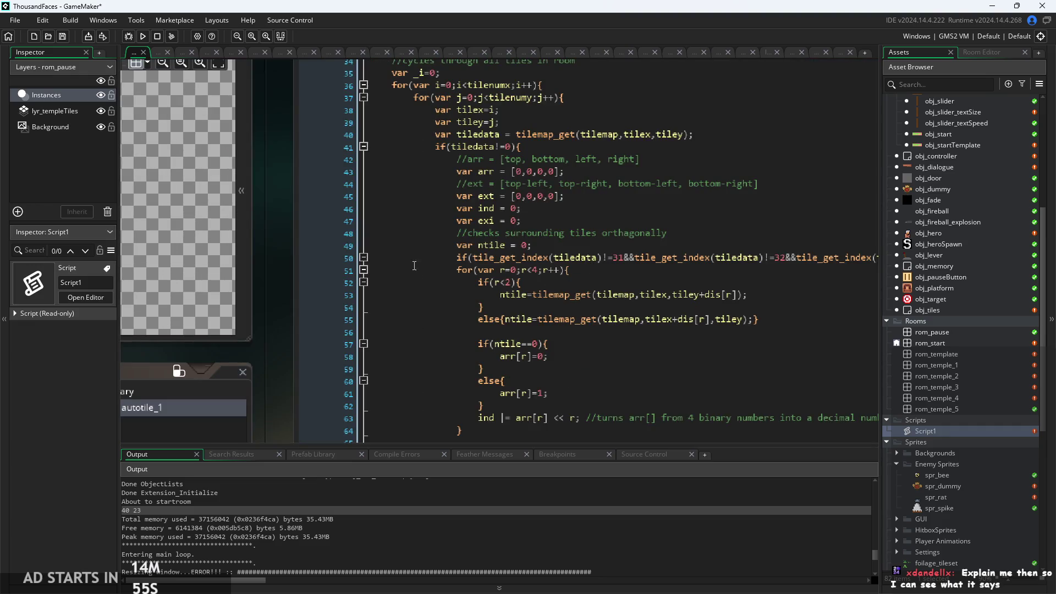
Widen the Script1 editor and select line 50's tile_get_index check for indices 31-33
{"action": "scroll", "coordinate": [794, 269], "scroll_direction": "down", "scroll_amount": 2}
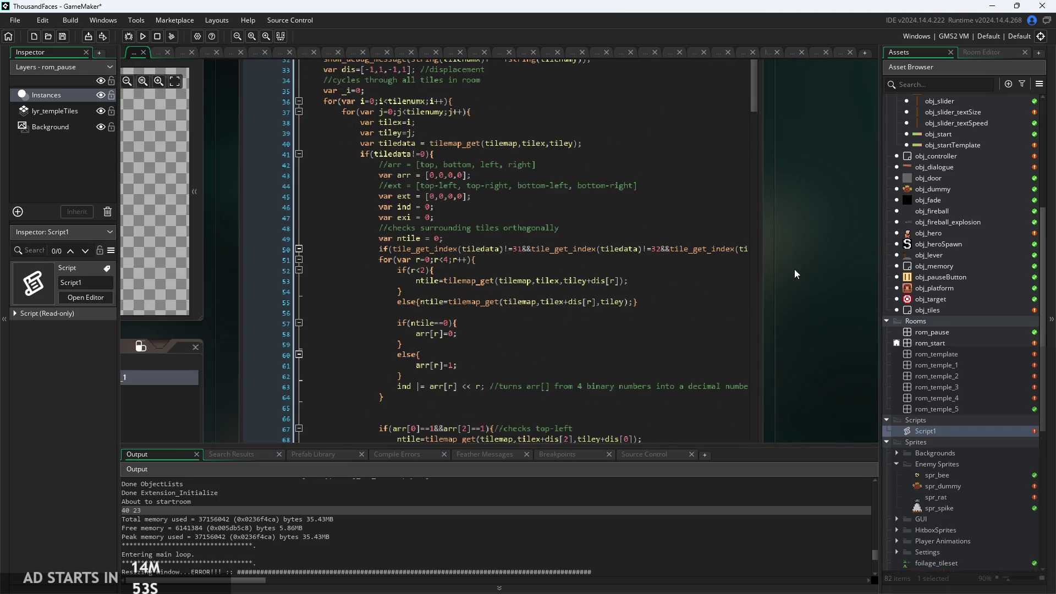
{"action": "scroll", "coordinate": [735, 215], "scroll_direction": "down", "scroll_amount": 1}
{"action": "mouse_move", "coordinate": [569, 368]}
{"action": "left_mouse_down"}
{"action": "mouse_move", "coordinate": [632, 361]}
{"action": "mouse_move", "coordinate": [594, 363]}
{"action": "left_mouse_up"}
{"action": "left_click_drag", "start_coordinate": [708, 243], "coordinate": [731, 245]}
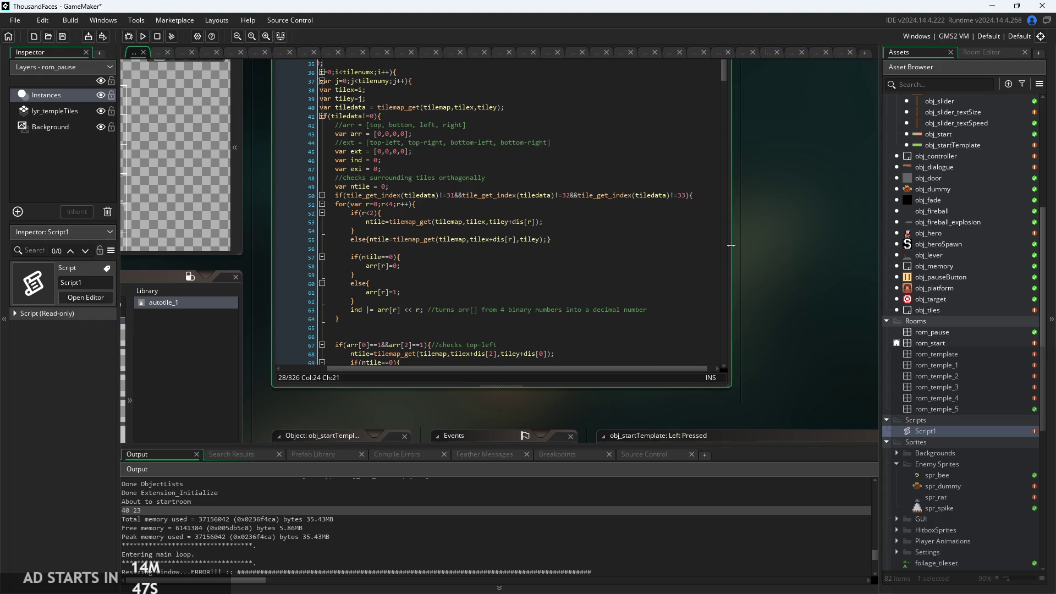
{"action": "left_click_drag", "start_coordinate": [595, 371], "coordinate": [578, 371]}
{"action": "scroll", "coordinate": [452, 197], "scroll_direction": "up", "scroll_amount": 2, "text": "ctrl"}
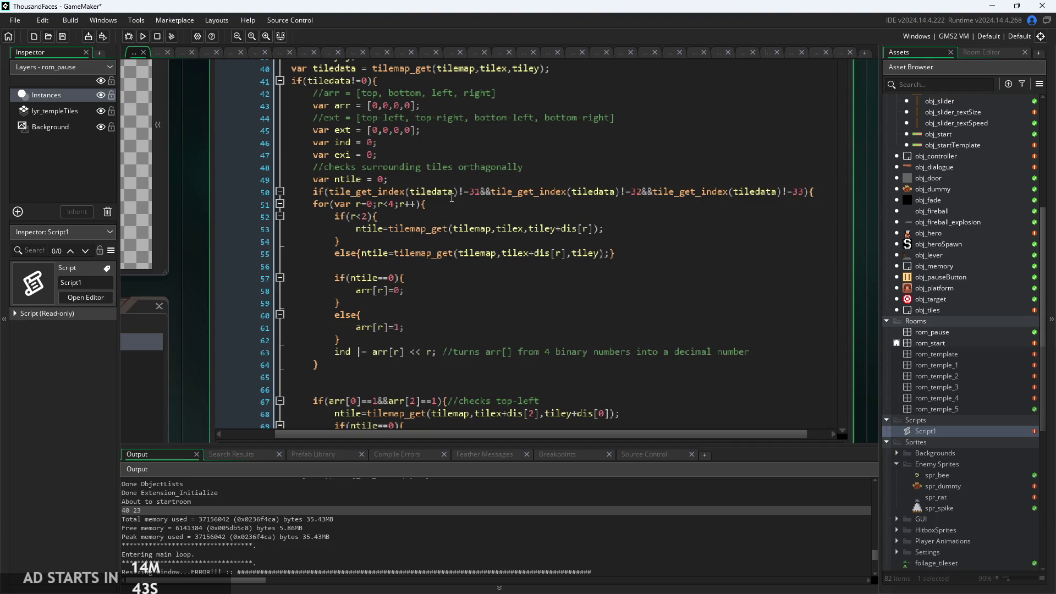
{"action": "left_click", "coordinate": [452, 193]}
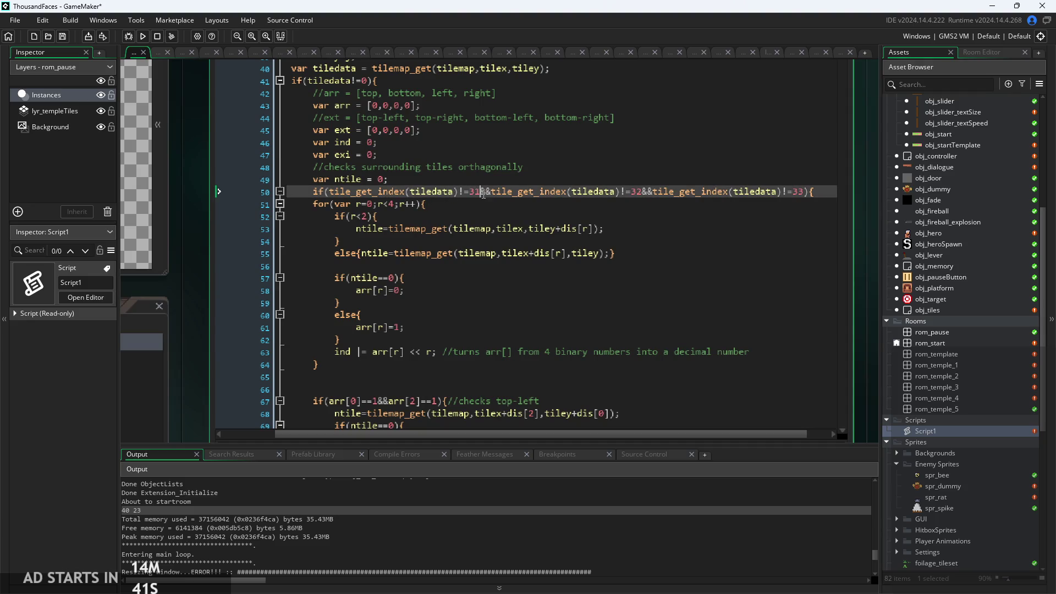
{"action": "left_click", "coordinate": [471, 192]}
{"action": "left_click", "coordinate": [815, 215]}
{"action": "left_click", "coordinate": [832, 194]}
{"action": "mouse_move", "coordinate": [832, 193]}
{"action": "left_mouse_down"}
{"action": "mouse_move", "coordinate": [626, 181]}
{"action": "mouse_move", "coordinate": [165, 193]}
{"action": "mouse_move", "coordinate": [163, 201]}
{"action": "left_mouse_up"}
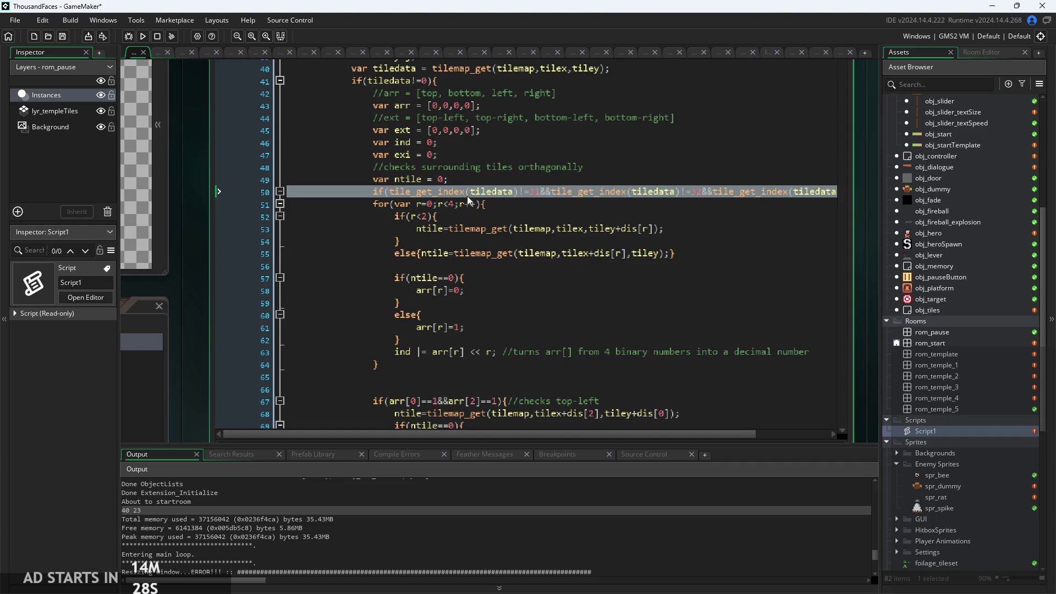
Delete the if(tile_get_index(...)) condition line and review the loop down to its line-113 closing brace
{"action": "key", "text": "Delete"}
{"action": "scroll", "coordinate": [578, 293], "scroll_direction": "down", "scroll_amount": 3}
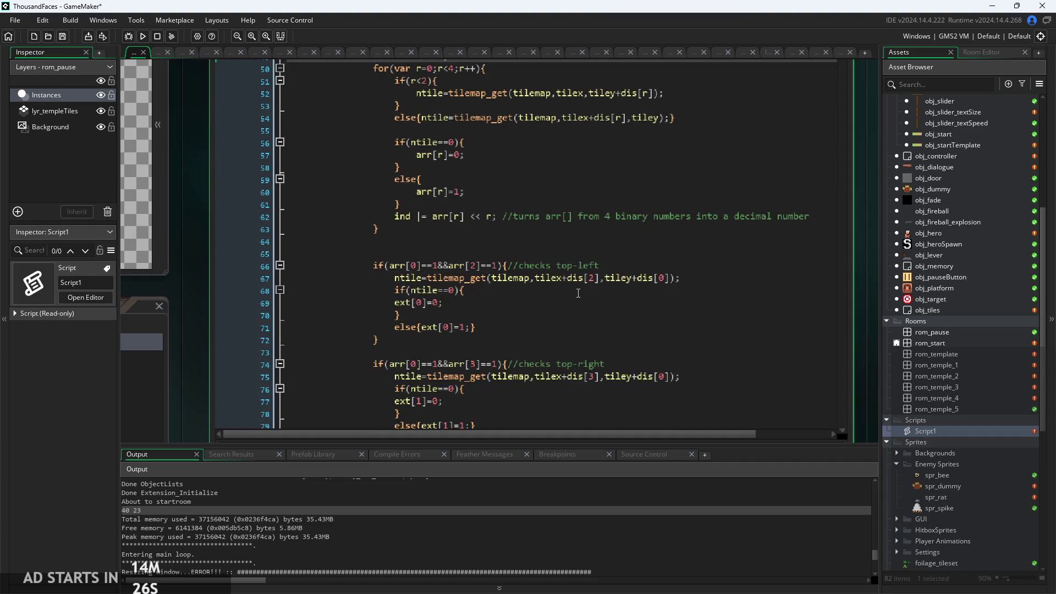
{"action": "scroll", "coordinate": [578, 293], "scroll_direction": "up", "scroll_amount": 1}
{"action": "scroll", "coordinate": [578, 293], "scroll_direction": "down", "scroll_amount": 13}
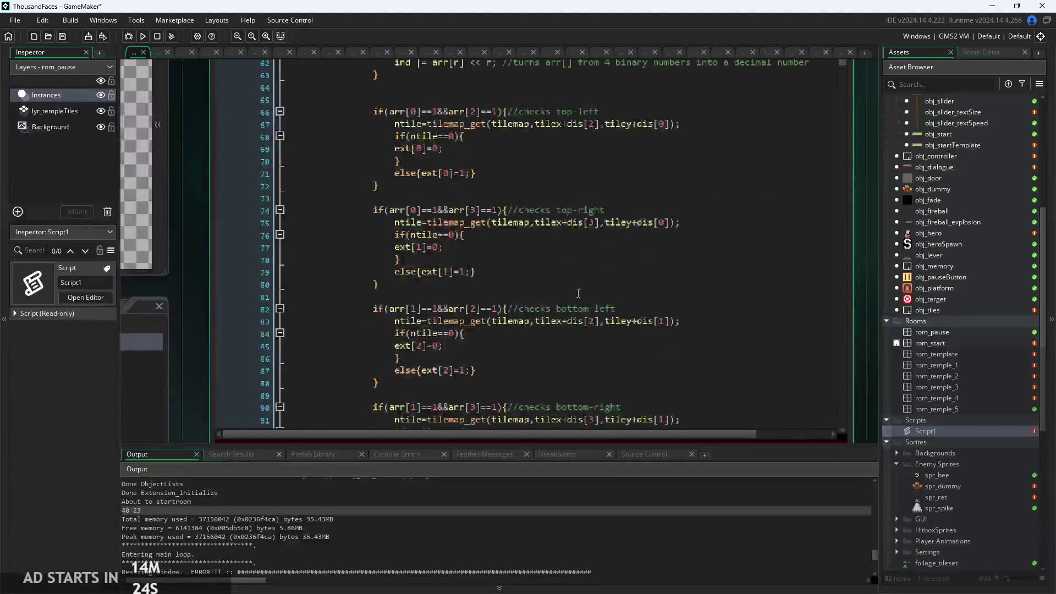
{"action": "scroll", "coordinate": [415, 199], "scroll_direction": "up", "scroll_amount": 1}
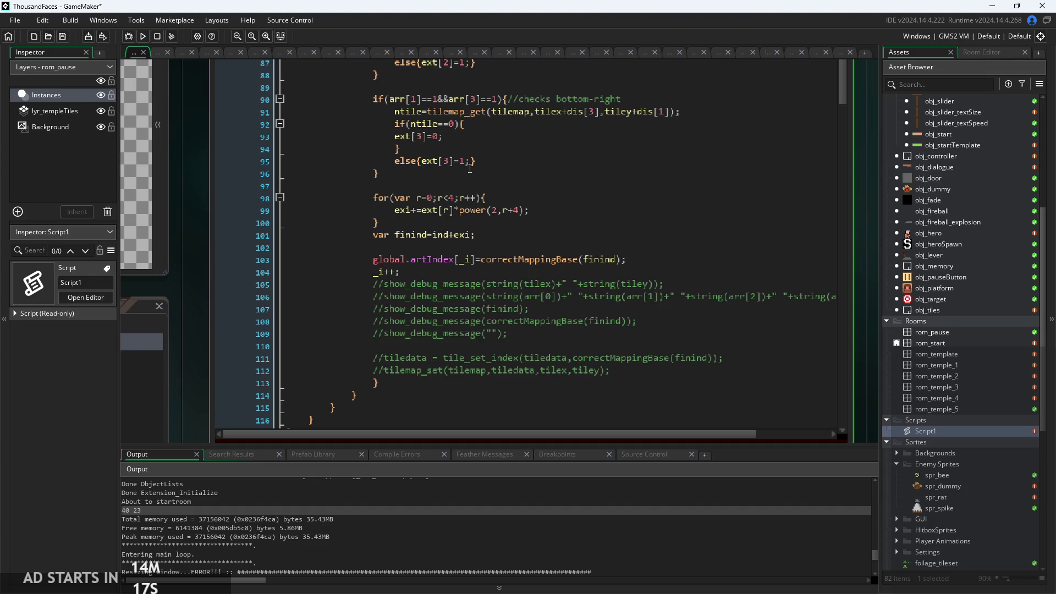
{"action": "left_click", "coordinate": [424, 382]}
{"action": "scroll", "coordinate": [390, 386], "scroll_direction": "down", "scroll_amount": 4}
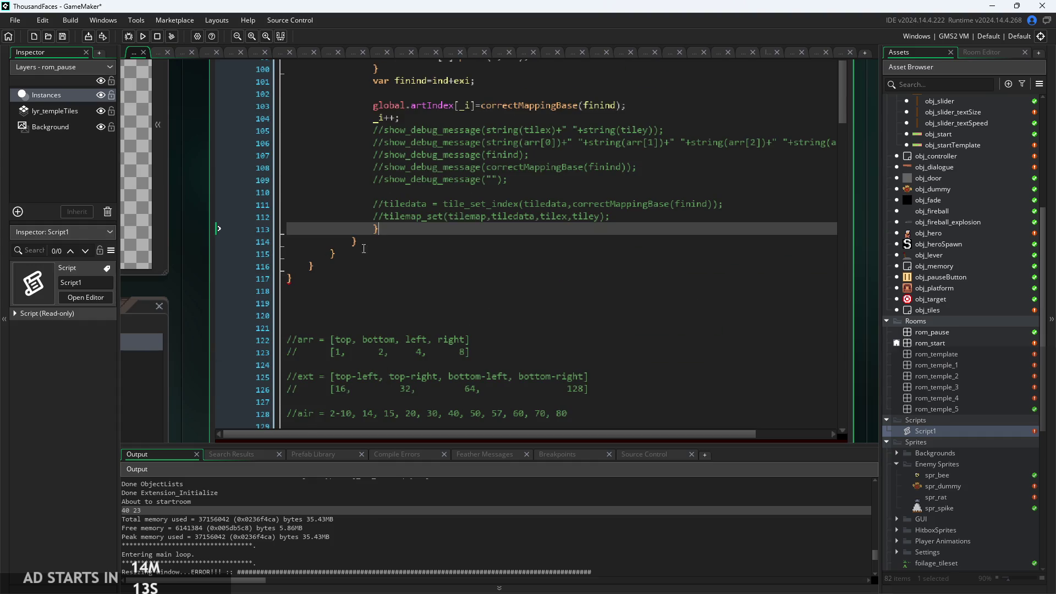
{"action": "scroll", "coordinate": [407, 253], "scroll_direction": "up", "scroll_amount": 18}
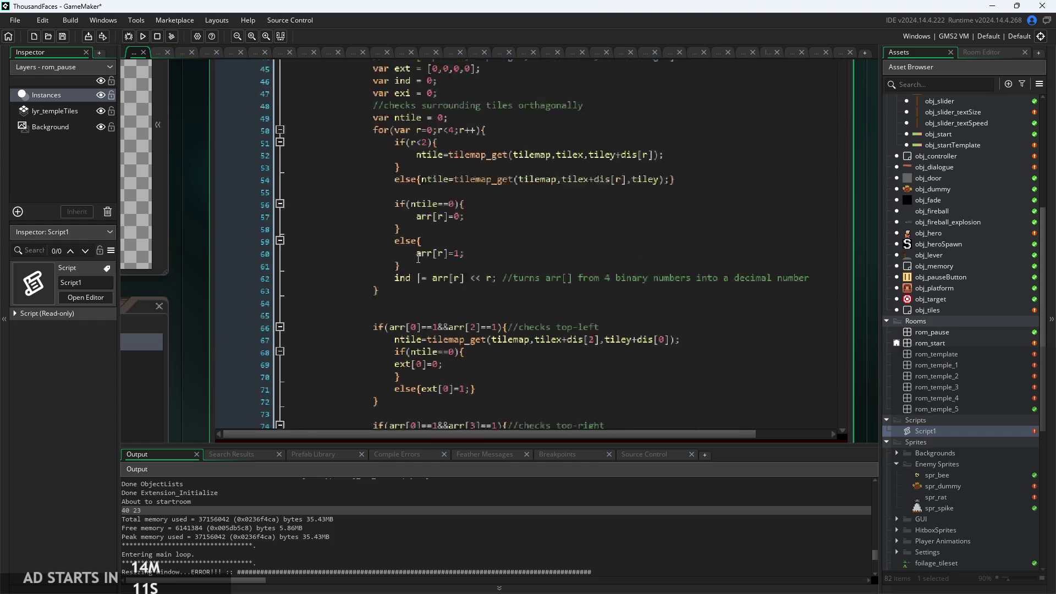
{"action": "scroll", "coordinate": [417, 258], "scroll_direction": "up", "scroll_amount": 6}
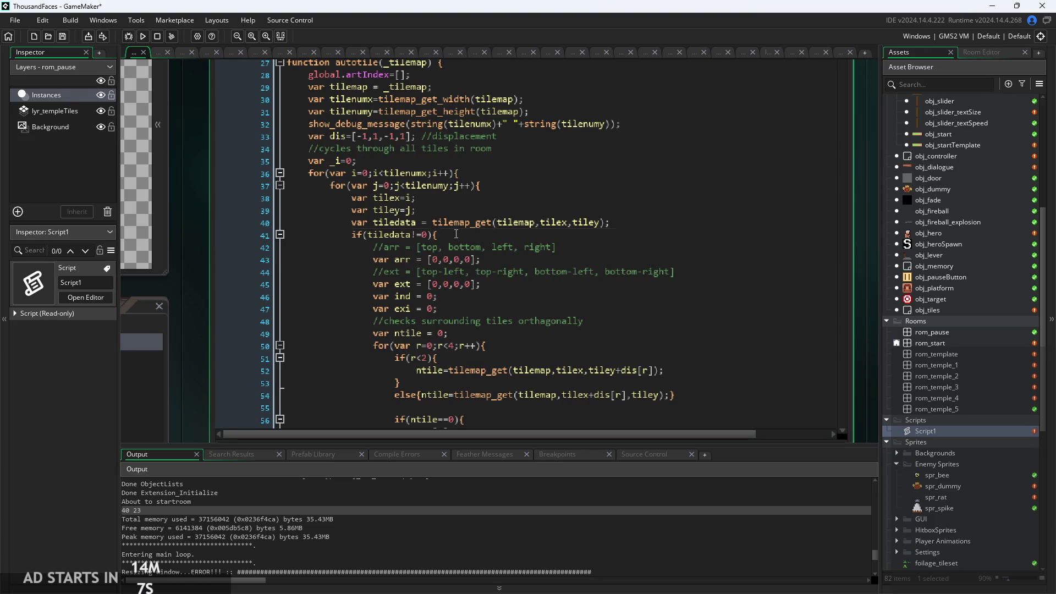
Inspect the tilemap_get call and the remaining if(tiledata!=0){ line on lines 40–41
{"action": "left_click", "coordinate": [456, 234]}
{"action": "left_click", "coordinate": [494, 222]}
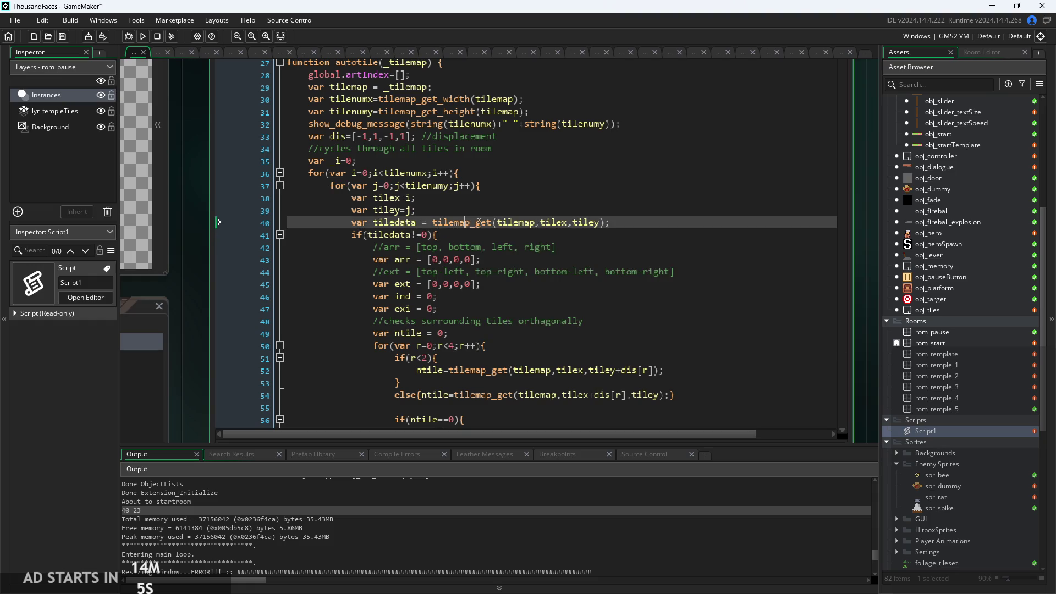
{"action": "scroll", "coordinate": [493, 222], "scroll_direction": "up", "scroll_amount": 2}
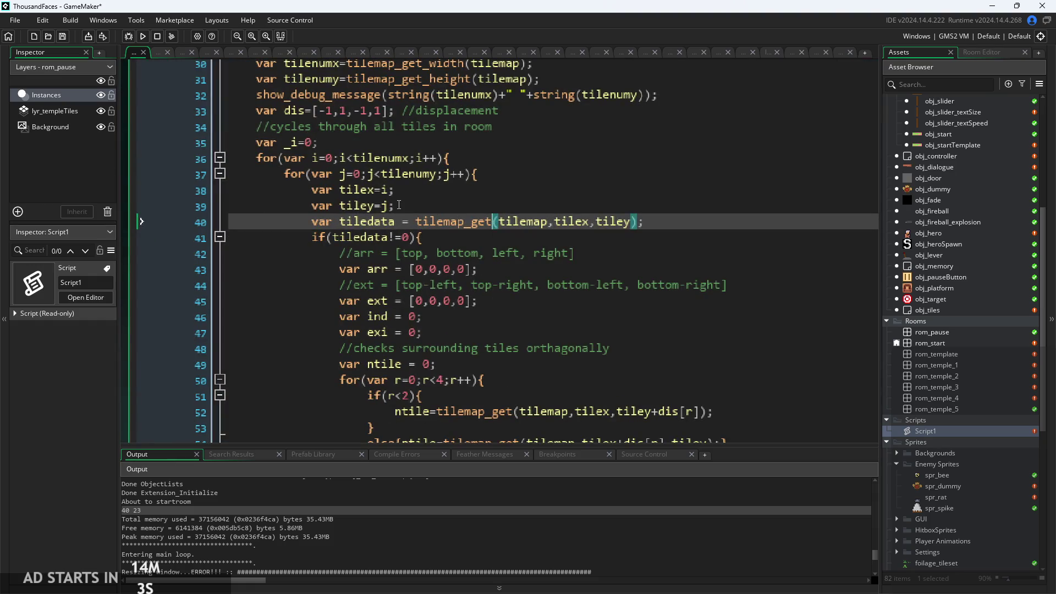
{"action": "key", "text": "Up"}
{"action": "key", "text": "Up"}
{"action": "scroll", "coordinate": [411, 193], "scroll_direction": "down", "scroll_amount": 3}
{"action": "scroll", "coordinate": [418, 171], "scroll_direction": "up", "scroll_amount": 2}
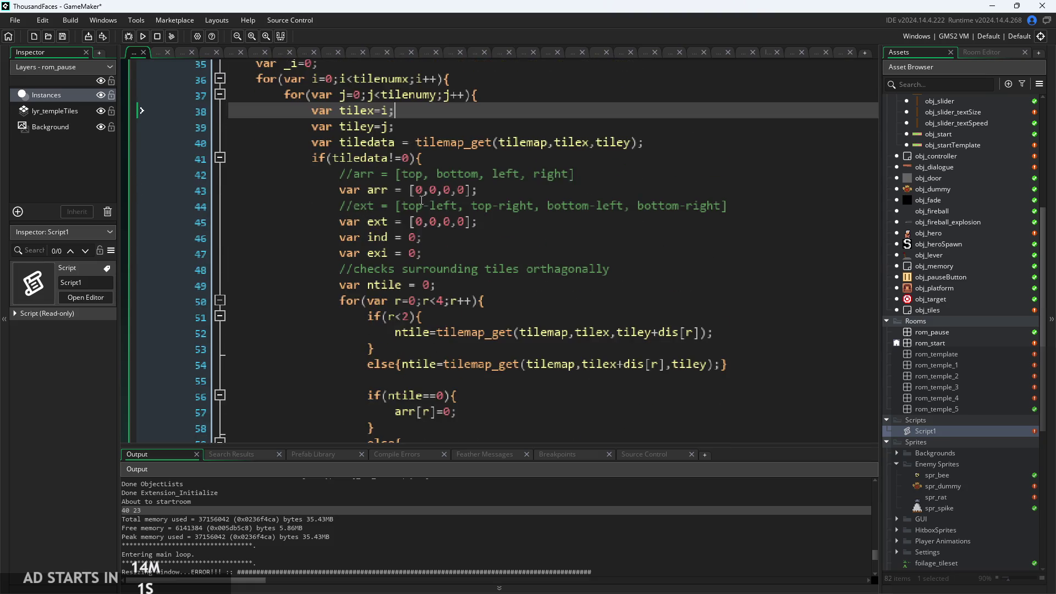
{"action": "left_click", "coordinate": [374, 161]}
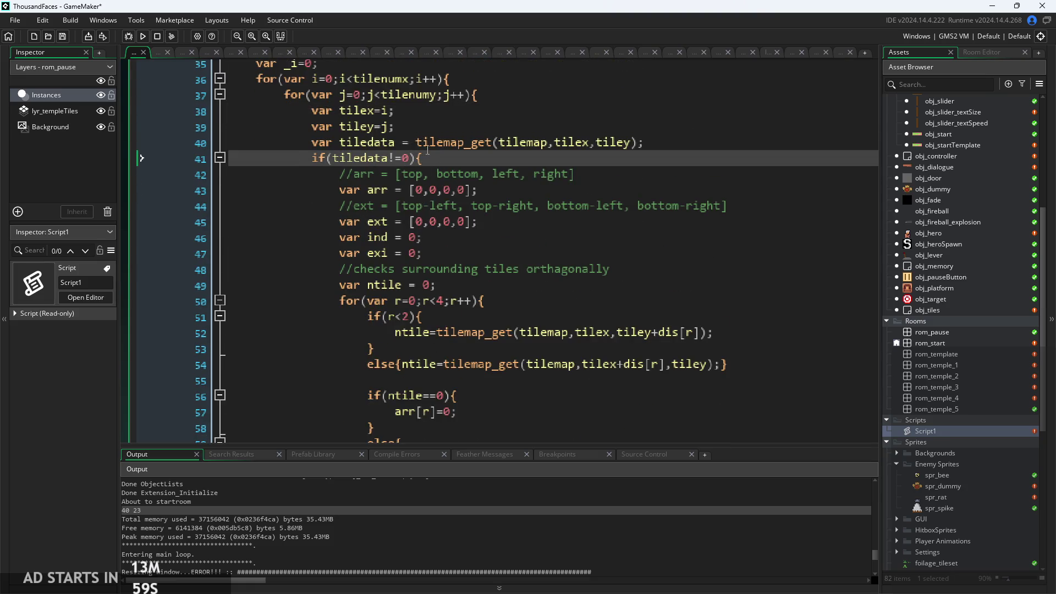
{"action": "left_click_drag", "start_coordinate": [427, 154], "coordinate": [296, 159]}
{"action": "left_click", "coordinate": [408, 162]}
{"action": "scroll", "coordinate": [397, 160], "scroll_direction": "up", "scroll_amount": 2}
{"action": "key", "text": "End"}
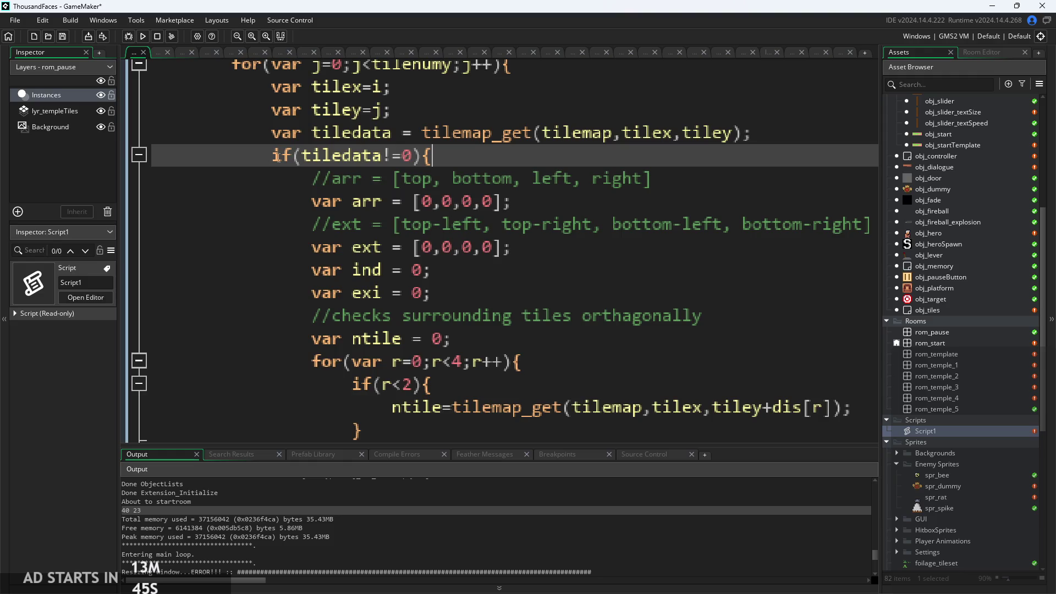
Scroll the Asset Browser to the Objects folder
{"action": "scroll", "coordinate": [416, 189], "scroll_direction": "down", "scroll_amount": 3}
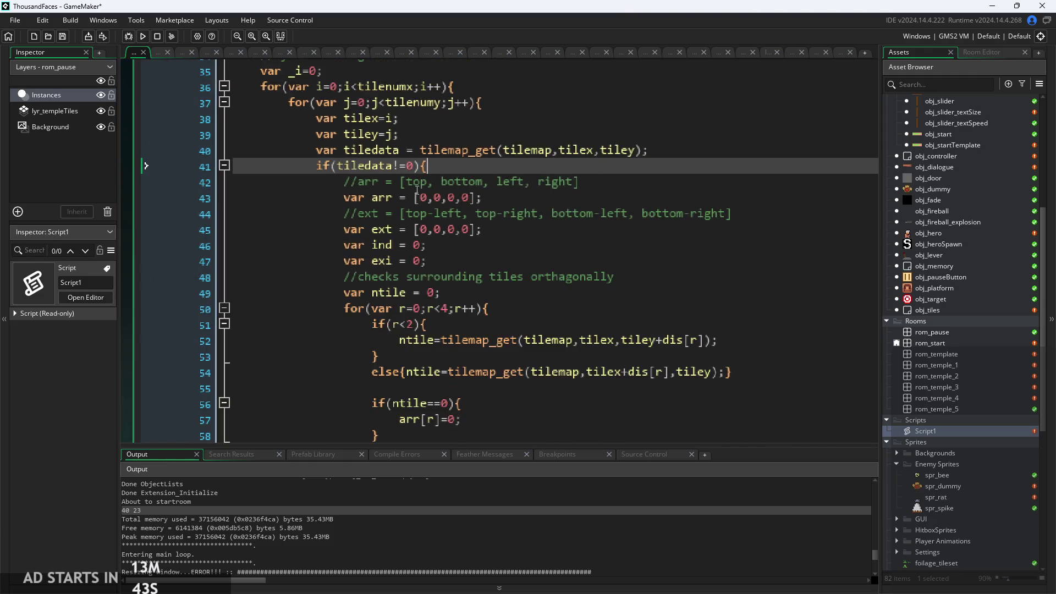
{"action": "scroll", "coordinate": [435, 175], "scroll_direction": "down", "scroll_amount": 1}
{"action": "scroll", "coordinate": [435, 175], "scroll_direction": "down", "scroll_amount": 3}
{"action": "scroll", "coordinate": [435, 175], "scroll_direction": "up", "scroll_amount": 3}
{"action": "scroll", "coordinate": [435, 174], "scroll_direction": "down", "scroll_amount": 3}
{"action": "scroll", "coordinate": [435, 175], "scroll_direction": "up", "scroll_amount": 3}
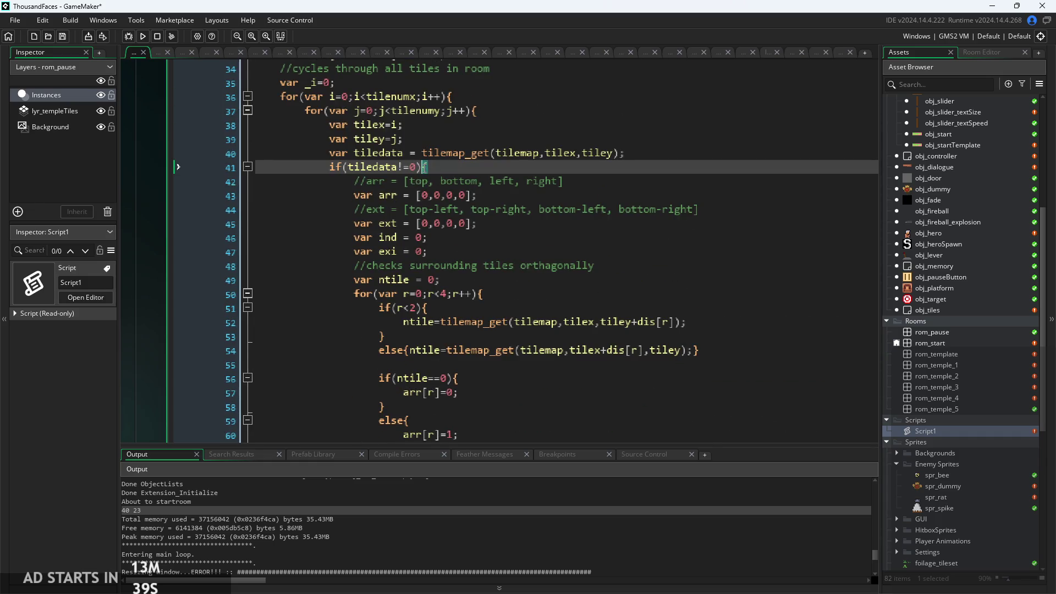
{"action": "scroll", "coordinate": [447, 341], "scroll_direction": "down", "scroll_amount": 10}
{"action": "scroll", "coordinate": [447, 341], "scroll_direction": "down", "scroll_amount": 10}
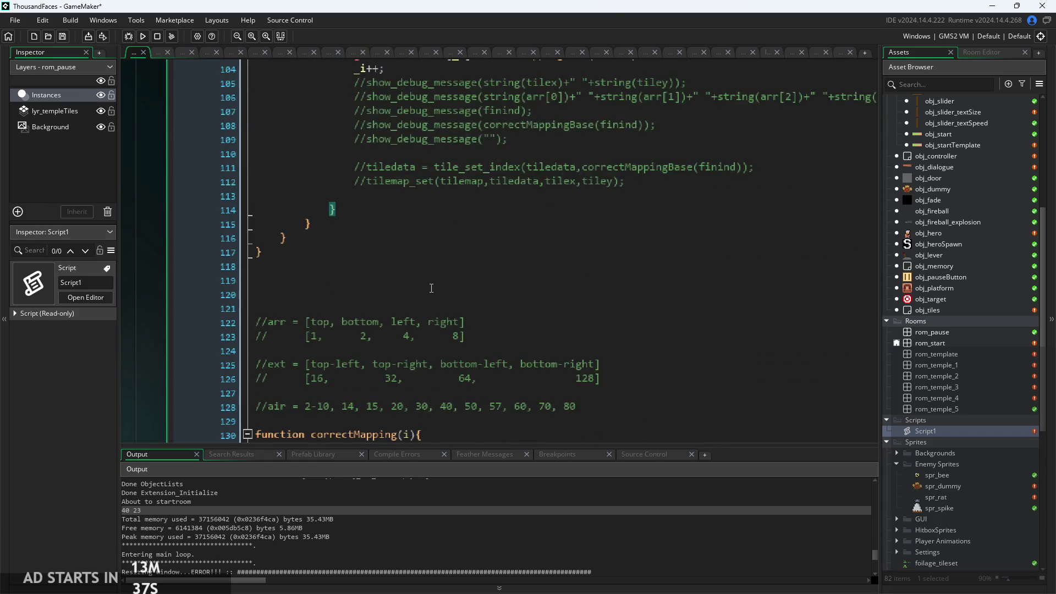
{"action": "scroll", "coordinate": [431, 287], "scroll_direction": "up", "scroll_amount": 4}
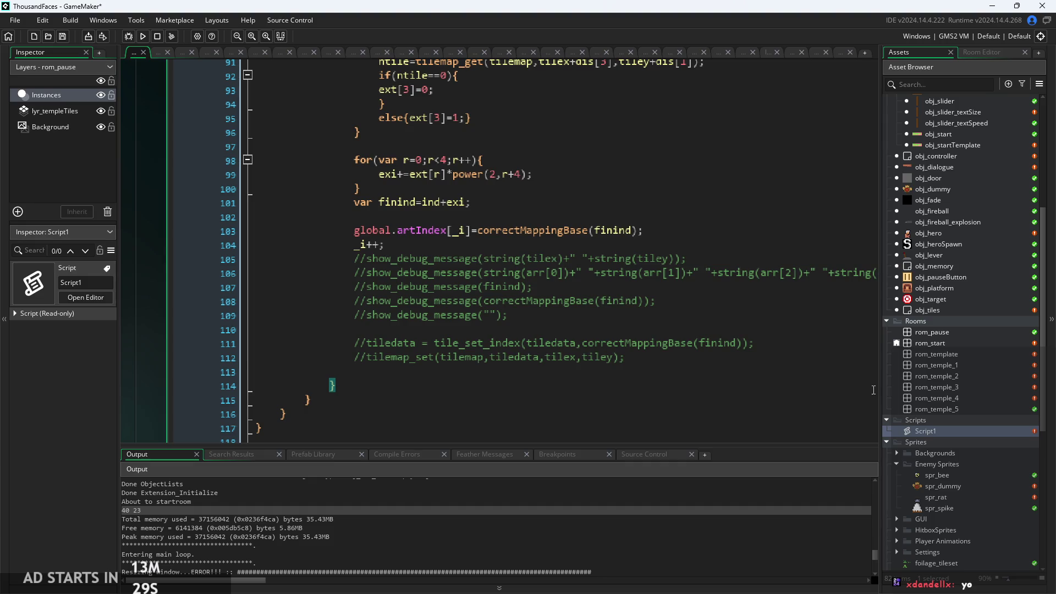
{"action": "scroll", "coordinate": [983, 384], "scroll_direction": "up", "scroll_amount": 5}
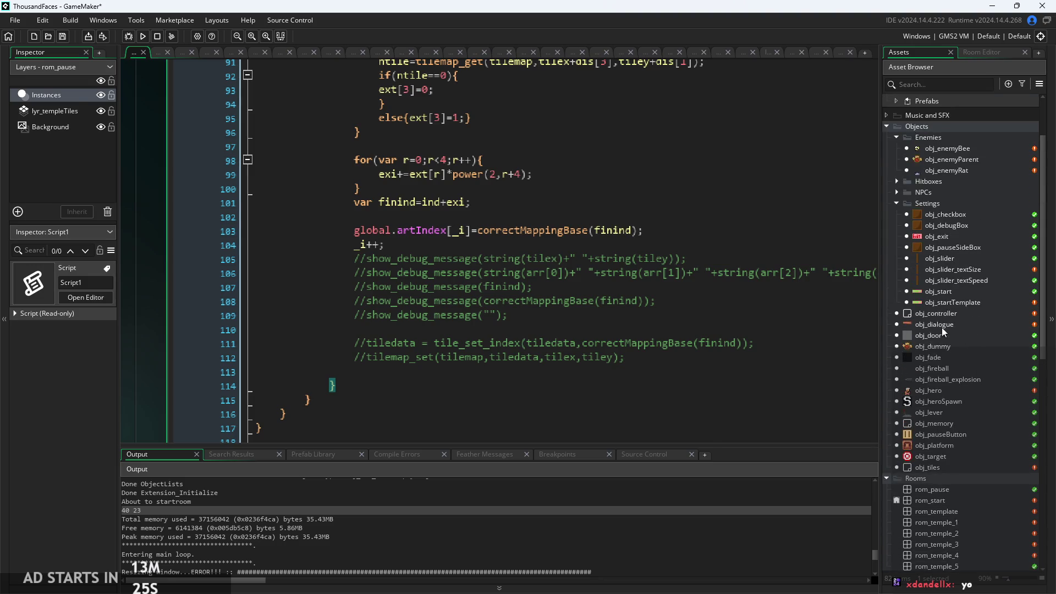
Open obj_tiles' Draw GUI code and review the nested loops' _x<40 limit
{"action": "double_click", "coordinate": [953, 467]}
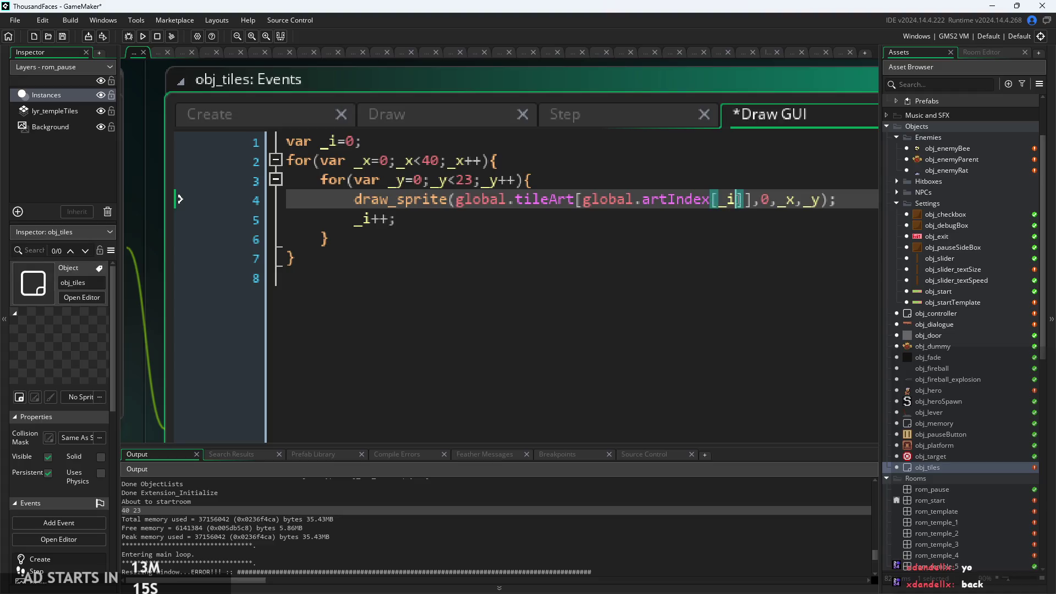
{"action": "scroll", "coordinate": [739, 199], "scroll_direction": "up", "scroll_amount": 8}
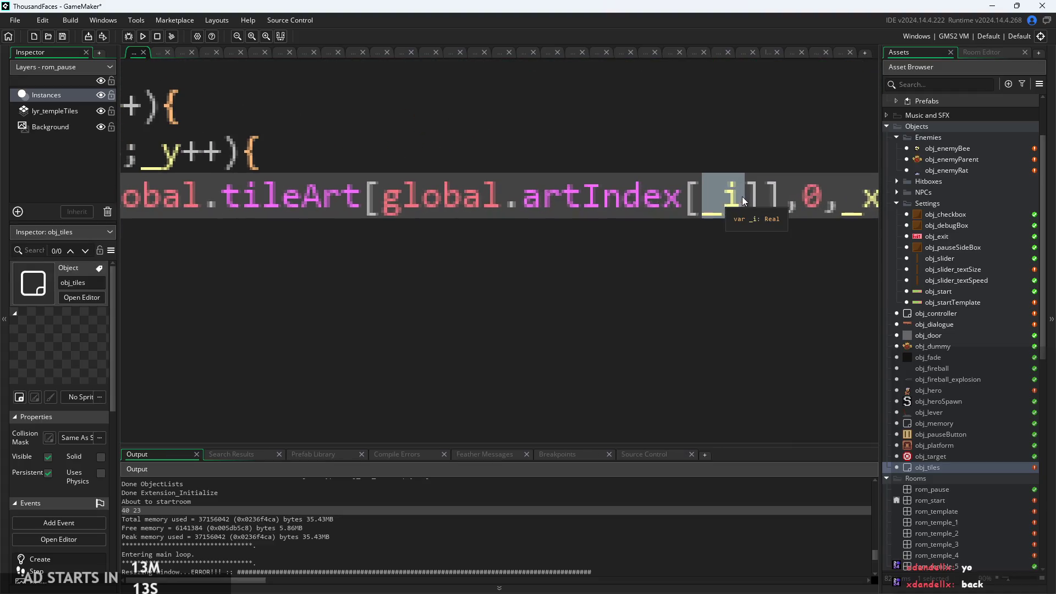
{"action": "left_click", "coordinate": [727, 203]}
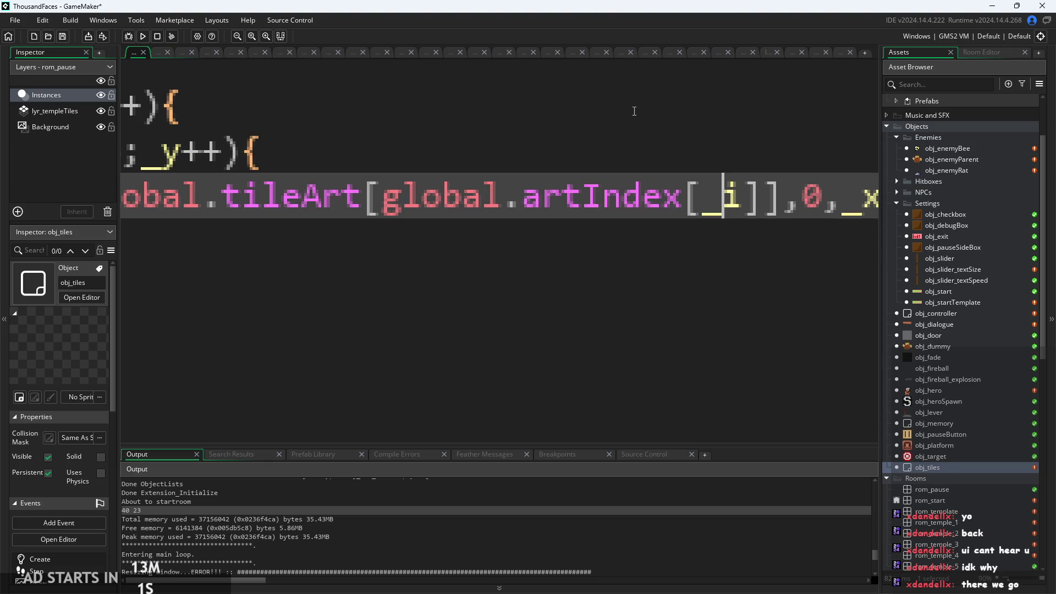
{"action": "scroll", "coordinate": [485, 233], "scroll_direction": "down", "scroll_amount": 3}
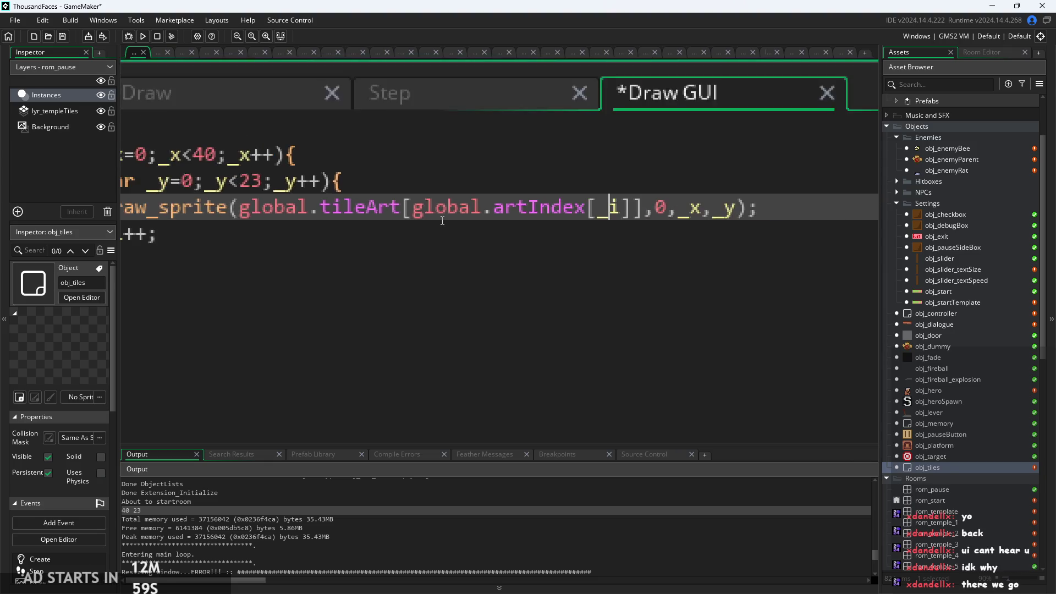
{"action": "left_click", "coordinate": [653, 237]}
{"action": "left_click", "coordinate": [454, 203]}
{"action": "scroll", "coordinate": [454, 203], "scroll_direction": "down", "scroll_amount": 2}
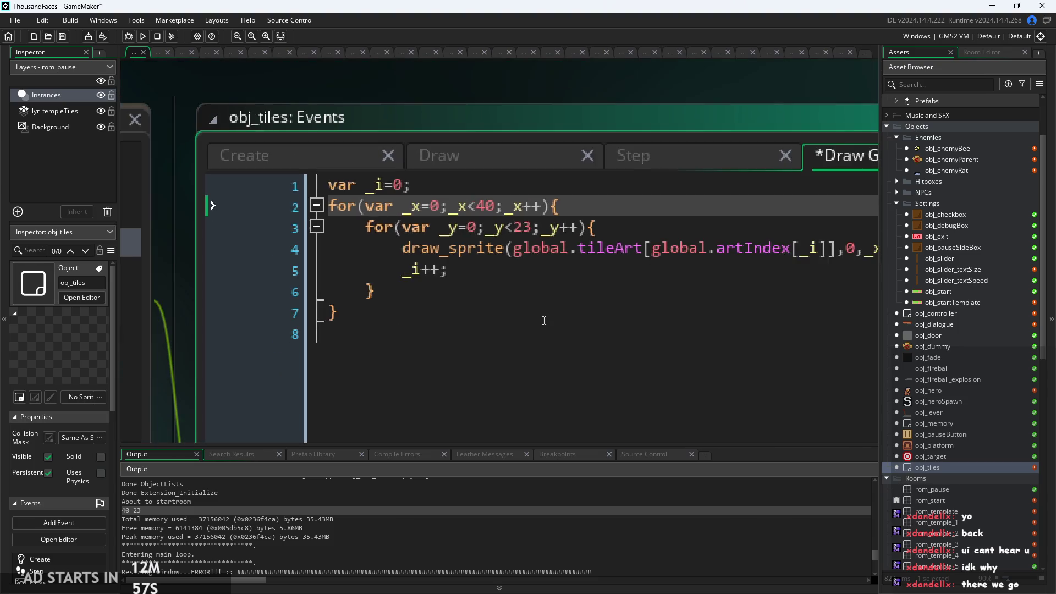
{"action": "mouse_move", "coordinate": [434, 142]}
{"action": "left_mouse_down"}
{"action": "mouse_move", "coordinate": [407, 152]}
{"action": "mouse_move", "coordinate": [424, 142]}
{"action": "left_mouse_up"}
Type a scratch 920 on empty line 8, then delete it
{"action": "left_click", "coordinate": [450, 164]}
{"action": "left_click", "coordinate": [360, 289]}
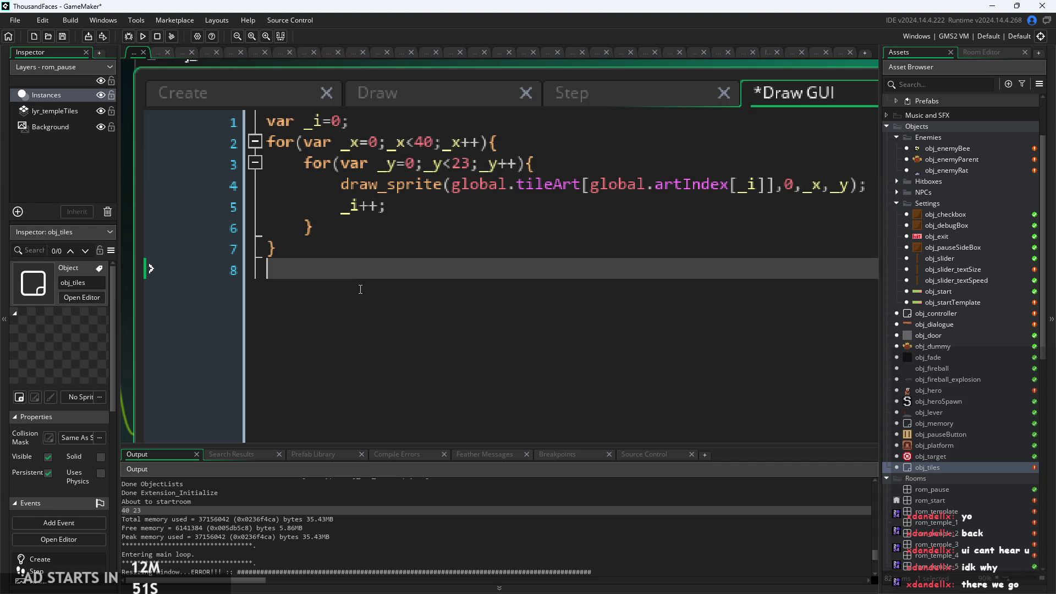
{"action": "type", "text": "920"}
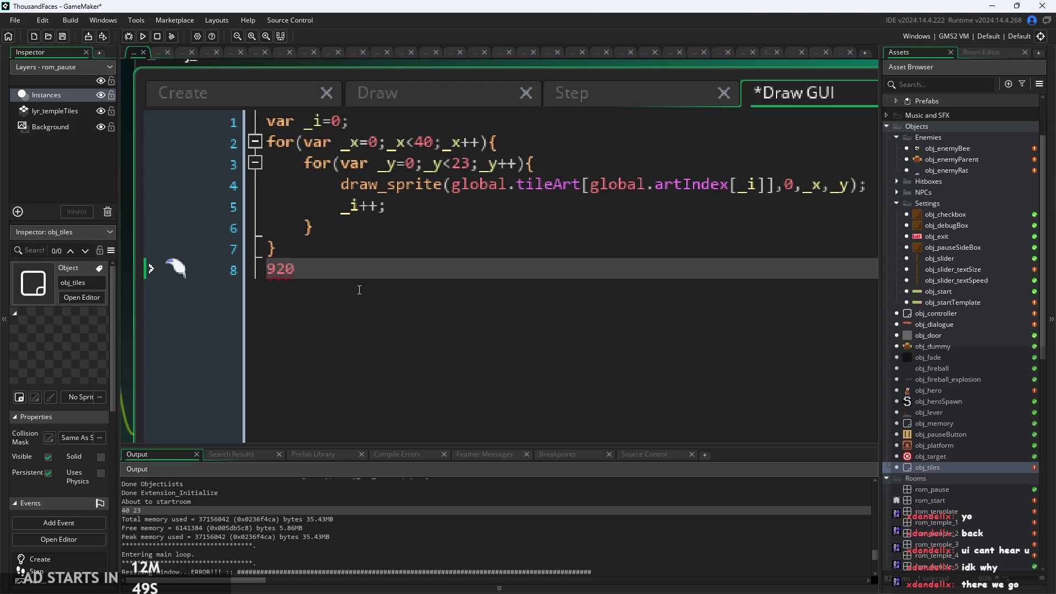
{"action": "key", "text": "shift+Home"}
{"action": "key", "text": "End"}
{"action": "key", "text": "shift+Home"}
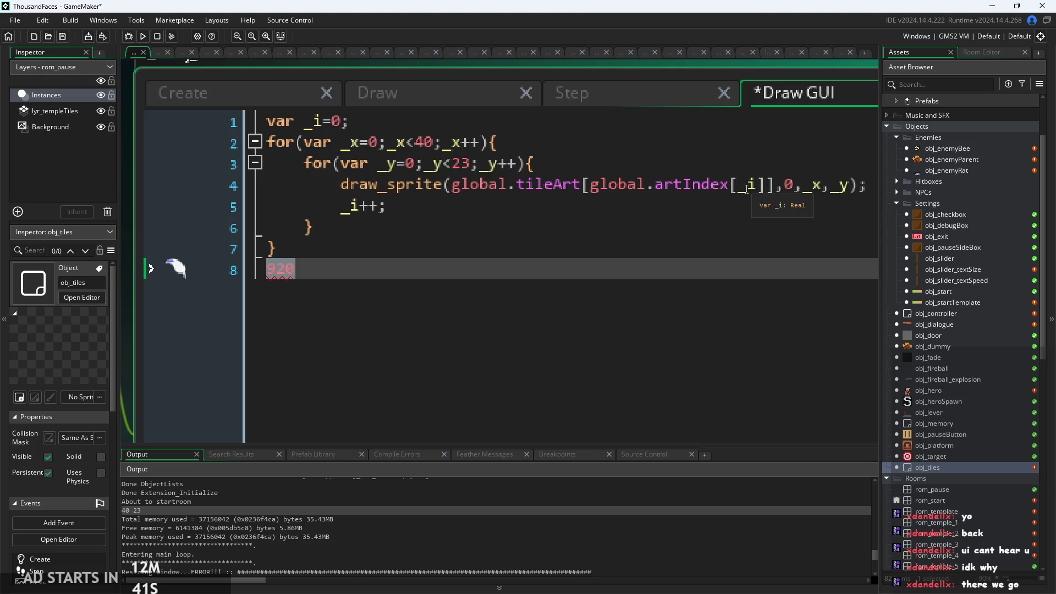
{"action": "key", "text": "BackSpace"}
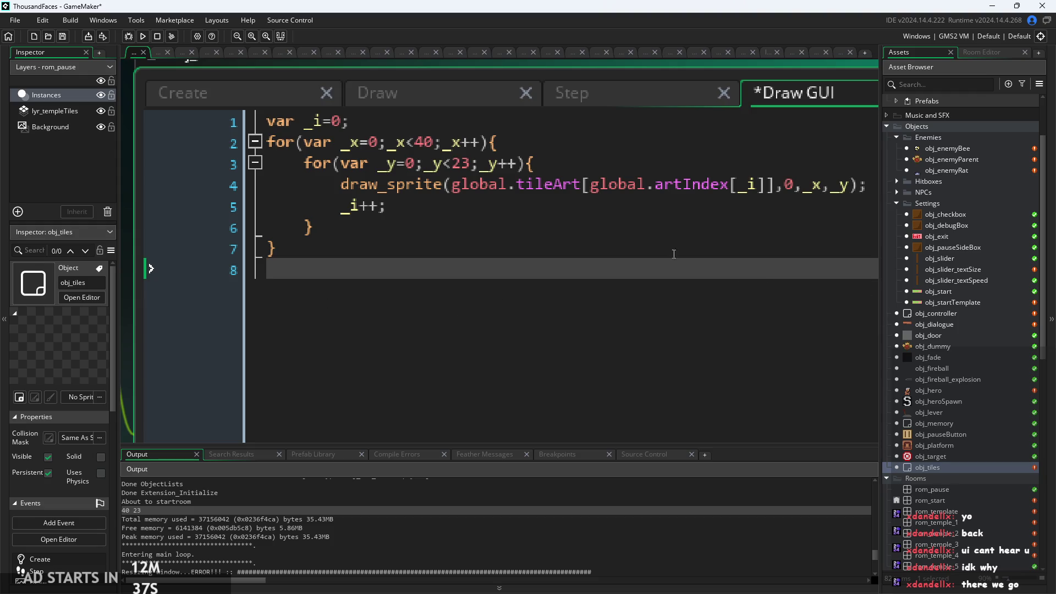
Check the artIndex[_i] index in the draw_sprite line, then open Script1
{"action": "left_click", "coordinate": [498, 184]}
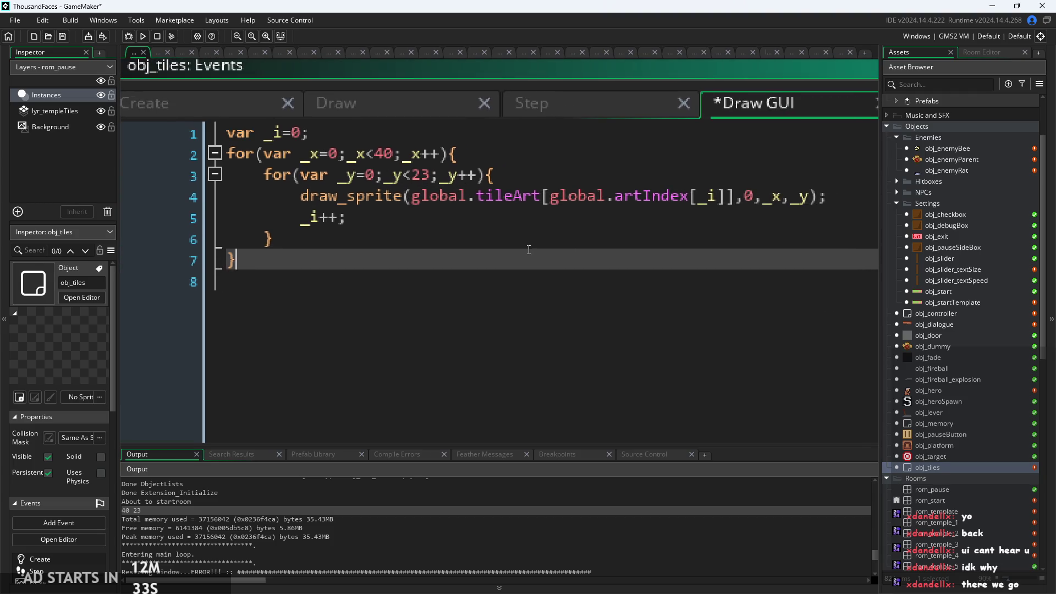
{"action": "left_click", "coordinate": [692, 196]}
{"action": "left_click", "coordinate": [706, 196]}
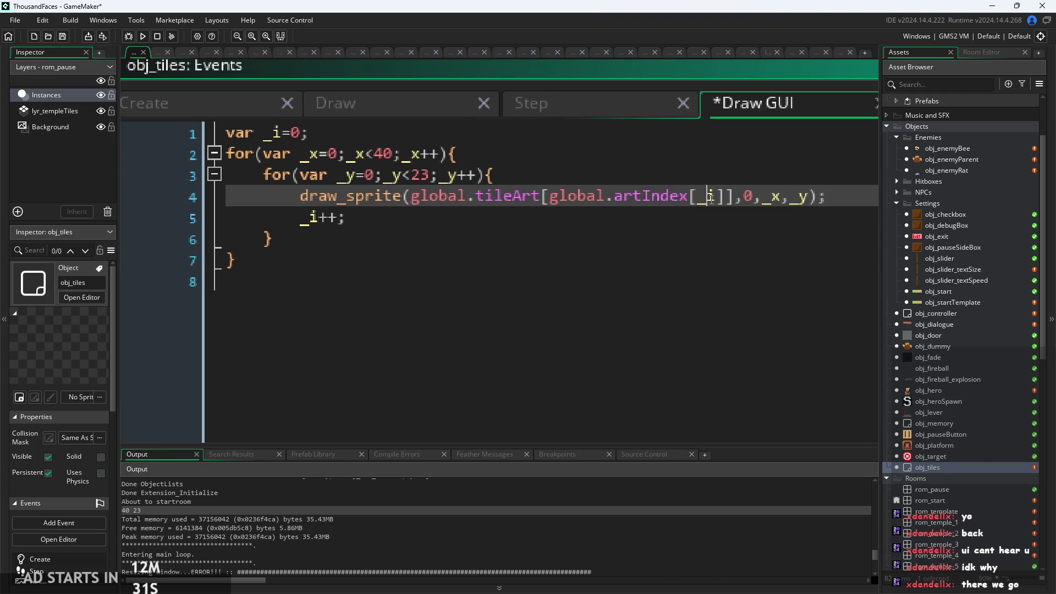
{"action": "scroll", "coordinate": [714, 199], "scroll_direction": "up", "scroll_amount": 2, "text": "ctrl"}
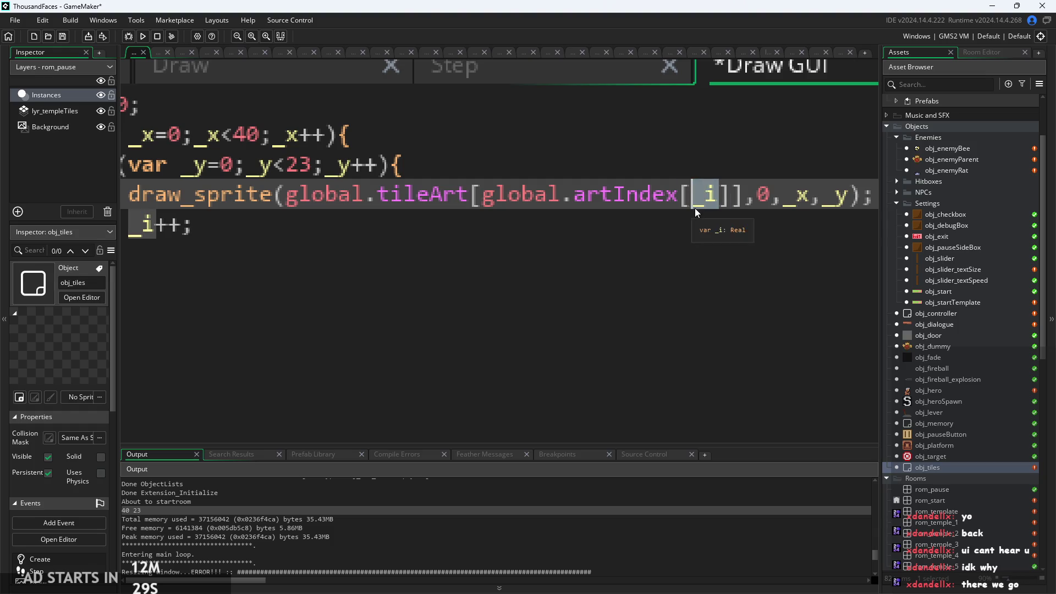
{"action": "scroll", "coordinate": [712, 201], "scroll_direction": "down", "scroll_amount": 1, "text": "ctrl"}
{"action": "double_click", "coordinate": [712, 198]}
{"action": "scroll", "coordinate": [932, 457], "scroll_direction": "down", "scroll_amount": 3}
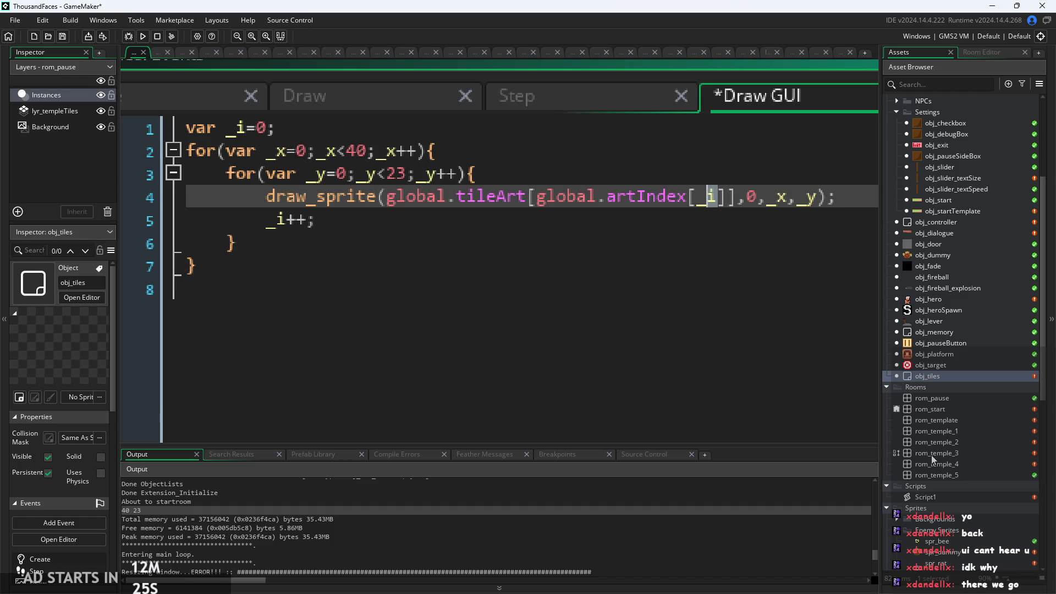
{"action": "double_click", "coordinate": [933, 497]}
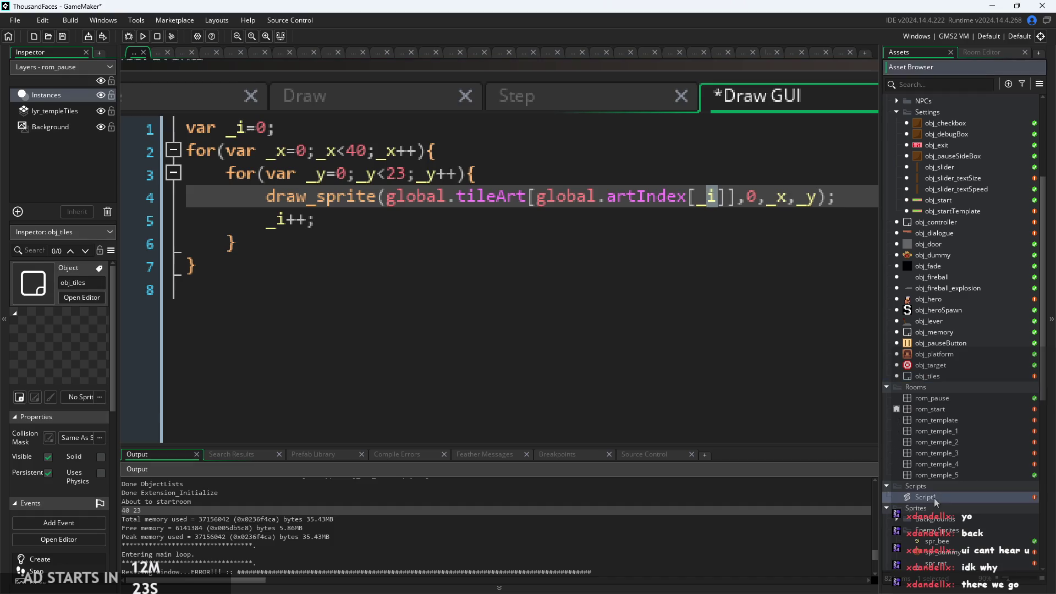
Review where autotile assigns artIndex, the _i increment and the ext weighting calculation
{"action": "left_click", "coordinate": [563, 311]}
{"action": "scroll", "coordinate": [563, 311], "scroll_direction": "up", "scroll_amount": 3}
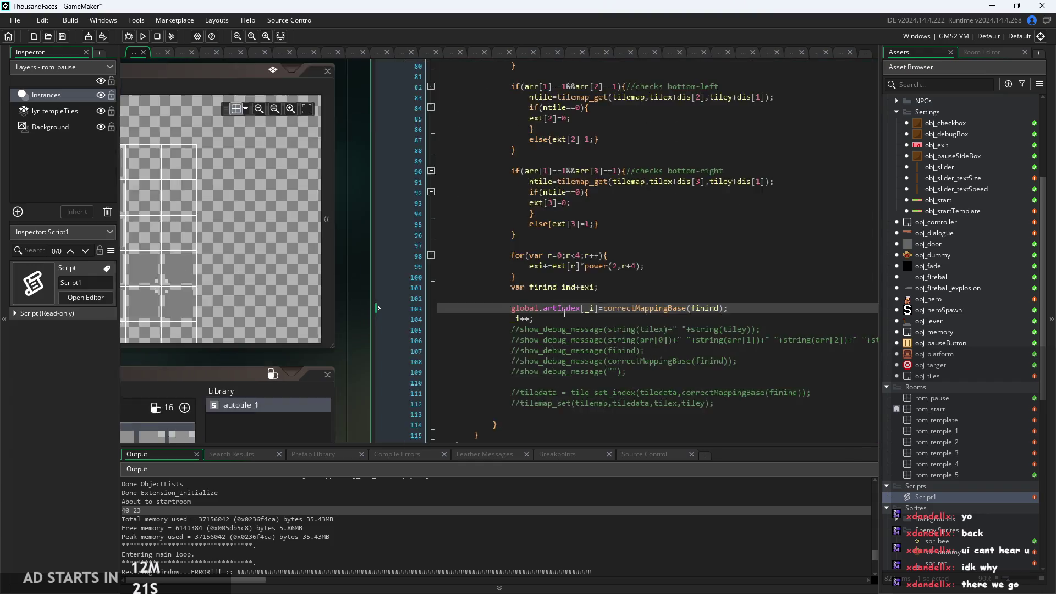
{"action": "key", "text": "Down"}
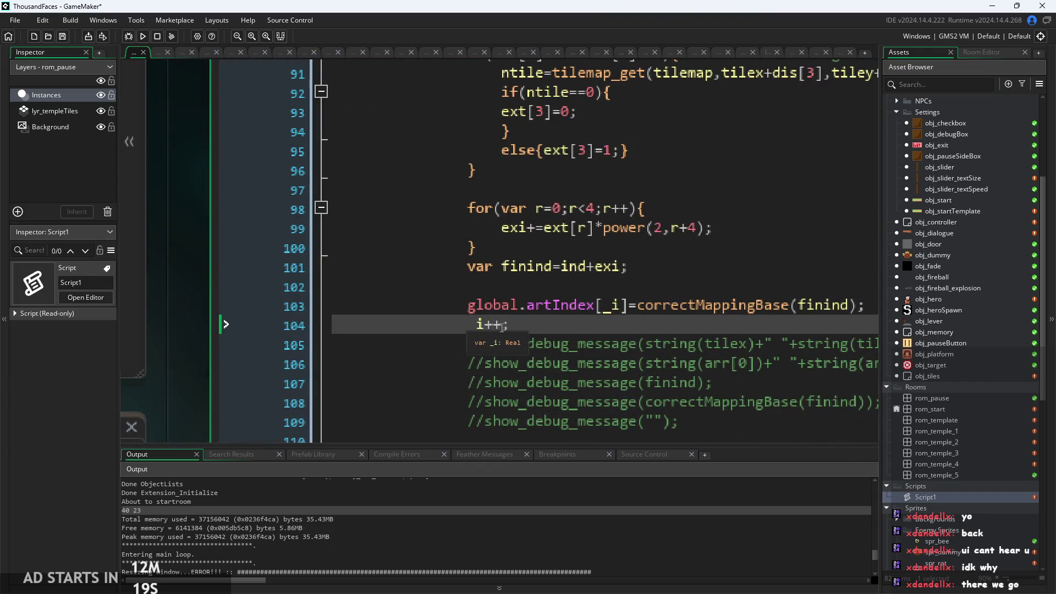
{"action": "scroll", "coordinate": [515, 320], "scroll_direction": "down", "scroll_amount": 1}
{"action": "scroll", "coordinate": [515, 320], "scroll_direction": "down", "scroll_amount": 2}
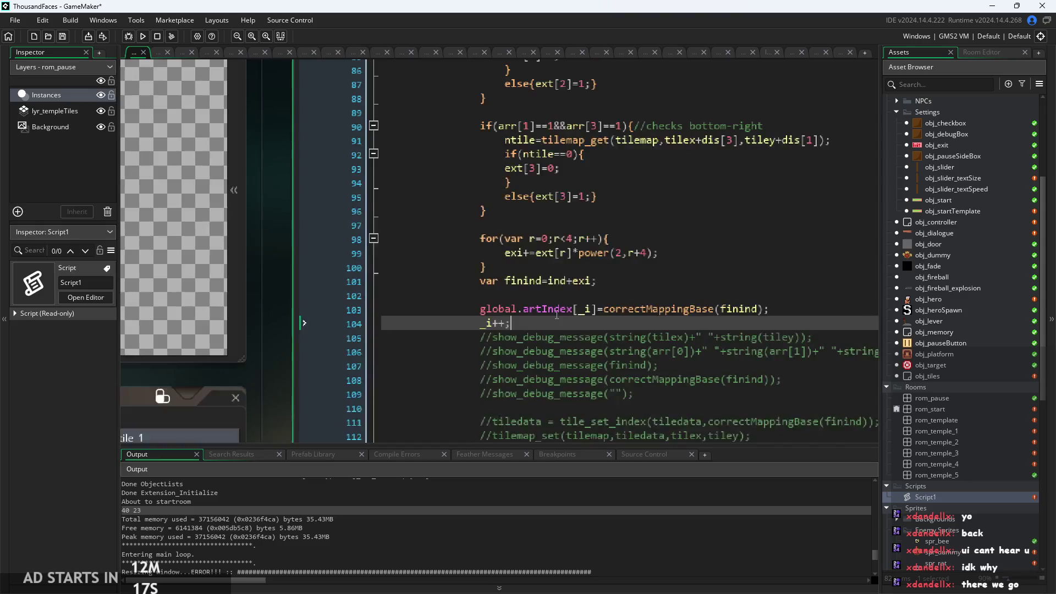
{"action": "scroll", "coordinate": [539, 286], "scroll_direction": "up", "scroll_amount": 1}
{"action": "left_click", "coordinate": [562, 257]}
{"action": "scroll", "coordinate": [593, 334], "scroll_direction": "down", "scroll_amount": 1}
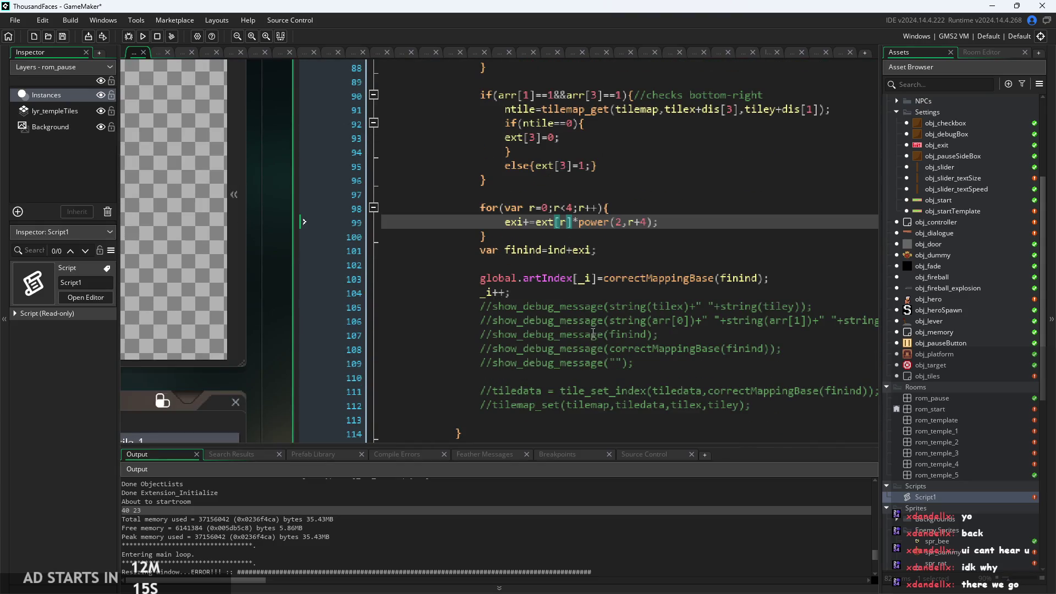
{"action": "left_click", "coordinate": [625, 293]}
{"action": "scroll", "coordinate": [495, 308], "scroll_direction": "down", "scroll_amount": 1}
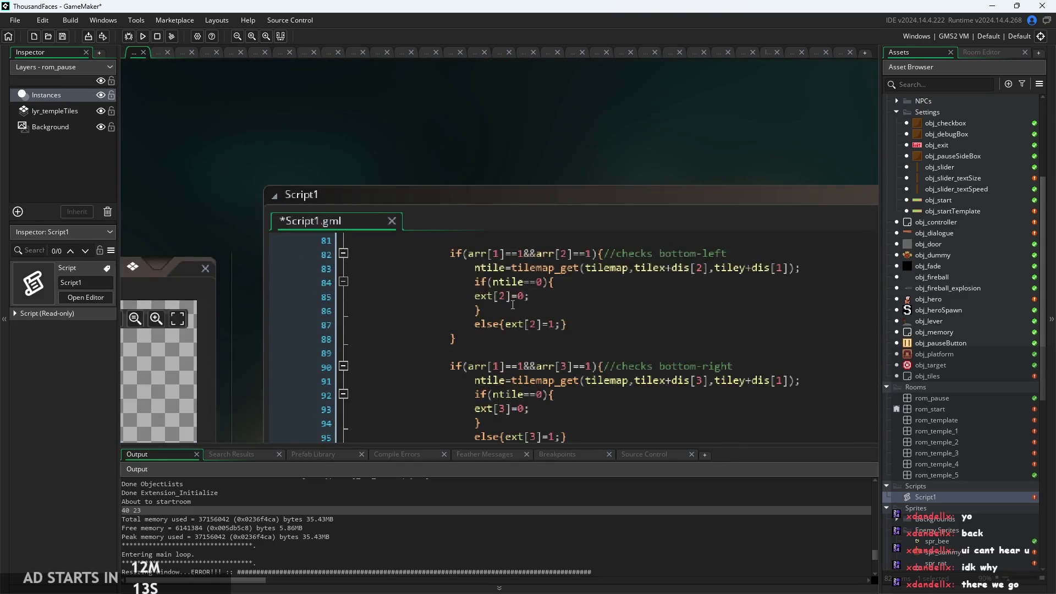
{"action": "scroll", "coordinate": [471, 309], "scroll_direction": "up", "scroll_amount": 20}
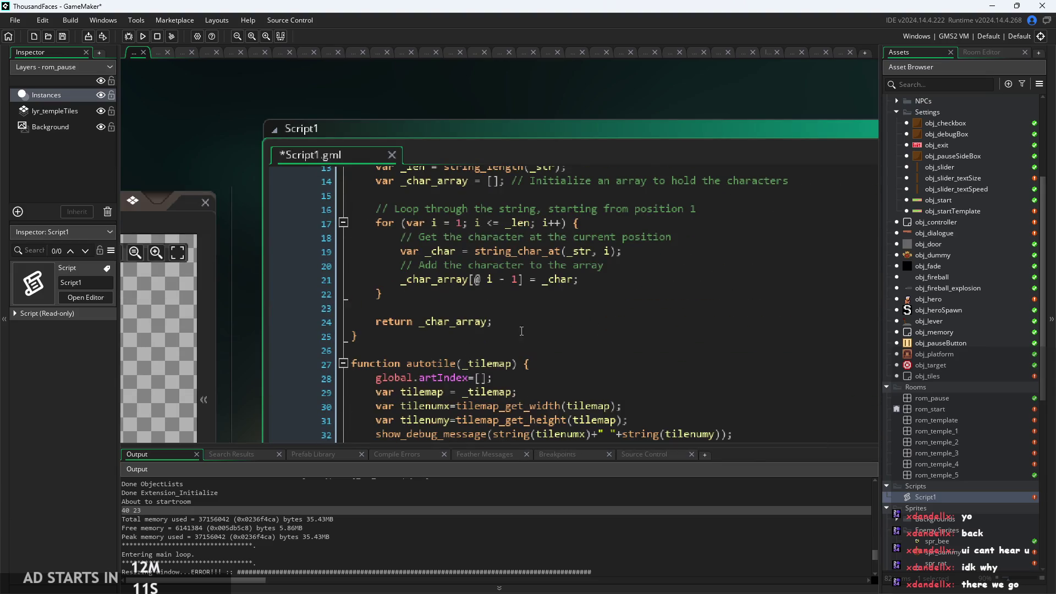
{"action": "scroll", "coordinate": [516, 123], "scroll_direction": "down", "scroll_amount": 3}
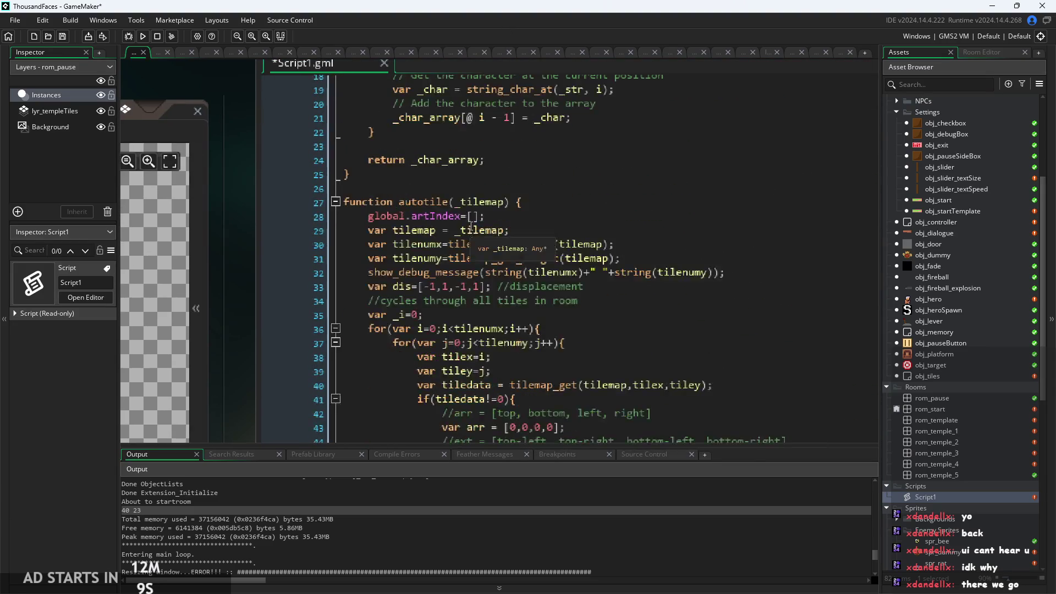
{"action": "scroll", "coordinate": [444, 267], "scroll_direction": "up", "scroll_amount": 2}
Check the 40 23 tilemap-size debug output against the column/row loops and tilex/tiley assignments
{"action": "left_click_drag", "start_coordinate": [468, 285], "coordinate": [760, 284]}
{"action": "left_click", "coordinate": [804, 286]}
{"action": "scroll", "coordinate": [513, 238], "scroll_direction": "down", "scroll_amount": 3}
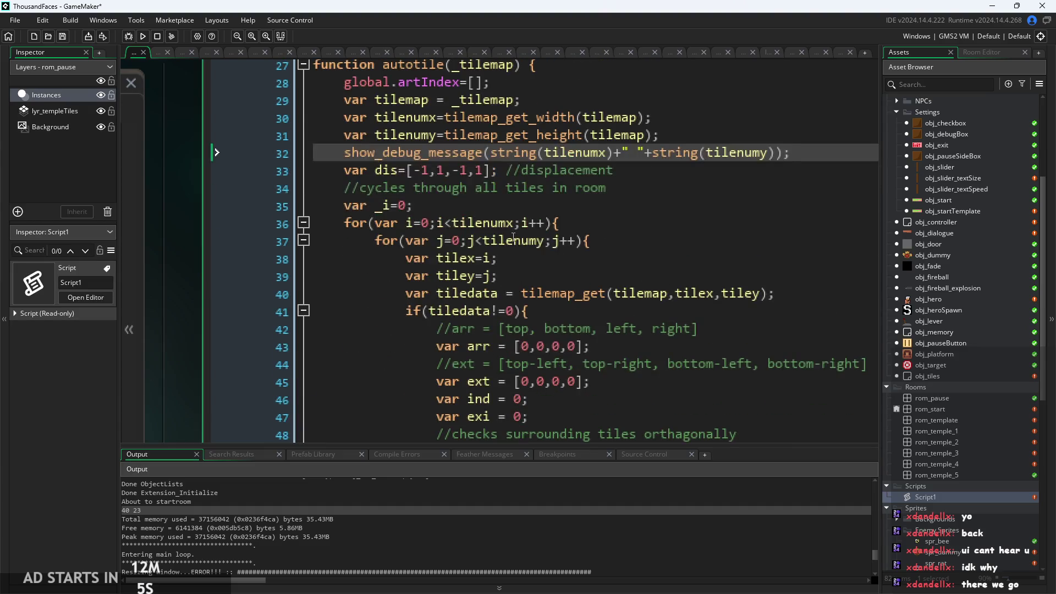
{"action": "left_click", "coordinate": [384, 223]}
{"action": "left_click", "coordinate": [578, 245]}
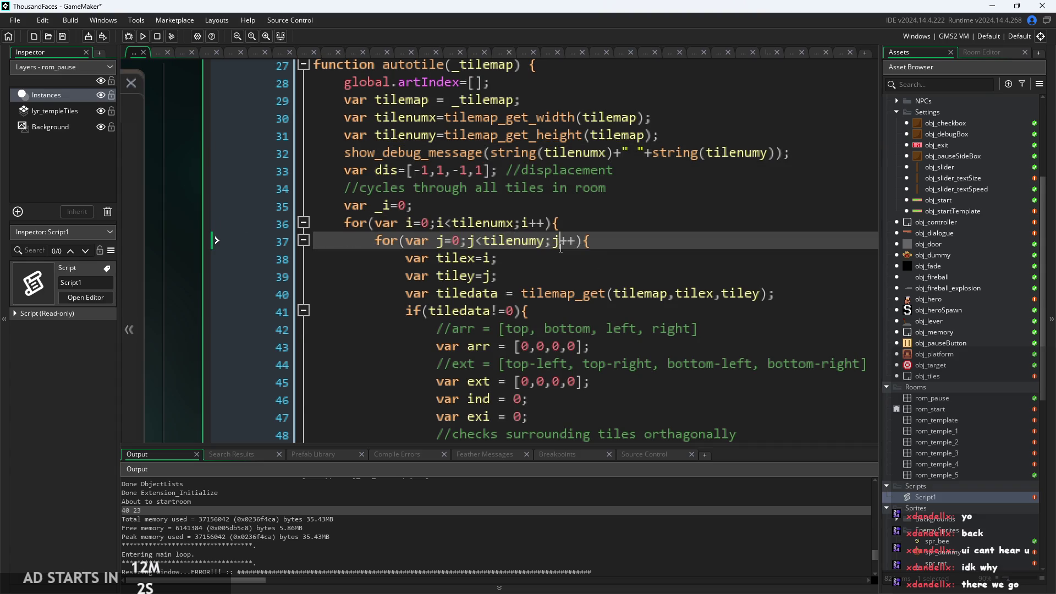
{"action": "scroll", "coordinate": [511, 257], "scroll_direction": "up", "scroll_amount": 2}
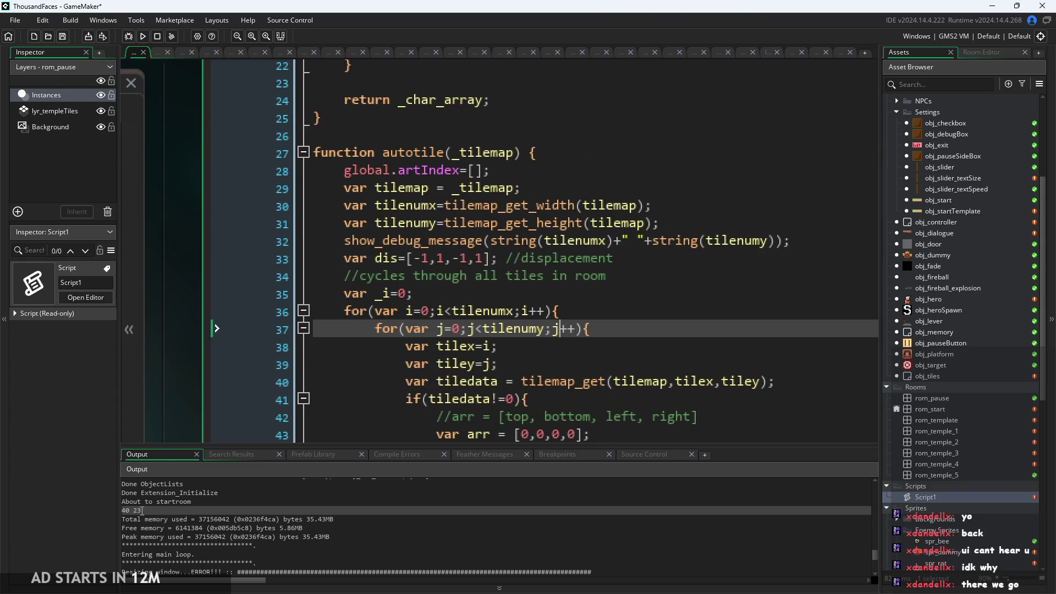
{"action": "triple_click", "coordinate": [125, 511]}
{"action": "left_click", "coordinate": [545, 330]}
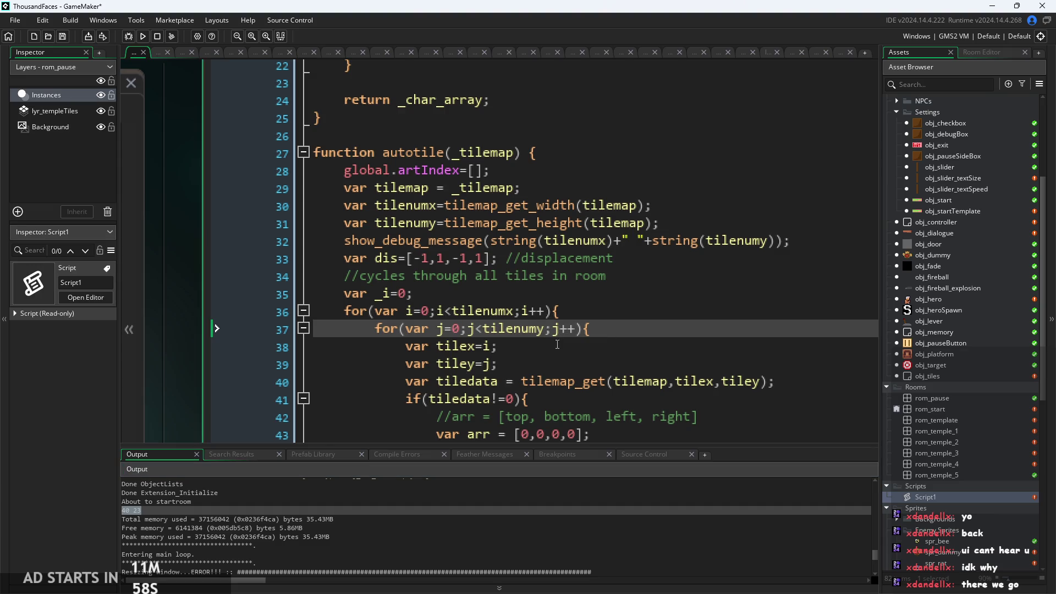
{"action": "left_click", "coordinate": [645, 347]}
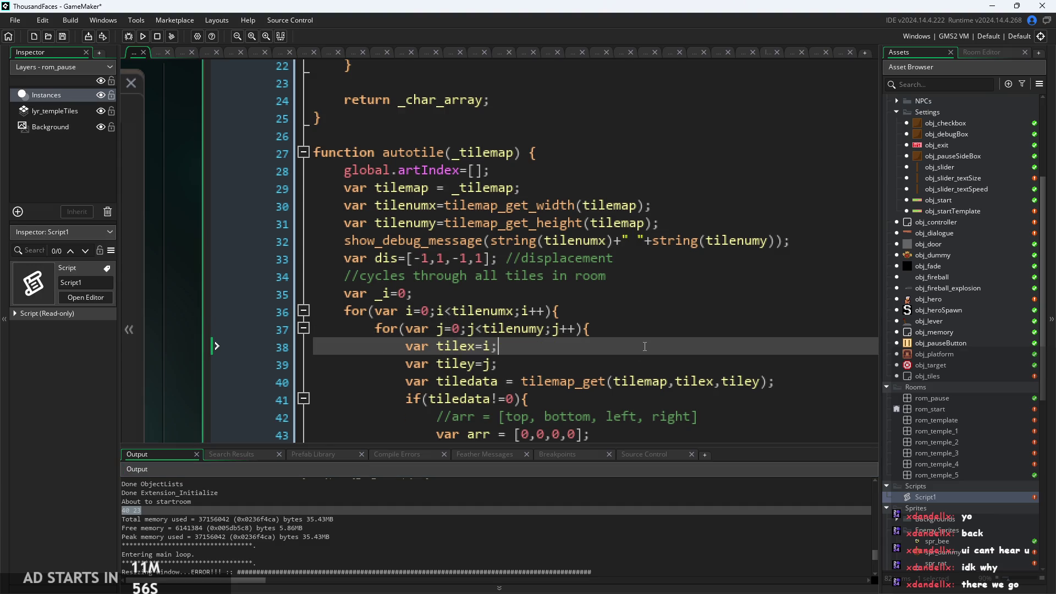
{"action": "left_click", "coordinate": [625, 363]}
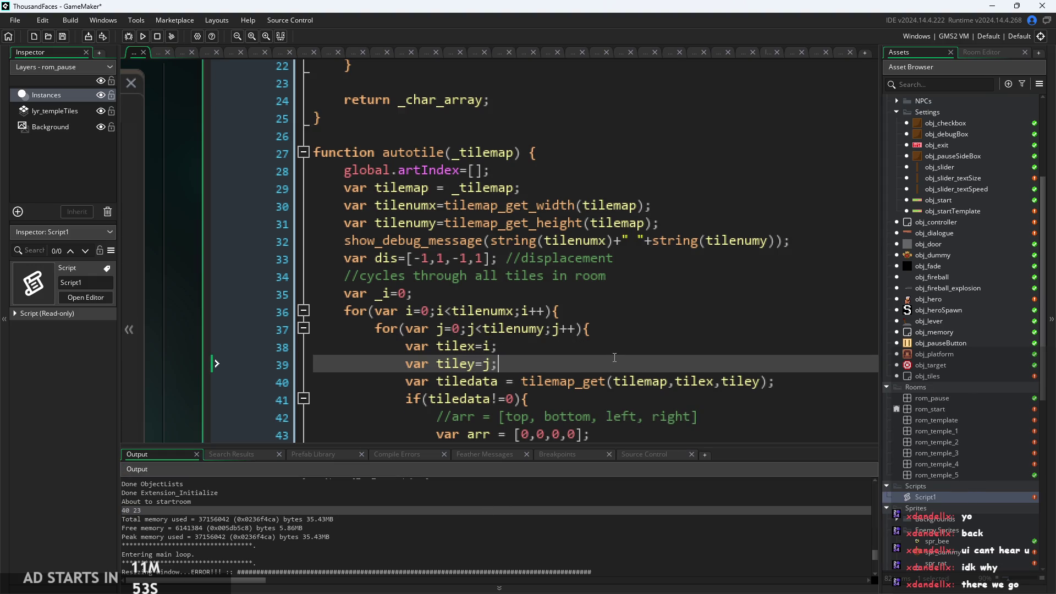
Comment out line 41's if(tiledata!=0){ with Ctrl+K
{"action": "scroll", "coordinate": [654, 356], "scroll_direction": "down", "scroll_amount": 5}
{"action": "scroll", "coordinate": [593, 278], "scroll_direction": "up", "scroll_amount": 1}
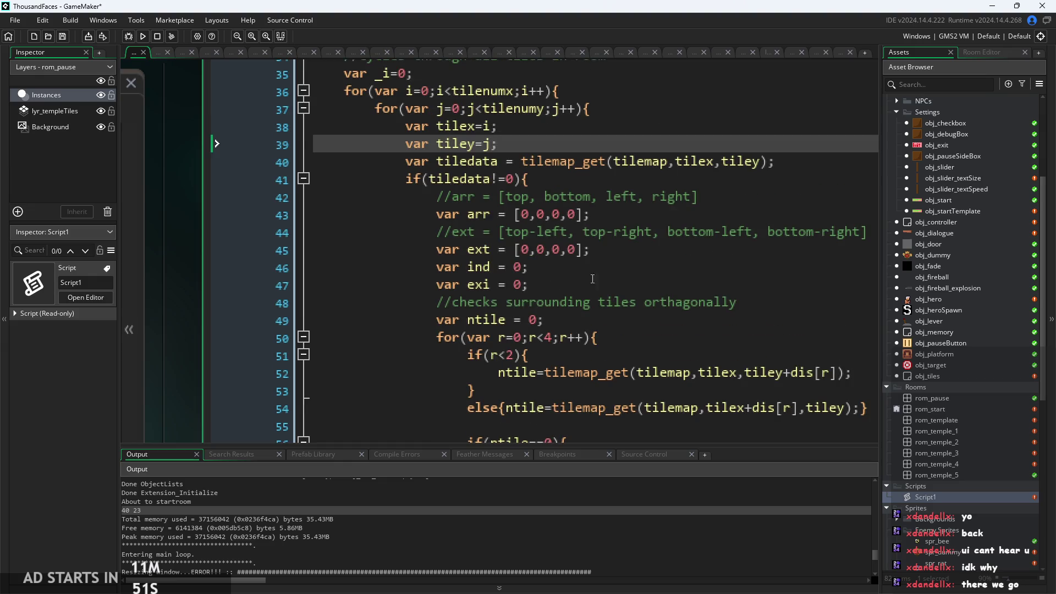
{"action": "scroll", "coordinate": [525, 188], "scroll_direction": "up", "scroll_amount": 2}
{"action": "triple_click", "coordinate": [515, 186]}
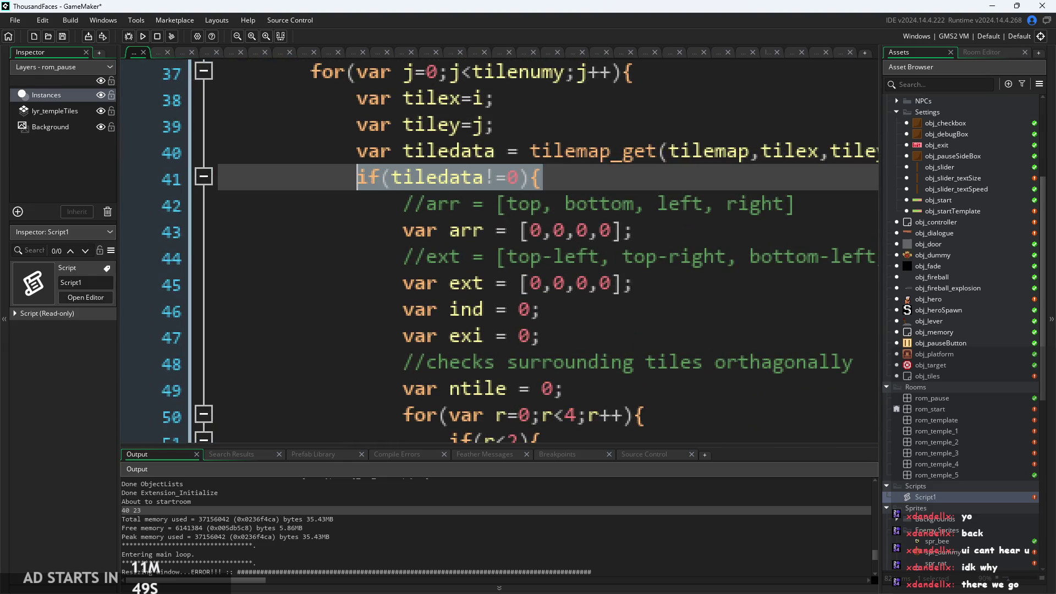
{"action": "left_click", "coordinate": [515, 186]}
{"action": "key", "text": "Right"}
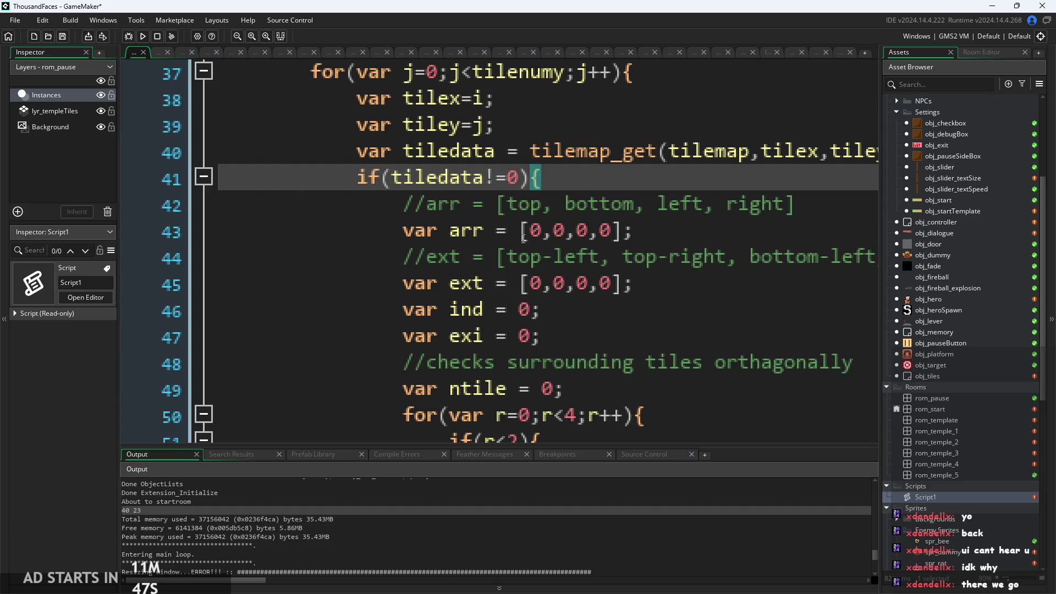
{"action": "scroll", "coordinate": [523, 238], "scroll_direction": "down", "scroll_amount": 1}
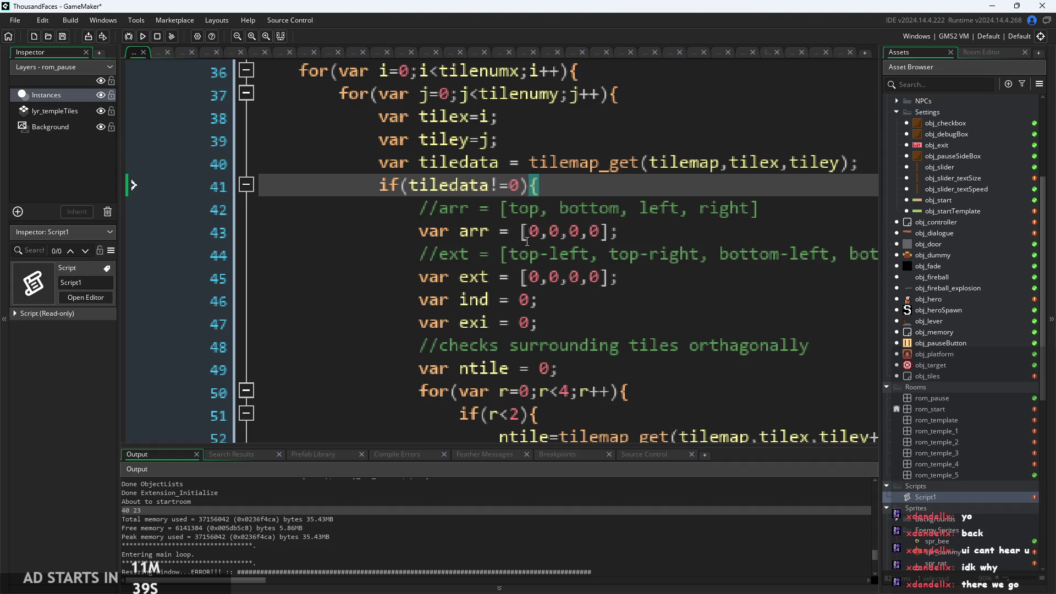
{"action": "left_click_drag", "start_coordinate": [572, 189], "coordinate": [137, 190]}
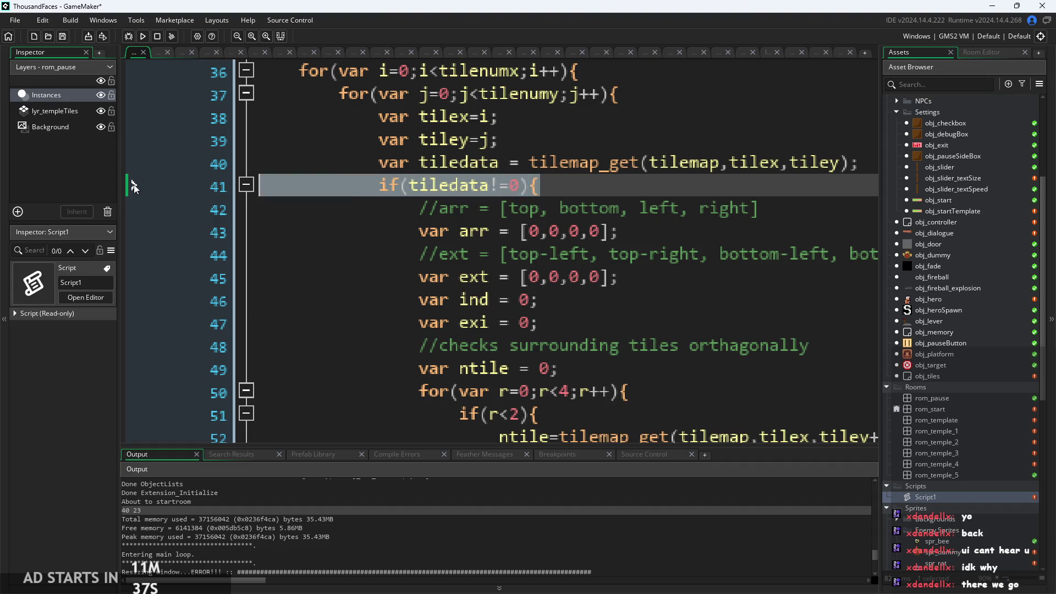
{"action": "left_click", "coordinate": [592, 190]}
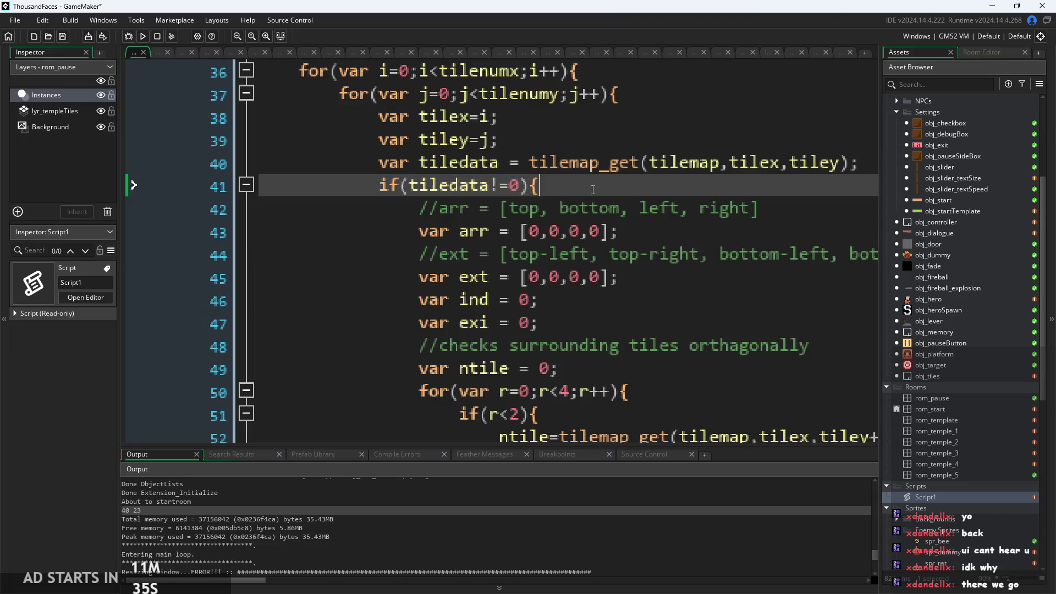
{"action": "triple_click", "coordinate": [586, 190]}
{"action": "key", "text": "ctrl+k"}
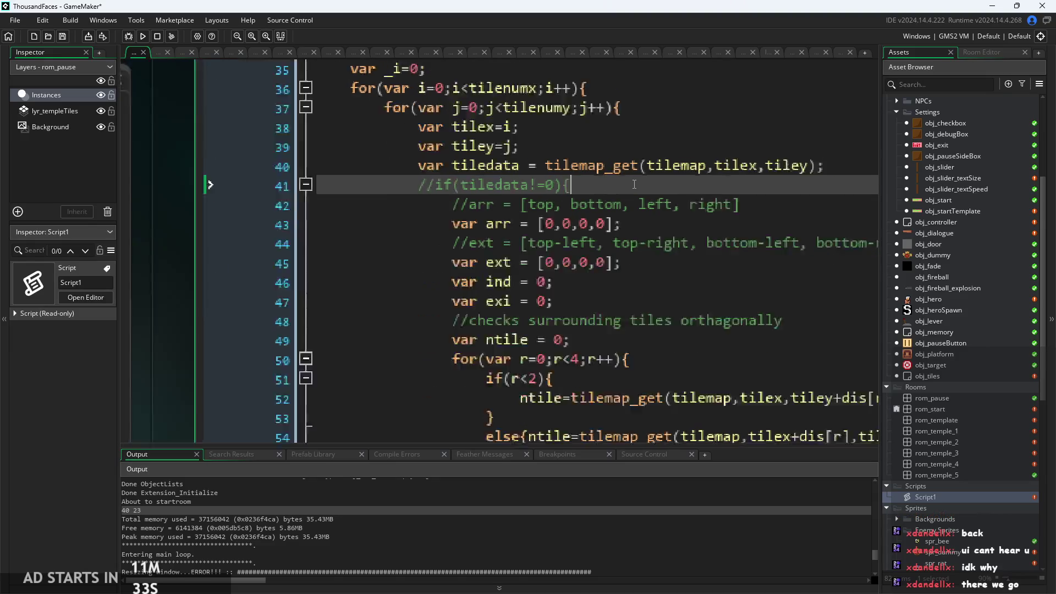
Comment out the matching closing brace on line 114, save Script1 and run the game
{"action": "scroll", "coordinate": [605, 187], "scroll_direction": "down", "scroll_amount": 2}
{"action": "scroll", "coordinate": [634, 185], "scroll_direction": "down", "scroll_amount": 20}
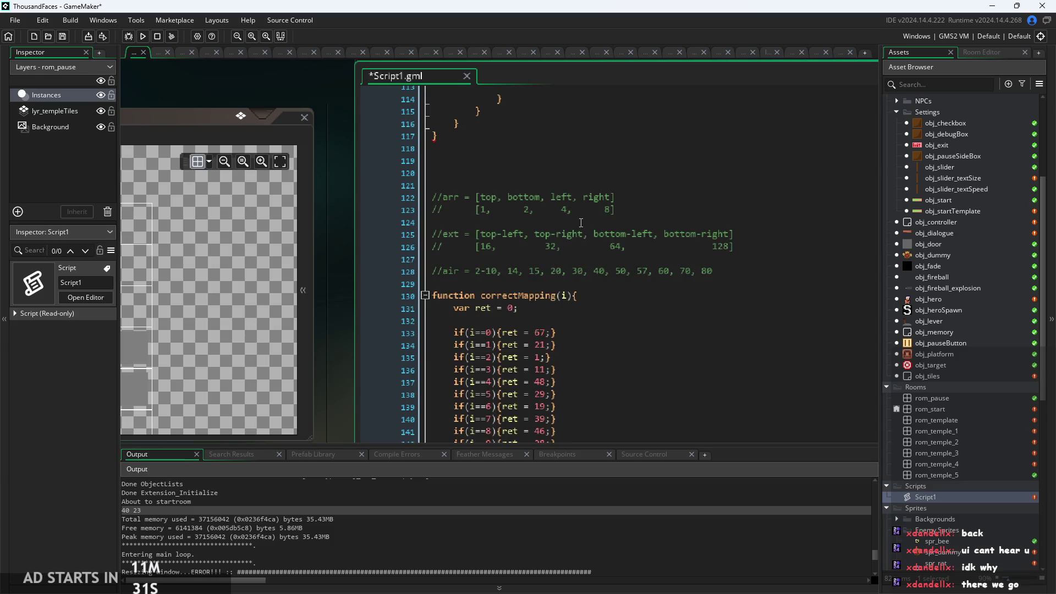
{"action": "scroll", "coordinate": [471, 291], "scroll_direction": "up", "scroll_amount": 4}
{"action": "left_click", "coordinate": [518, 253]}
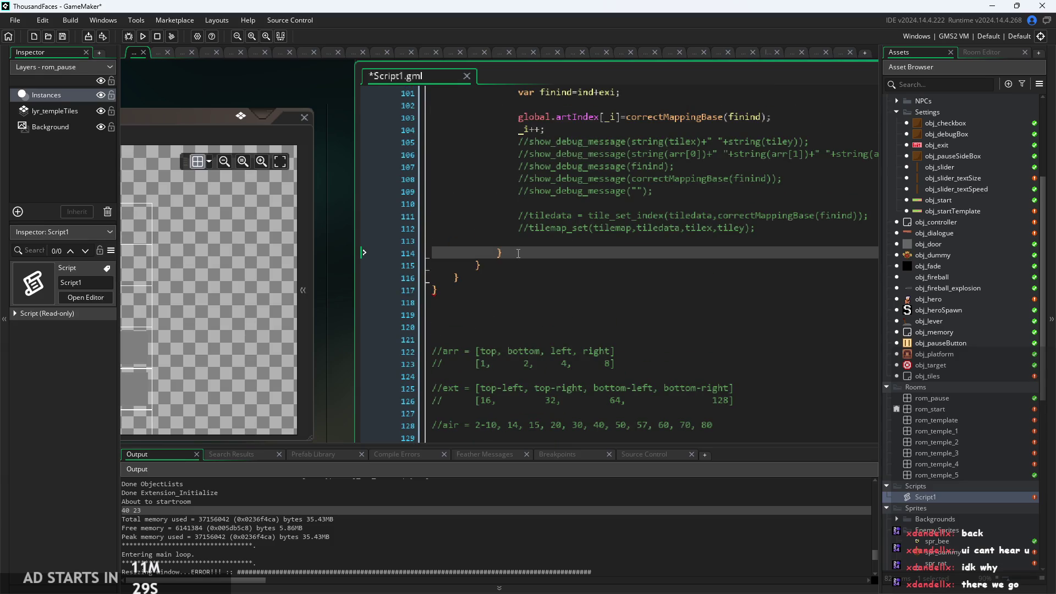
{"action": "key", "text": "ctrl+k"}
{"action": "key", "text": "ctrl+s"}
{"action": "left_click", "coordinate": [142, 37]}
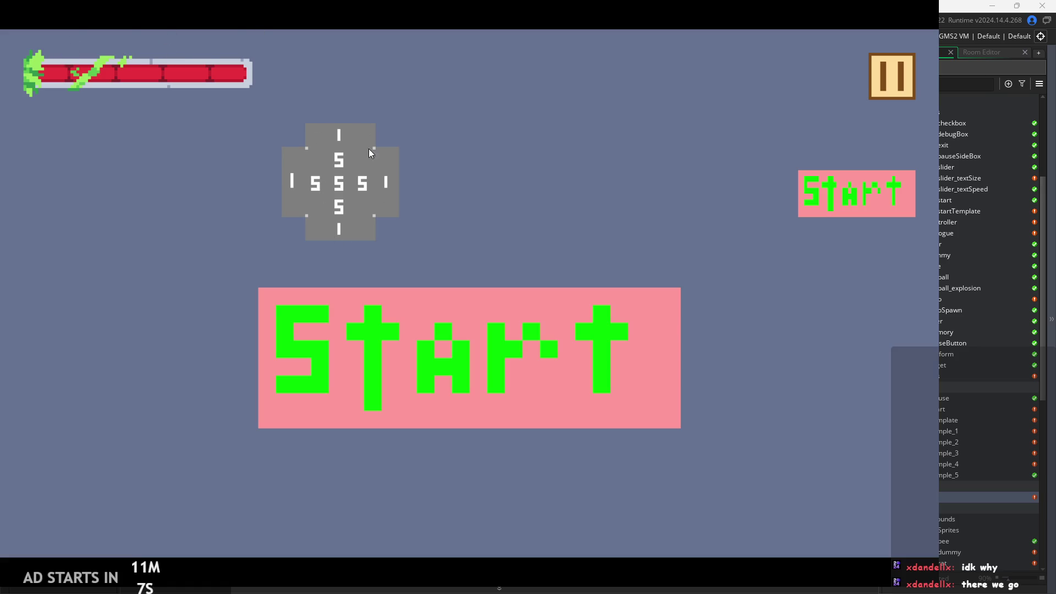
Start the game and jump the hero rightward across the blocks onto the tall pillar
{"action": "left_click", "coordinate": [857, 189]}
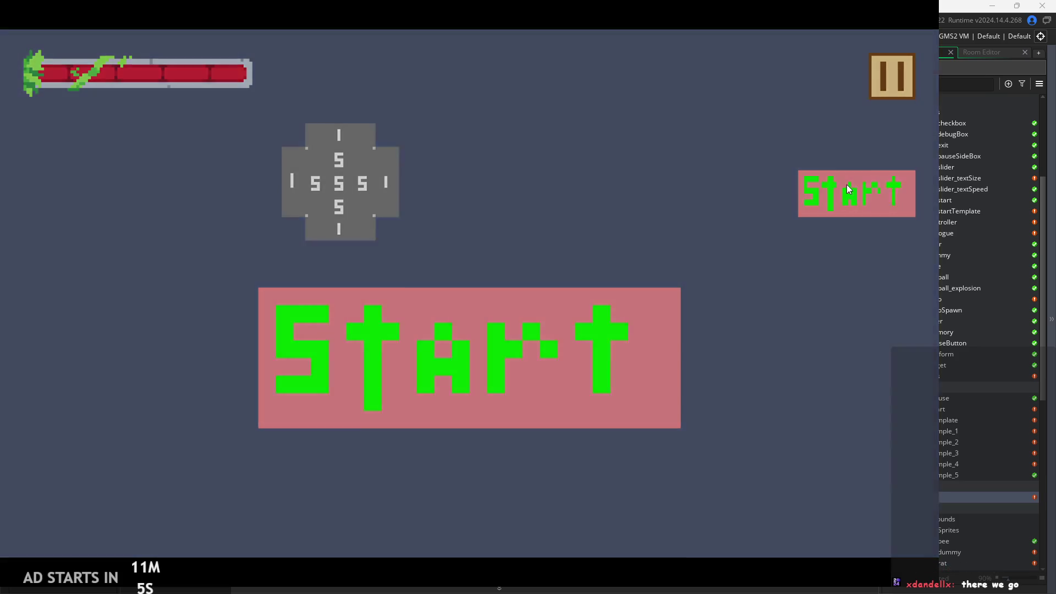
{"action": "key", "text": "Left"}
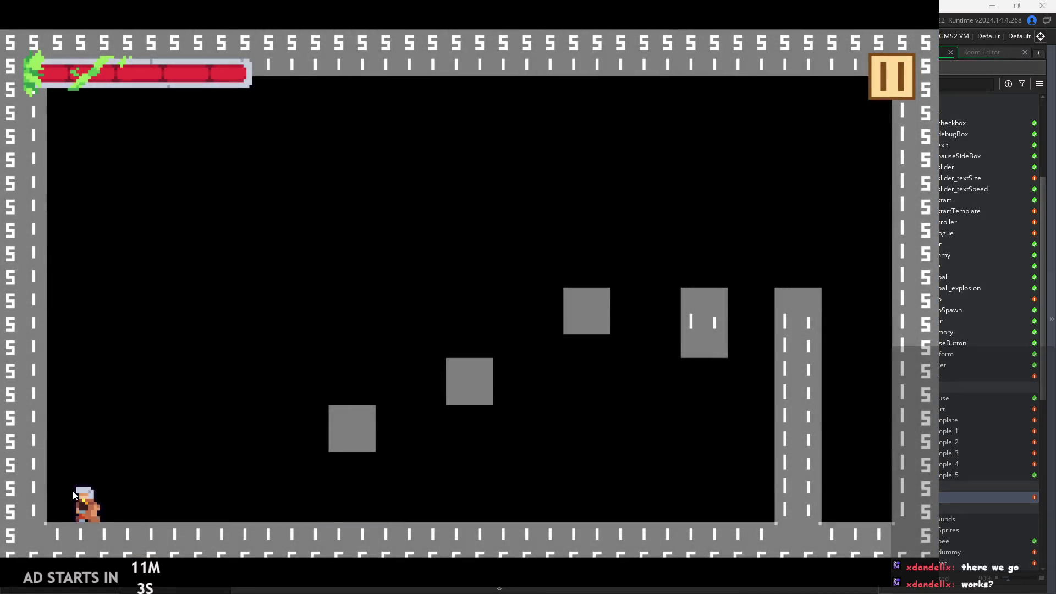
{"action": "key", "text": "Right"}
{"action": "key", "text": "space"}
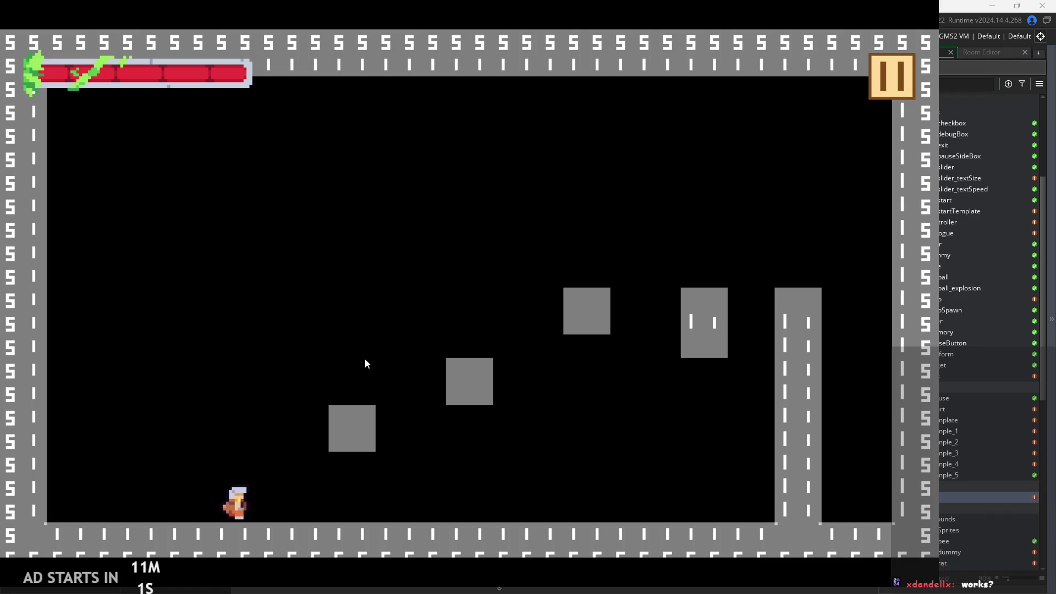
{"action": "key", "text": "space"}
{"action": "key", "text": "Right"}
{"action": "key", "text": "space"}
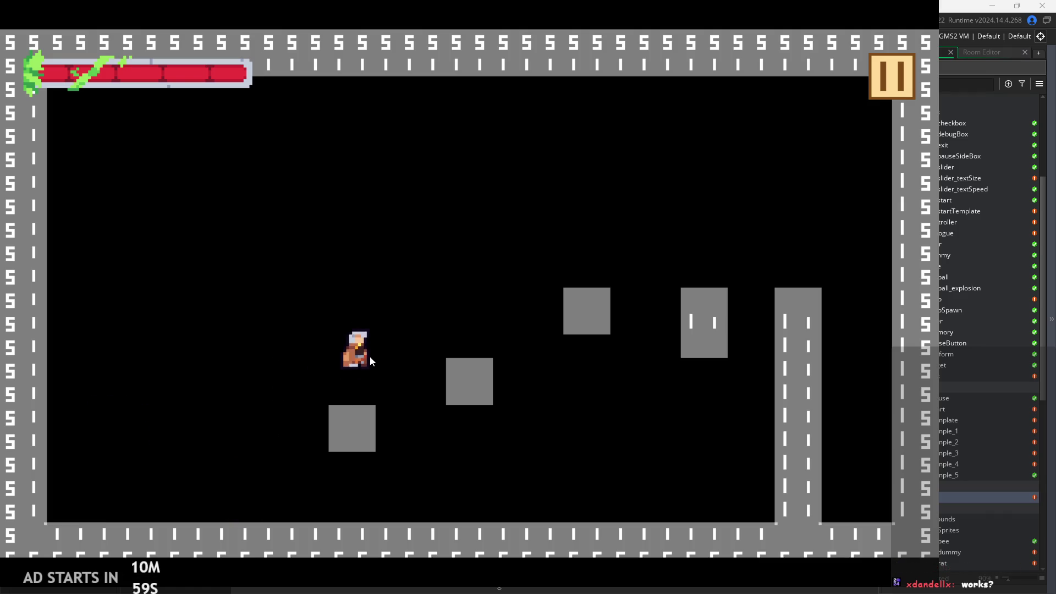
{"action": "key", "text": "Right"}
{"action": "key", "text": "space"}
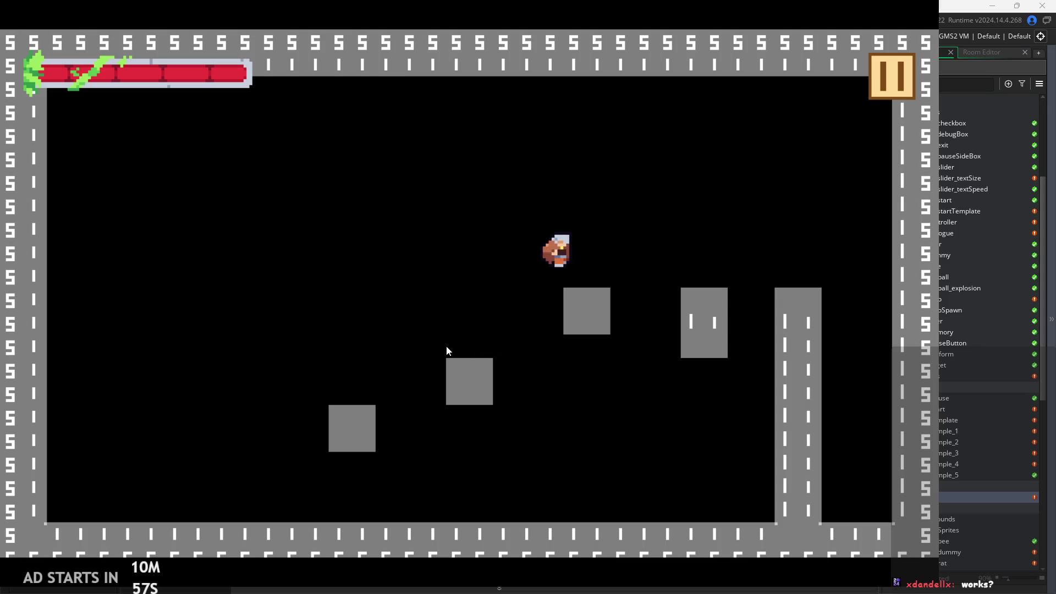
{"action": "key", "text": "space"}
{"action": "key", "text": "Left"}
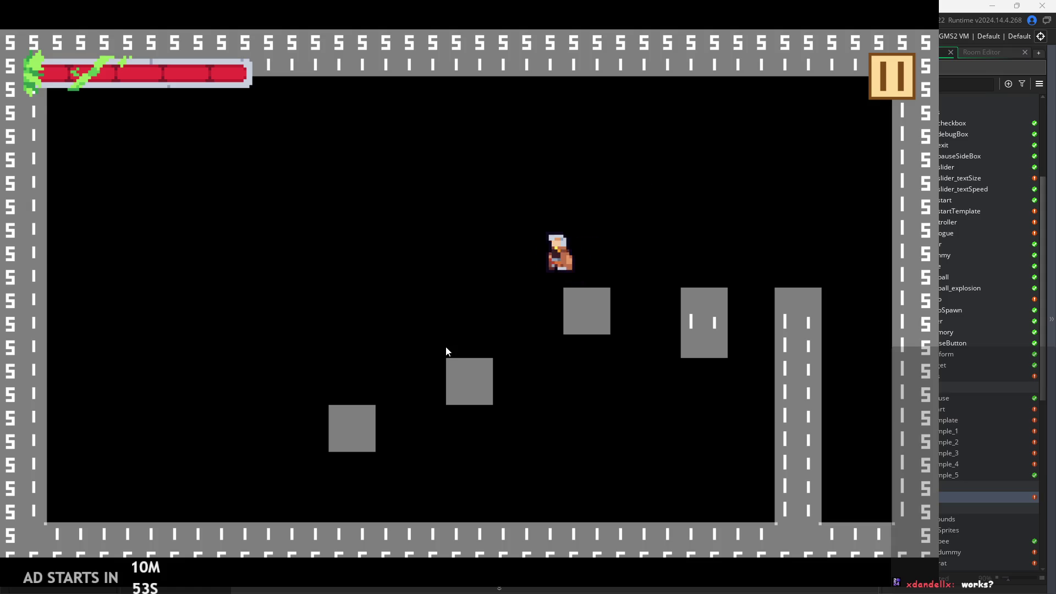
Steer the hero back to the lower-left block and floor, jumping beside the block, then pause
{"action": "key", "text": "space"}
{"action": "key", "text": "Left"}
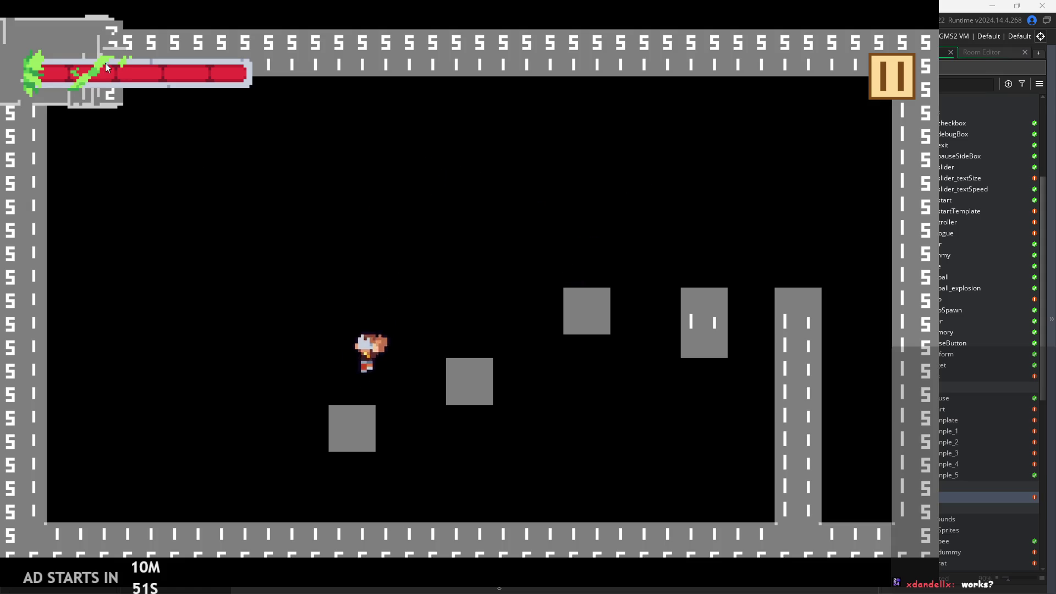
{"action": "key", "text": "space"}
{"action": "key", "text": "Right"}
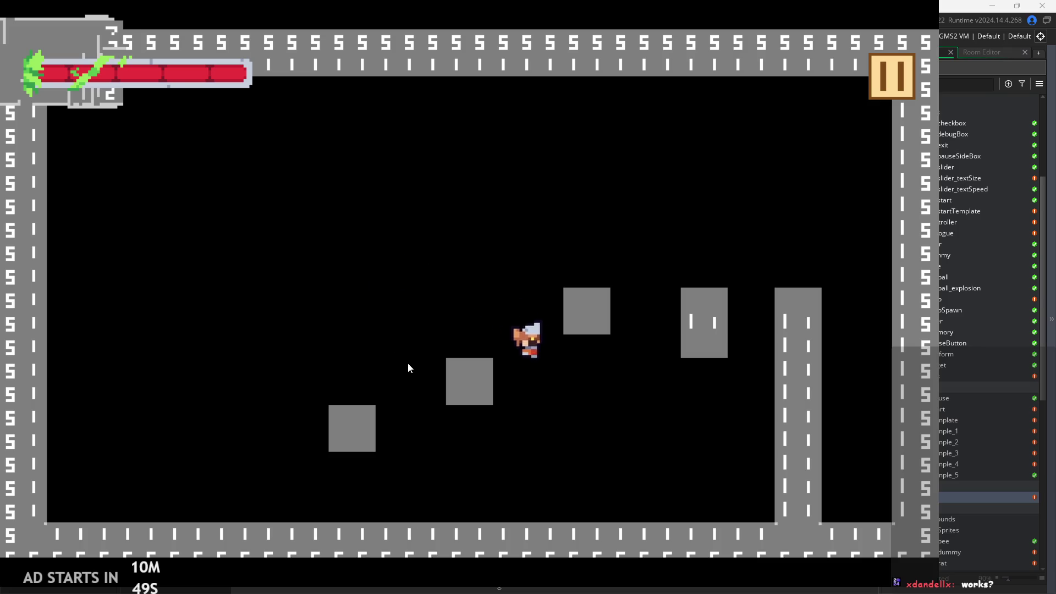
{"action": "key", "text": "space"}
{"action": "key", "text": "Left"}
{"action": "key", "text": "Right"}
{"action": "key", "text": "Left"}
{"action": "key", "text": "space"}
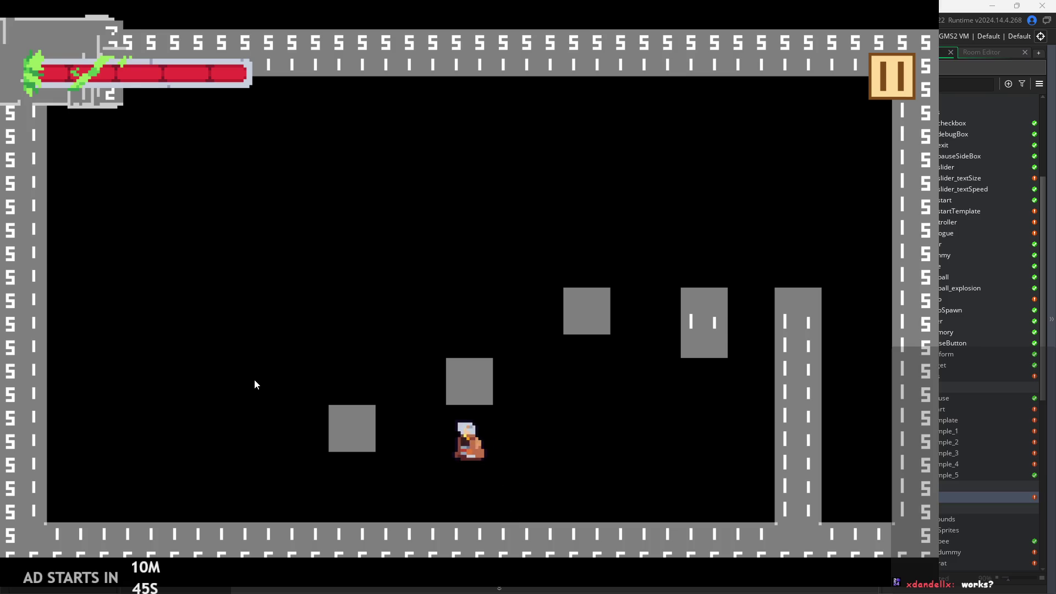
{"action": "key", "text": "space"}
{"action": "key", "text": "Right"}
{"action": "key", "text": "Left"}
{"action": "key", "text": "space"}
{"action": "key", "text": "Right"}
{"action": "key", "text": "Left"}
{"action": "left_click", "coordinate": [895, 63]}
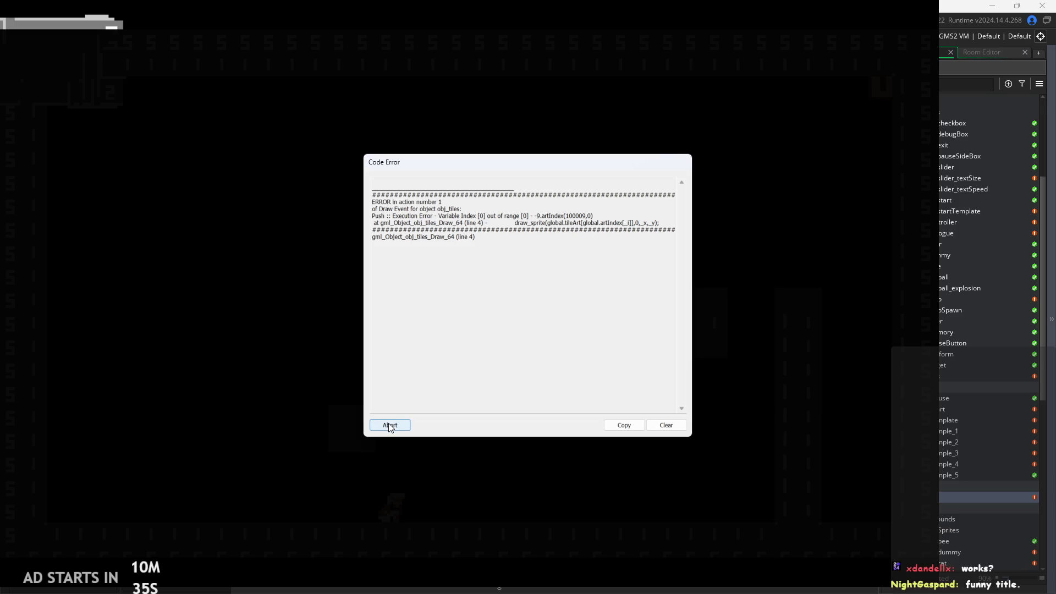
Abort on the artIndex out-of-range Code Error and close the crashed game window
{"action": "left_click", "coordinate": [389, 425]}
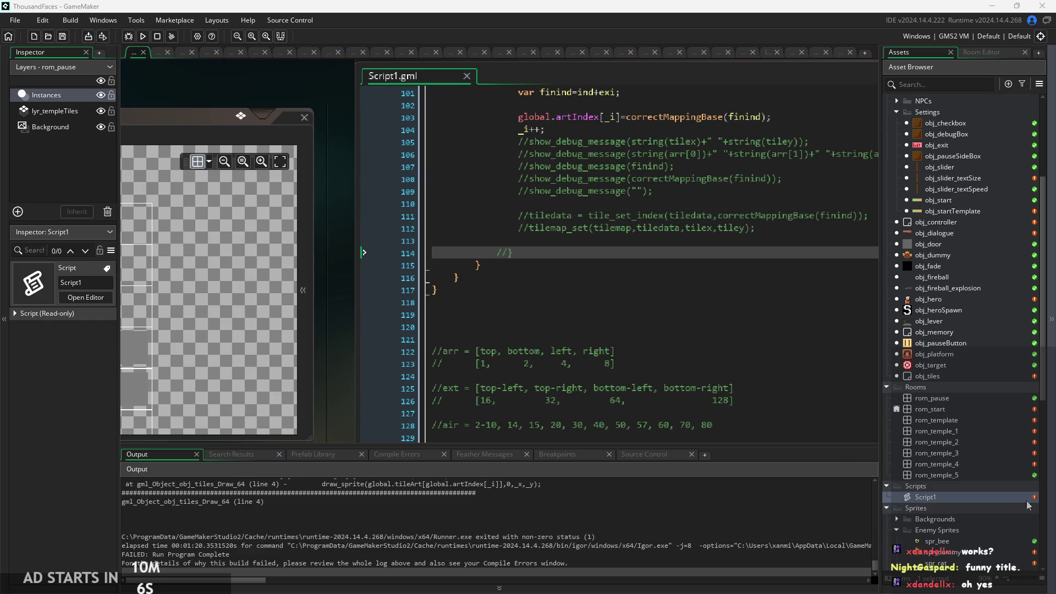
{"action": "left_click", "coordinate": [724, 412]}
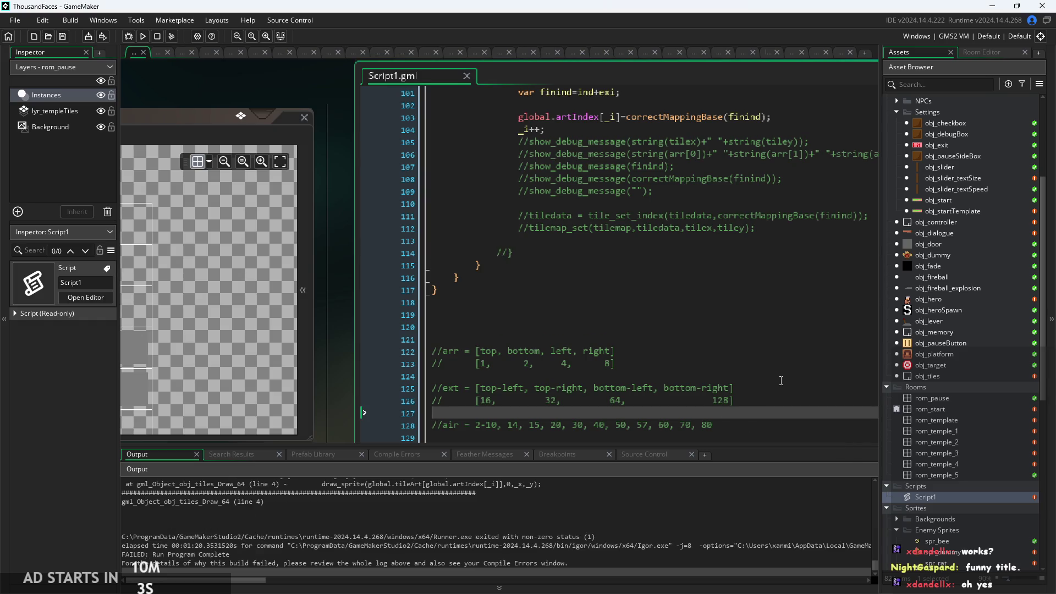
Check line 124 and the tilemap assignment in Script1's autotile against the Draw GUI error in the log
{"action": "left_click", "coordinate": [550, 376]}
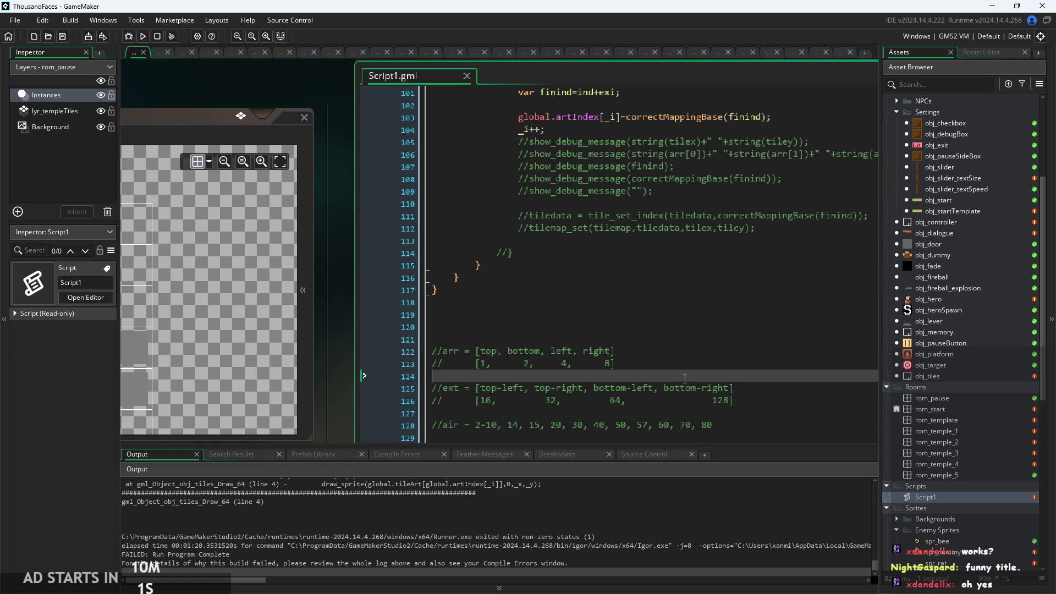
{"action": "left_click", "coordinate": [583, 502]}
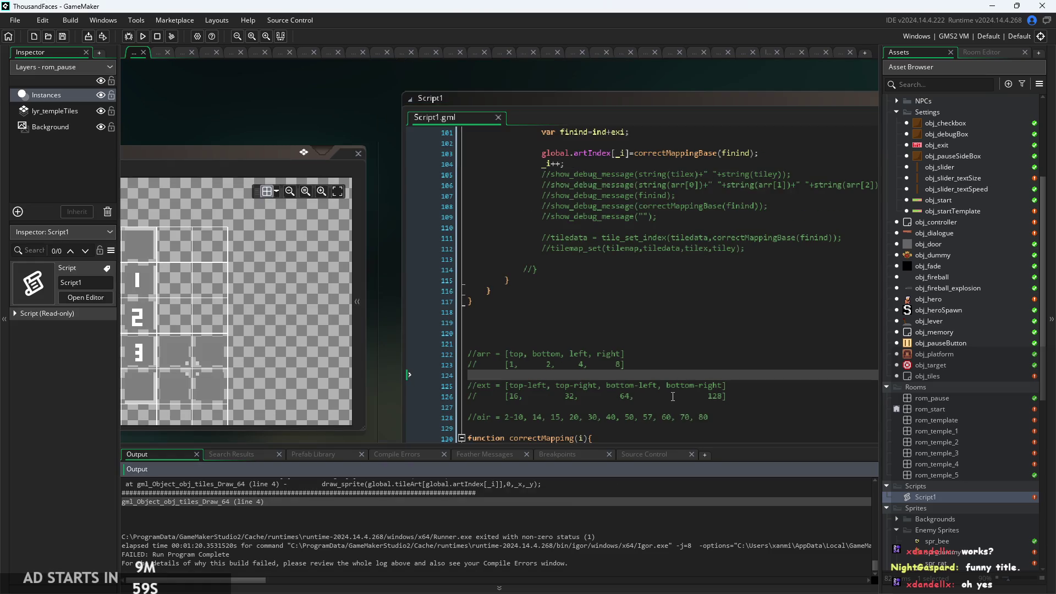
{"action": "scroll", "coordinate": [603, 271], "scroll_direction": "up", "scroll_amount": 20}
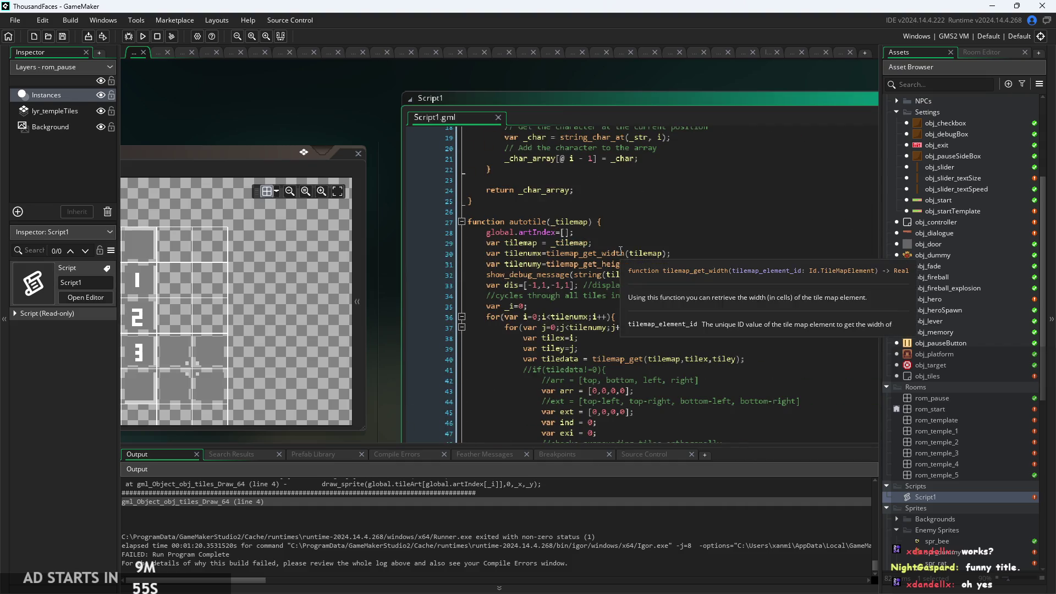
{"action": "left_click", "coordinate": [634, 240]}
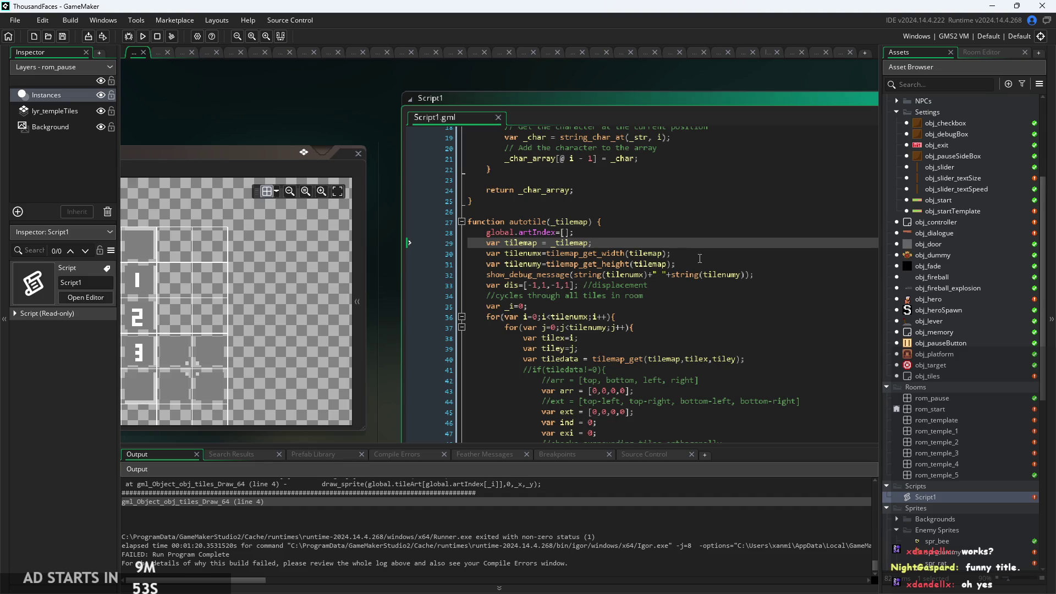
{"action": "scroll", "coordinate": [939, 401], "scroll_direction": "up", "scroll_amount": 2}
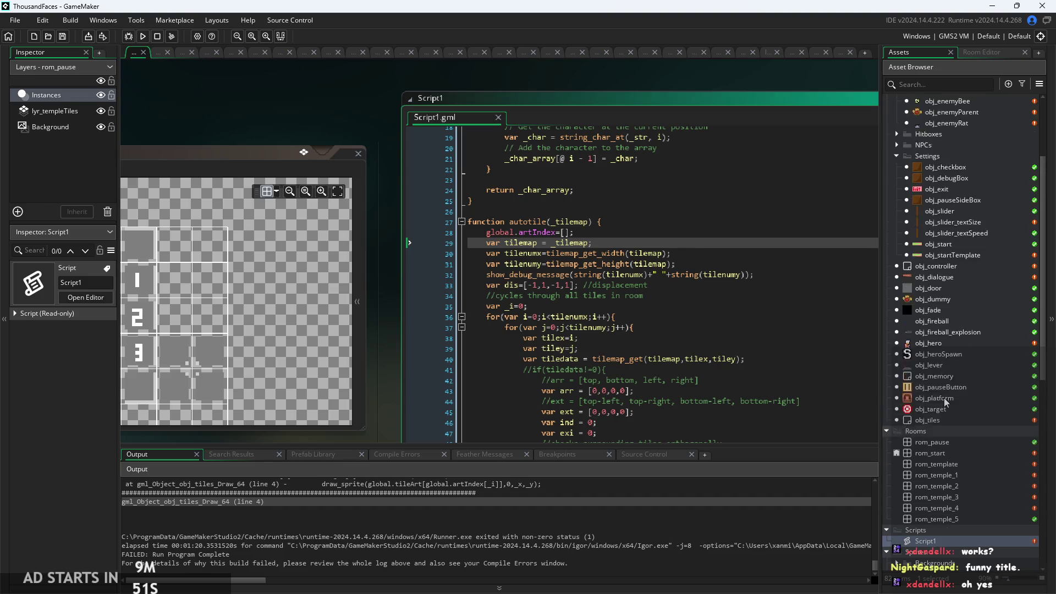
{"action": "scroll", "coordinate": [946, 385], "scroll_direction": "up", "scroll_amount": 2}
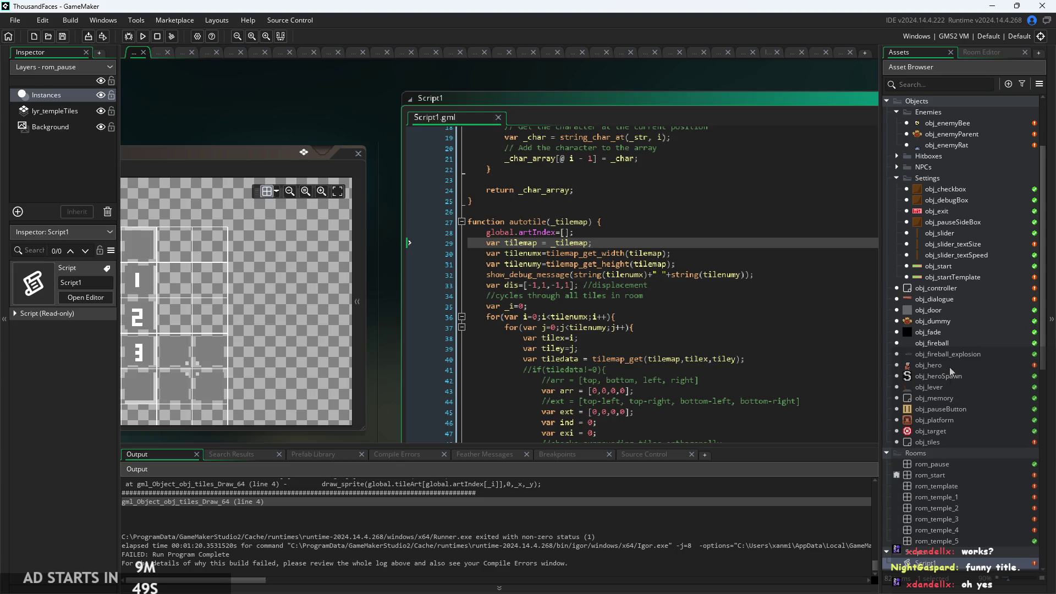
Open obj_tiles and review lines 5 to 7 of its Draw GUI code
{"action": "double_click", "coordinate": [948, 441]}
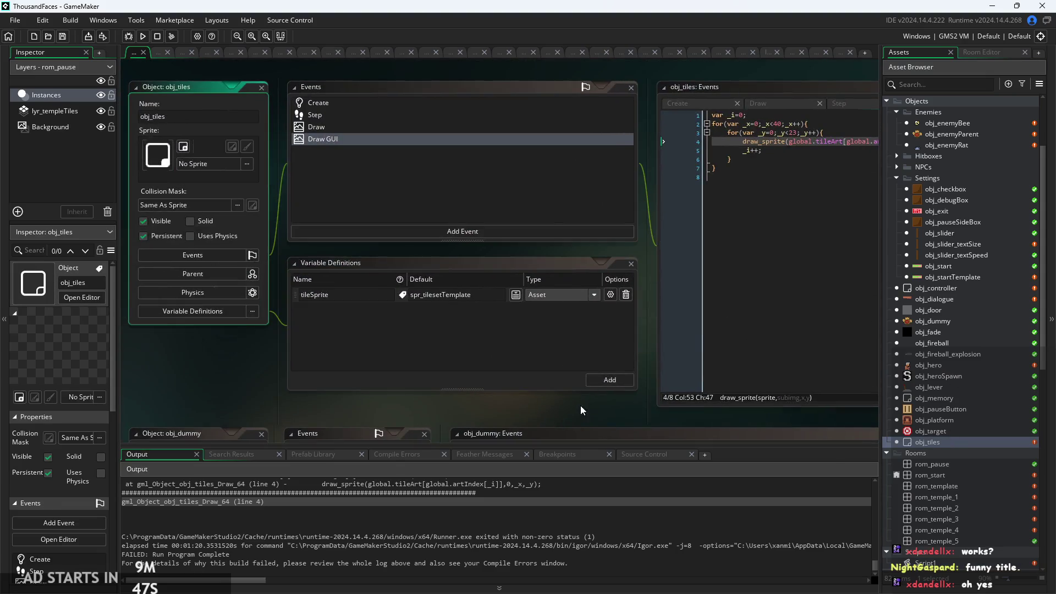
{"action": "scroll", "coordinate": [442, 357], "scroll_direction": "up", "scroll_amount": 3}
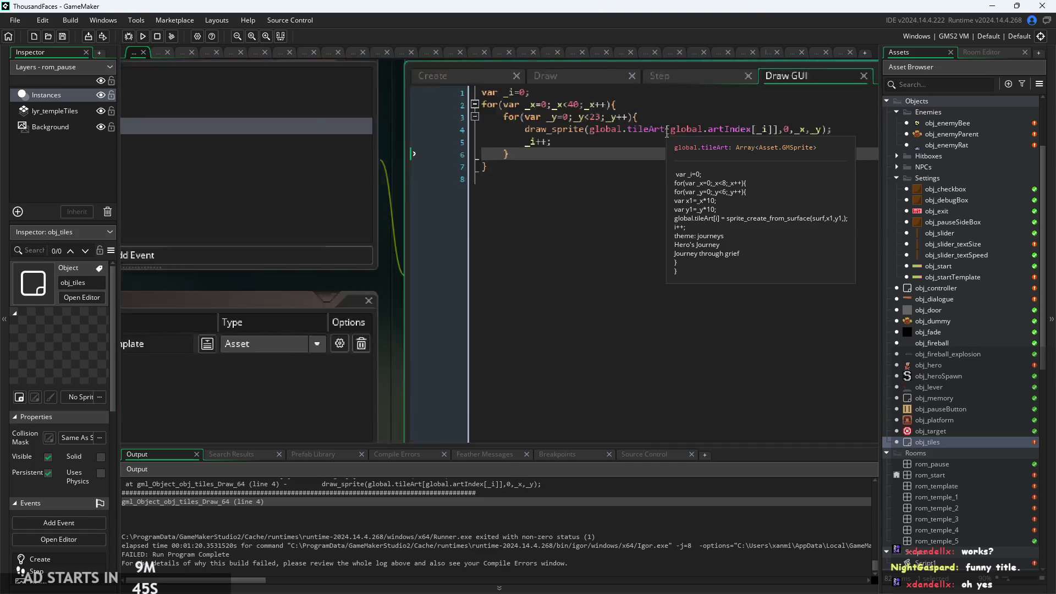
{"action": "scroll", "coordinate": [442, 357], "scroll_direction": "down", "scroll_amount": 1}
{"action": "left_click", "coordinate": [509, 255]}
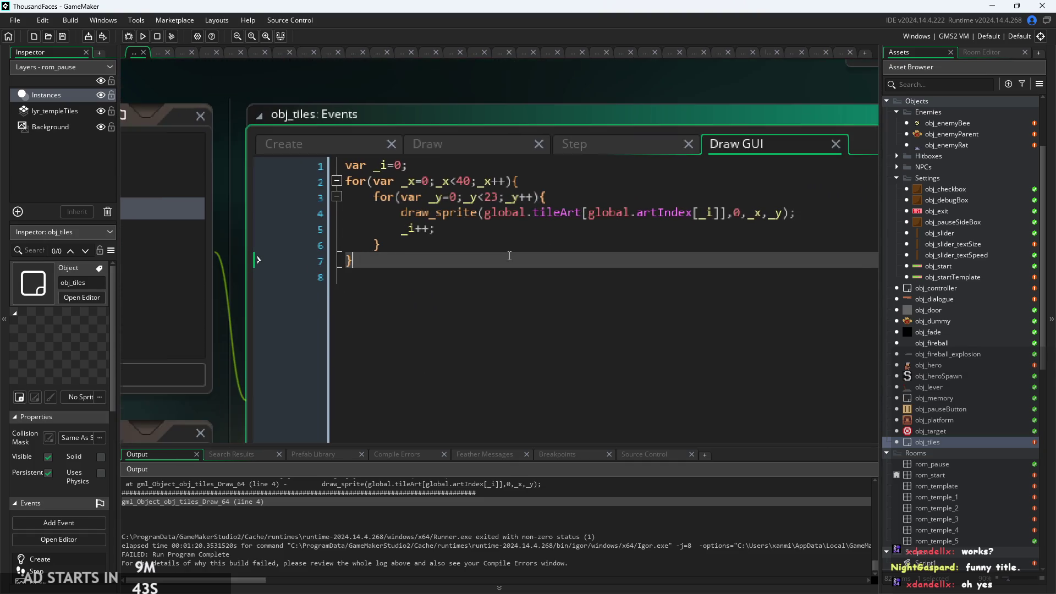
{"action": "key", "text": "Up"}
{"action": "key", "text": "Up"}
{"action": "key", "text": "Up"}
{"action": "key", "text": "Down"}
{"action": "key", "text": "Down"}
{"action": "key", "text": "Down"}
{"action": "left_click", "coordinate": [553, 236]}
{"action": "key", "text": "Down"}
{"action": "key", "text": "Down"}
{"action": "key", "text": "Up"}
{"action": "key", "text": "Up"}
{"action": "key", "text": "Down"}
{"action": "key", "text": "Up"}
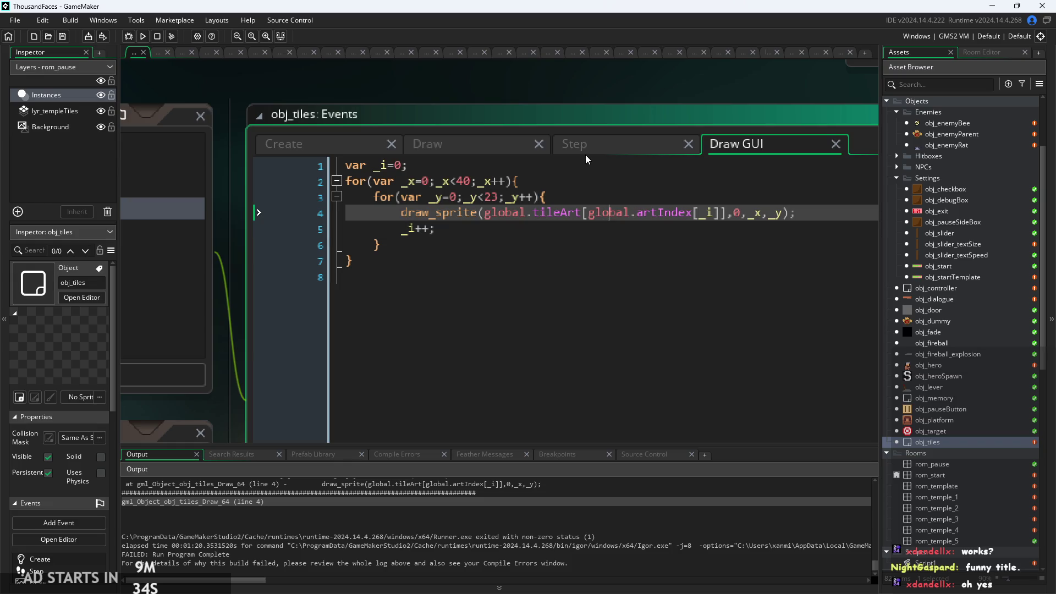
Compare obj_tiles' Step event code with its Draw event code
{"action": "left_click", "coordinate": [588, 156]}
{"action": "scroll", "coordinate": [536, 261], "scroll_direction": "down", "scroll_amount": 2}
{"action": "left_click", "coordinate": [457, 263]}
{"action": "key", "text": "Up"}
{"action": "key", "text": "Up"}
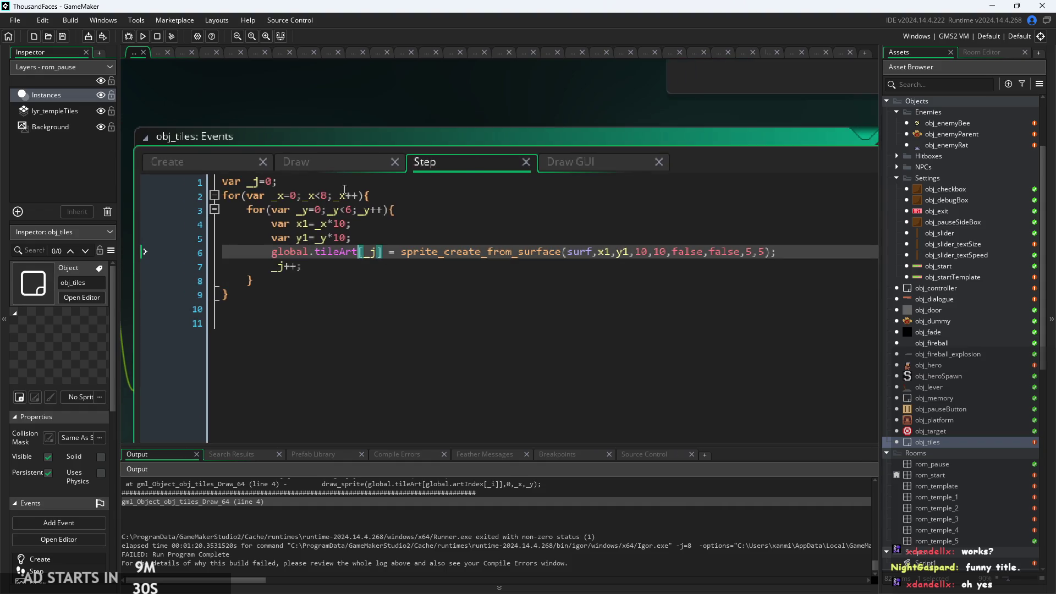
{"action": "left_click", "coordinate": [338, 163]}
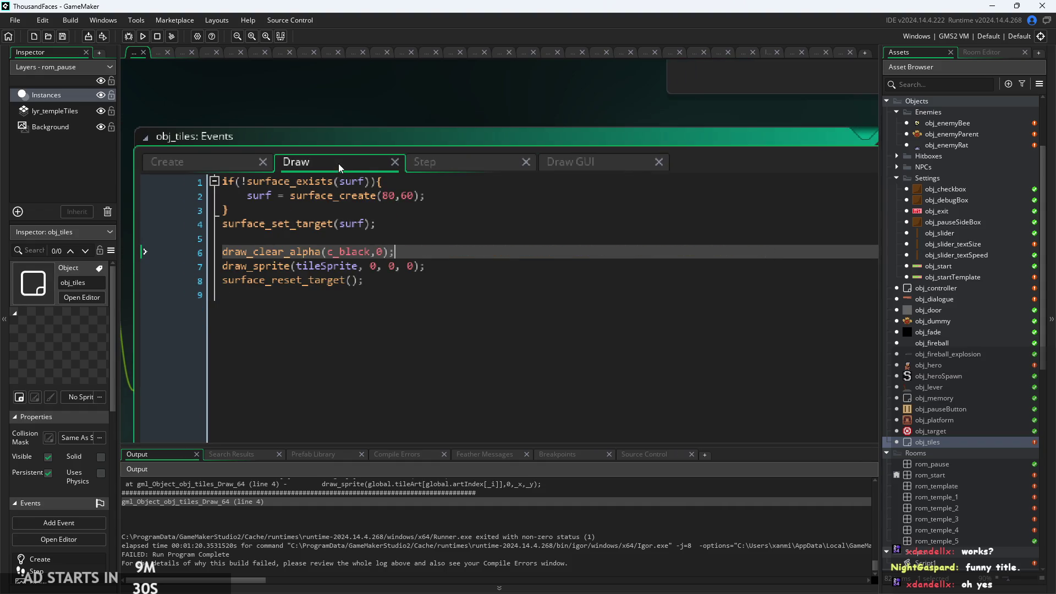
{"action": "left_click", "coordinate": [467, 170]}
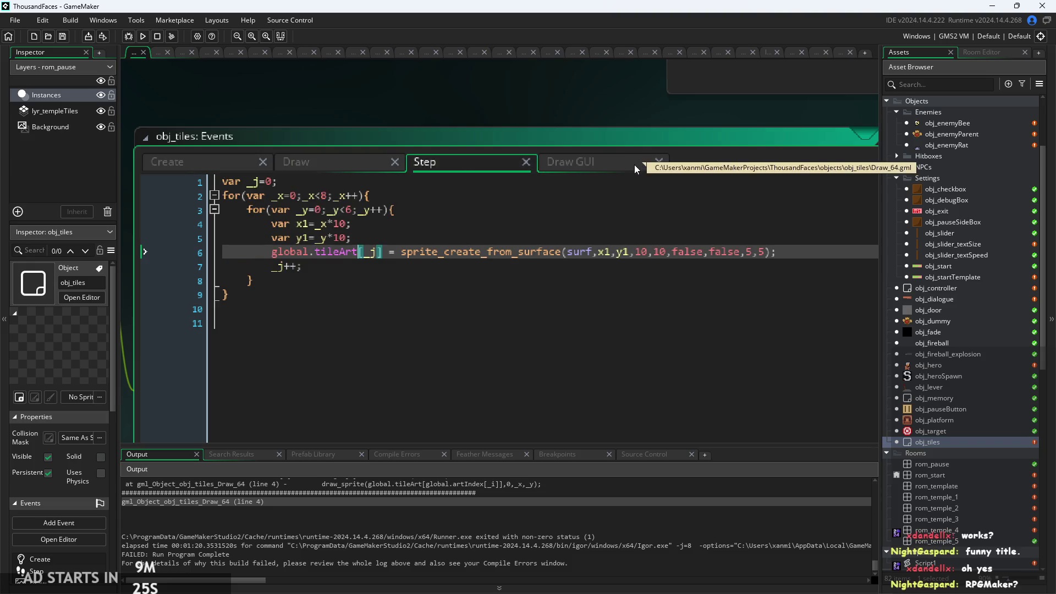
Inspect the Step code's global.tileArt assignment and the _j++ loop on lines 7-8
{"action": "left_click", "coordinate": [599, 251]}
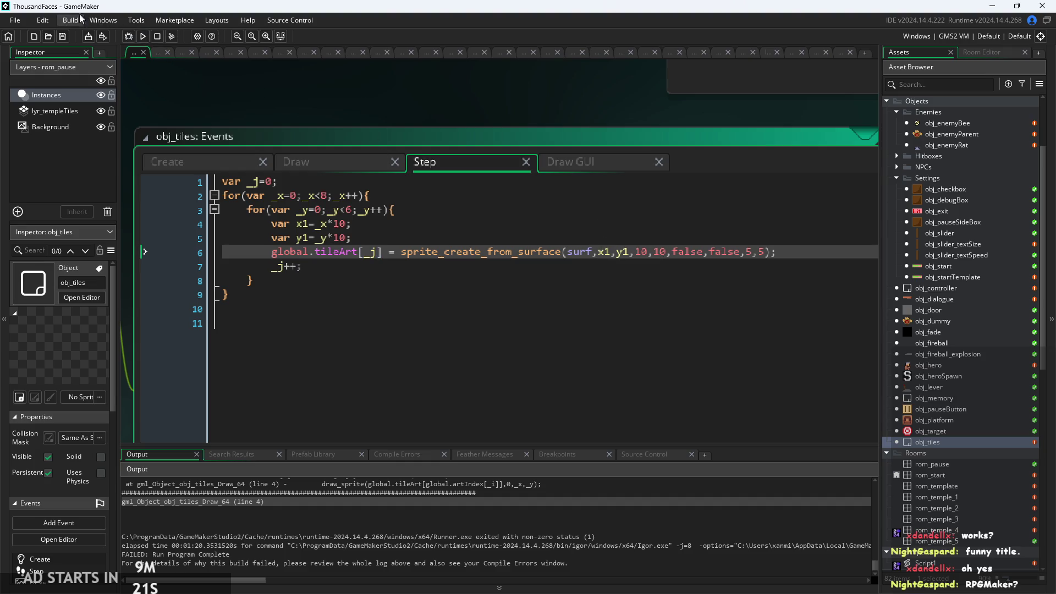
{"action": "left_click", "coordinate": [495, 260]}
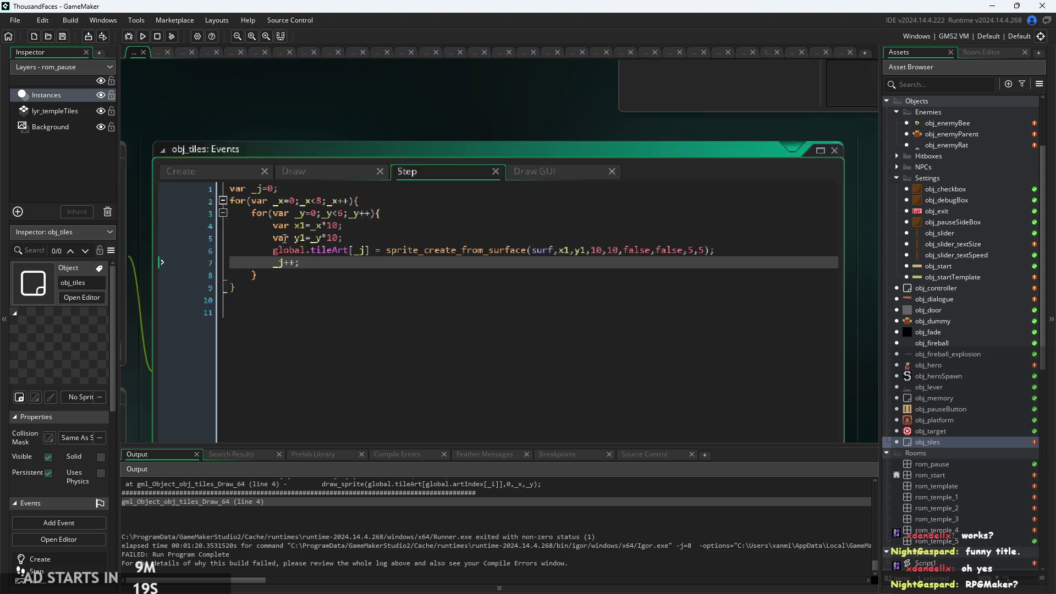
{"action": "scroll", "coordinate": [586, 257], "scroll_direction": "down", "scroll_amount": 5}
{"action": "scroll", "coordinate": [552, 266], "scroll_direction": "up", "scroll_amount": 5}
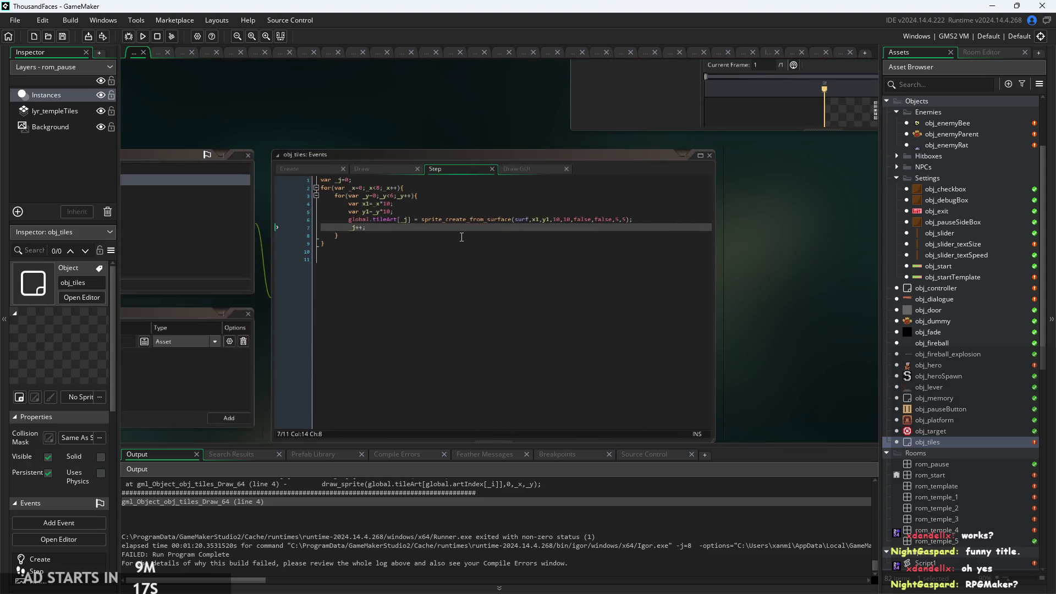
{"action": "left_click", "coordinate": [391, 223]}
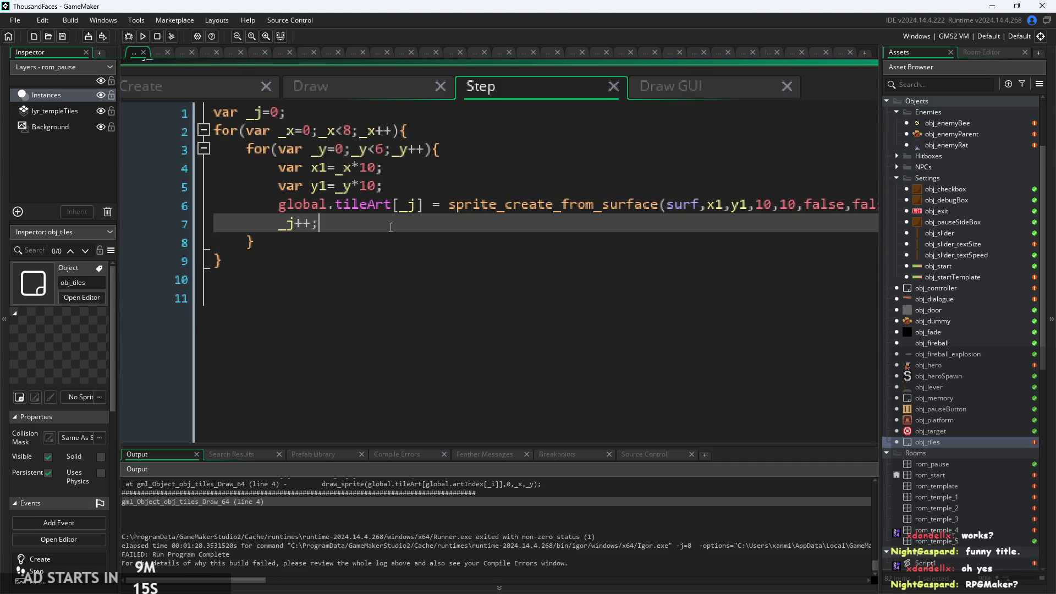
{"action": "key", "text": "Down"}
{"action": "scroll", "coordinate": [463, 199], "scroll_direction": "right", "scroll_amount": 2}
{"action": "scroll", "coordinate": [463, 199], "scroll_direction": "down", "scroll_amount": 1}
{"action": "left_click", "coordinate": [421, 216]}
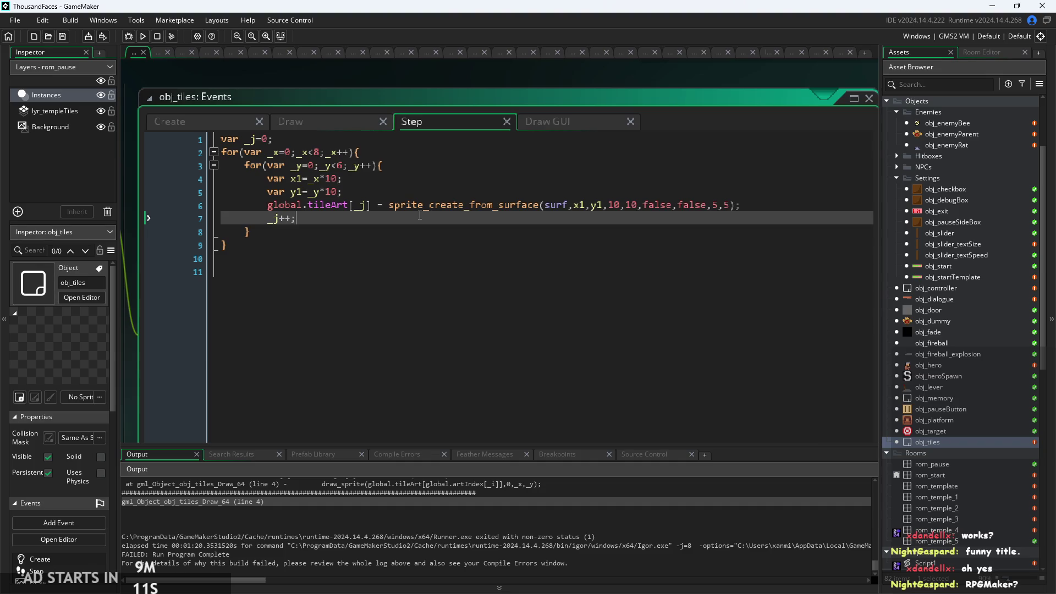
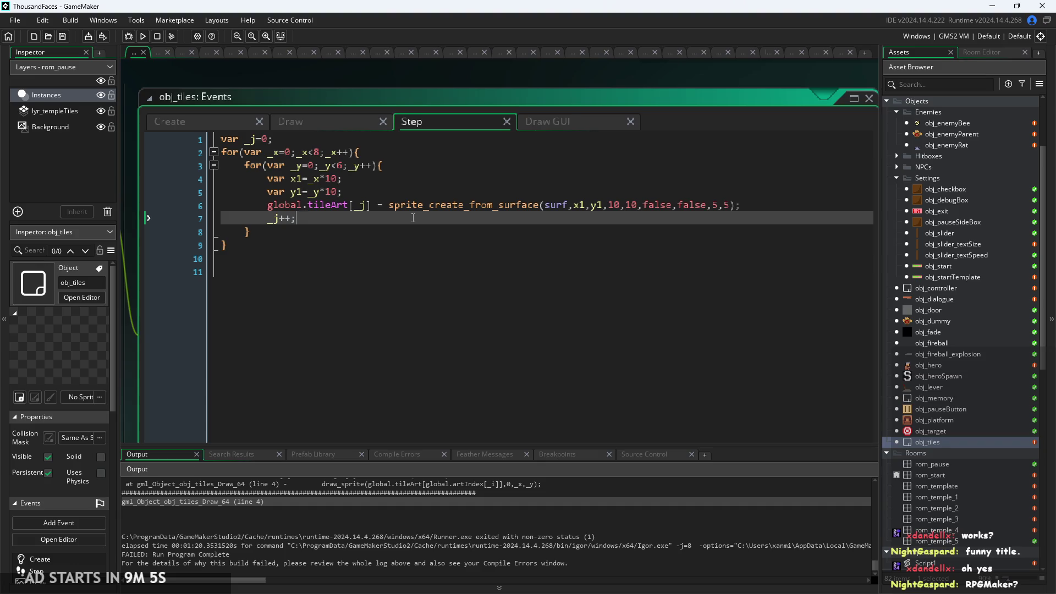
Review the obj_tiles Step event's y1 offset line and the end of the inner loop
{"action": "scroll", "coordinate": [333, 210], "scroll_direction": "up", "scroll_amount": 2}
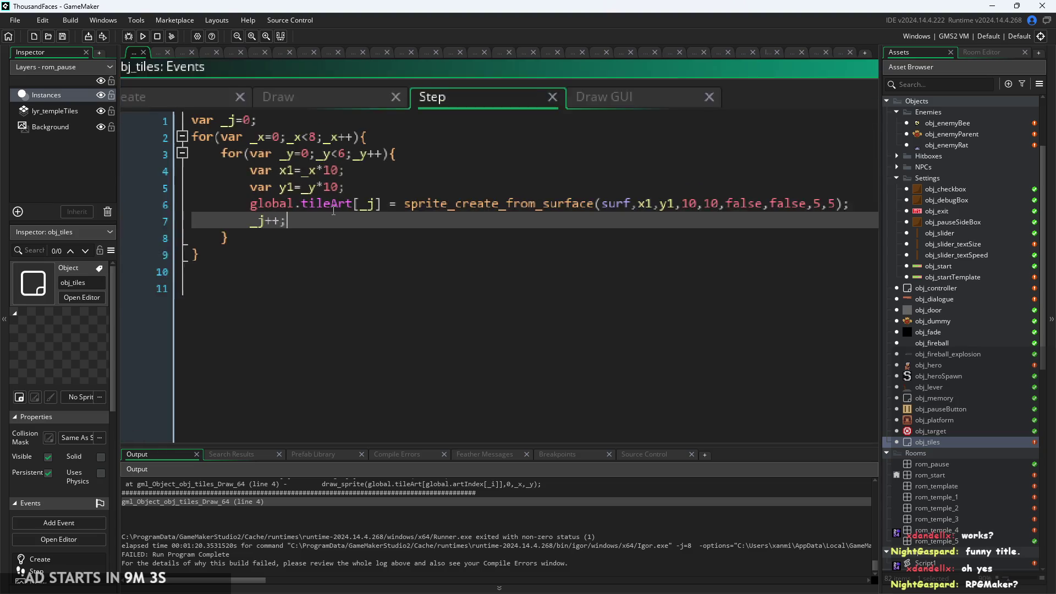
{"action": "scroll", "coordinate": [356, 224], "scroll_direction": "down", "scroll_amount": 2}
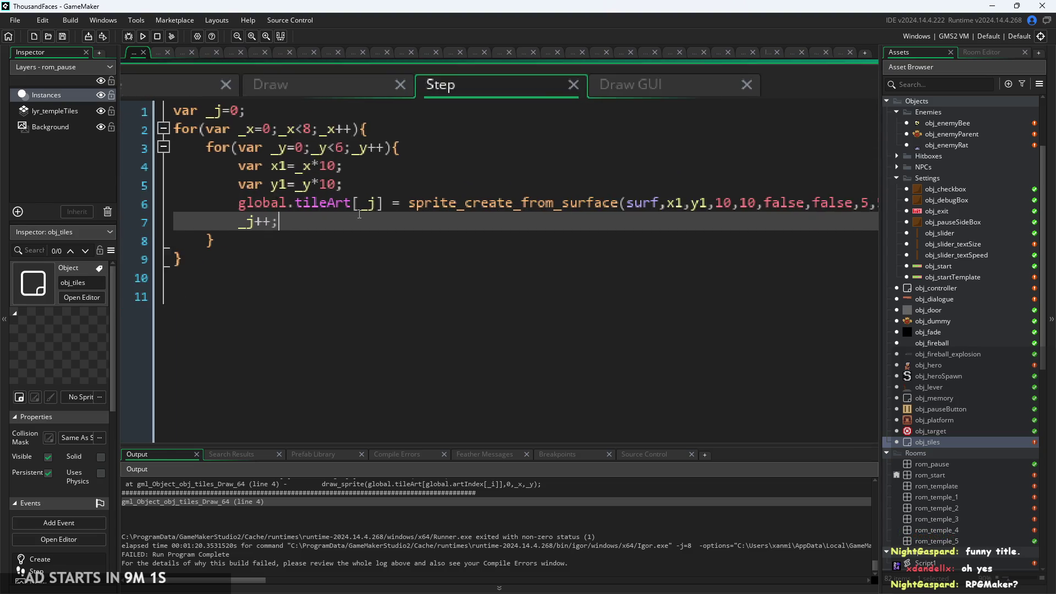
{"action": "left_click", "coordinate": [365, 208]}
{"action": "left_click", "coordinate": [365, 215]}
{"action": "scroll", "coordinate": [364, 213], "scroll_direction": "up", "scroll_amount": 2}
{"action": "left_click", "coordinate": [420, 190]}
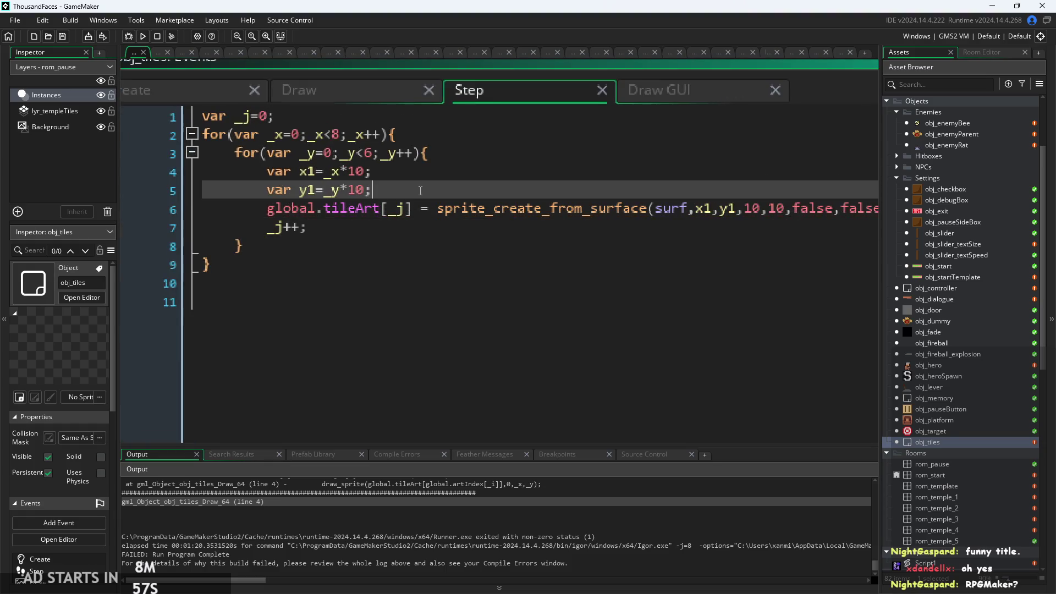
{"action": "scroll", "coordinate": [638, 216], "scroll_direction": "down", "scroll_amount": 1}
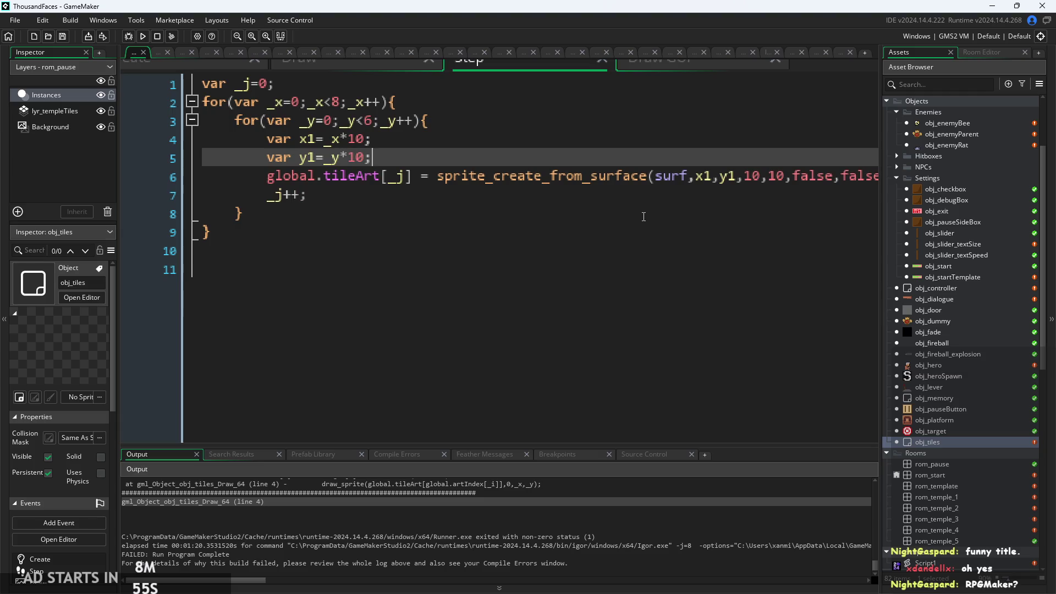
{"action": "scroll", "coordinate": [636, 231], "scroll_direction": "up", "scroll_amount": 2}
{"action": "left_click", "coordinate": [634, 255]}
{"action": "scroll", "coordinate": [634, 255], "scroll_direction": "down", "scroll_amount": 3}
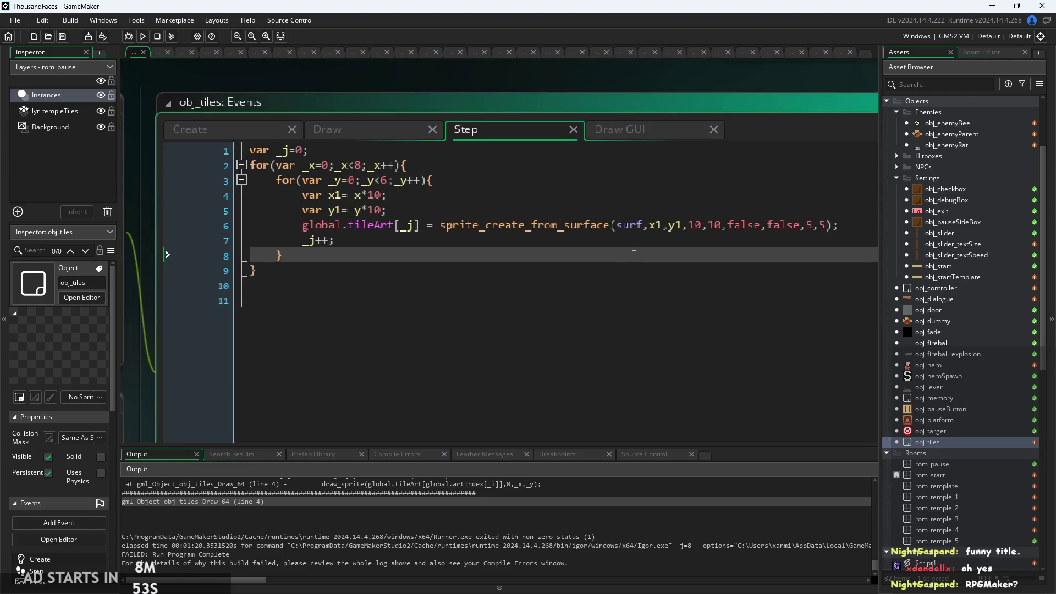
Check the line 6 tileArt sprite_create assignment and the _j counter declaration
{"action": "left_click", "coordinate": [382, 262]}
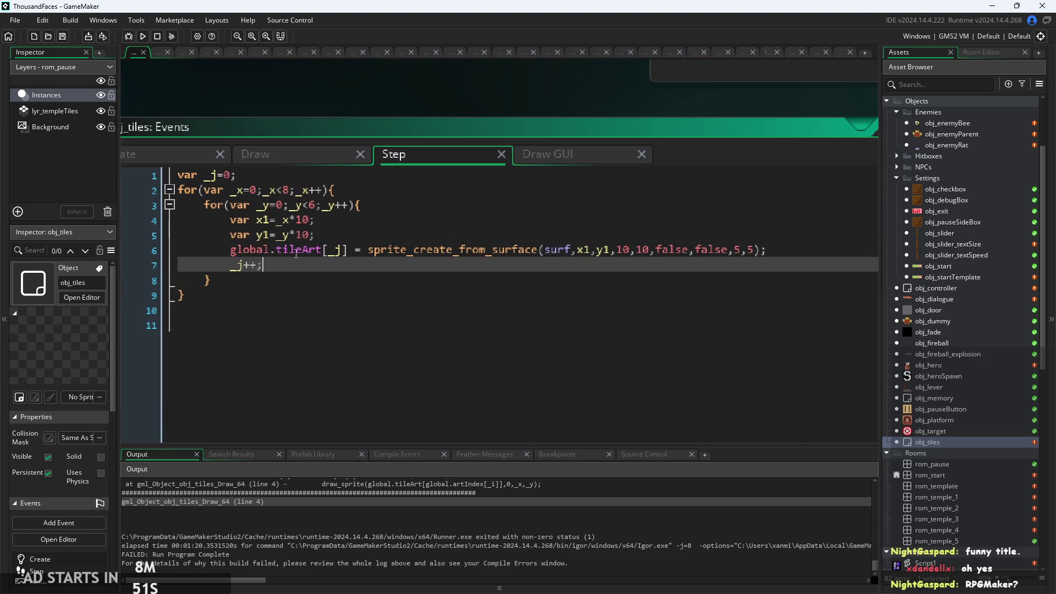
{"action": "scroll", "coordinate": [381, 263], "scroll_direction": "up", "scroll_amount": 3}
{"action": "left_click_drag", "start_coordinate": [236, 253], "coordinate": [533, 266]}
{"action": "left_click", "coordinate": [533, 265]}
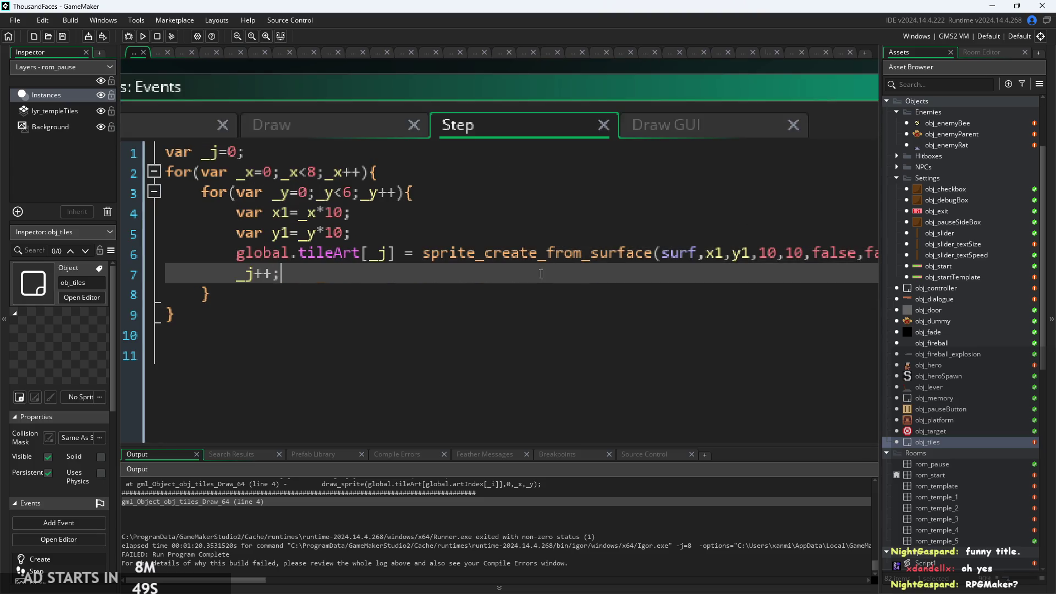
{"action": "scroll", "coordinate": [529, 268], "scroll_direction": "down", "scroll_amount": 2}
{"action": "scroll", "coordinate": [526, 269], "scroll_direction": "up", "scroll_amount": 1}
{"action": "key", "text": "Up"}
{"action": "scroll", "coordinate": [525, 269], "scroll_direction": "down", "scroll_amount": 2}
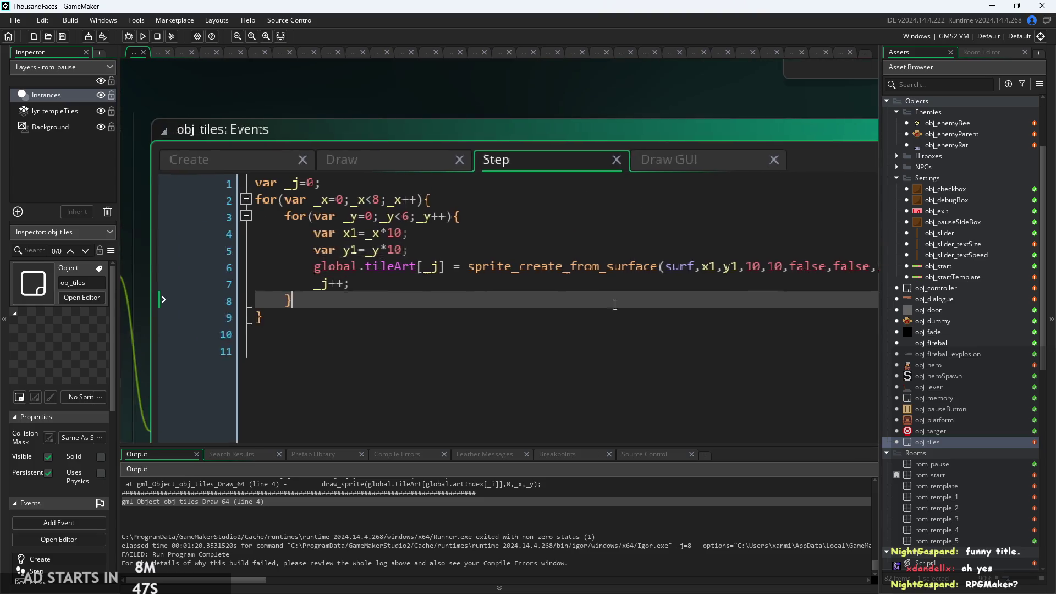
{"action": "scroll", "coordinate": [495, 253], "scroll_direction": "up", "scroll_amount": 1}
{"action": "left_click", "coordinate": [303, 204]}
{"action": "left_click", "coordinate": [303, 187]}
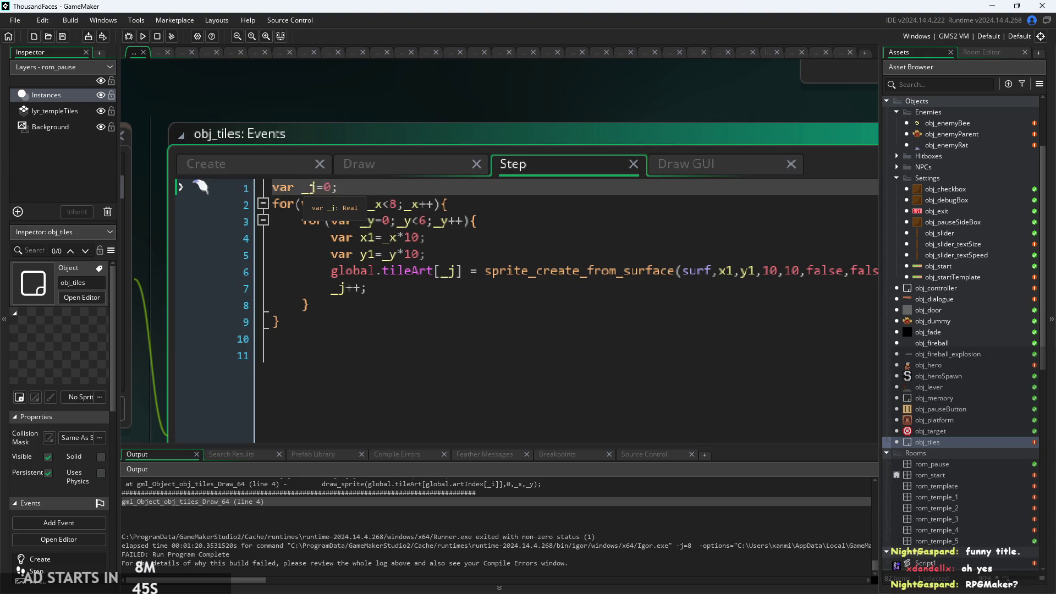
Move to the end of the Step code, then view the Draw GUI event's nested drawing loop
{"action": "left_click", "coordinate": [519, 287]}
{"action": "key", "text": "Down"}
{"action": "key", "text": "Down"}
{"action": "scroll", "coordinate": [520, 299], "scroll_direction": "up", "scroll_amount": 1}
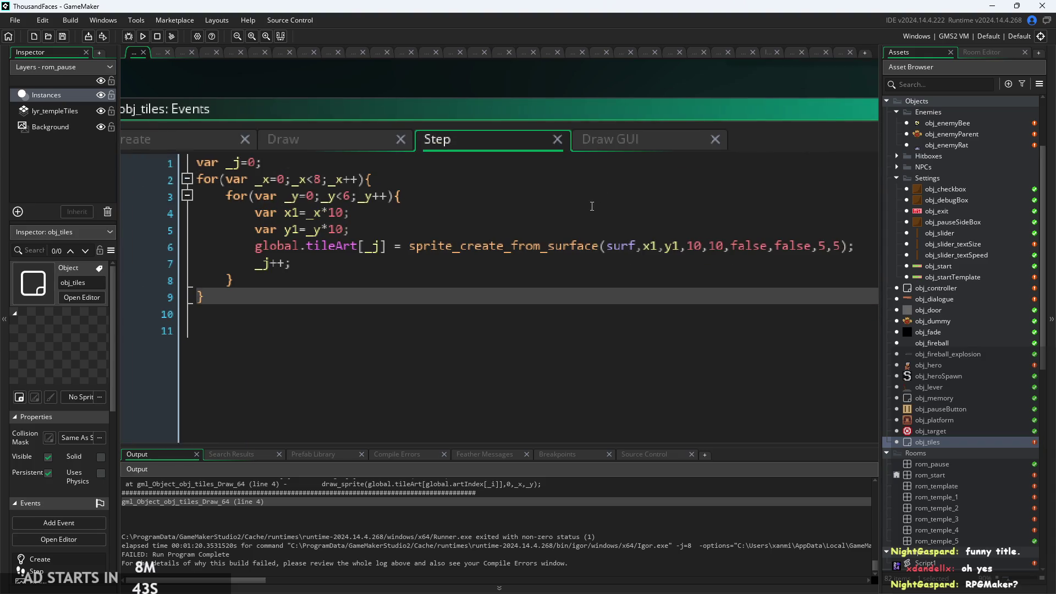
{"action": "left_click", "coordinate": [624, 137]}
{"action": "scroll", "coordinate": [487, 209], "scroll_direction": "down", "scroll_amount": 2}
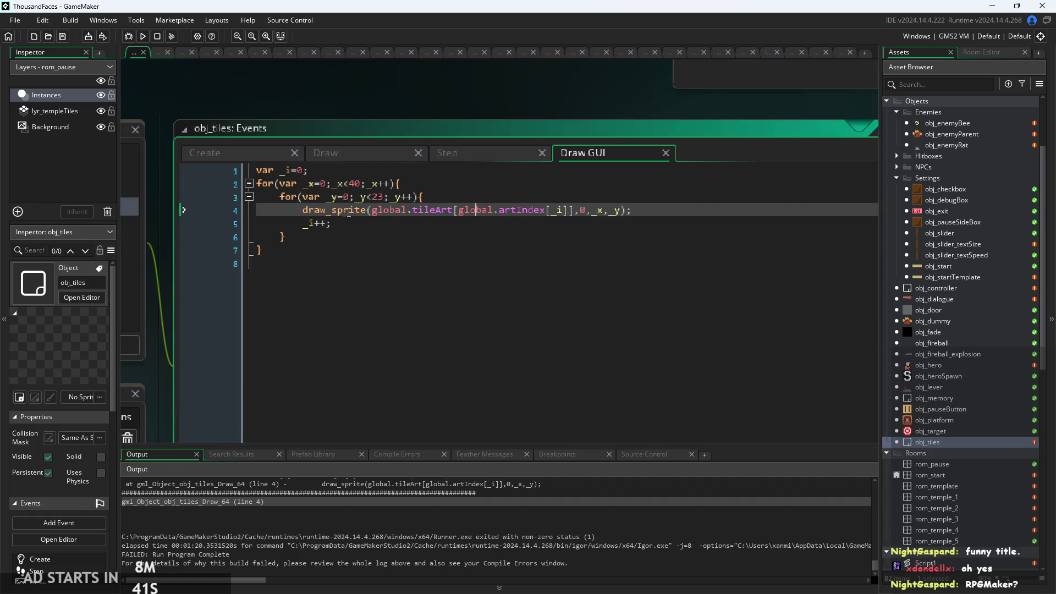
Check the Draw GUI outer loop, then open Script1 from the Asset Browser's Scripts folder
{"action": "scroll", "coordinate": [510, 217], "scroll_direction": "up", "scroll_amount": 1}
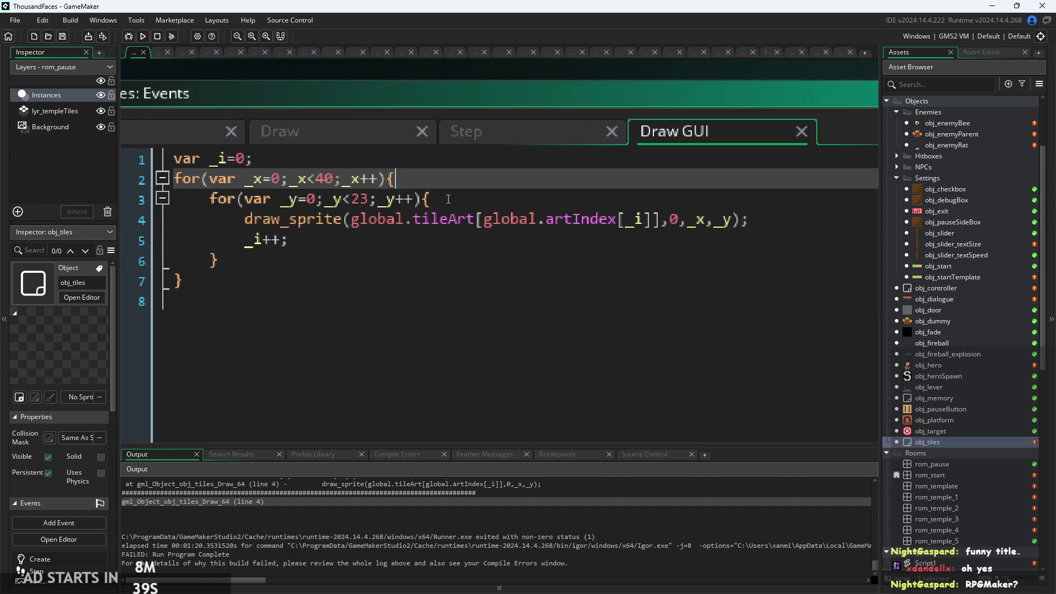
{"action": "left_click", "coordinate": [468, 202]}
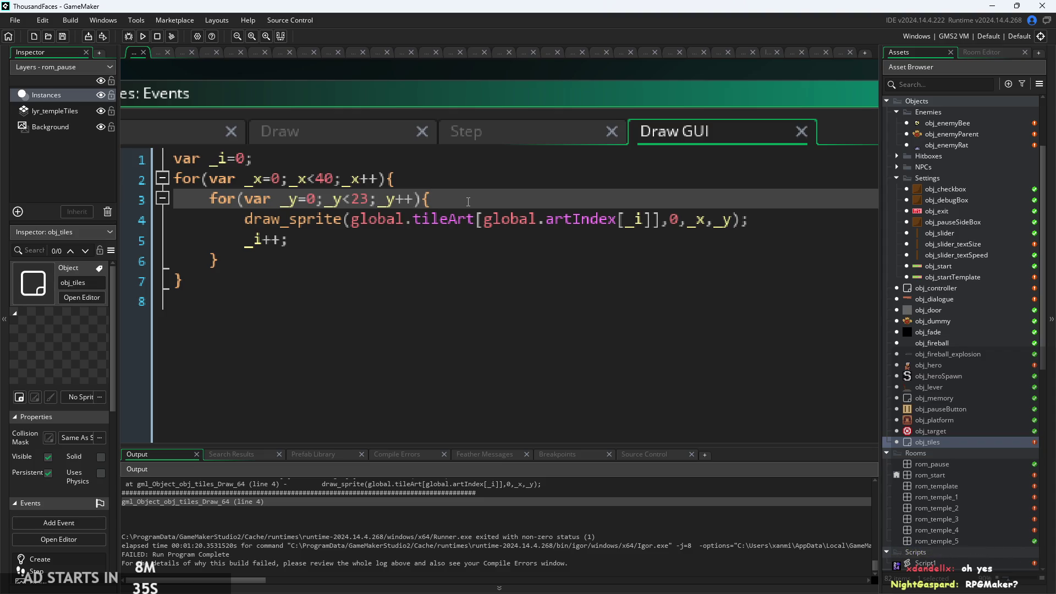
{"action": "scroll", "coordinate": [938, 447], "scroll_direction": "down", "scroll_amount": 4}
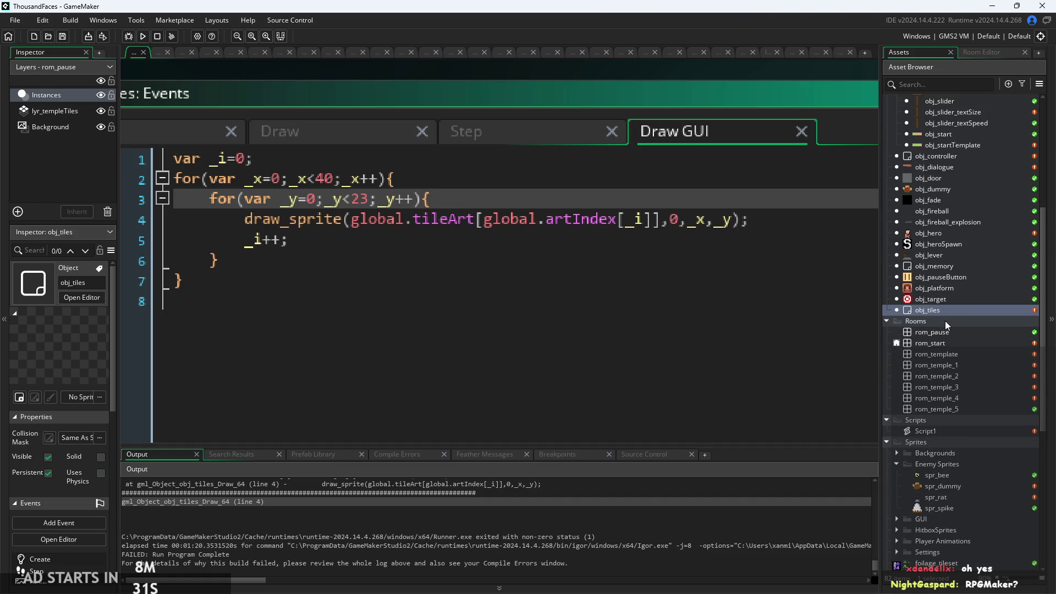
{"action": "scroll", "coordinate": [957, 358], "scroll_direction": "down", "scroll_amount": 3}
{"action": "scroll", "coordinate": [950, 373], "scroll_direction": "down", "scroll_amount": 4}
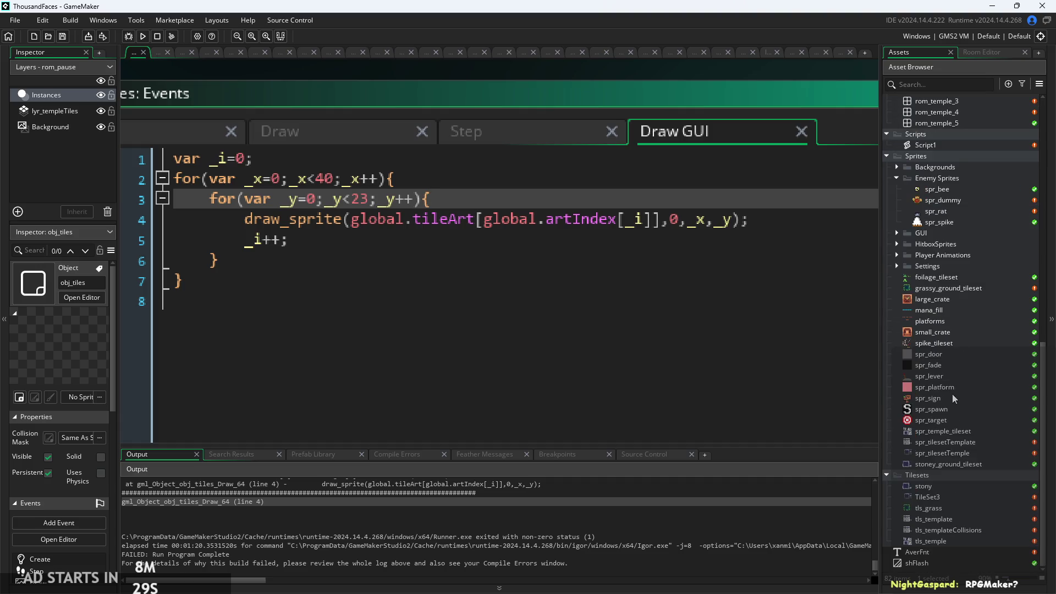
{"action": "double_click", "coordinate": [948, 190]}
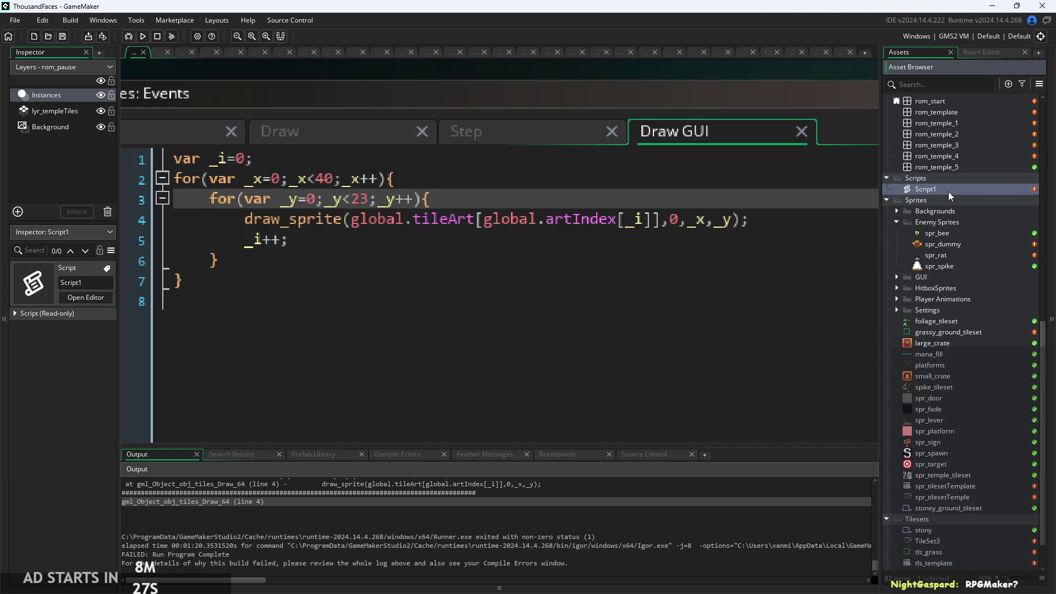
{"action": "scroll", "coordinate": [638, 170], "scroll_direction": "up", "scroll_amount": 3, "text": "ctrl"}
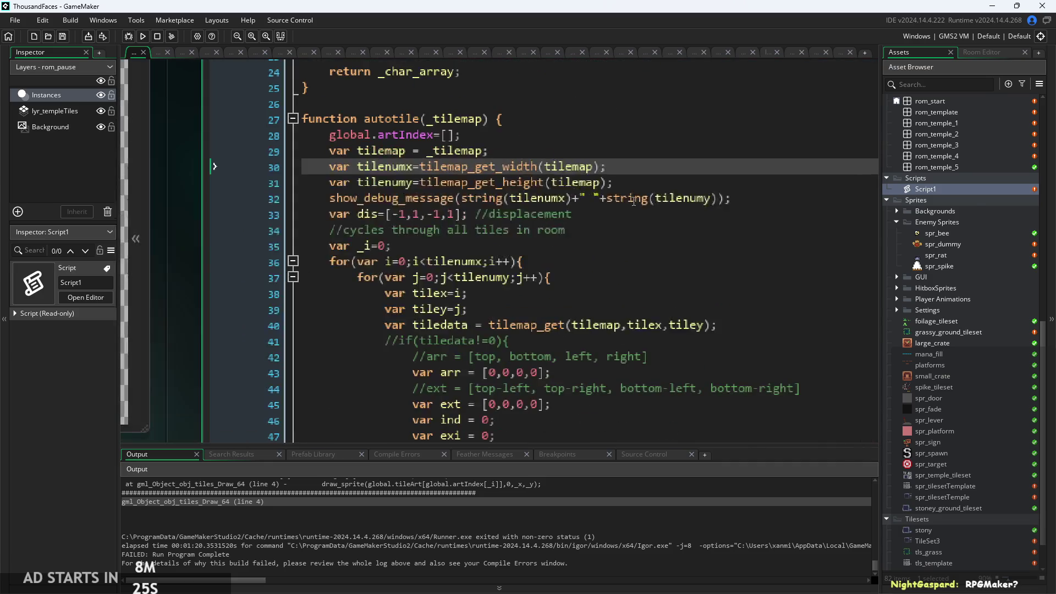
{"action": "left_click", "coordinate": [636, 163]}
{"action": "scroll", "coordinate": [630, 165], "scroll_direction": "down", "scroll_amount": 7}
{"action": "scroll", "coordinate": [616, 173], "scroll_direction": "up", "scroll_amount": 6}
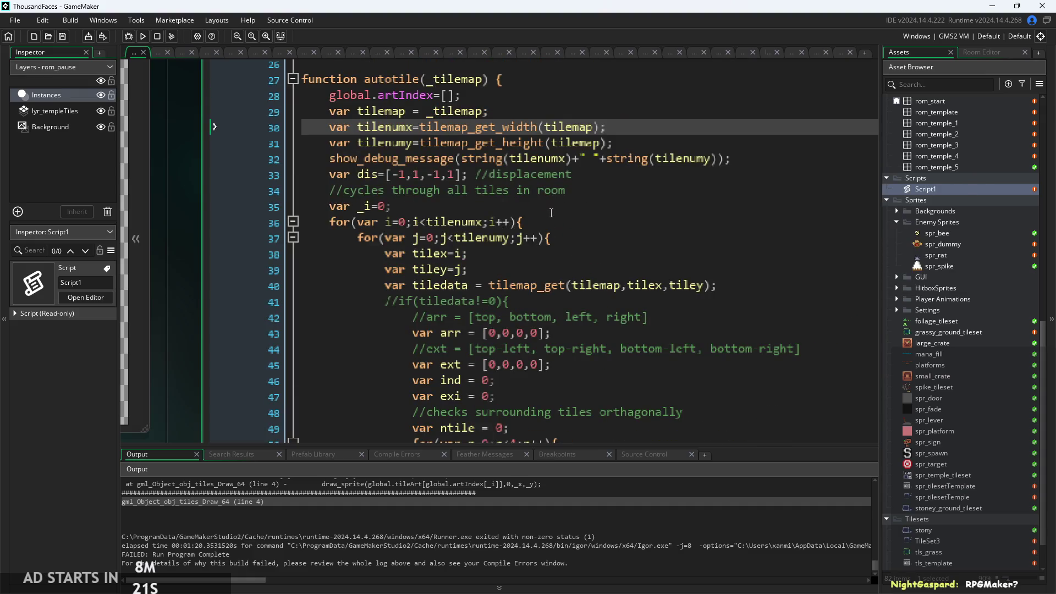
{"action": "left_click", "coordinate": [552, 217]}
{"action": "left_click", "coordinate": [571, 237]}
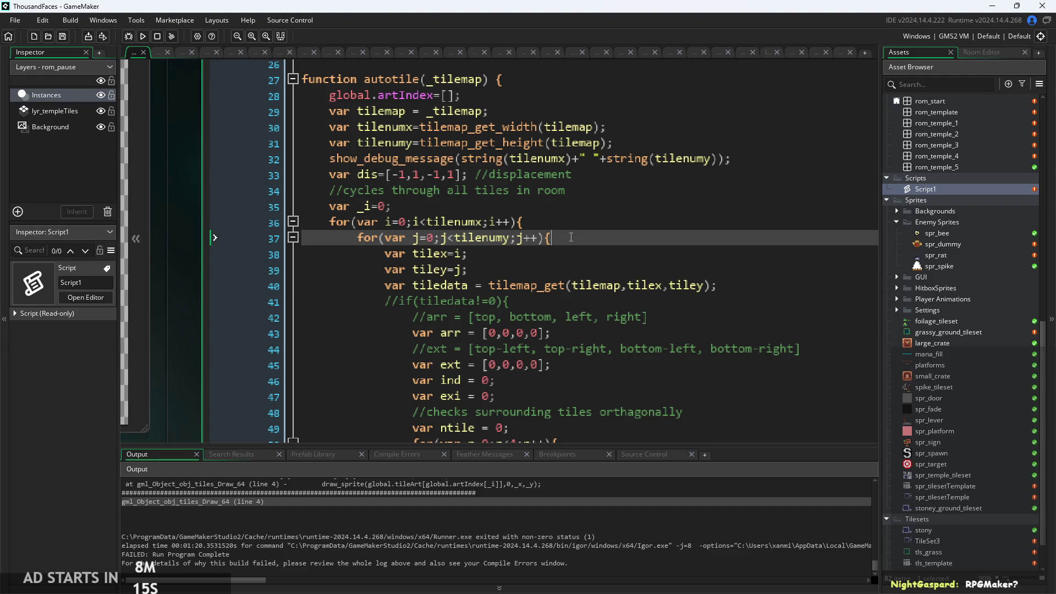
{"action": "scroll", "coordinate": [571, 238], "scroll_direction": "down", "scroll_amount": 5}
{"action": "scroll", "coordinate": [556, 238], "scroll_direction": "up", "scroll_amount": 3}
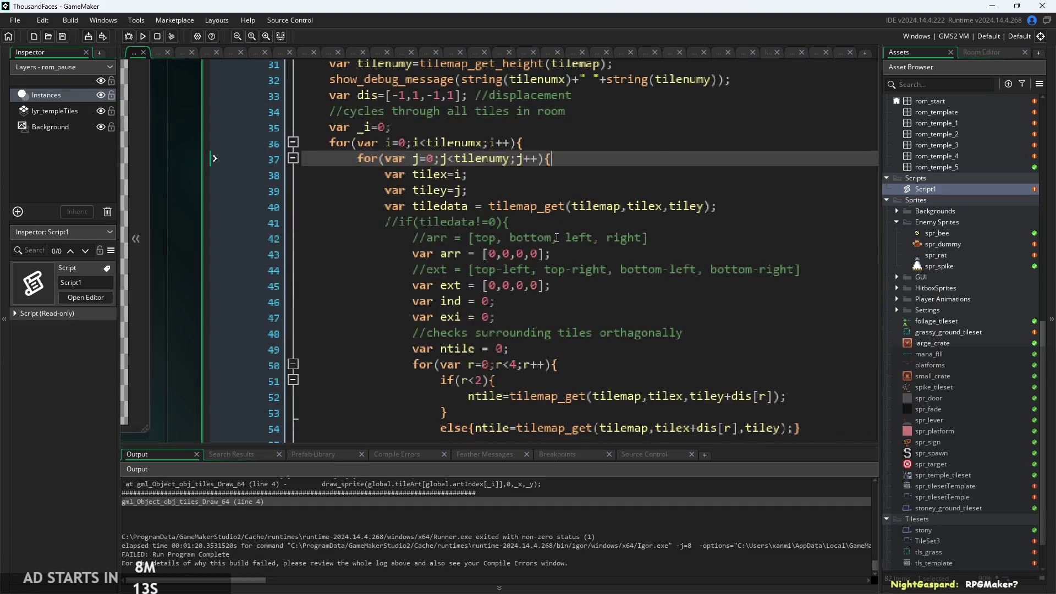
{"action": "scroll", "coordinate": [557, 239], "scroll_direction": "up", "scroll_amount": 1}
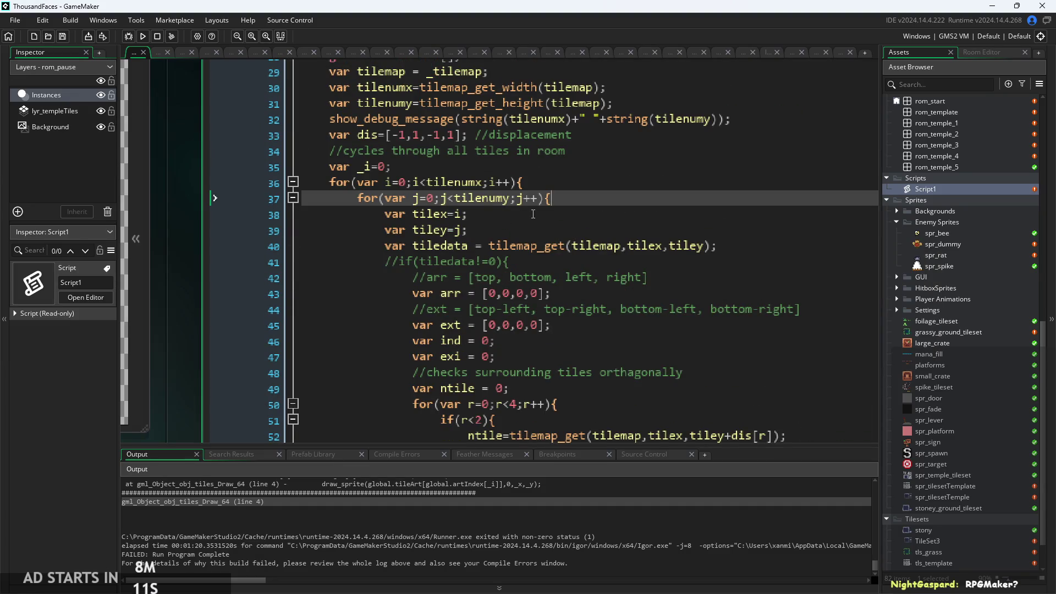
{"action": "left_click", "coordinate": [469, 214]}
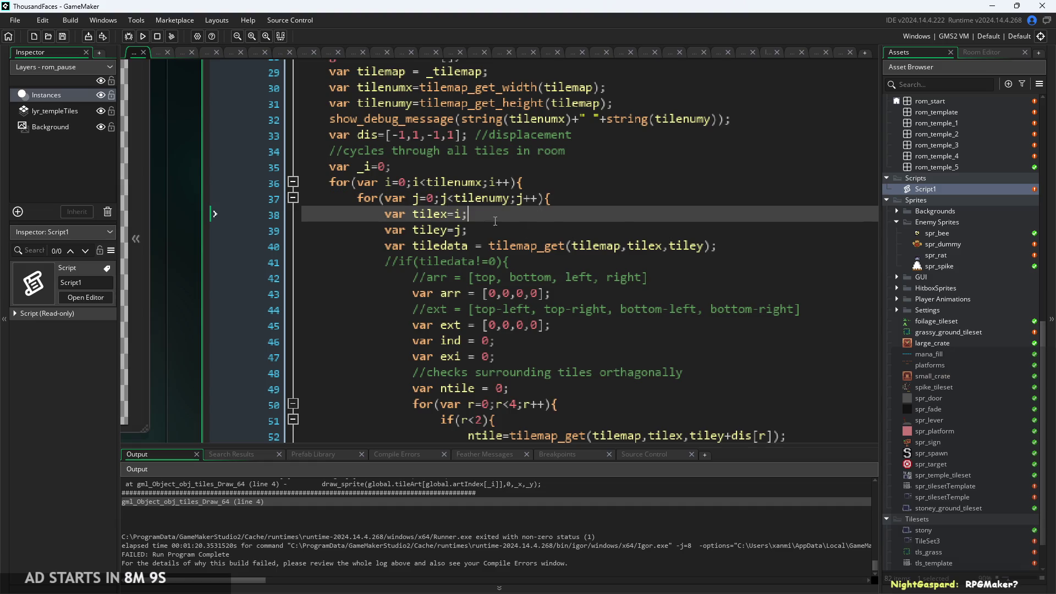
{"action": "scroll", "coordinate": [512, 192], "scroll_direction": "down", "scroll_amount": 1}
{"action": "scroll", "coordinate": [511, 192], "scroll_direction": "up", "scroll_amount": 1, "text": "ctrl"}
{"action": "left_click", "coordinate": [550, 229]}
{"action": "scroll", "coordinate": [554, 225], "scroll_direction": "up", "scroll_amount": 1, "text": "ctrl"}
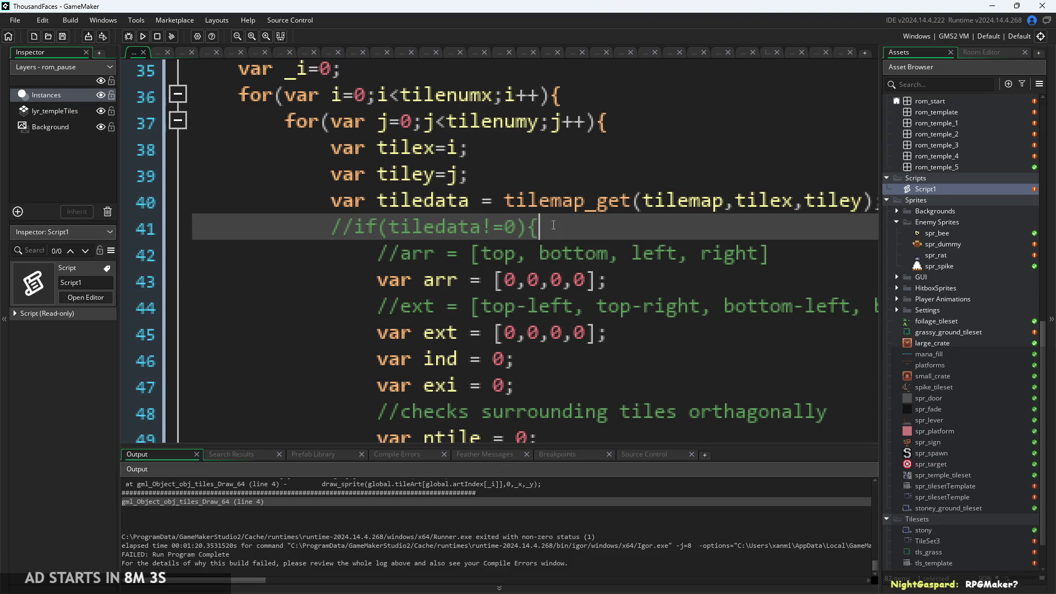
{"action": "scroll", "coordinate": [559, 223], "scroll_direction": "down", "scroll_amount": 1, "text": "ctrl"}
{"action": "left_click", "coordinate": [688, 250]}
{"action": "scroll", "coordinate": [575, 200], "scroll_direction": "up", "scroll_amount": 1, "text": "ctrl"}
{"action": "scroll", "coordinate": [575, 200], "scroll_direction": "down", "scroll_amount": 1, "text": "ctrl"}
{"action": "scroll", "coordinate": [575, 200], "scroll_direction": "down", "scroll_amount": 2}
{"action": "left_click", "coordinate": [498, 219]}
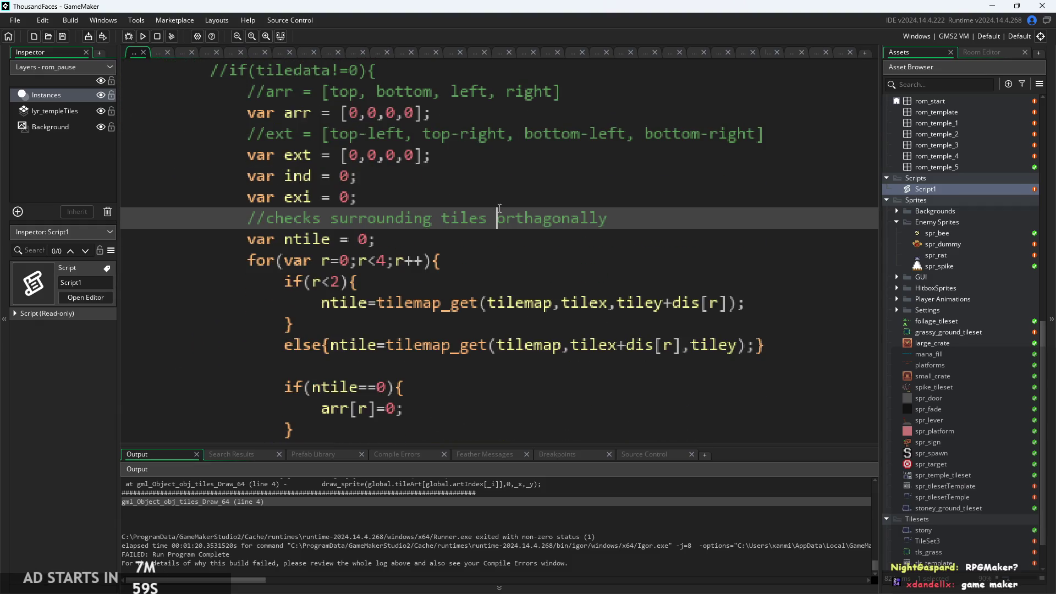
{"action": "left_click", "coordinate": [502, 260]}
{"action": "scroll", "coordinate": [498, 214], "scroll_direction": "down", "scroll_amount": 1}
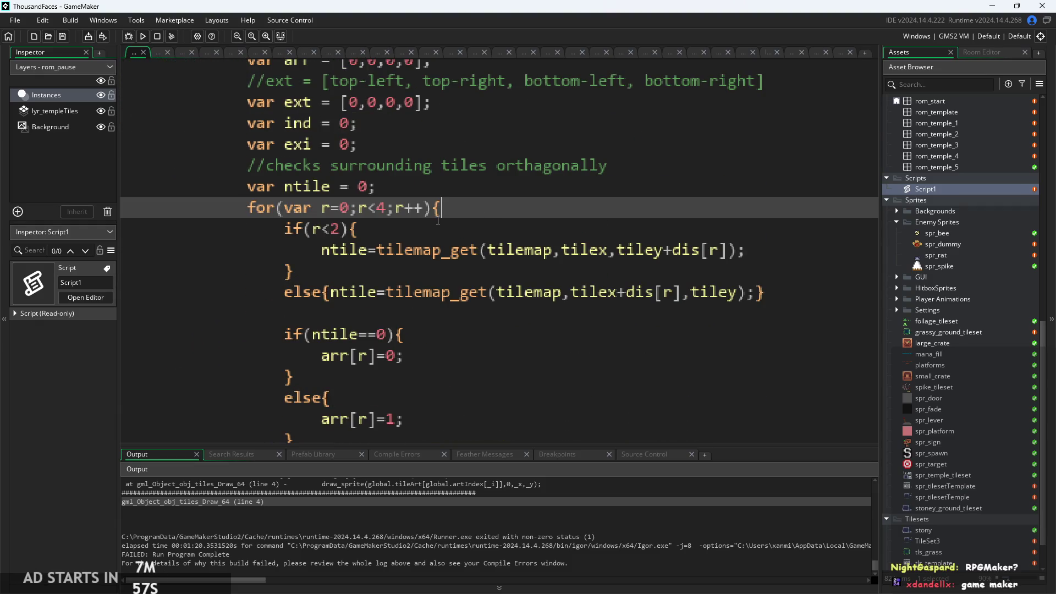
{"action": "scroll", "coordinate": [437, 220], "scroll_direction": "down", "scroll_amount": 1}
{"action": "left_click", "coordinate": [404, 217]}
{"action": "scroll", "coordinate": [435, 236], "scroll_direction": "down", "scroll_amount": 2}
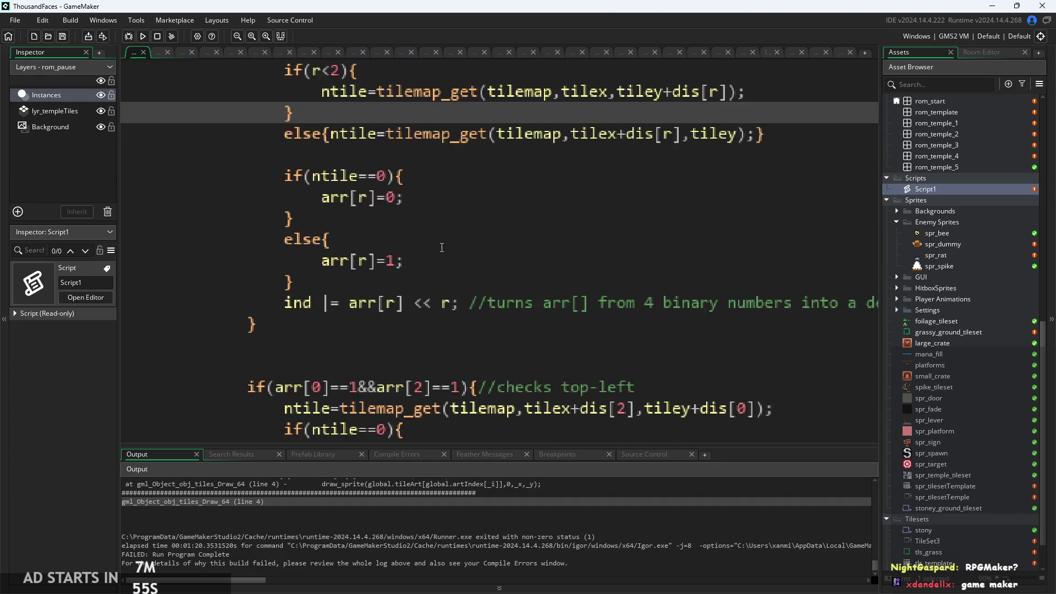
{"action": "scroll", "coordinate": [545, 289], "scroll_direction": "down", "scroll_amount": 5}
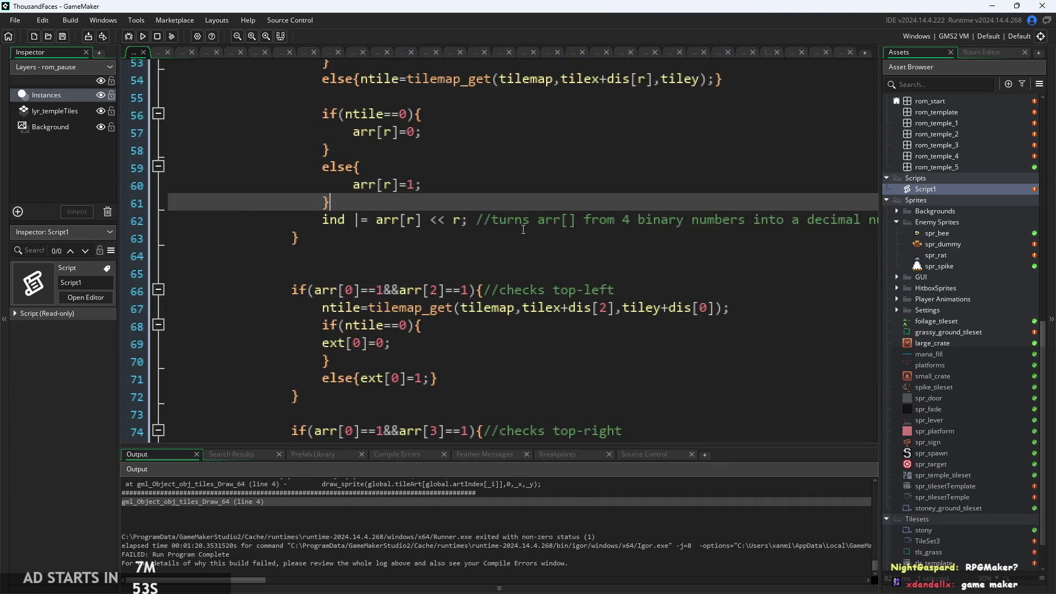
{"action": "scroll", "coordinate": [511, 288], "scroll_direction": "down", "scroll_amount": 10}
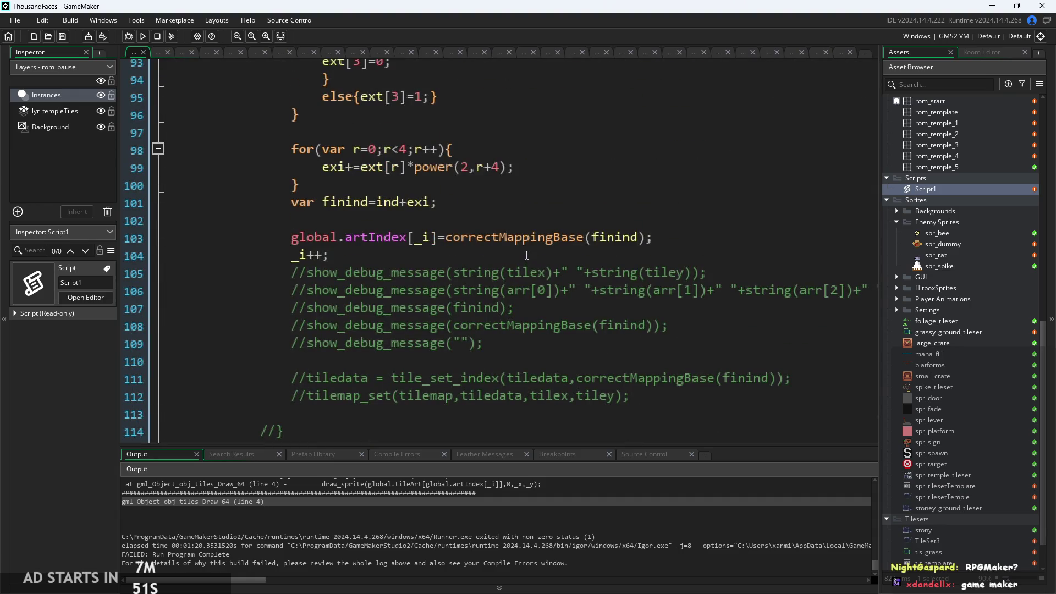
{"action": "left_click", "coordinate": [526, 255]}
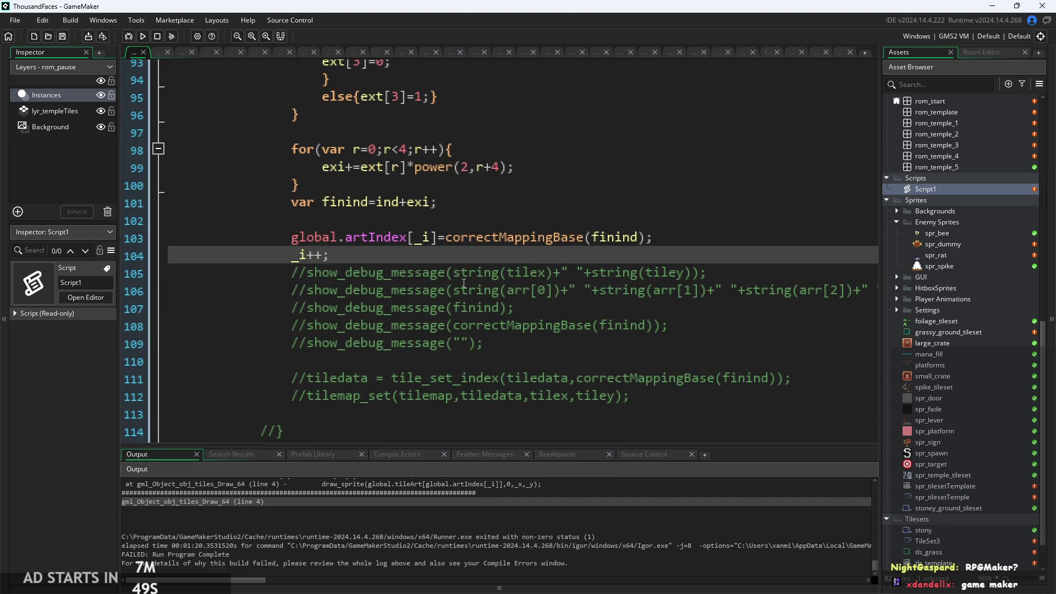
{"action": "scroll", "coordinate": [459, 268], "scroll_direction": "up", "scroll_amount": 19}
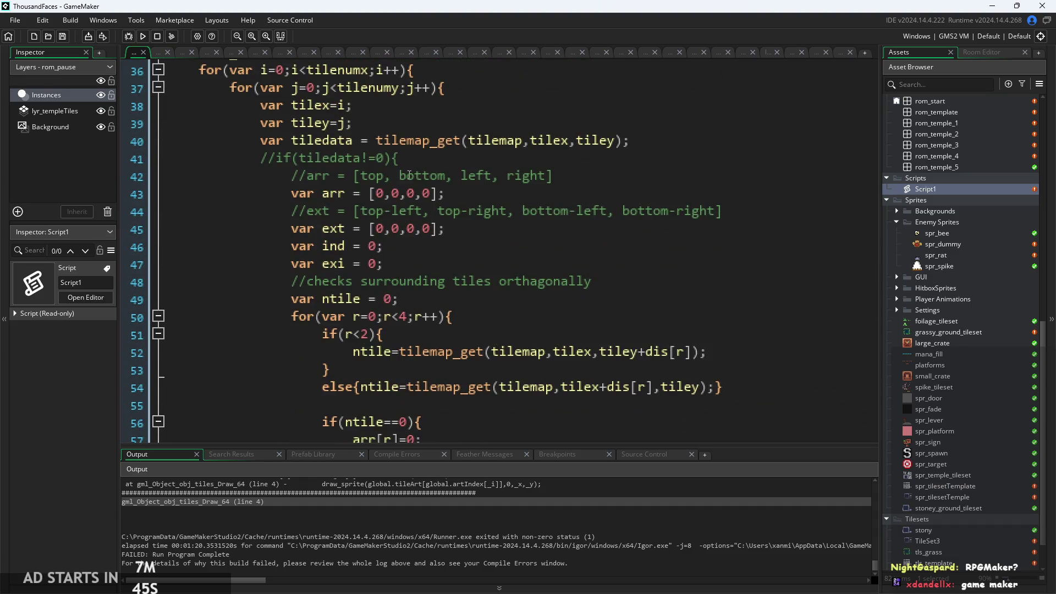
{"action": "left_click", "coordinate": [386, 159]}
{"action": "scroll", "coordinate": [386, 159], "scroll_direction": "up", "scroll_amount": 1, "text": "ctrl"}
{"action": "scroll", "coordinate": [379, 228], "scroll_direction": "up", "scroll_amount": 4}
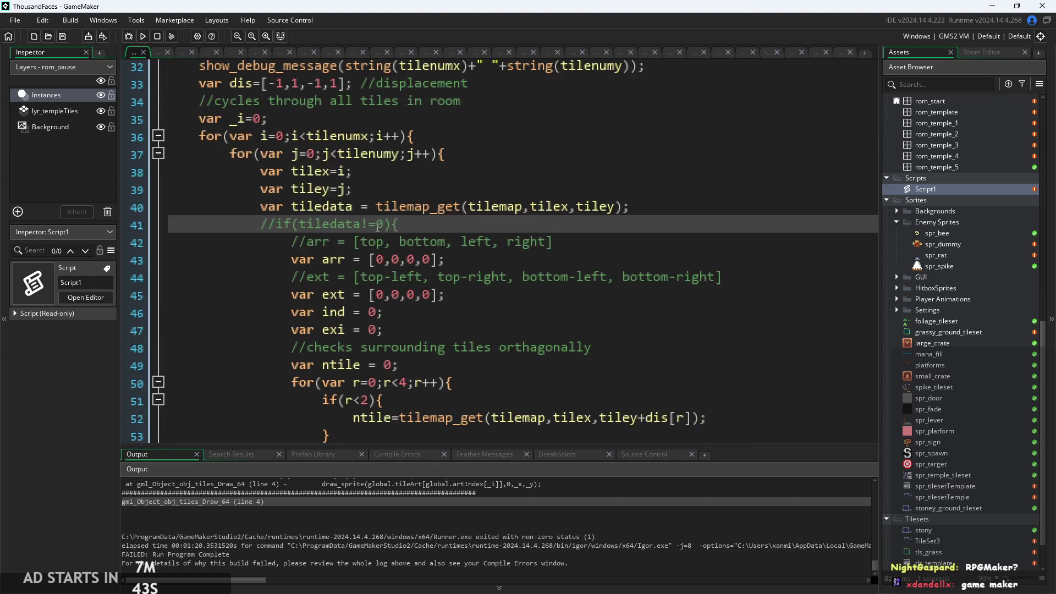
{"action": "left_click", "coordinate": [350, 234]}
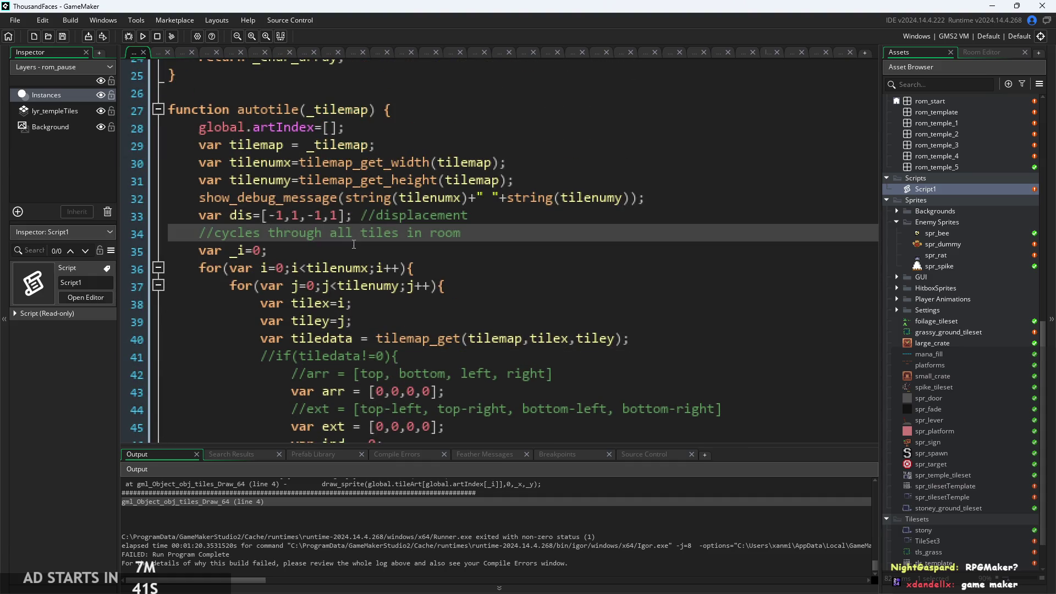
{"action": "scroll", "coordinate": [354, 244], "scroll_direction": "down", "scroll_amount": 5}
{"action": "left_click", "coordinate": [464, 198]}
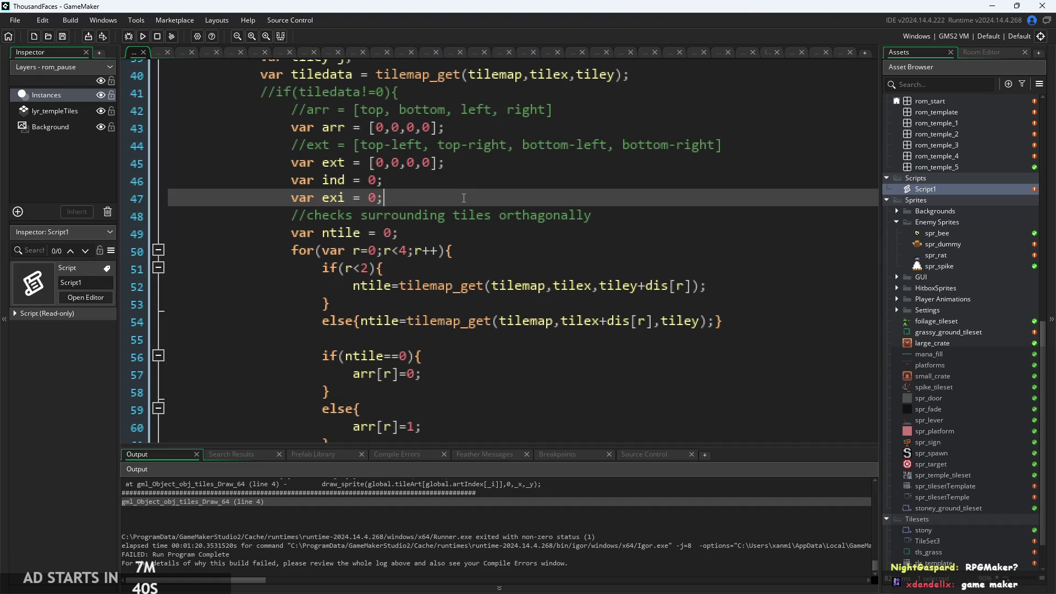
{"action": "left_click", "coordinate": [491, 256]}
{"action": "left_click", "coordinate": [504, 269]}
{"action": "left_click", "coordinate": [646, 286]}
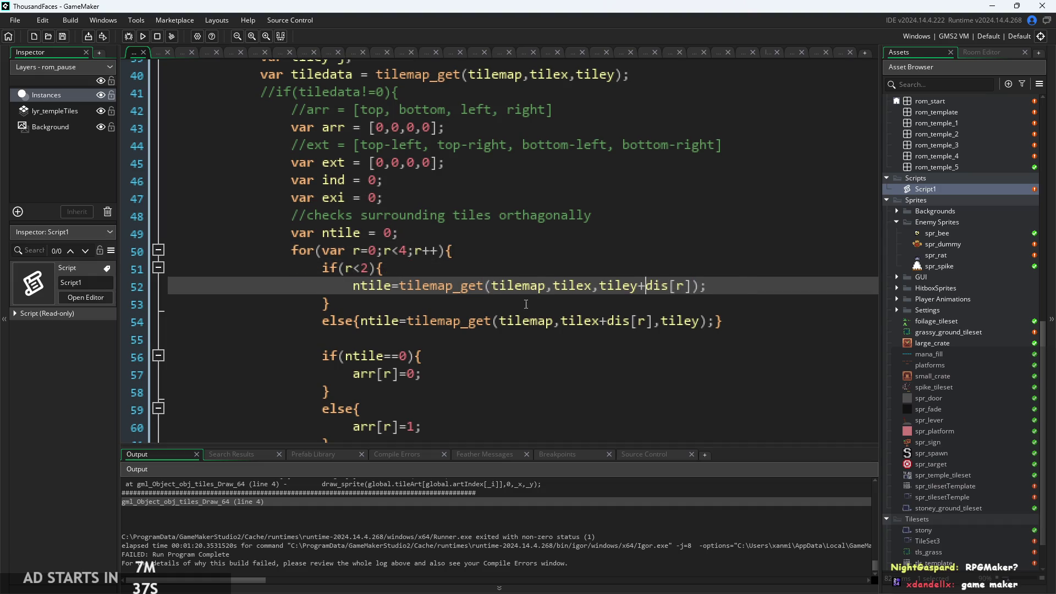
{"action": "left_click", "coordinate": [468, 269]}
{"action": "scroll", "coordinate": [466, 255], "scroll_direction": "down", "scroll_amount": 2}
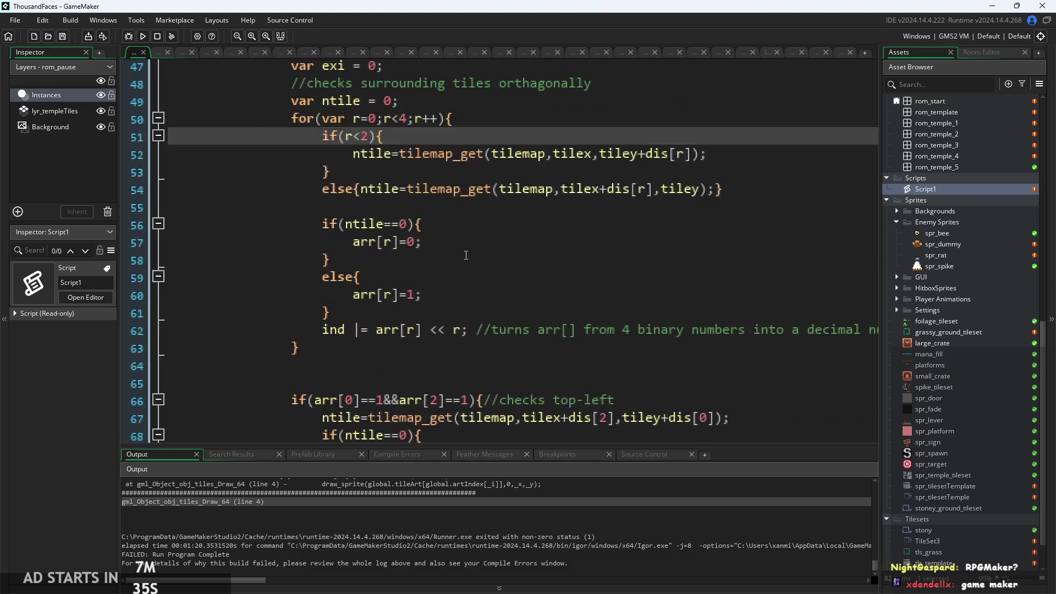
{"action": "left_click", "coordinate": [538, 352]}
{"action": "scroll", "coordinate": [537, 353], "scroll_direction": "down", "scroll_amount": 3}
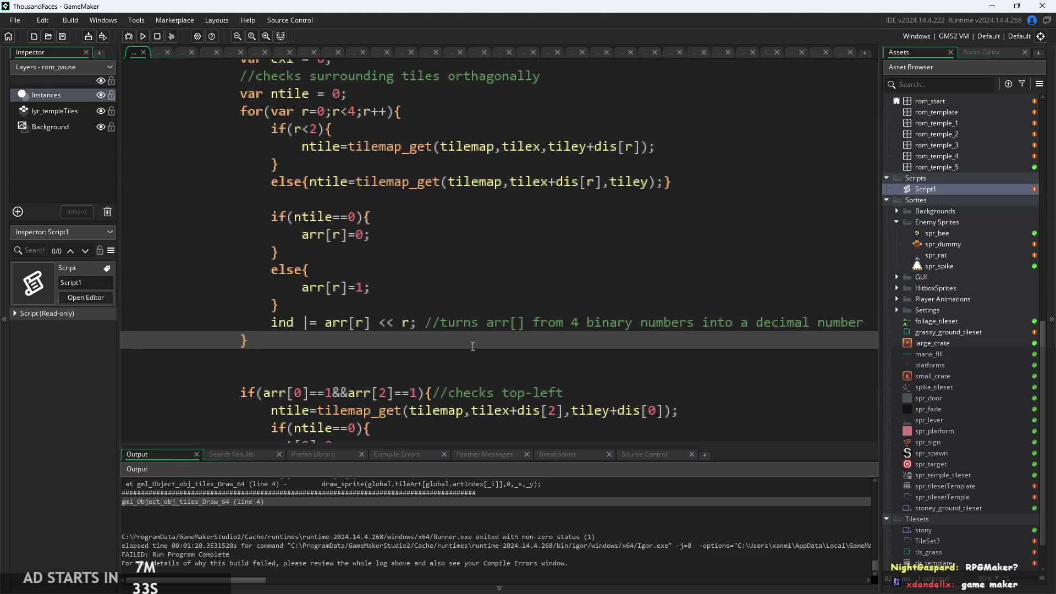
{"action": "left_click", "coordinate": [492, 317]}
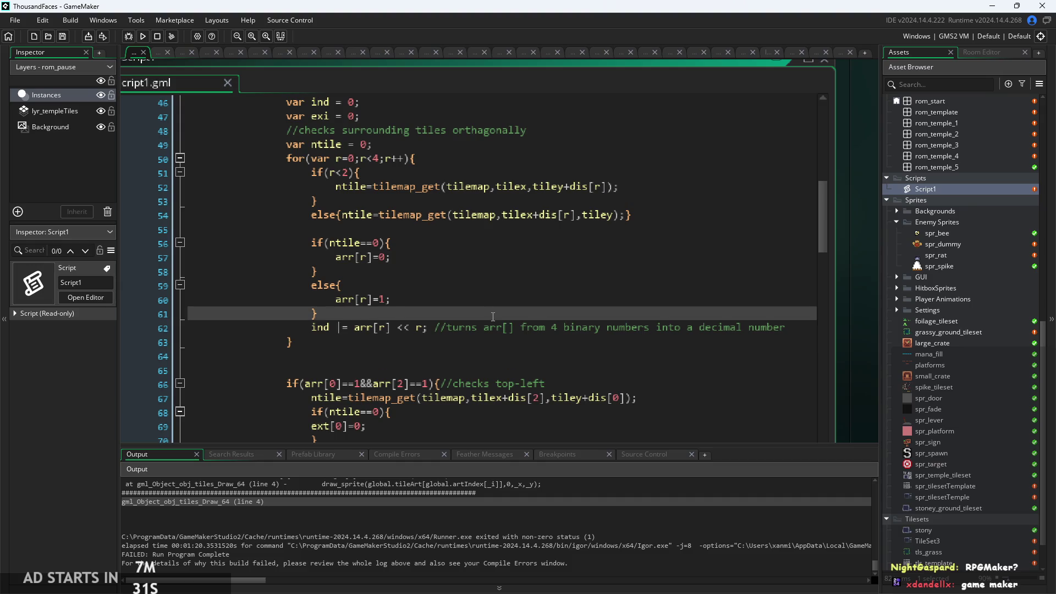
{"action": "scroll", "coordinate": [399, 250], "scroll_direction": "up", "scroll_amount": 2}
{"action": "scroll", "coordinate": [425, 256], "scroll_direction": "up", "scroll_amount": 6}
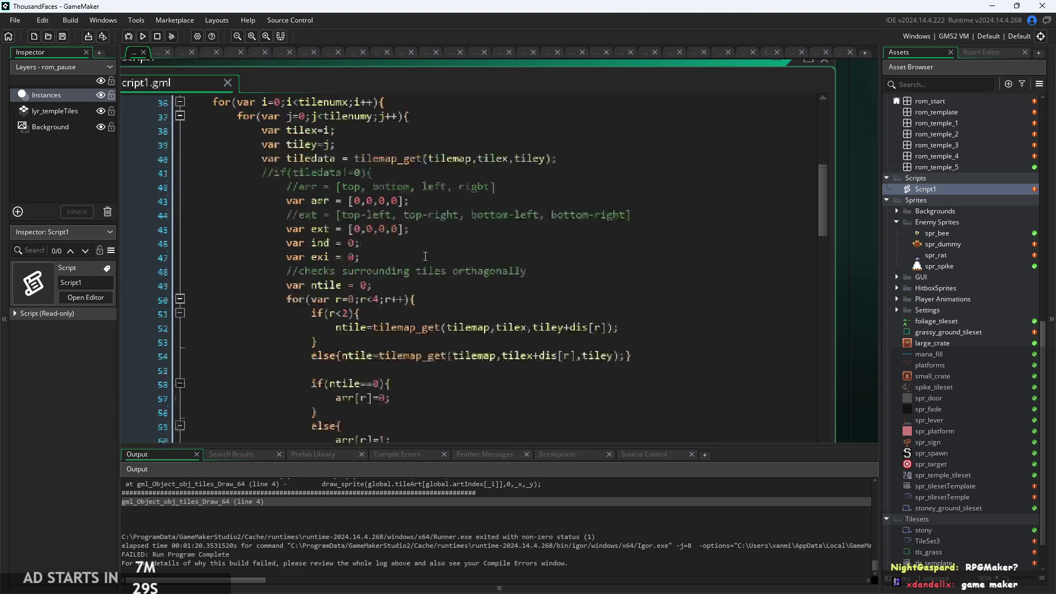
{"action": "left_click", "coordinate": [403, 279]}
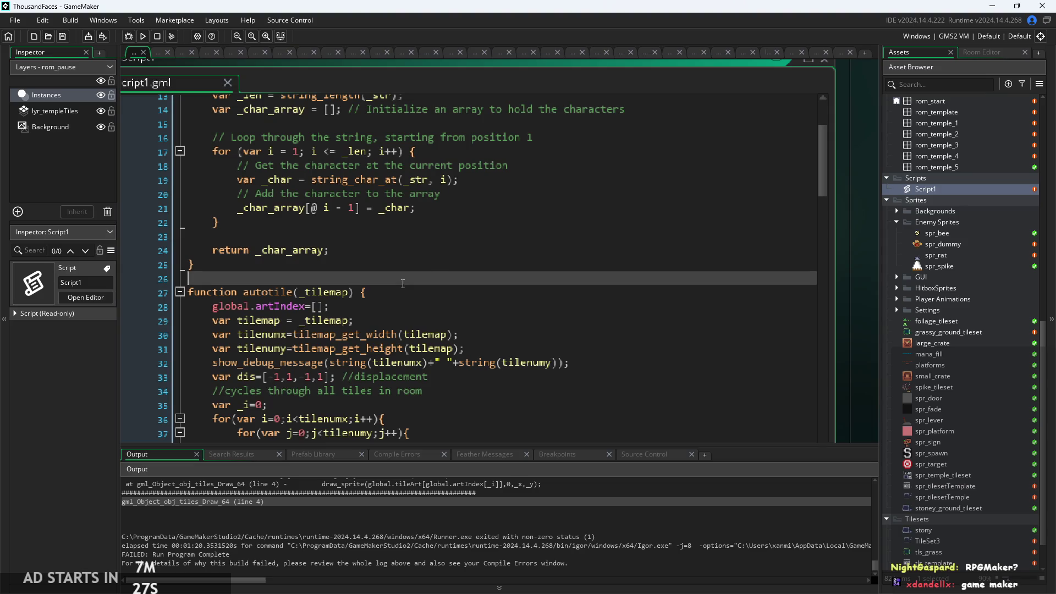
{"action": "scroll", "coordinate": [450, 276], "scroll_direction": "up", "scroll_amount": 2}
{"action": "scroll", "coordinate": [462, 273], "scroll_direction": "down", "scroll_amount": 6}
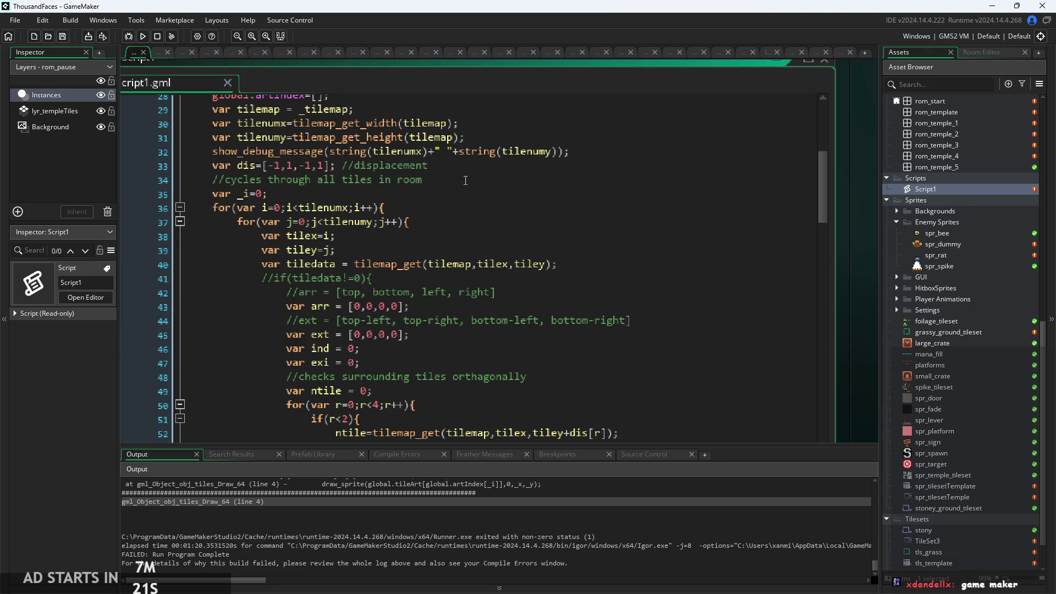
{"action": "scroll", "coordinate": [553, 283], "scroll_direction": "down", "scroll_amount": 5}
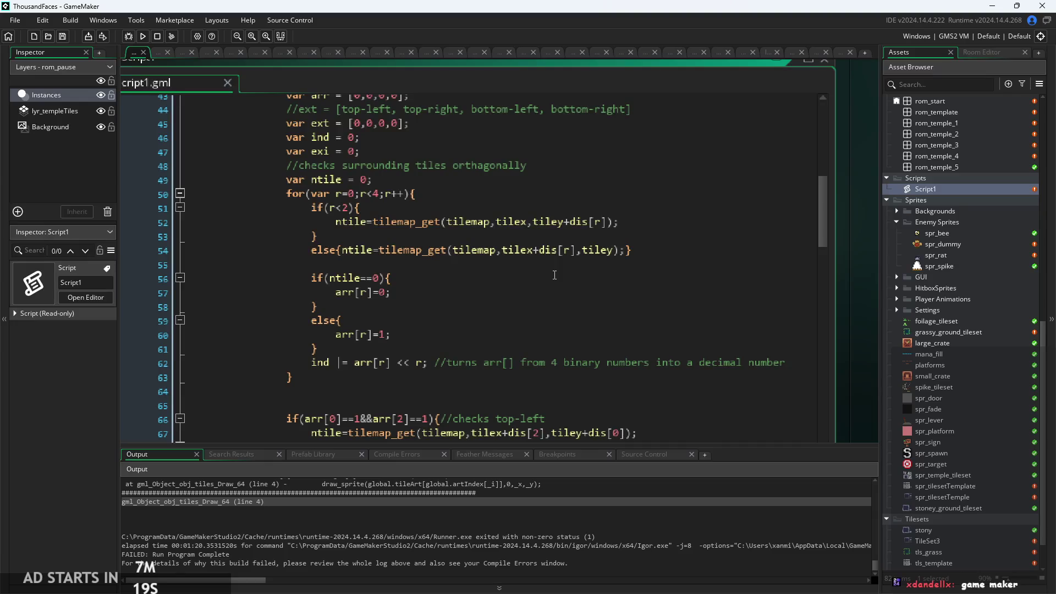
Comment arr[r]=1; in Script1 with '//if tile is outside of room, assume it is filled'
{"action": "scroll", "coordinate": [538, 277], "scroll_direction": "down", "scroll_amount": 3}
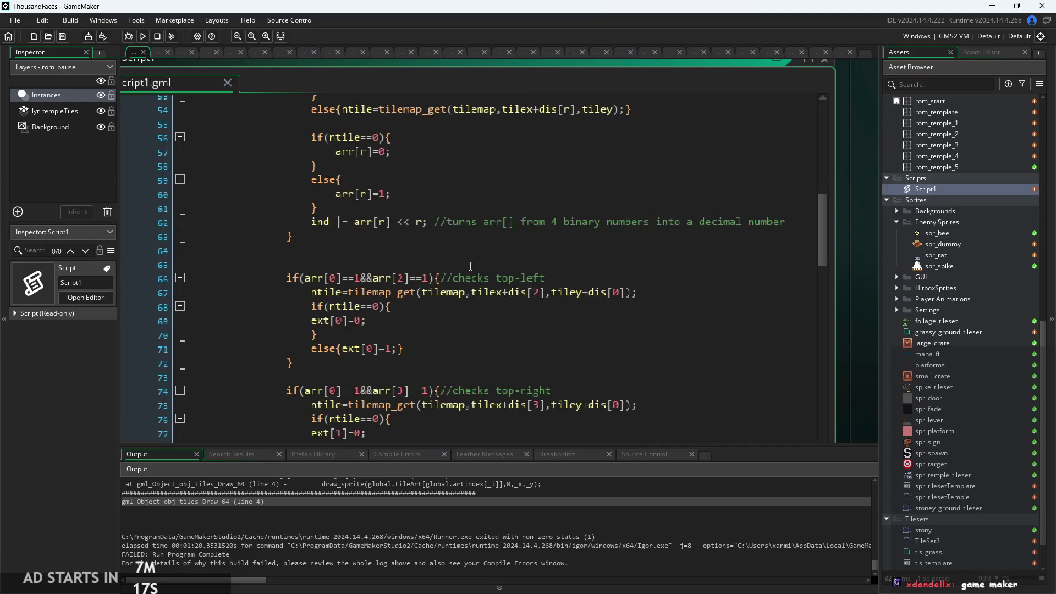
{"action": "scroll", "coordinate": [460, 213], "scroll_direction": "down", "scroll_amount": 1}
{"action": "left_click", "coordinate": [458, 204]}
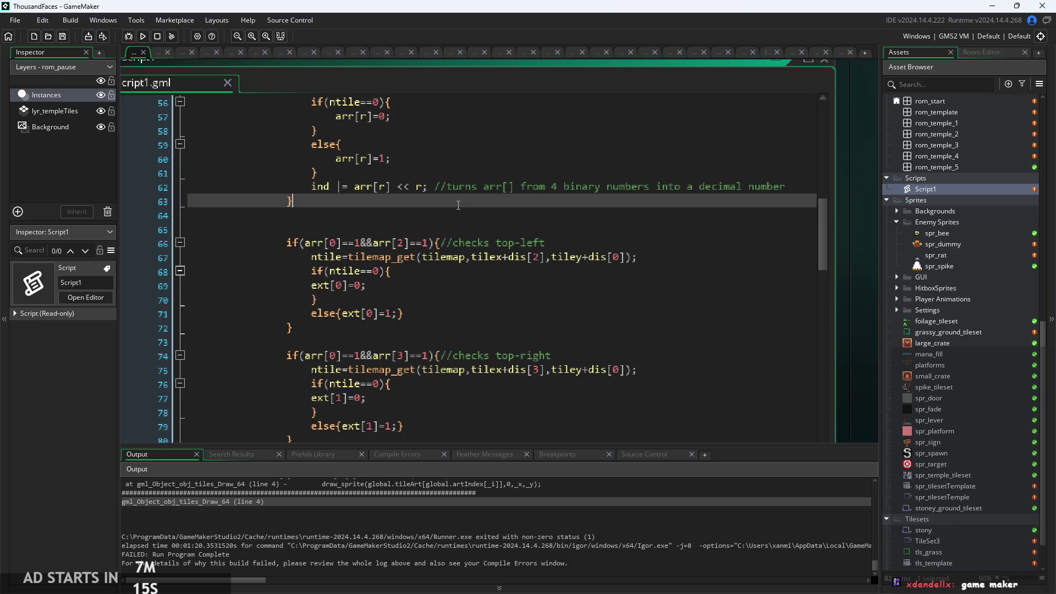
{"action": "scroll", "coordinate": [458, 205], "scroll_direction": "up", "scroll_amount": 1}
{"action": "left_click", "coordinate": [402, 225]}
{"action": "scroll", "coordinate": [402, 225], "scroll_direction": "up", "scroll_amount": 3, "text": "ctrl"}
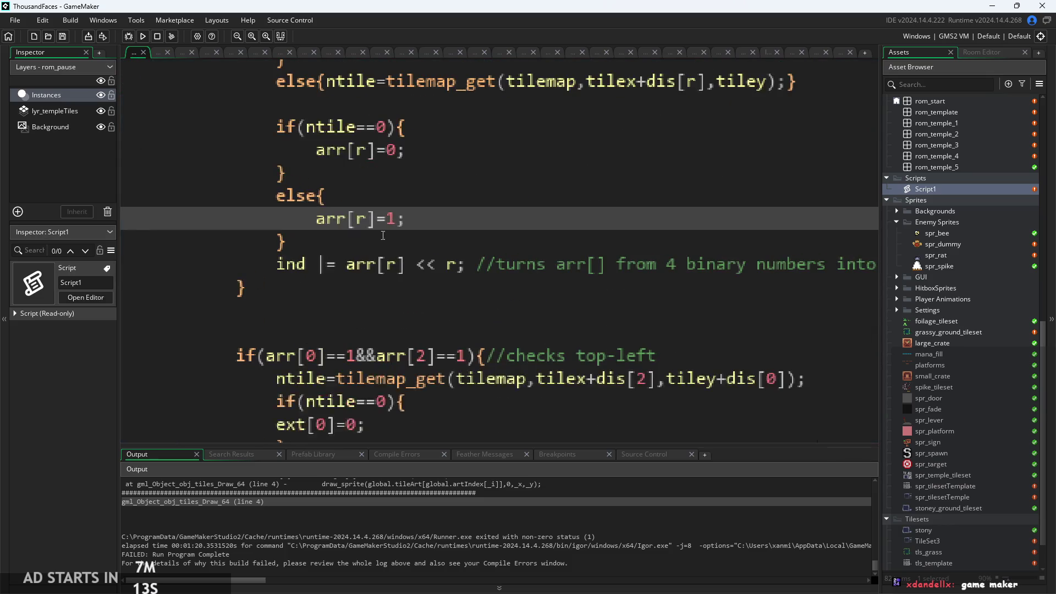
{"action": "scroll", "coordinate": [253, 236], "scroll_direction": "up", "scroll_amount": 1, "text": "ctrl"}
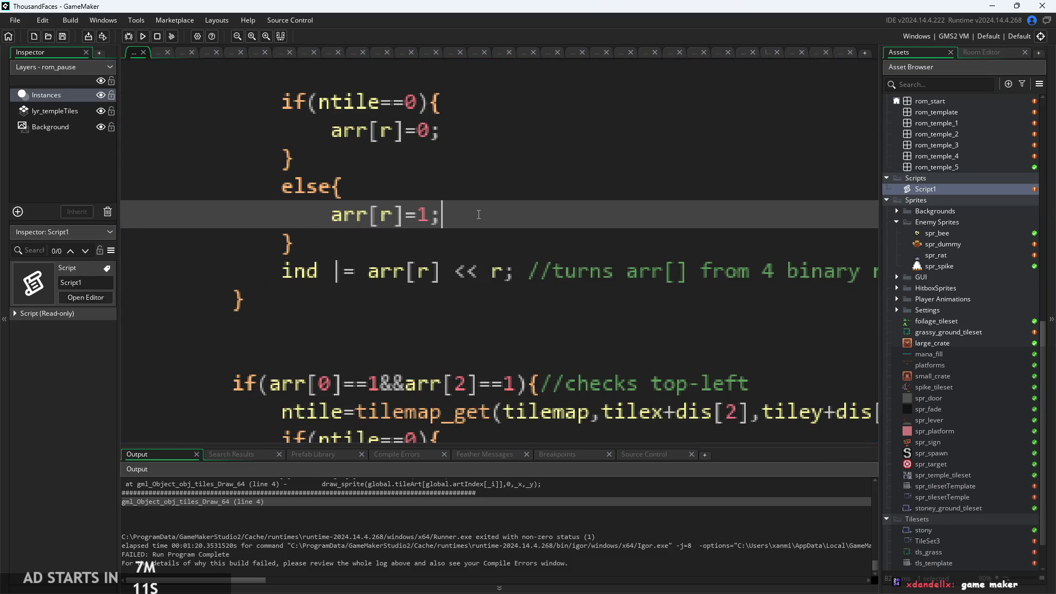
{"action": "type", "text": " //"}
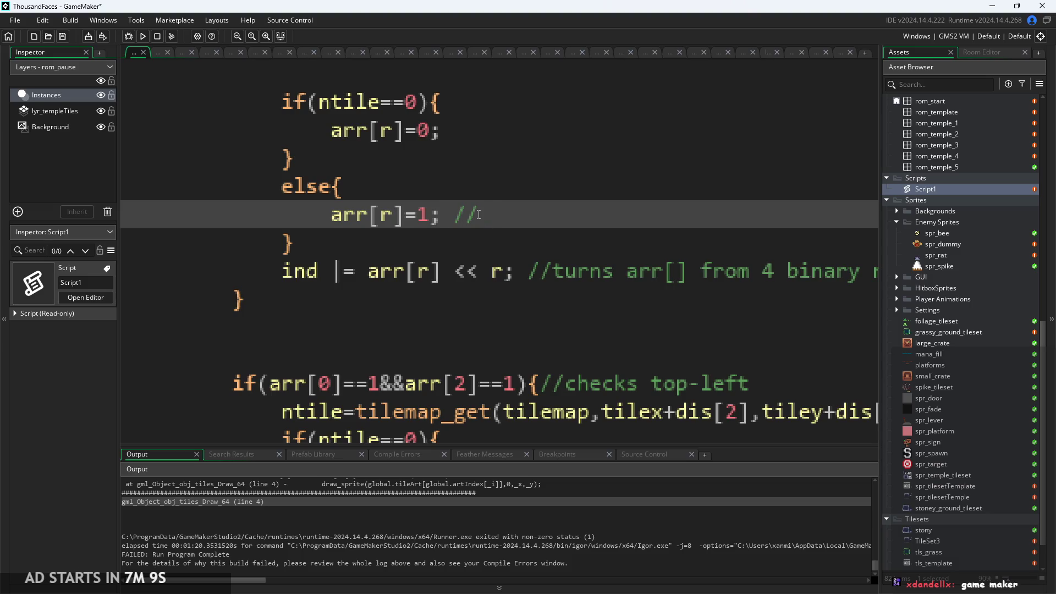
{"action": "type", "text": "if tile "}
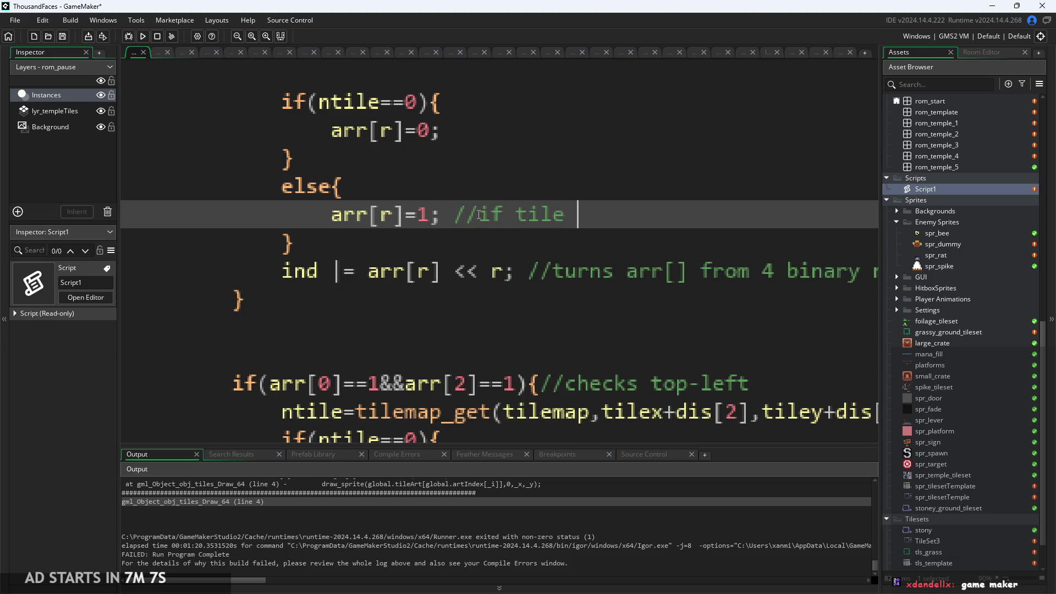
{"action": "type", "text": "is outside of room,"}
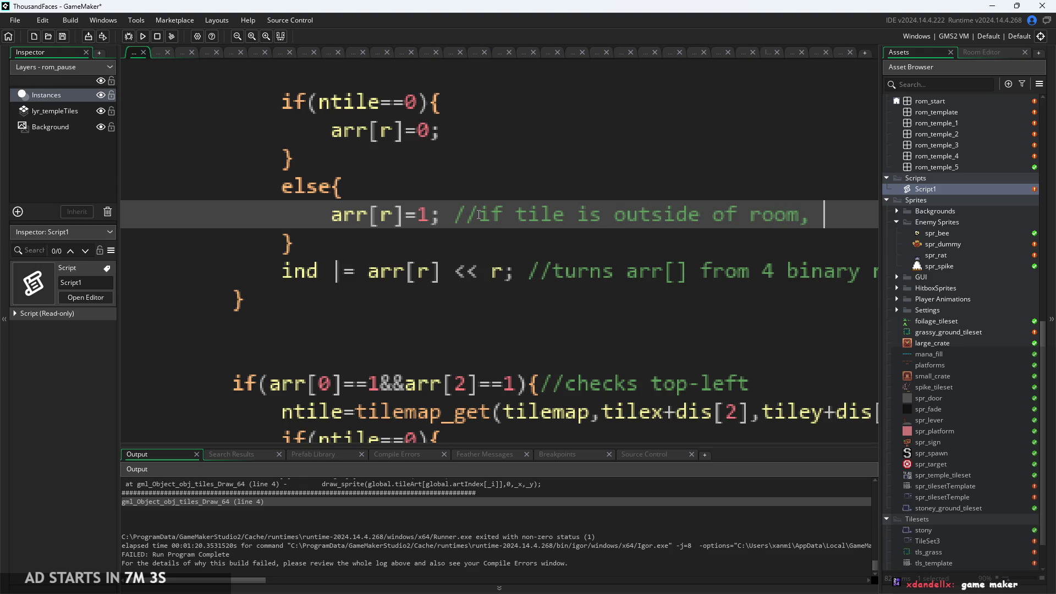
{"action": "type", "text": " assume it i"}
{"action": "type", "text": "s "}
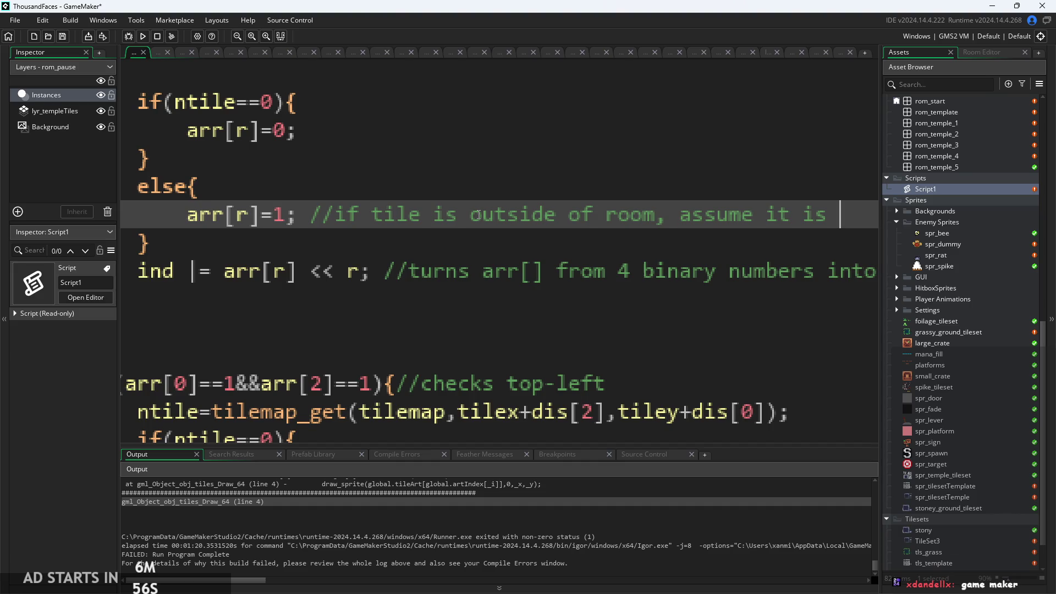
{"action": "type", "text": "filled"}
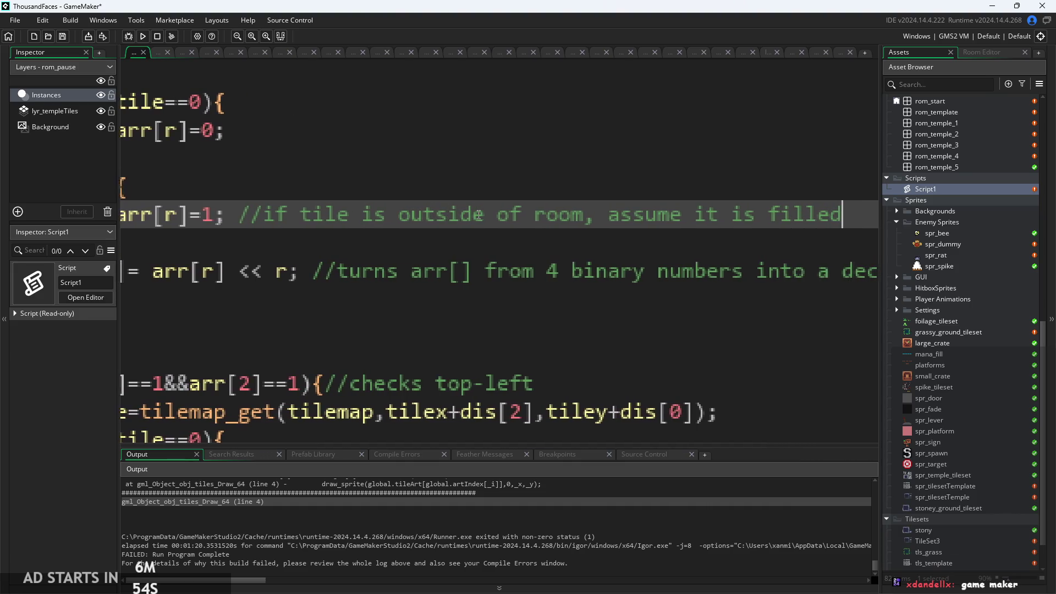
{"action": "scroll", "coordinate": [478, 214], "scroll_direction": "down", "scroll_amount": 2}
{"action": "key", "text": "Down"}
{"action": "left_click", "coordinate": [425, 246]}
{"action": "left_click", "coordinate": [343, 245]}
{"action": "type", "text": "if("}
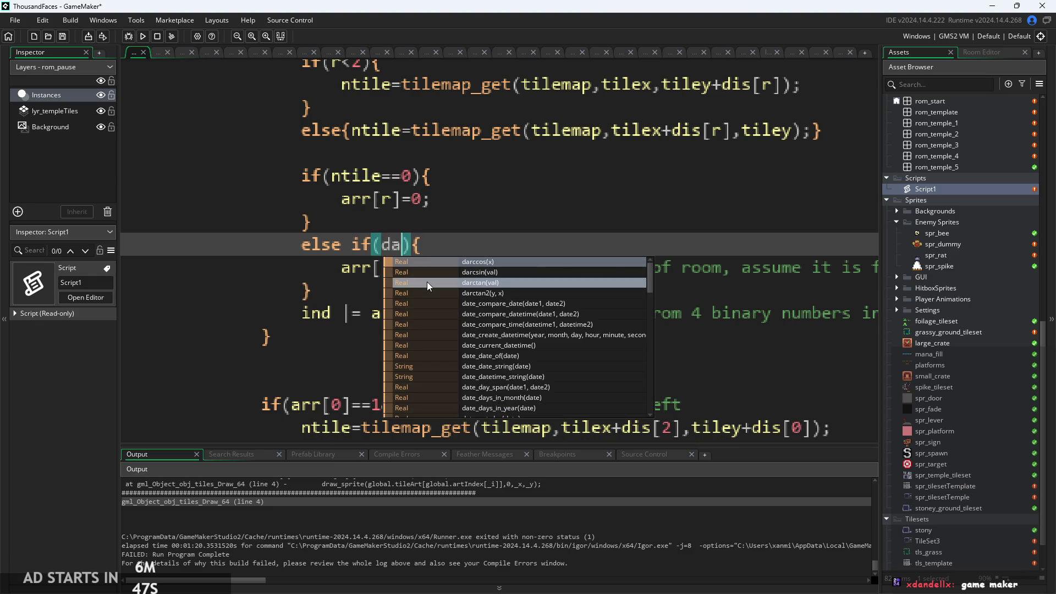
{"action": "type", "text": "tiled"}
{"action": "key", "text": "Return"}
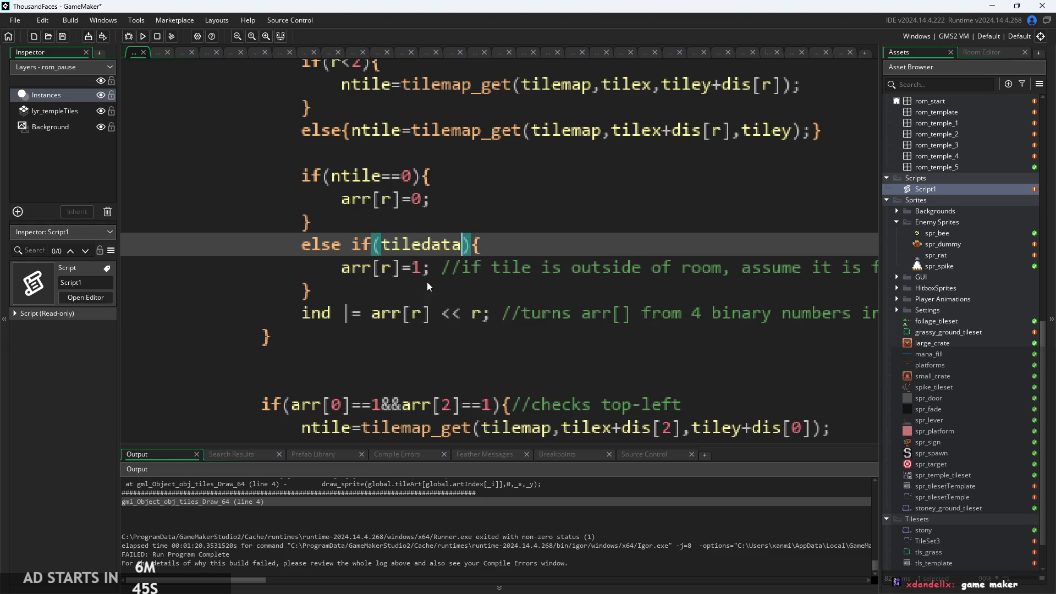
{"action": "type", "text": "!=0"}
{"action": "left_click", "coordinate": [548, 283]}
{"action": "scroll", "coordinate": [548, 284], "scroll_direction": "down", "scroll_amount": 2}
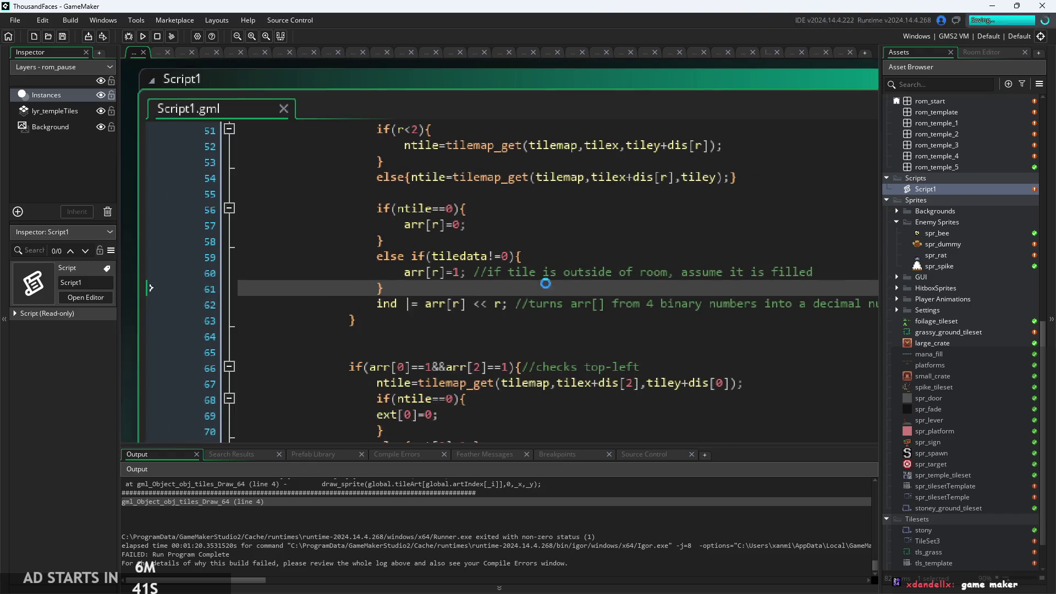
{"action": "left_click", "coordinate": [566, 245]}
{"action": "left_click", "coordinate": [570, 256]}
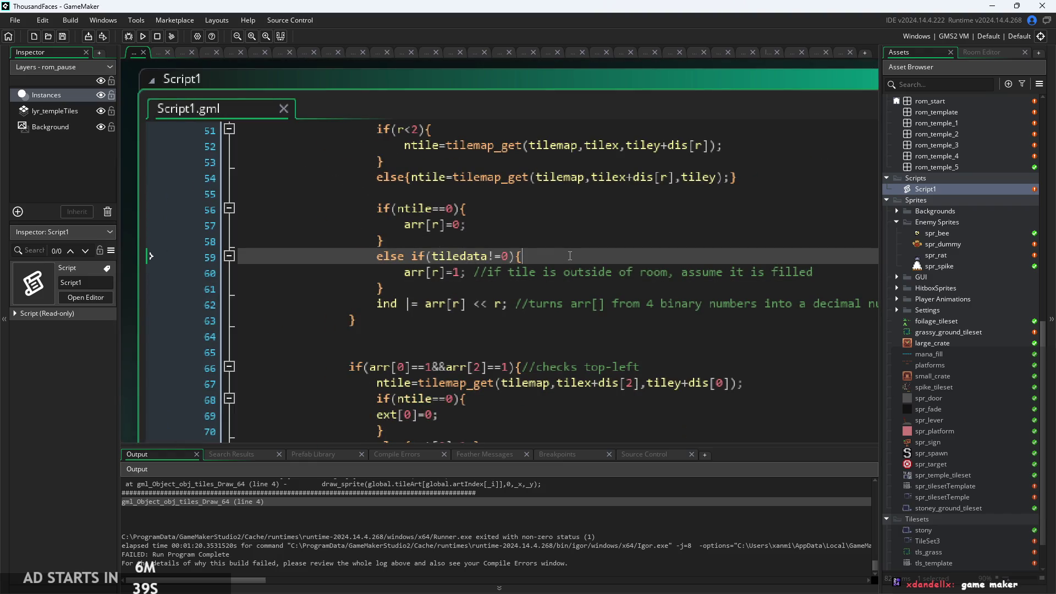
{"action": "left_click", "coordinate": [459, 284]}
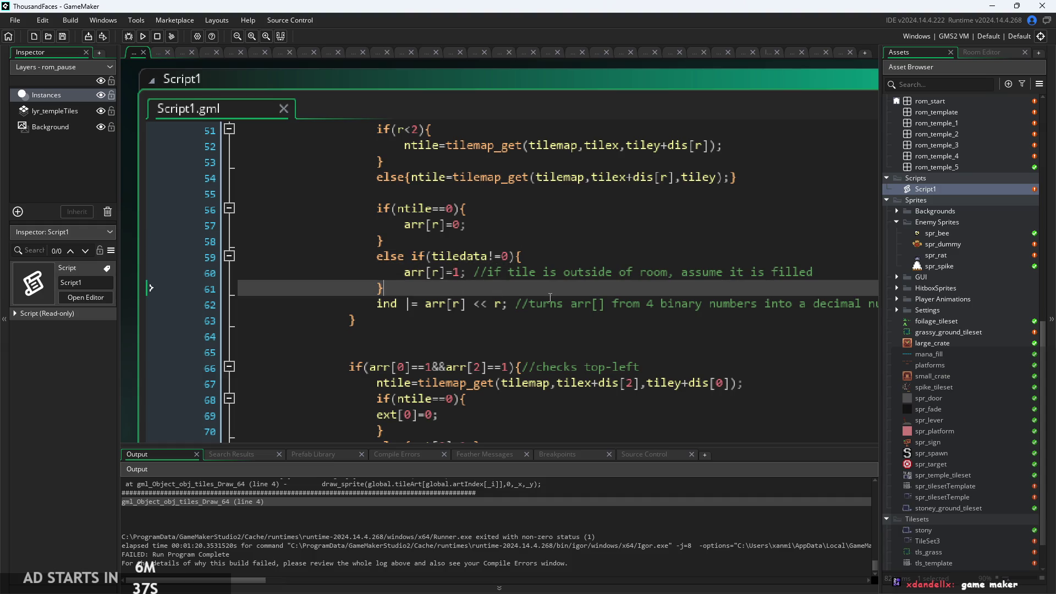
{"action": "scroll", "coordinate": [495, 297], "scroll_direction": "up", "scroll_amount": 3}
{"action": "scroll", "coordinate": [510, 305], "scroll_direction": "up", "scroll_amount": 1}
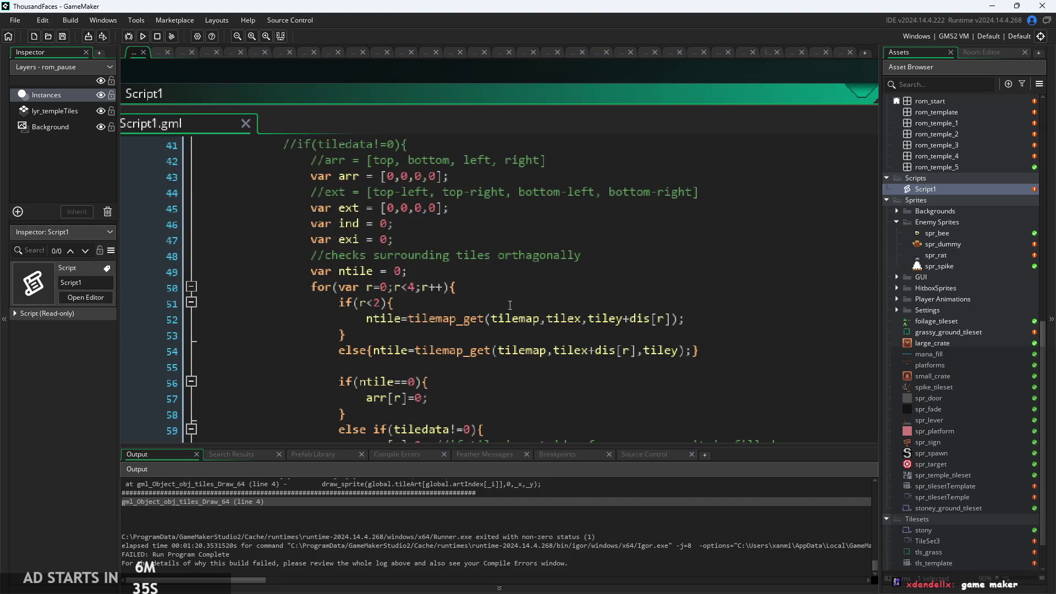
{"action": "left_click", "coordinate": [143, 36]}
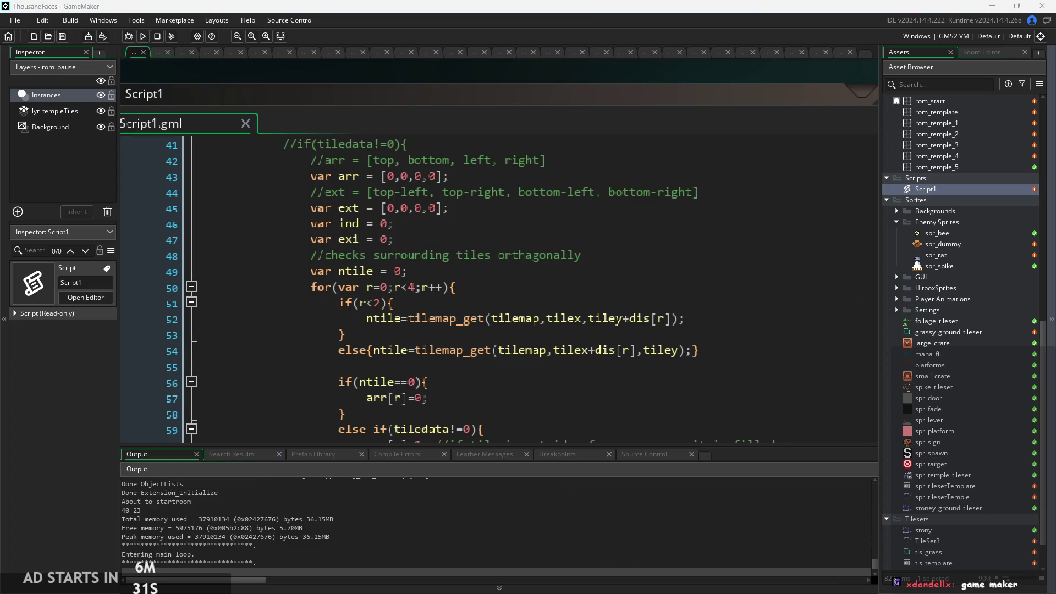
Start the game and run, jump and attack the player across the platforms
{"action": "key", "text": "Return"}
{"action": "key", "text": "Right"}
{"action": "key", "text": "Up"}
{"action": "key", "text": "Left"}
{"action": "key", "text": "Up"}
{"action": "key", "text": "Left"}
{"action": "key", "text": "Right"}
{"action": "key", "text": "Up"}
{"action": "key", "text": "Up"}
{"action": "key", "text": "Right"}
{"action": "key", "text": "x"}
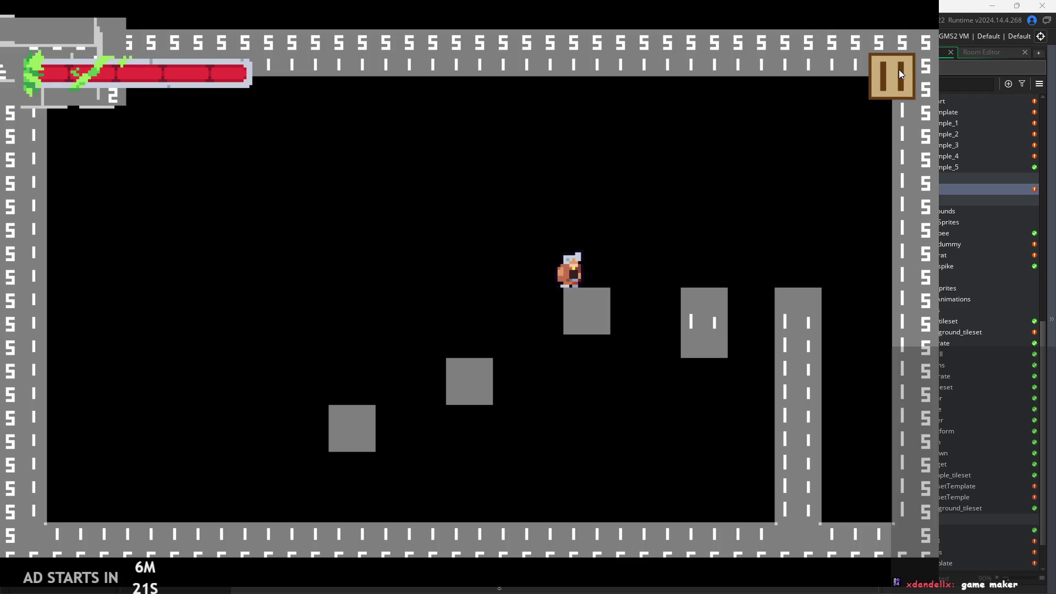
Pause to reach the obj_tiles Draw-event Code Error, then abort the run
{"action": "left_click", "coordinate": [899, 69]}
{"action": "left_click", "coordinate": [517, 223]}
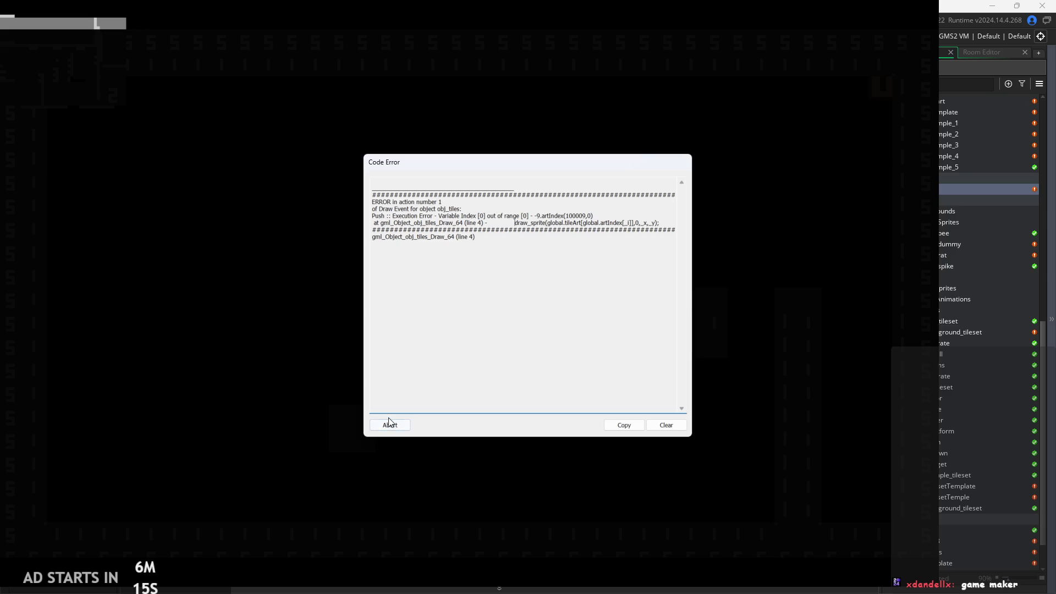
{"action": "left_click", "coordinate": [388, 424]}
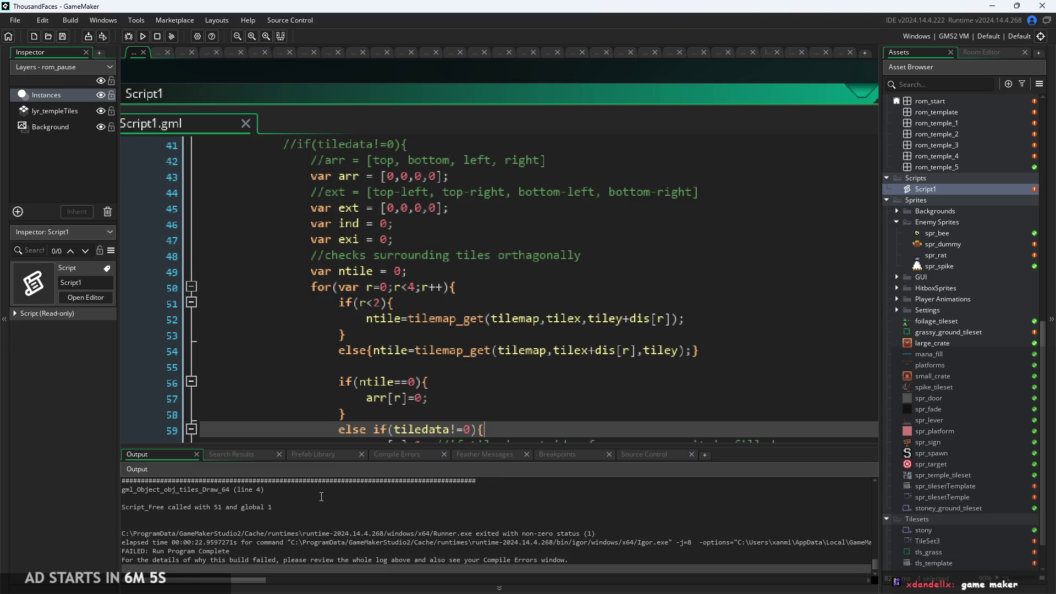
{"action": "left_click", "coordinate": [516, 350]}
{"action": "scroll", "coordinate": [515, 349], "scroll_direction": "down", "scroll_amount": 2}
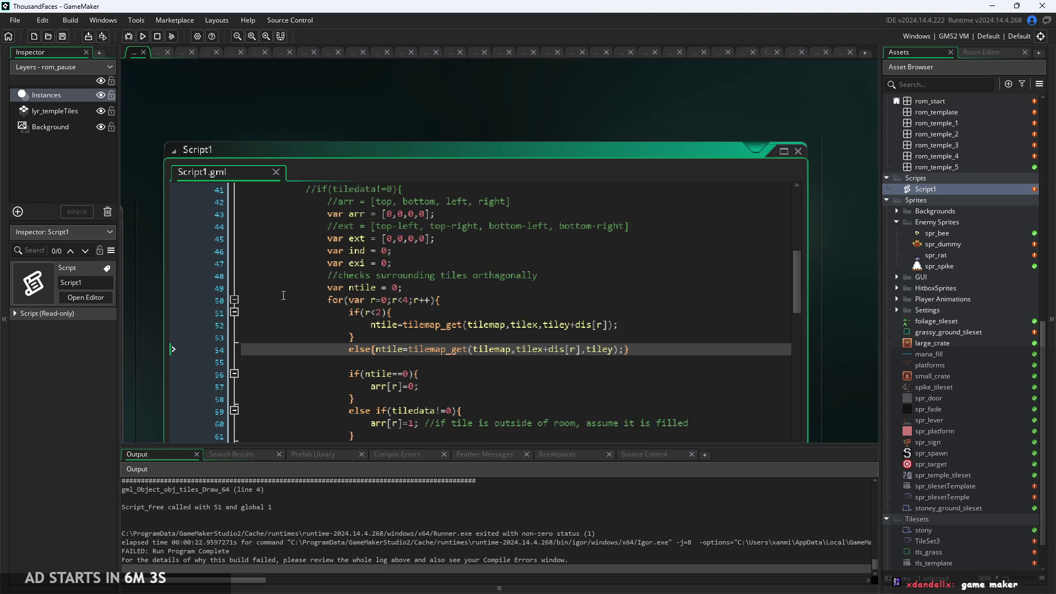
{"action": "left_click", "coordinate": [457, 222]}
{"action": "left_click", "coordinate": [620, 311]}
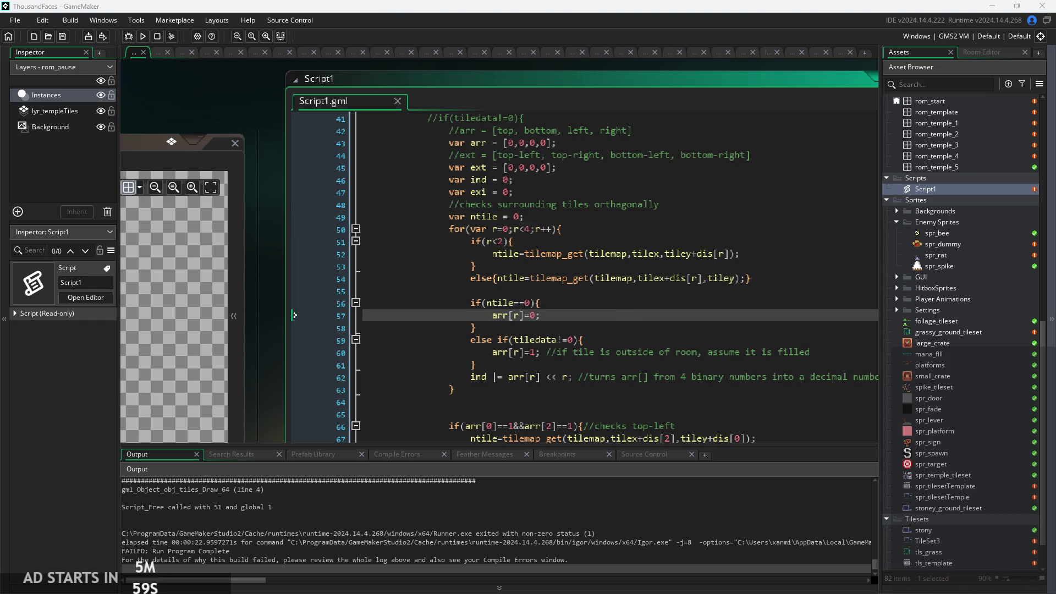
{"action": "left_click", "coordinate": [633, 332]}
{"action": "scroll", "coordinate": [659, 332], "scroll_direction": "up", "scroll_amount": 2}
{"action": "scroll", "coordinate": [709, 334], "scroll_direction": "down", "scroll_amount": 2}
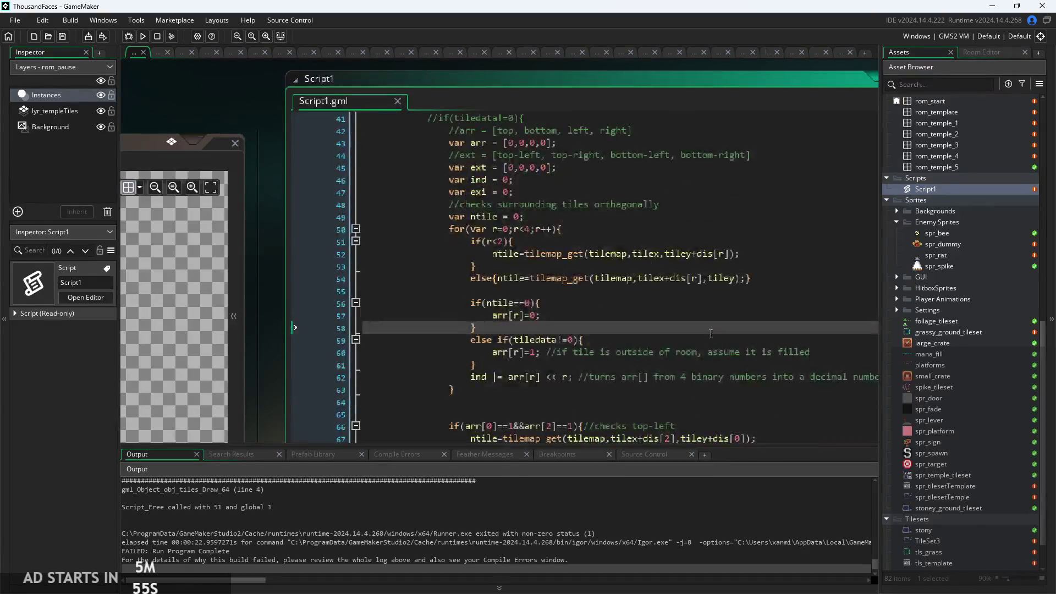
{"action": "scroll", "coordinate": [711, 334], "scroll_direction": "up", "scroll_amount": 2}
{"action": "scroll", "coordinate": [709, 338], "scroll_direction": "up", "scroll_amount": 2}
{"action": "left_click", "coordinate": [709, 343]}
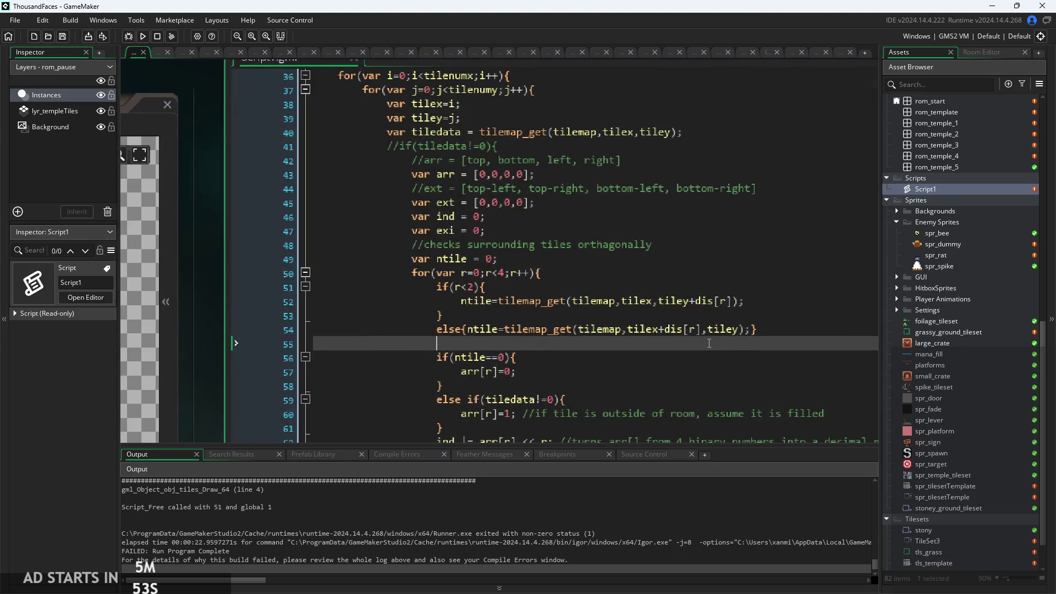
{"action": "scroll", "coordinate": [709, 343], "scroll_direction": "up", "scroll_amount": 1}
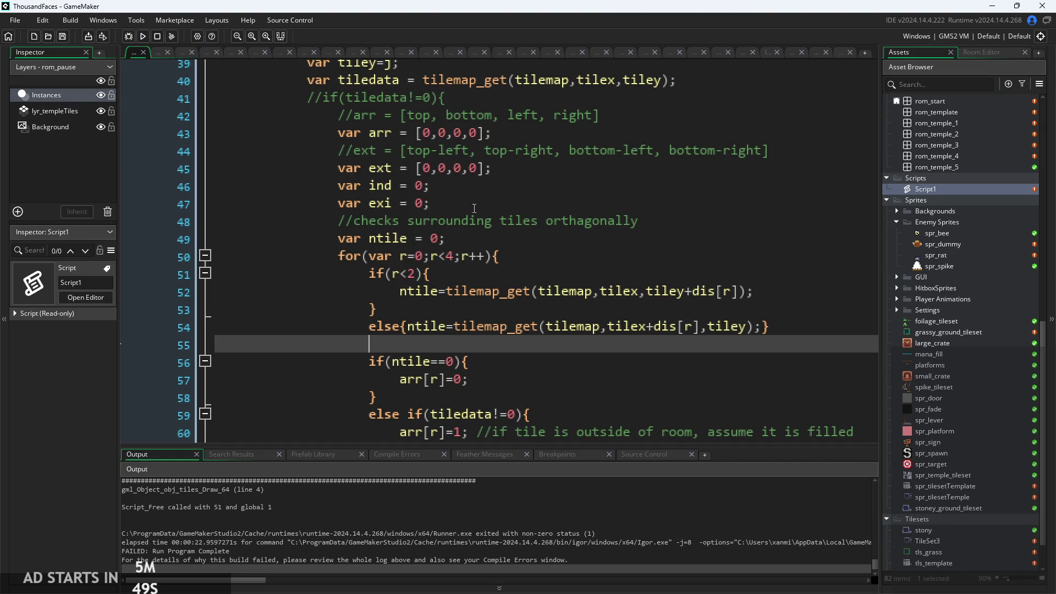
Rerun and start the game, abort the repeated artIndex crash, and launch another build
{"action": "left_click", "coordinate": [143, 36]}
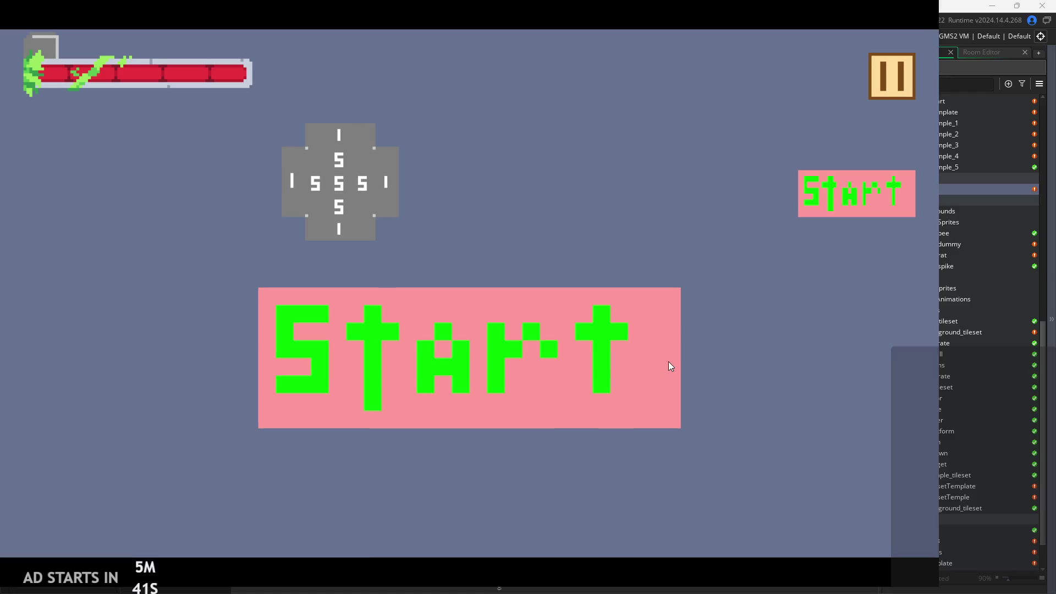
{"action": "left_click", "coordinate": [670, 366]}
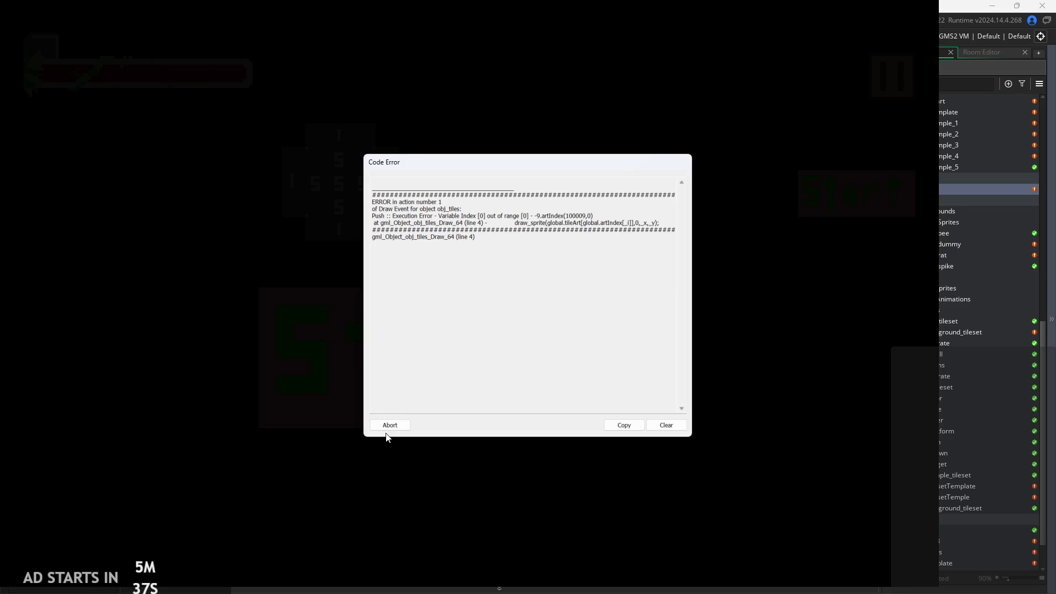
{"action": "left_click", "coordinate": [394, 424]}
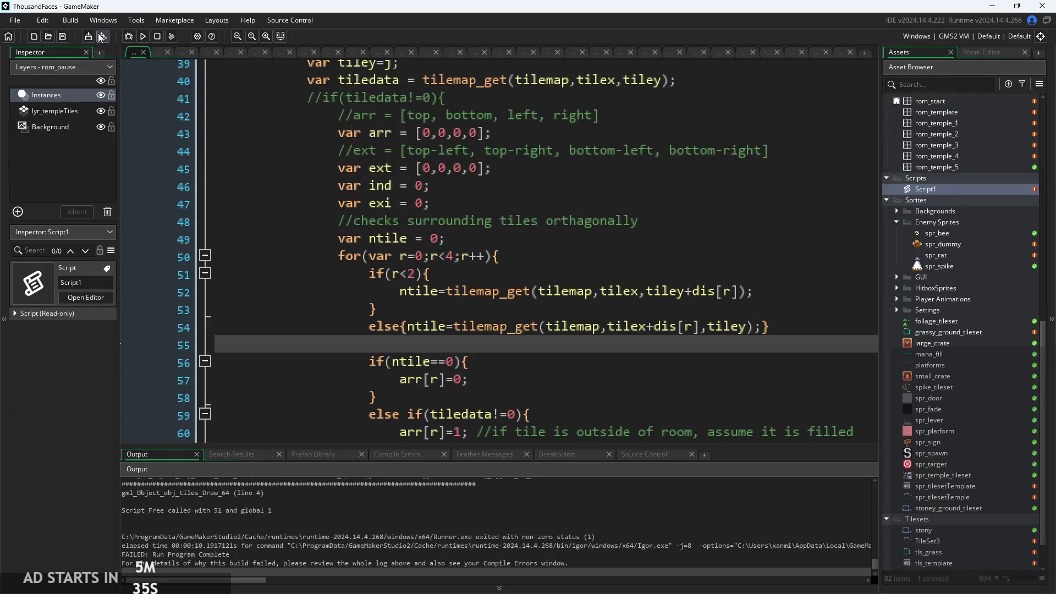
{"action": "left_click", "coordinate": [142, 37]}
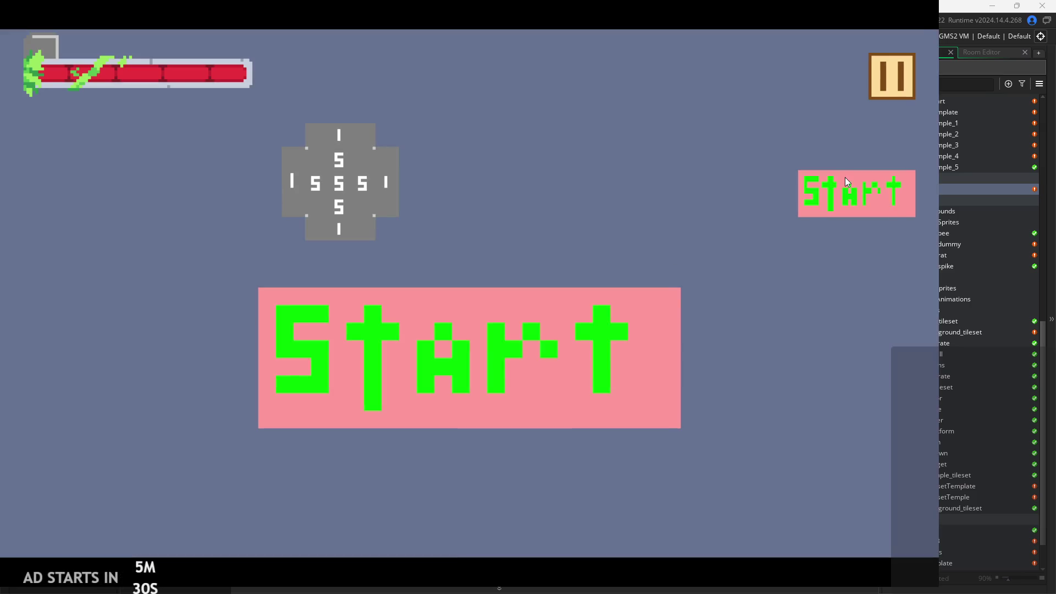
Start the game and jump the player around the lower platforms and left wall
{"action": "left_click", "coordinate": [845, 177]}
{"action": "key", "text": "Right"}
{"action": "key", "text": "space"}
{"action": "key", "text": "space"}
{"action": "key", "text": "Left"}
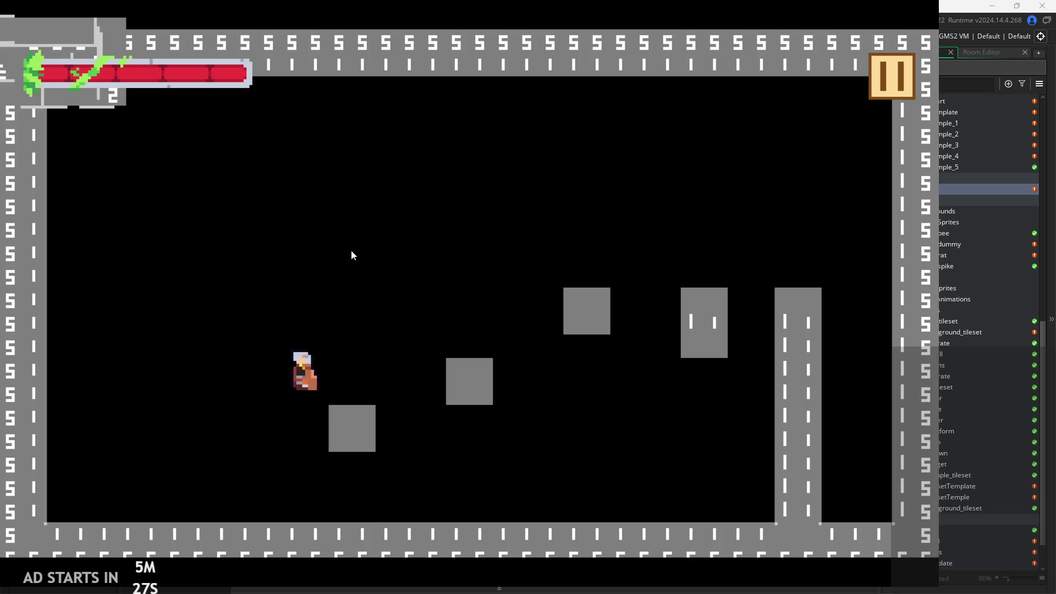
{"action": "key", "text": "Right"}
{"action": "key", "text": "space"}
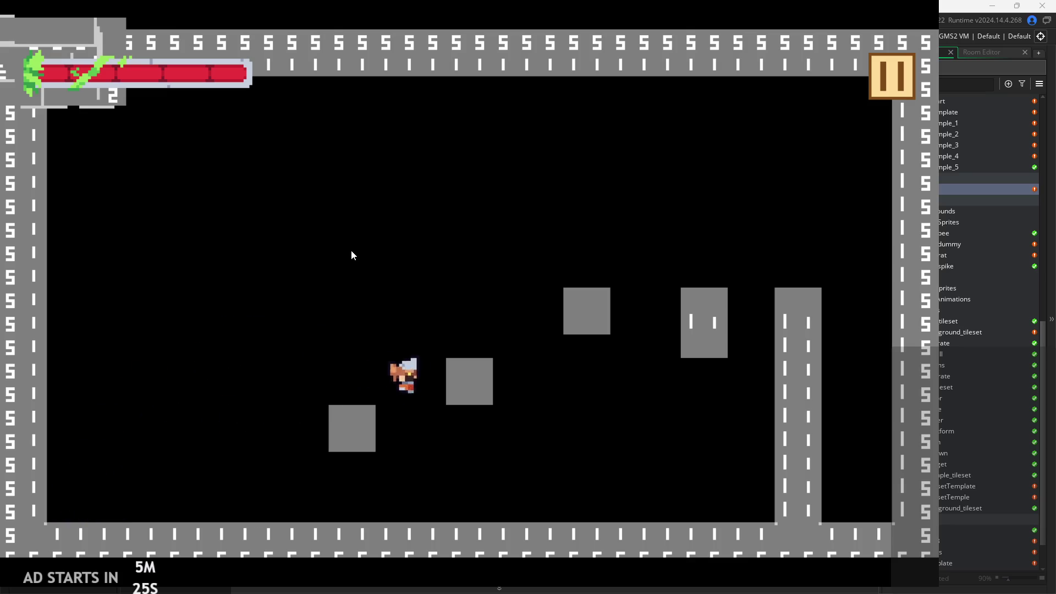
{"action": "key", "text": "space"}
{"action": "key", "text": "Left"}
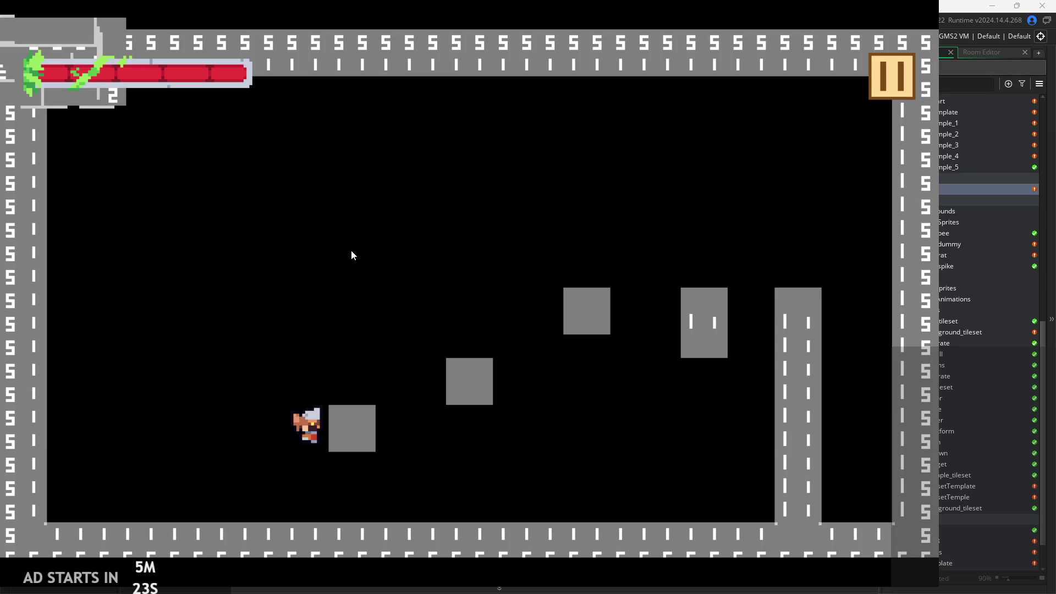
{"action": "key", "text": "space"}
{"action": "key", "text": "Right"}
{"action": "key", "text": "Left"}
{"action": "key", "text": "space"}
{"action": "key", "text": "Right"}
{"action": "key", "text": "space"}
{"action": "key", "text": "Left"}
Leap across the blocks, wall-jump off the right wall, land on the middle block and pause
{"action": "key", "text": "space"}
{"action": "key", "text": "Right"}
{"action": "key", "text": "Left"}
{"action": "key", "text": "space"}
{"action": "key", "text": "Right"}
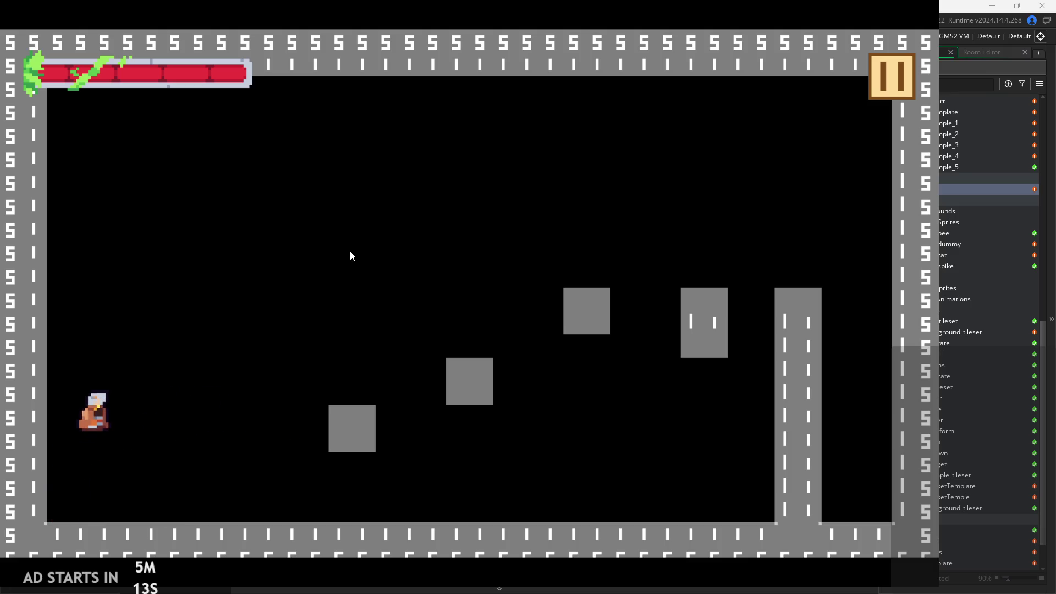
{"action": "key", "text": "space"}
{"action": "key", "text": "Right"}
{"action": "key", "text": "space"}
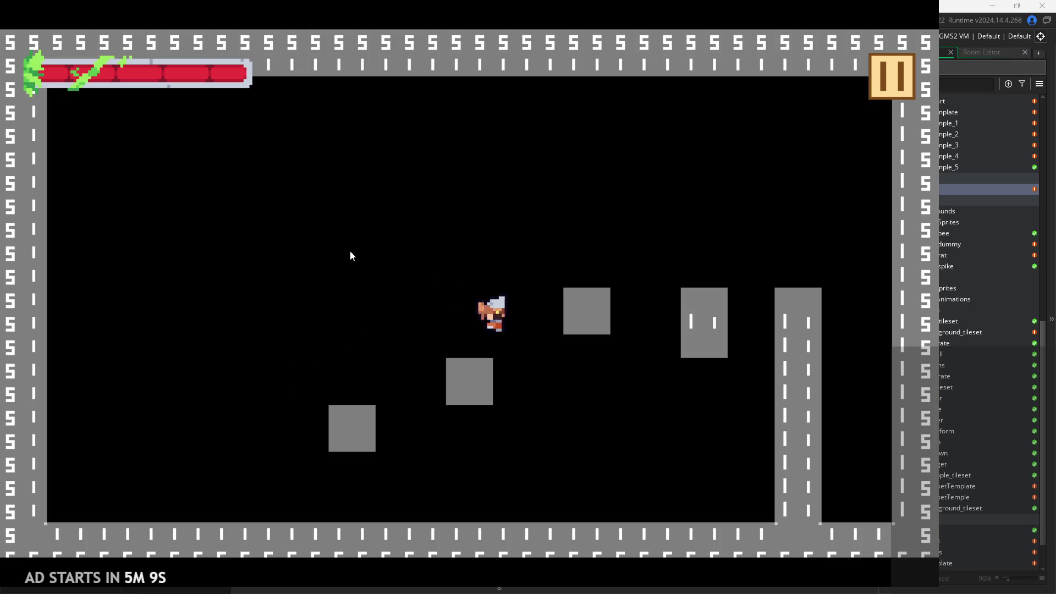
{"action": "key", "text": "Right"}
{"action": "key", "text": "space"}
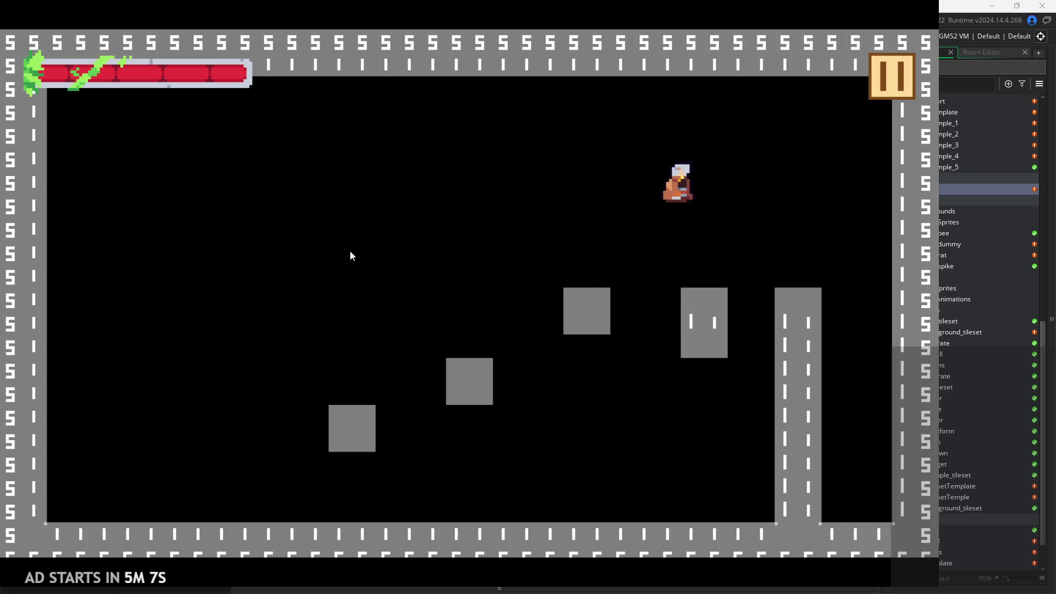
{"action": "key", "text": "space"}
{"action": "key", "text": "Left"}
{"action": "key", "text": "space"}
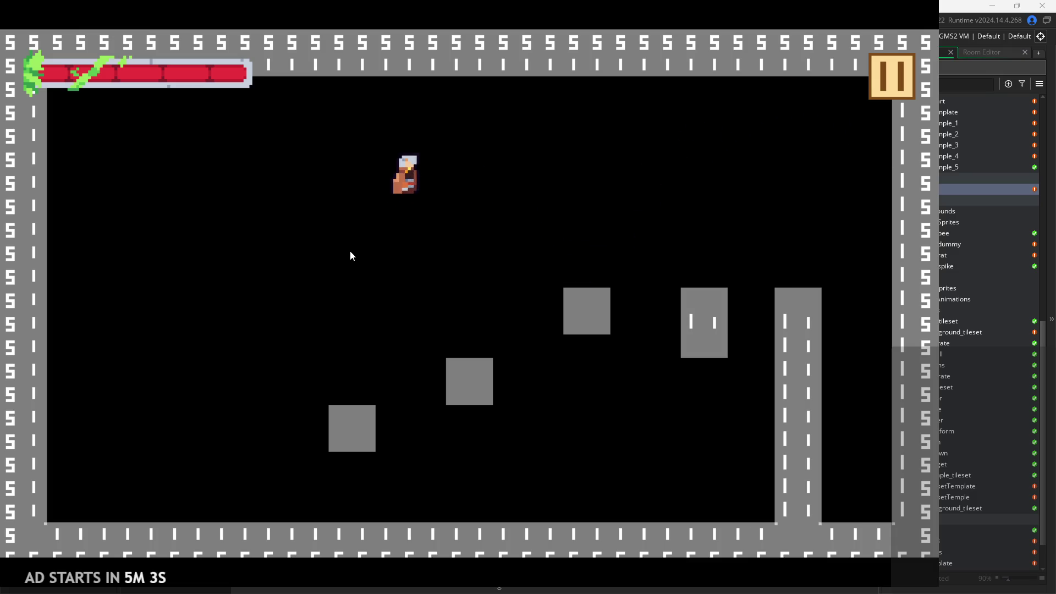
{"action": "key", "text": "Right"}
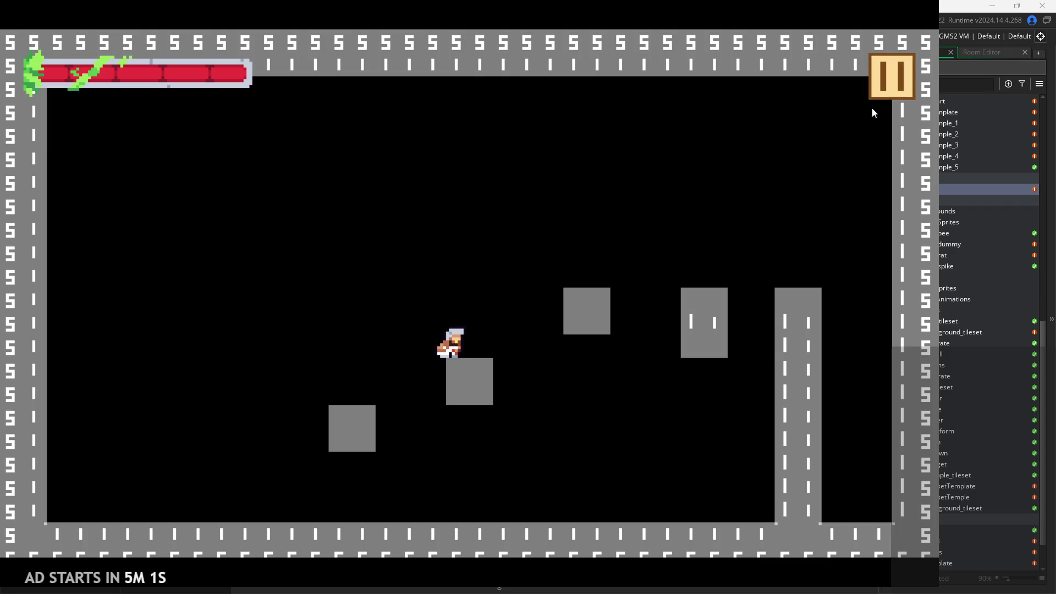
{"action": "key", "text": "Escape"}
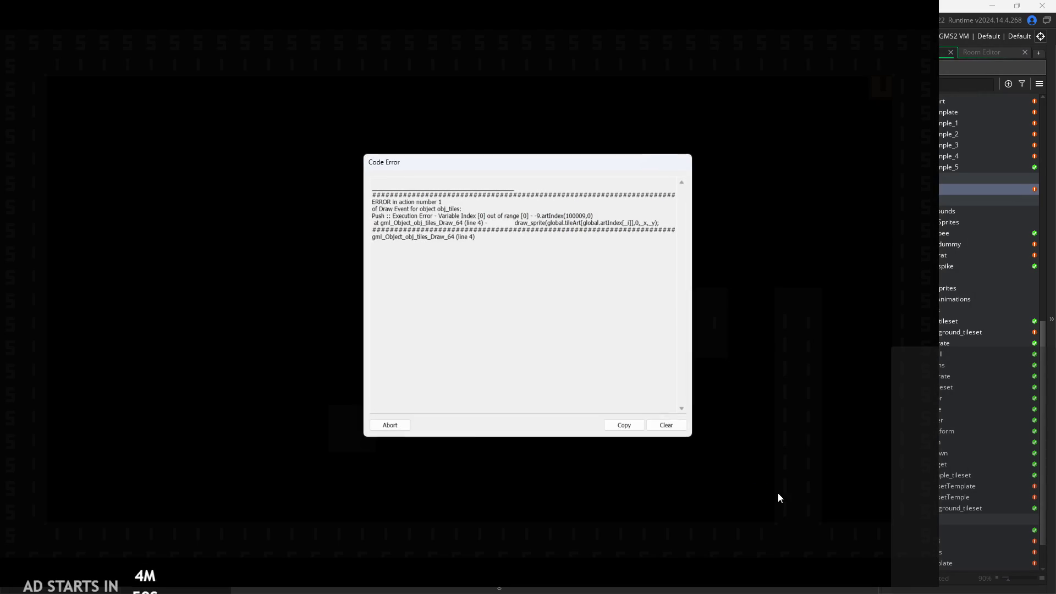
Abort the crashed run and open tls_templateCollisions' properties: 8×8 tiles, separation 2
{"action": "left_click", "coordinate": [378, 424]}
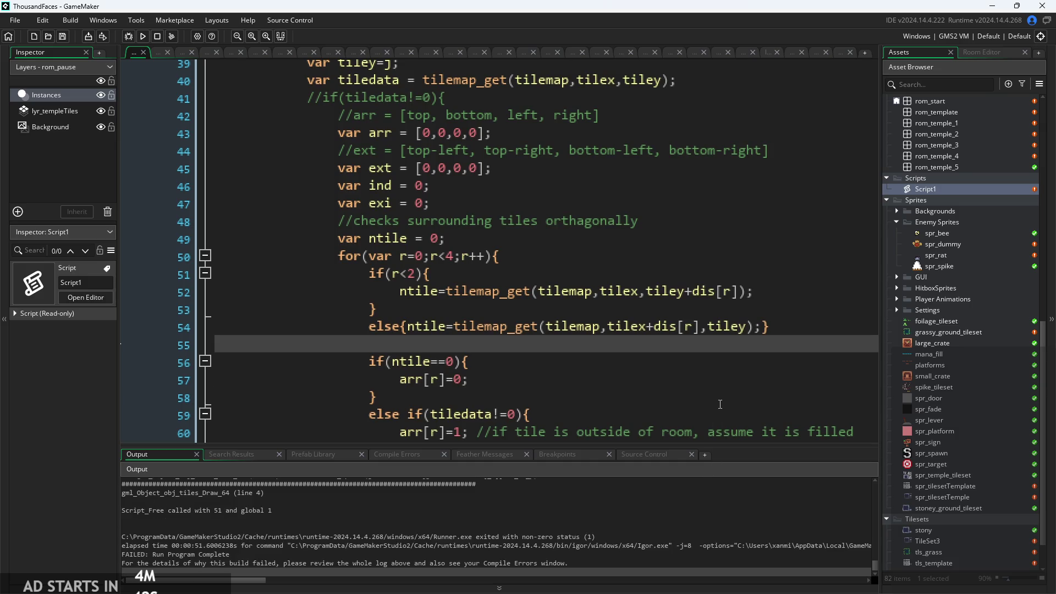
{"action": "left_click", "coordinate": [719, 404]}
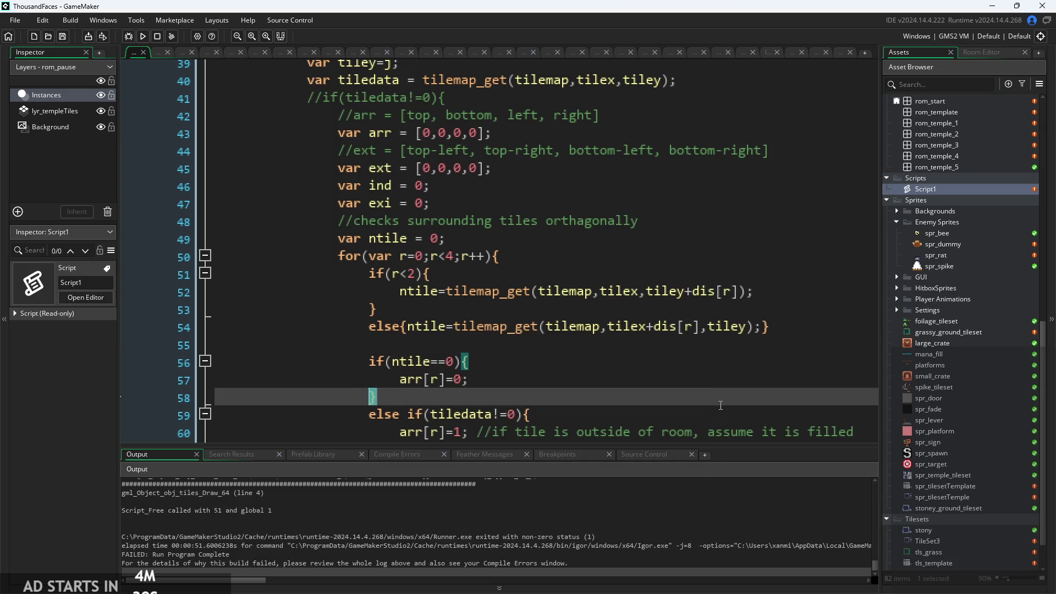
{"action": "scroll", "coordinate": [938, 358], "scroll_direction": "down", "scroll_amount": 2}
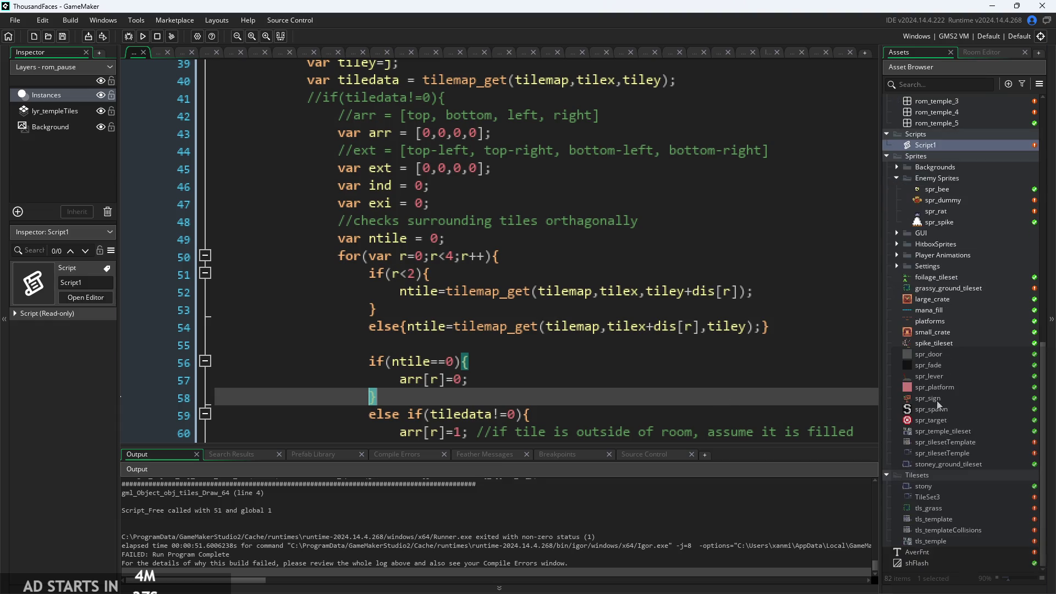
{"action": "double_click", "coordinate": [955, 533]}
{"action": "left_click", "coordinate": [951, 518]}
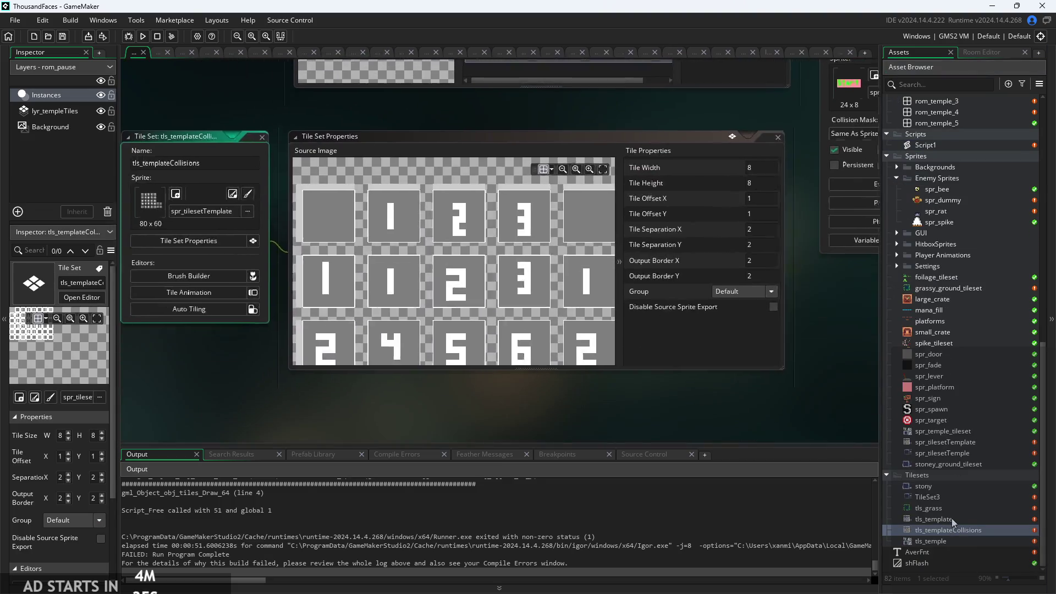
Inspect tls_template's tile properties: 10×10 tiles, offset 0, separation 0, output border 2
{"action": "scroll", "coordinate": [250, 264], "scroll_direction": "down", "scroll_amount": 6}
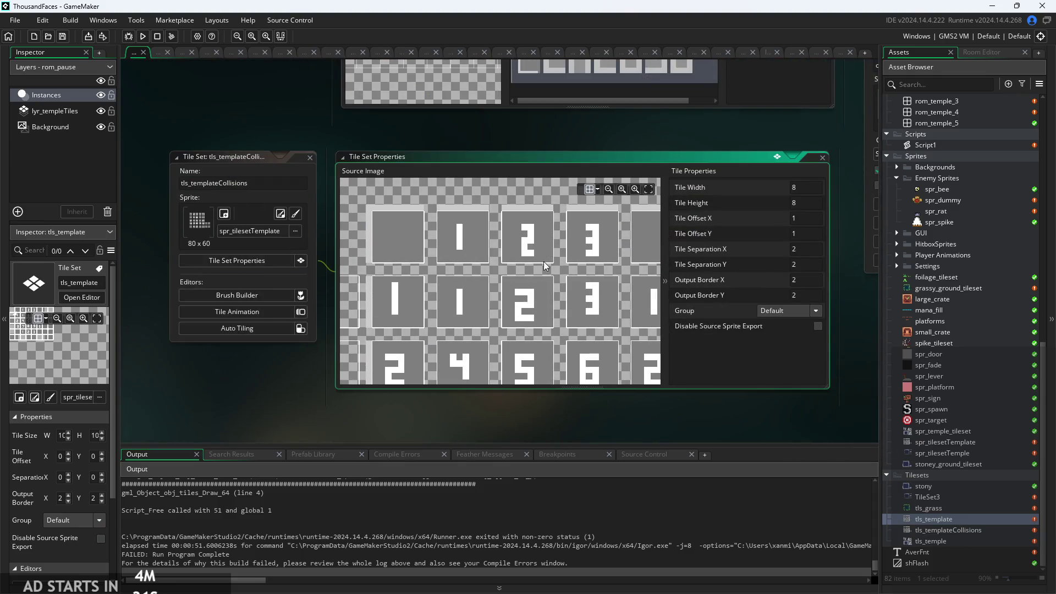
{"action": "scroll", "coordinate": [544, 261], "scroll_direction": "up", "scroll_amount": 4}
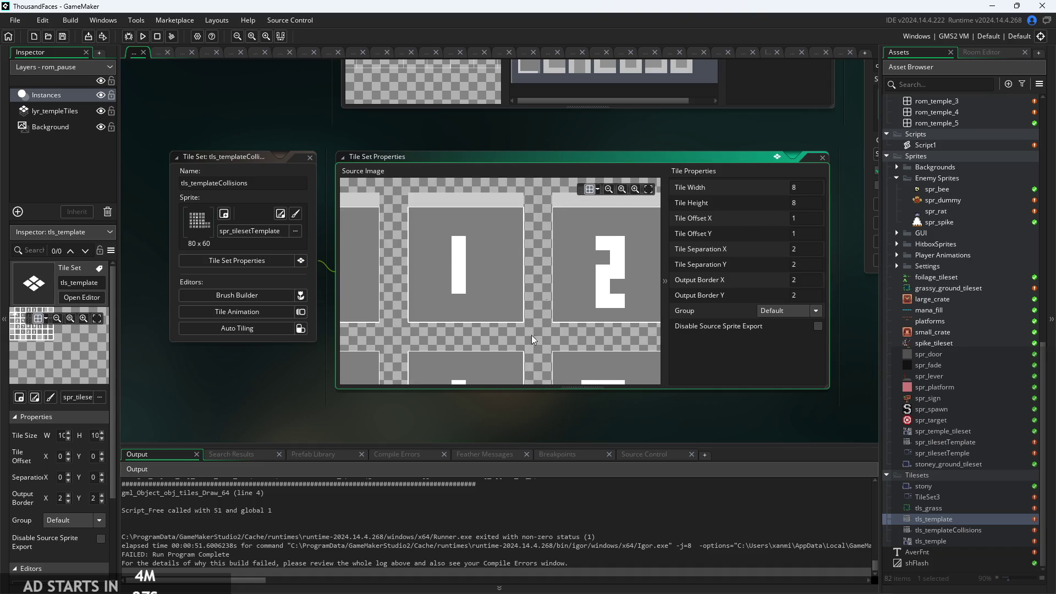
{"action": "scroll", "coordinate": [269, 117], "scroll_direction": "up", "scroll_amount": 1}
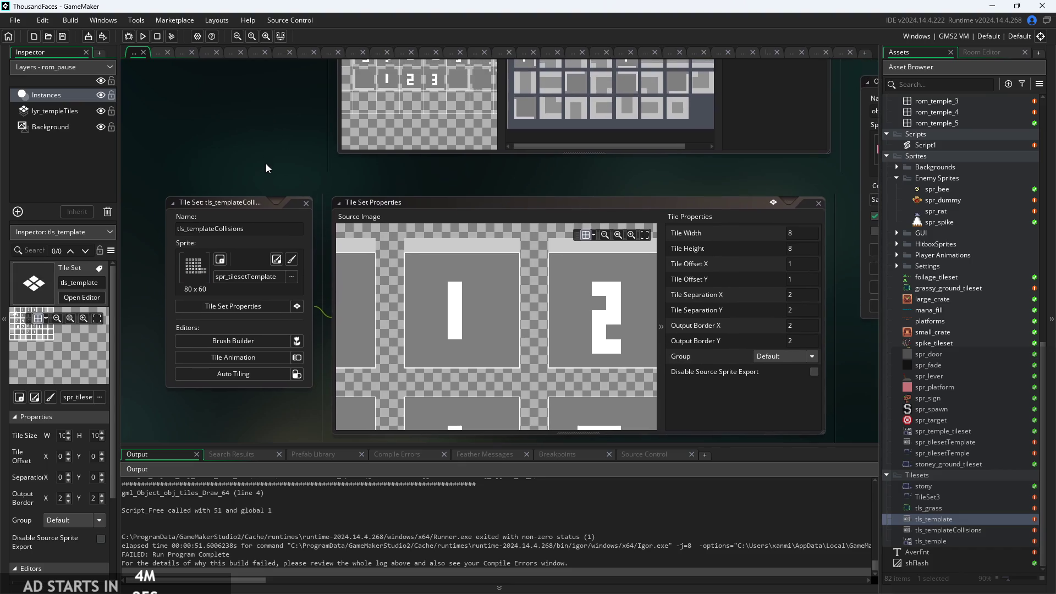
{"action": "scroll", "coordinate": [417, 264], "scroll_direction": "up", "scroll_amount": 6}
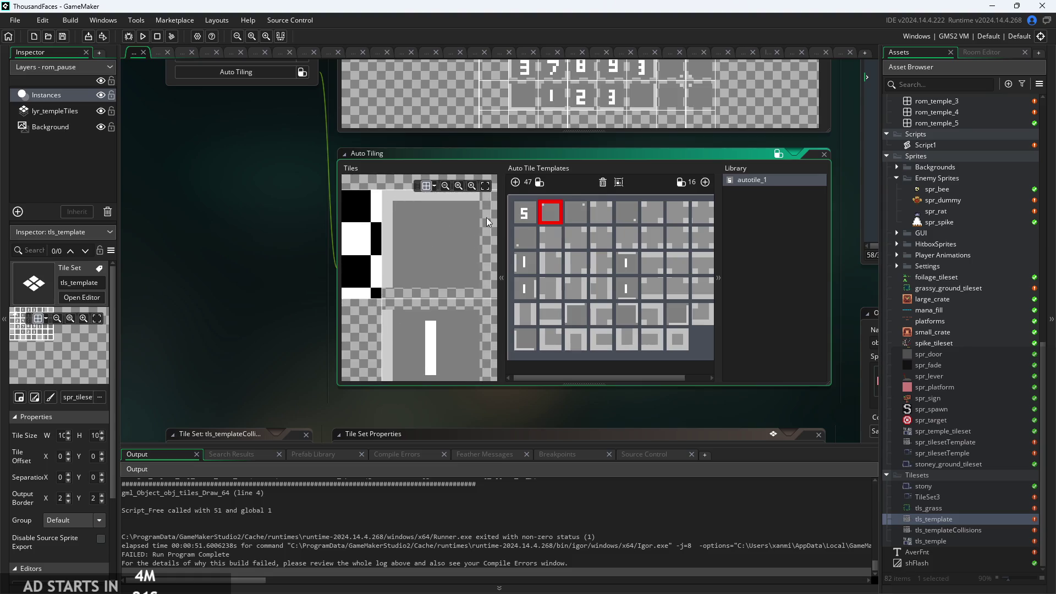
{"action": "scroll", "coordinate": [231, 236], "scroll_direction": "up", "scroll_amount": 5}
{"action": "scroll", "coordinate": [248, 334], "scroll_direction": "right", "scroll_amount": 5}
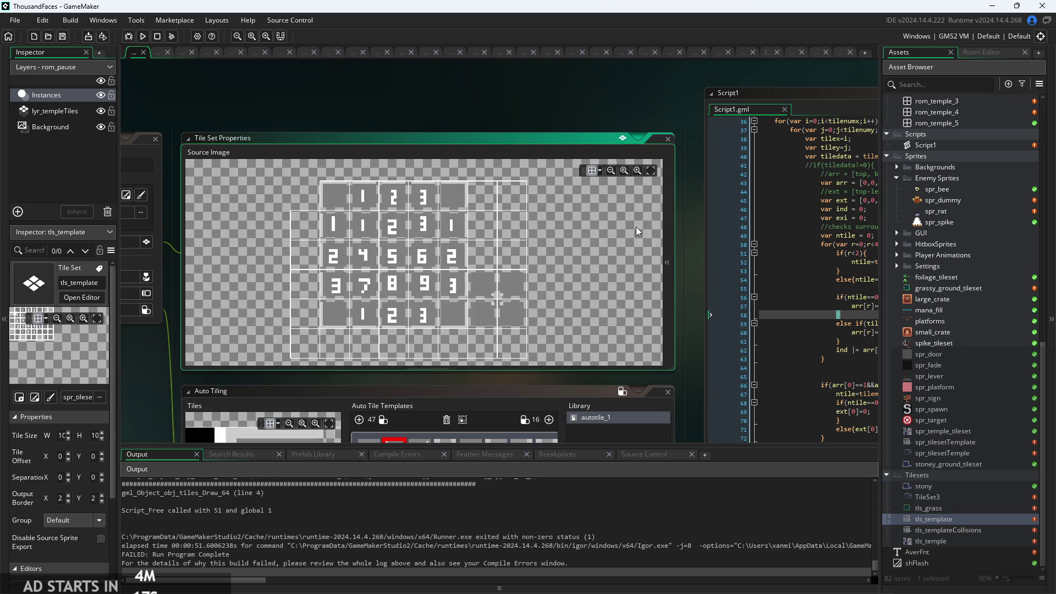
{"action": "left_click", "coordinate": [667, 262]}
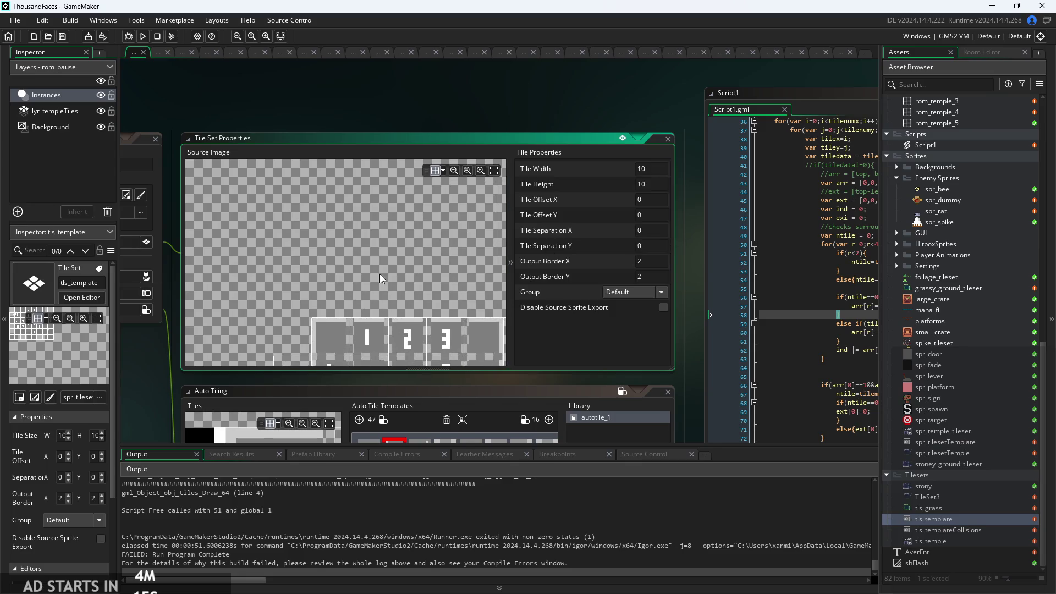
{"action": "scroll", "coordinate": [380, 274], "scroll_direction": "up", "scroll_amount": 5}
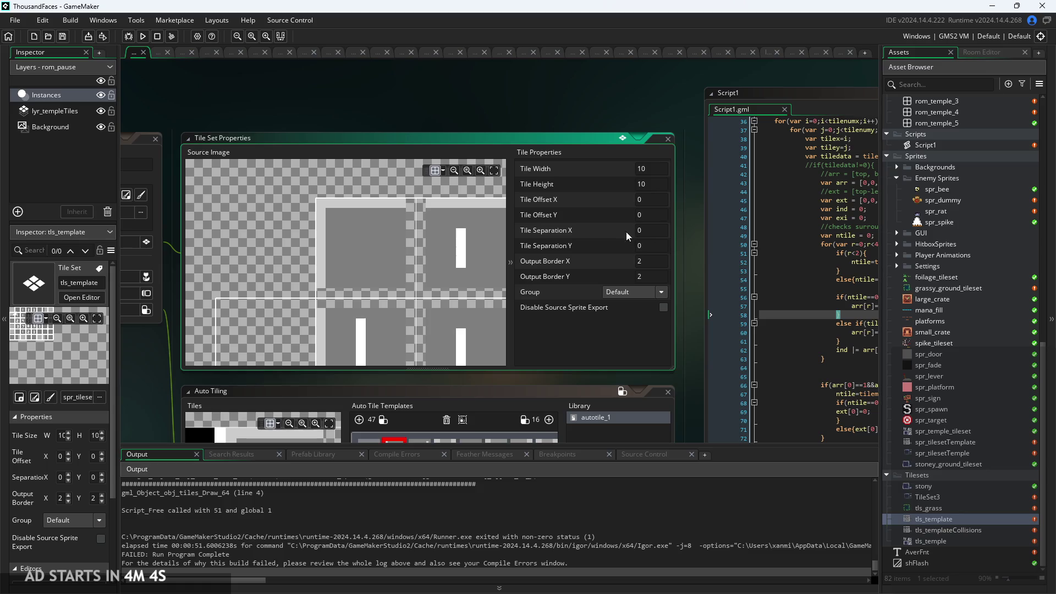
{"action": "scroll", "coordinate": [924, 199], "scroll_direction": "up", "scroll_amount": 9}
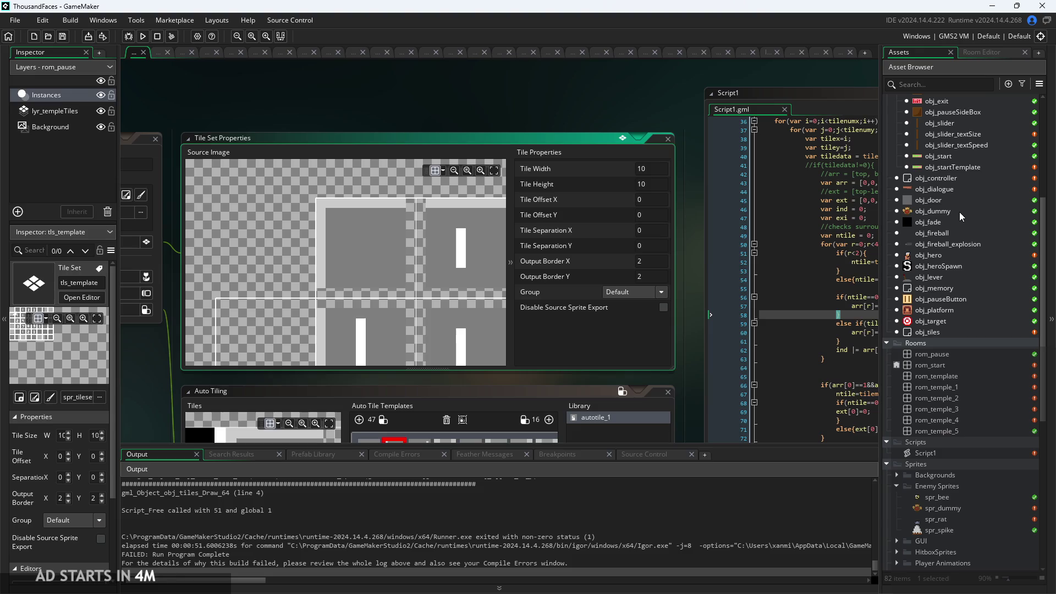
{"action": "left_click", "coordinate": [959, 212]}
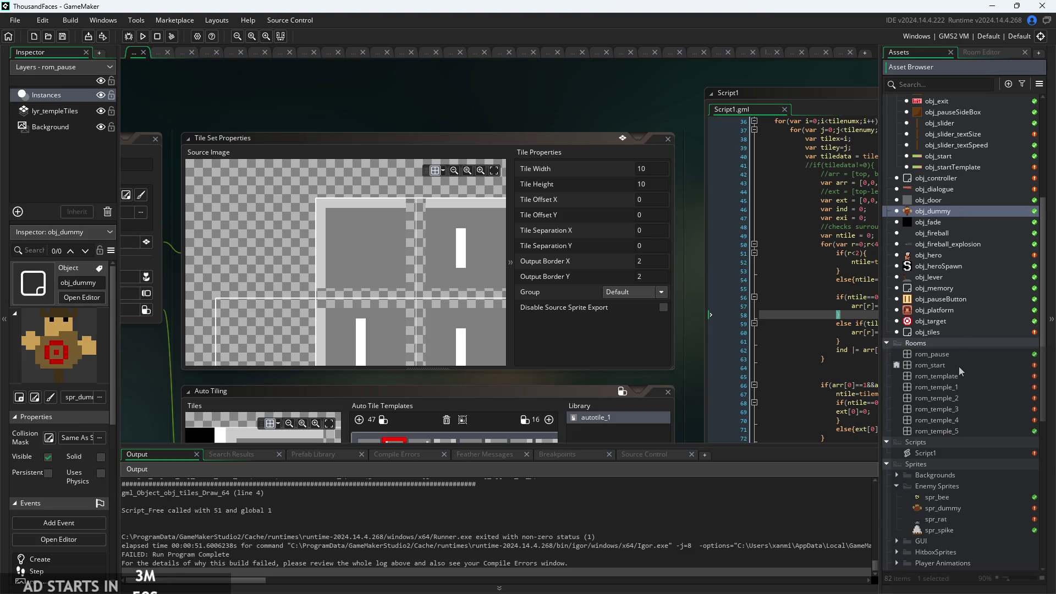
Change obj_tiles' Draw GUI draw_sprite position to _x*10, _y*10, save, and run the game
{"action": "scroll", "coordinate": [958, 382], "scroll_direction": "up", "scroll_amount": 2}
{"action": "double_click", "coordinate": [953, 353]}
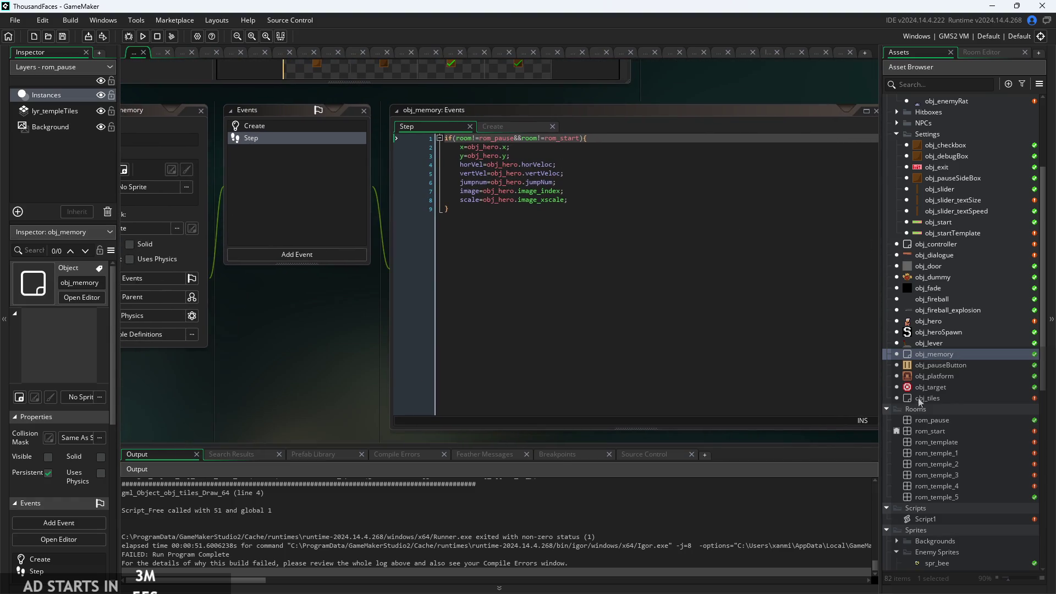
{"action": "double_click", "coordinate": [928, 398]}
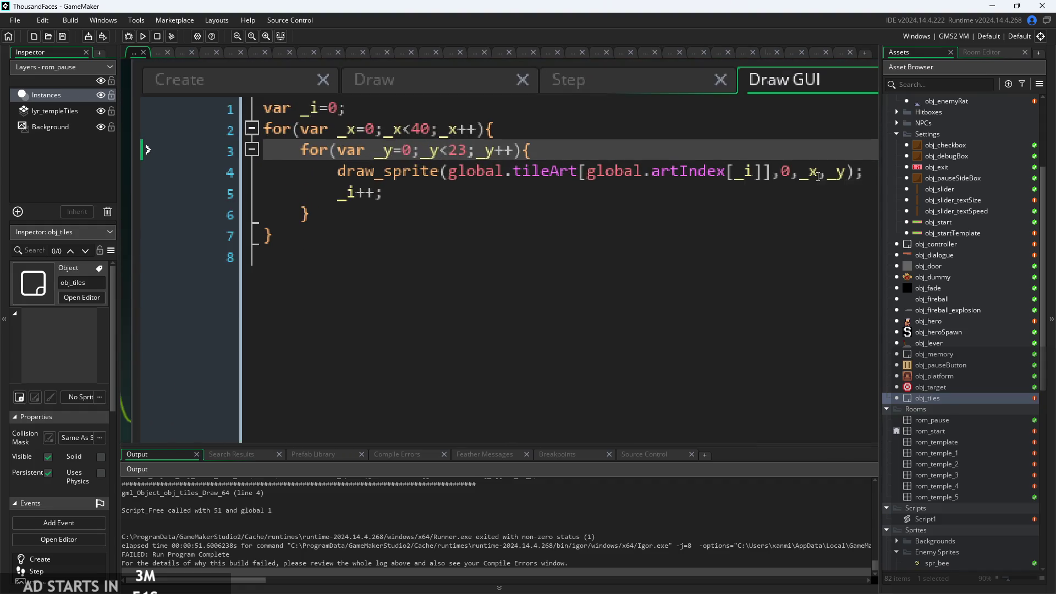
{"action": "left_click", "coordinate": [818, 176]}
{"action": "type", "text": "*10"}
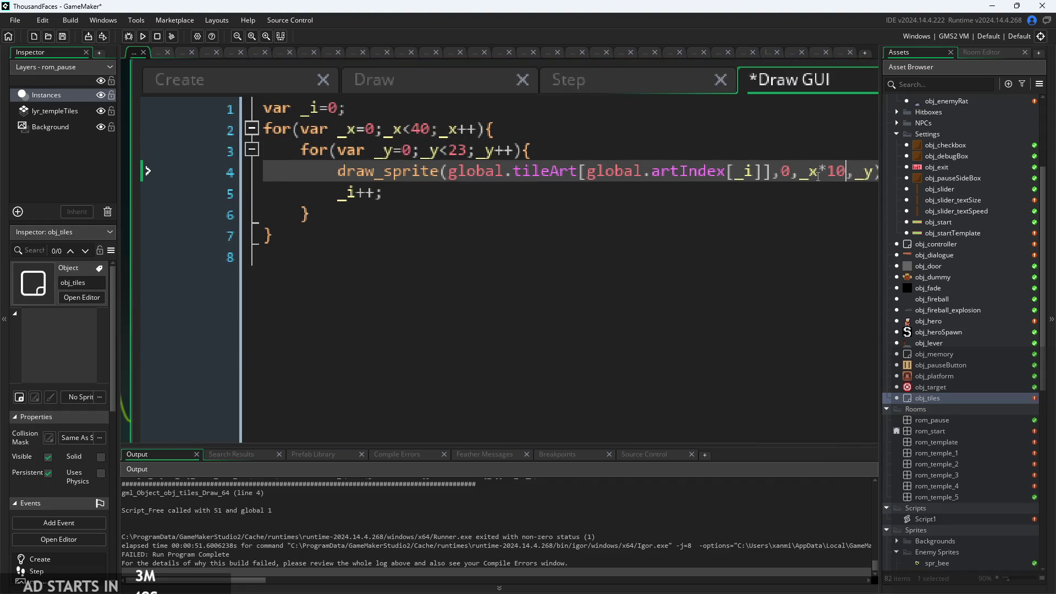
{"action": "key", "text": "Right"}
{"action": "key", "text": "Right"}
{"action": "key", "text": "Right"}
{"action": "type", "text": "*"}
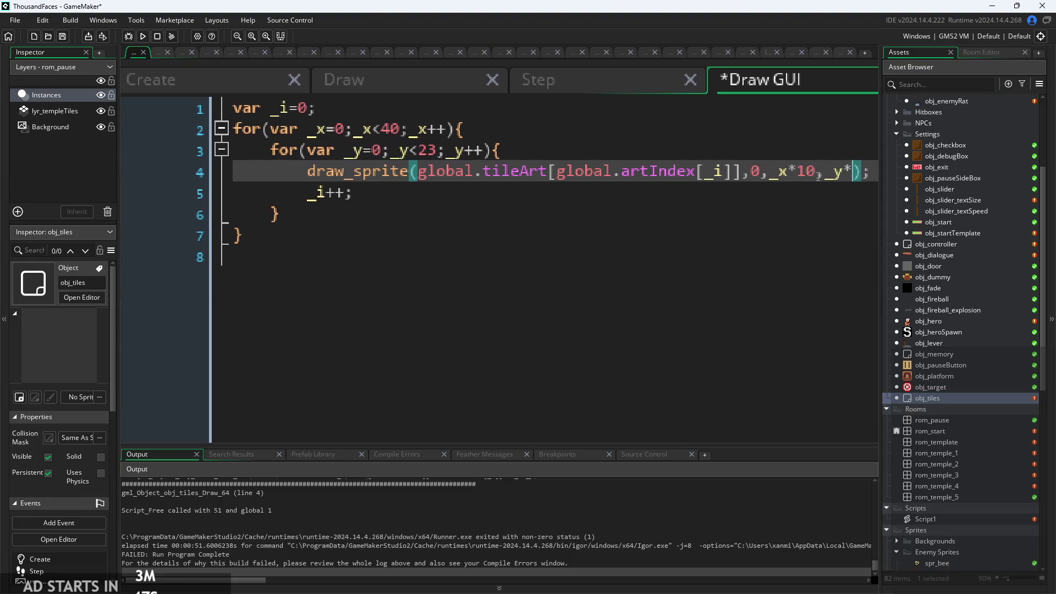
{"action": "type", "text": "10"}
{"action": "key", "text": "ctrl+s"}
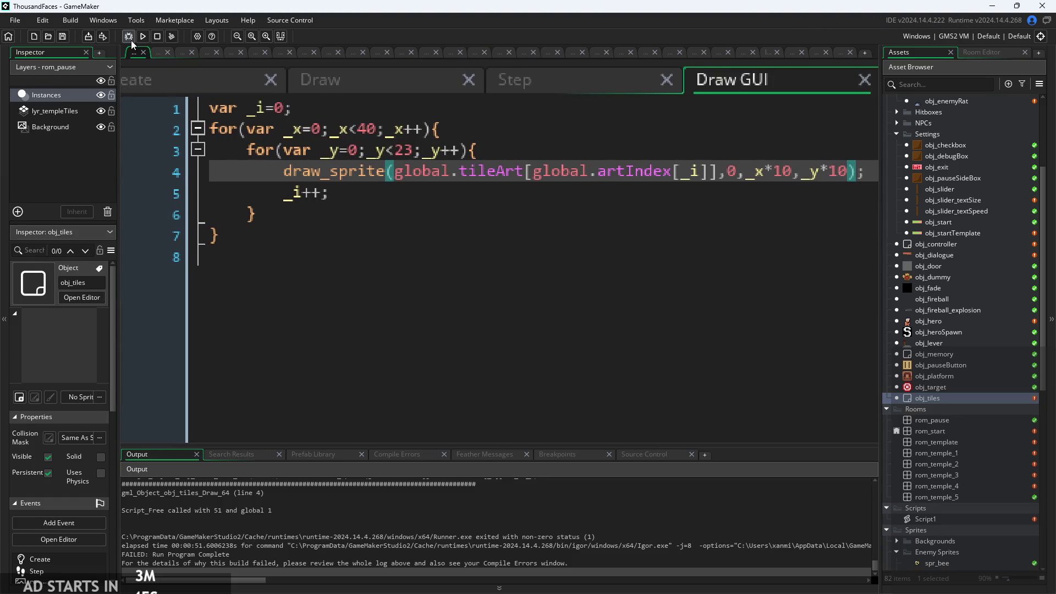
{"action": "left_click", "coordinate": [144, 37]}
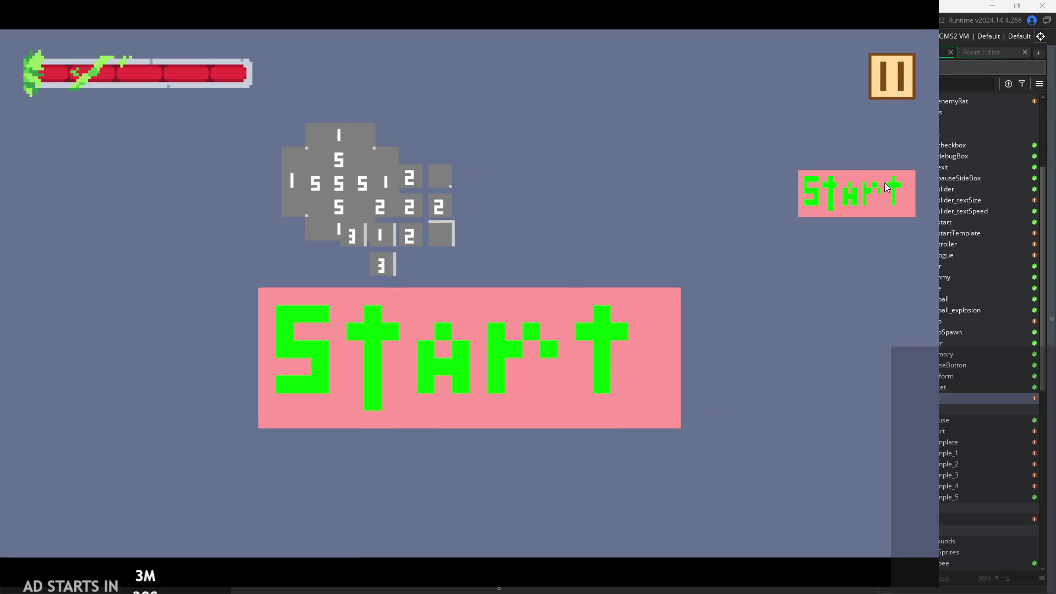
Start the game and jump the character over the grey block and tall column, slashing left
{"action": "left_click", "coordinate": [886, 184]}
{"action": "key", "text": "Right"}
{"action": "key", "text": "space"}
{"action": "key", "text": "space"}
{"action": "key", "text": "Right"}
{"action": "key", "text": "space"}
{"action": "key", "text": "Left"}
{"action": "key", "text": "space"}
{"action": "key", "text": "Right"}
{"action": "key", "text": "space"}
{"action": "key", "text": "space"}
{"action": "key", "text": "Left"}
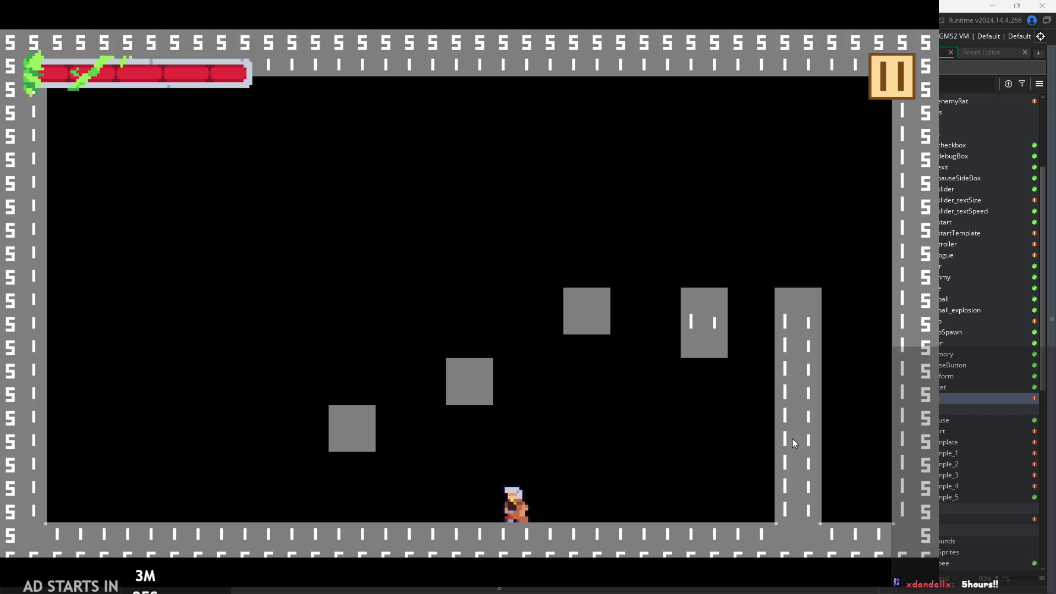
{"action": "key", "text": "x"}
{"action": "key", "text": "space"}
Jump between the left and middle blocks, then abort the crashed Draw GUI run
{"action": "key", "text": "Left"}
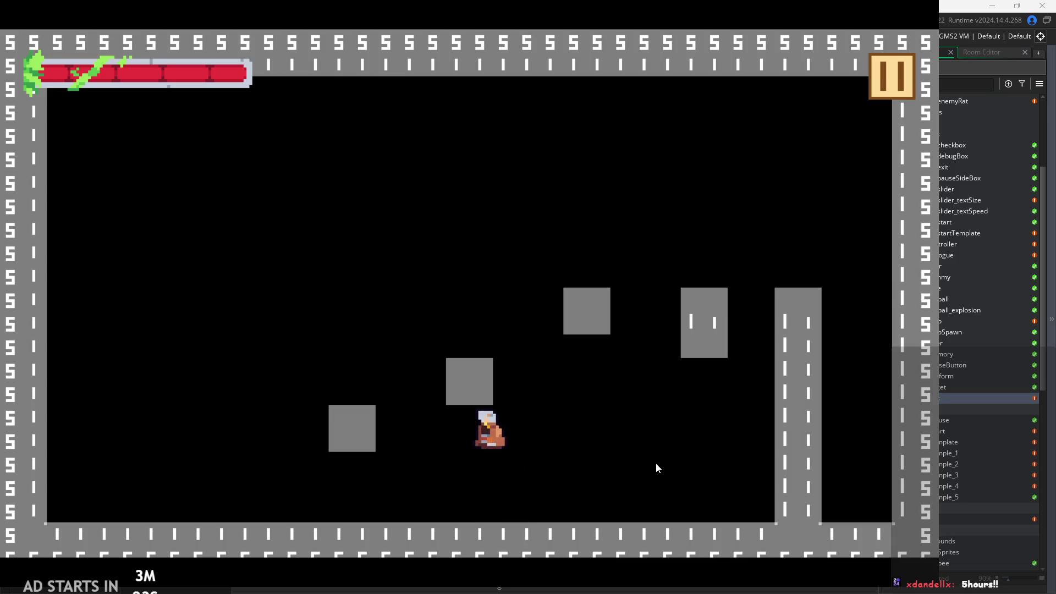
{"action": "key", "text": "Right"}
{"action": "key", "text": "space"}
{"action": "key", "text": "Left"}
{"action": "key", "text": "space"}
{"action": "key", "text": "Right"}
{"action": "key", "text": "space"}
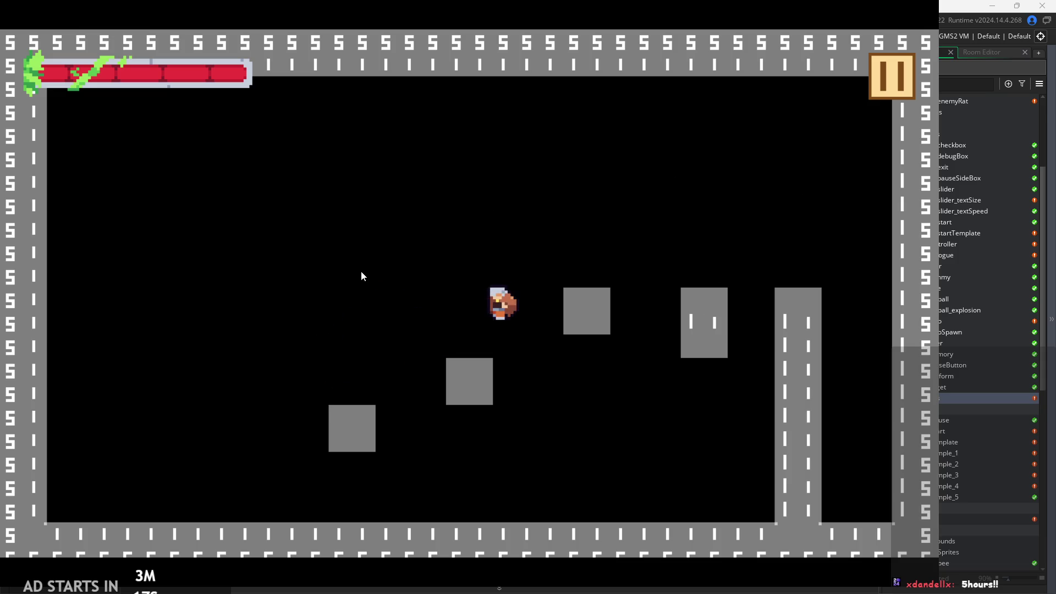
{"action": "key", "text": "Left"}
{"action": "key", "text": "space"}
{"action": "key", "text": "Right"}
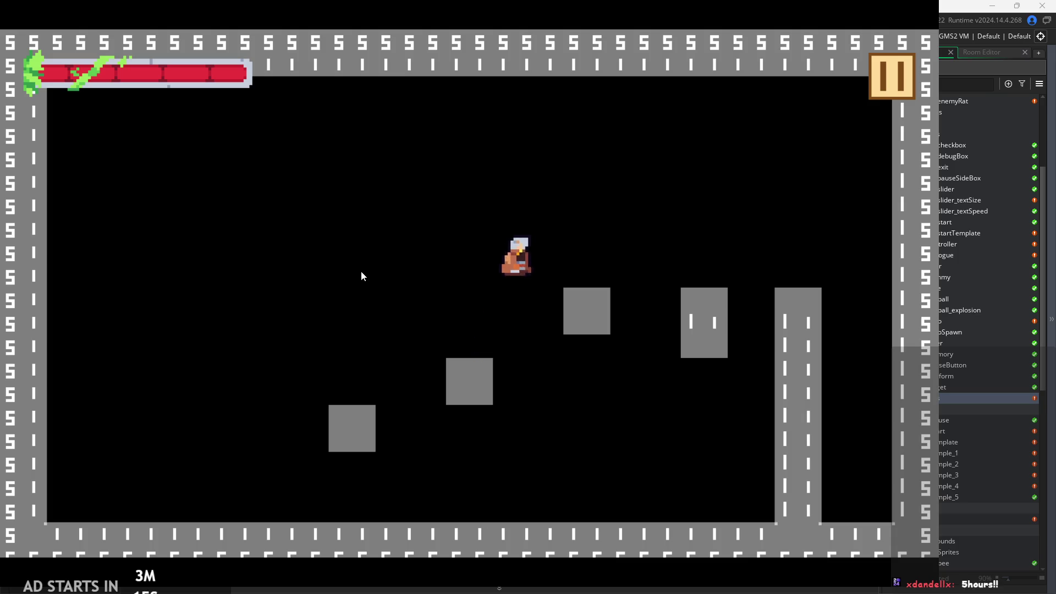
{"action": "key", "text": "space"}
{"action": "key", "text": "Left"}
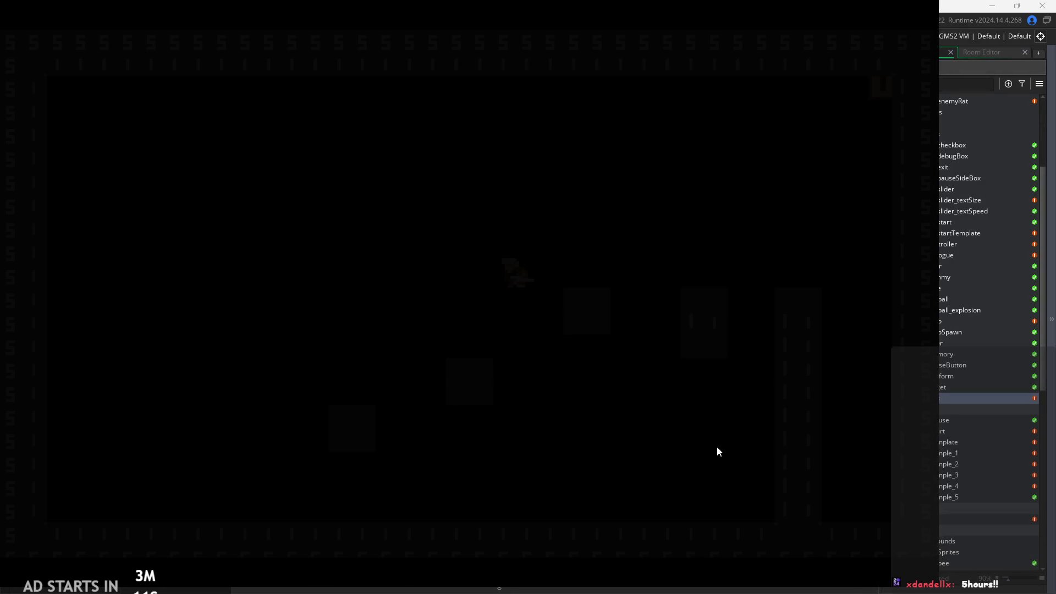
{"action": "left_click", "coordinate": [389, 423]}
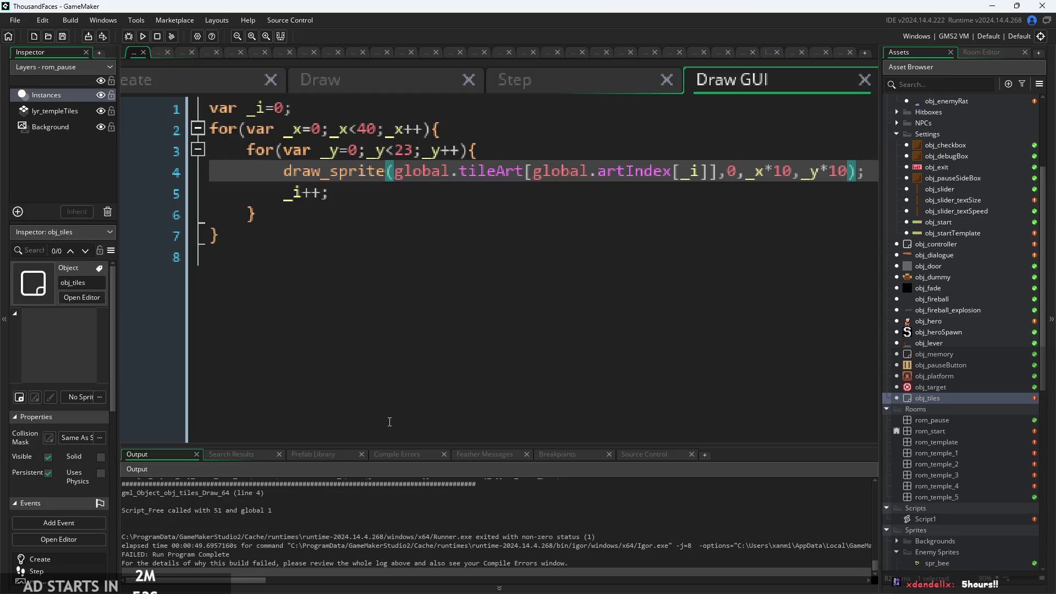
{"action": "left_click", "coordinate": [462, 308]}
{"action": "scroll", "coordinate": [424, 314], "scroll_direction": "down", "scroll_amount": 1}
{"action": "left_click", "coordinate": [481, 208]}
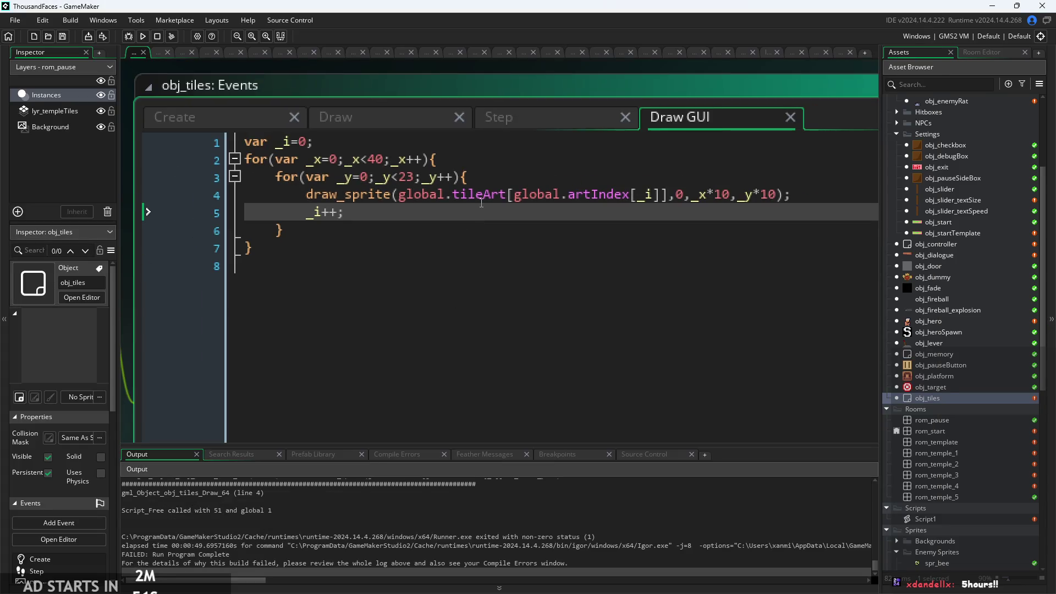
{"action": "left_click", "coordinate": [468, 199]}
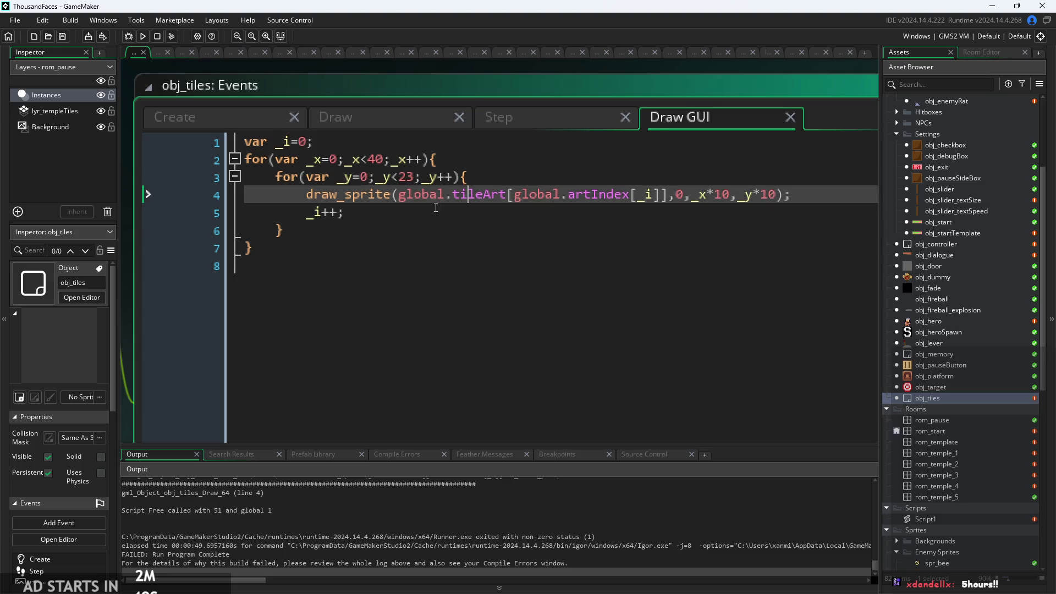
{"action": "scroll", "coordinate": [435, 207], "scroll_direction": "down", "scroll_amount": 2}
{"action": "key", "text": "Down"}
{"action": "key", "text": "Down"}
{"action": "key", "text": "Down"}
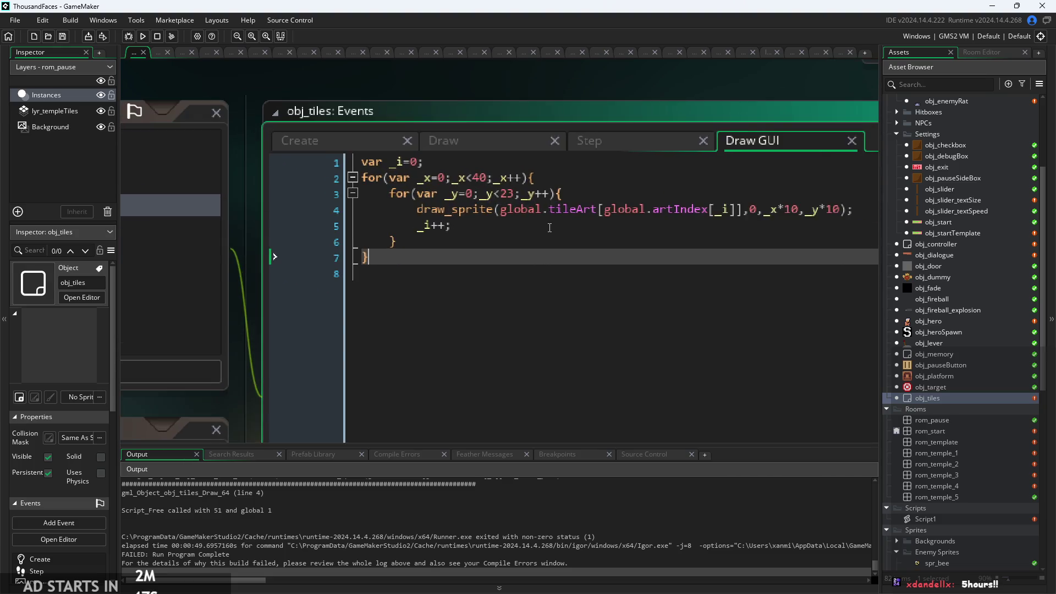
{"action": "left_click", "coordinate": [544, 226]}
{"action": "scroll", "coordinate": [495, 222], "scroll_direction": "down", "scroll_amount": 2}
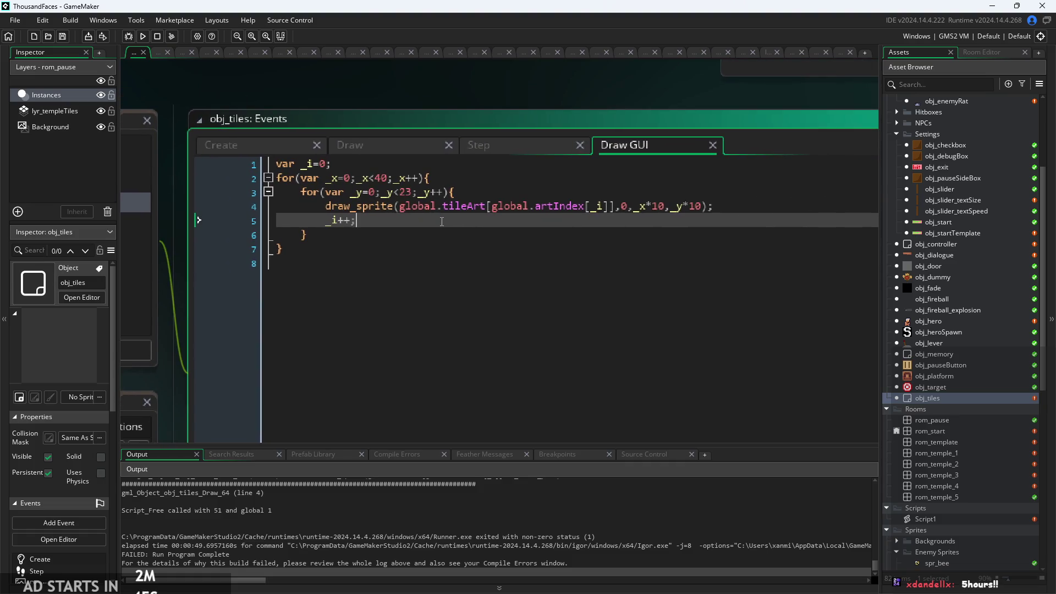
{"action": "left_click", "coordinate": [430, 253]}
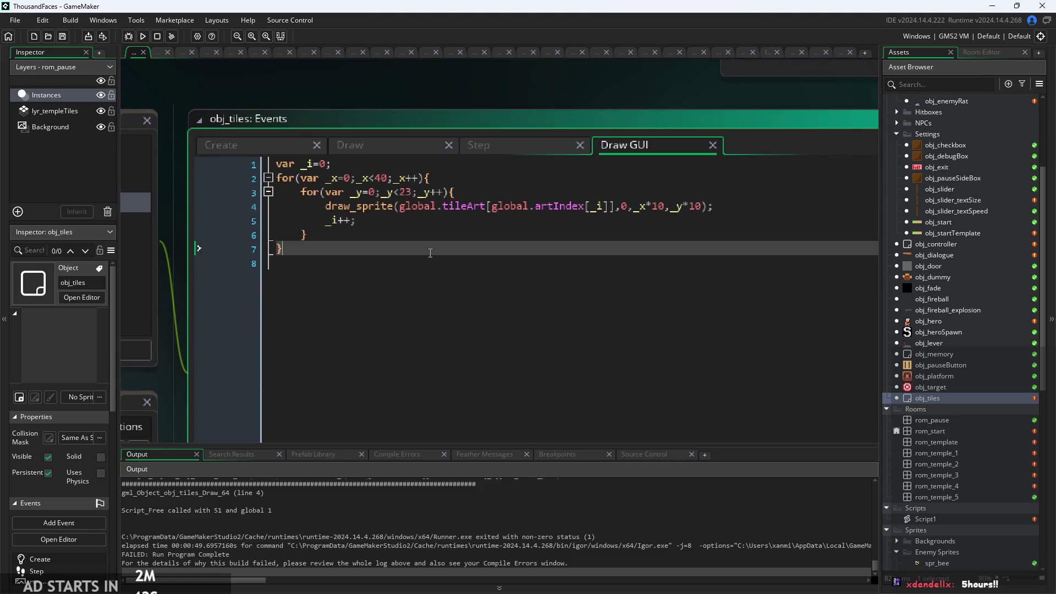
{"action": "key", "text": "Return"}
{"action": "type", "text": "920"}
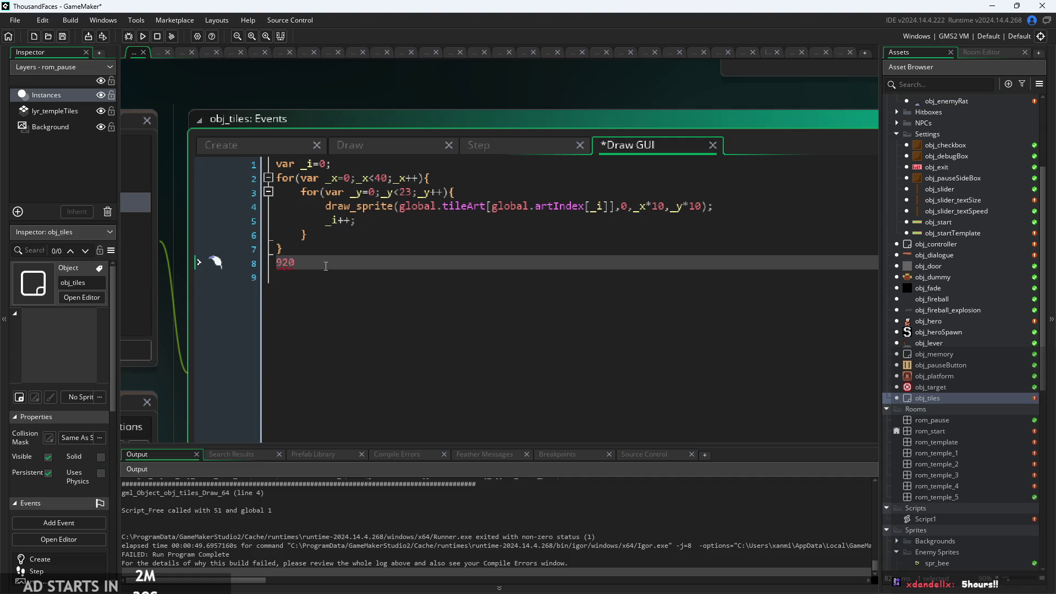
{"action": "key", "text": "BackSpace"}
{"action": "key", "text": "BackSpace"}
{"action": "key", "text": "BackSpace"}
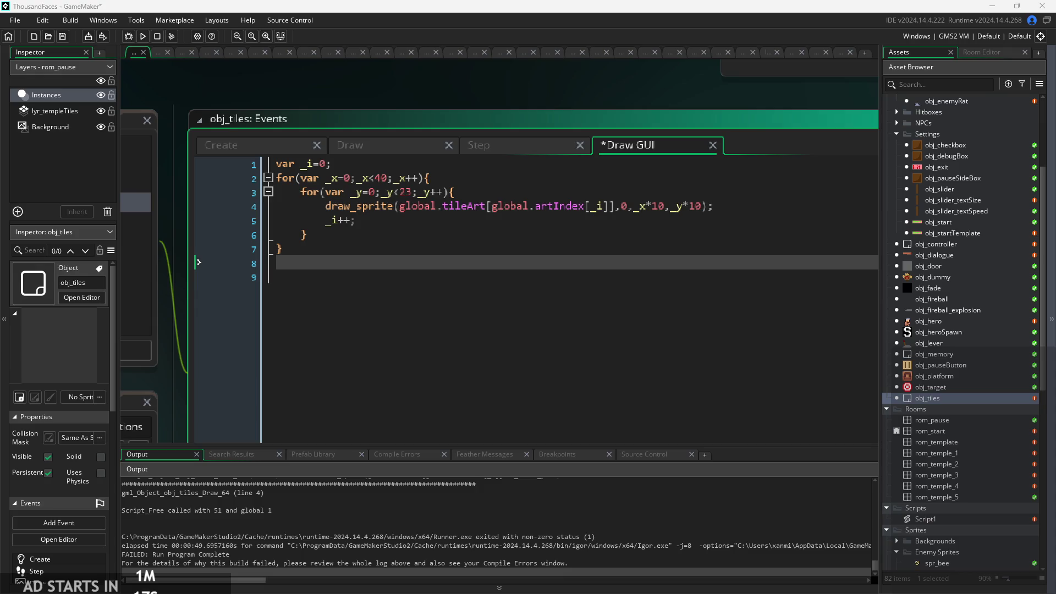
{"action": "left_click", "coordinate": [740, 211]}
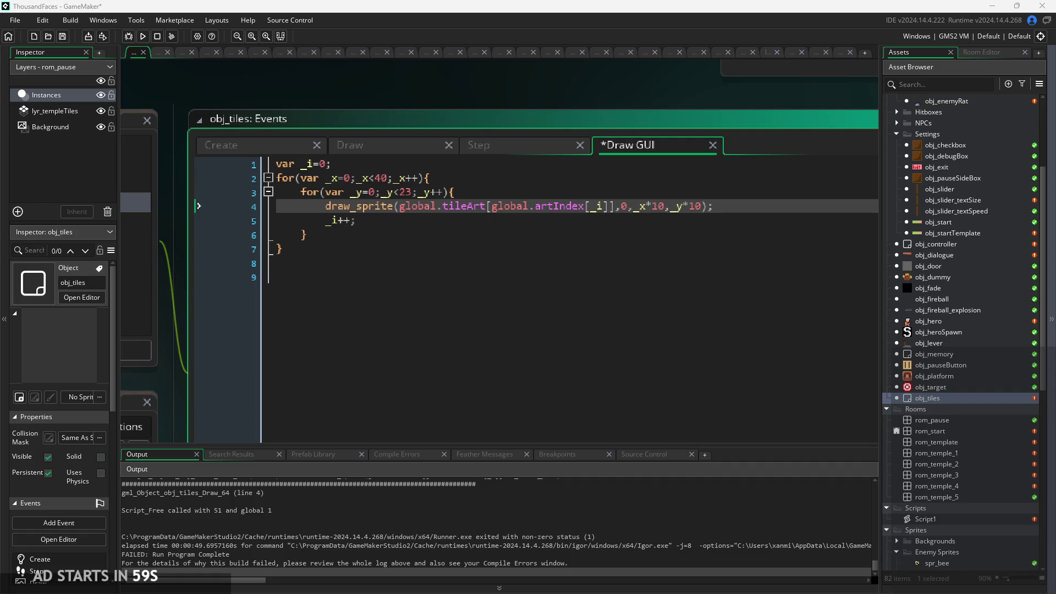
{"action": "scroll", "coordinate": [503, 264], "scroll_direction": "down", "scroll_amount": 1}
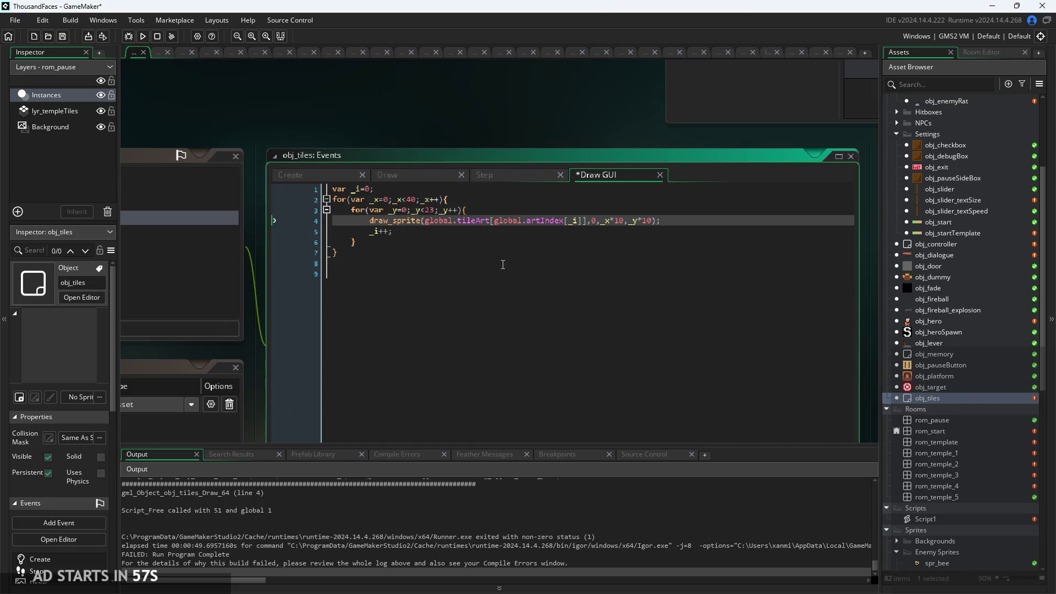
Delete the x1 and y1 declaration lines from the obj_tiles Step event
{"action": "left_click", "coordinate": [408, 174]}
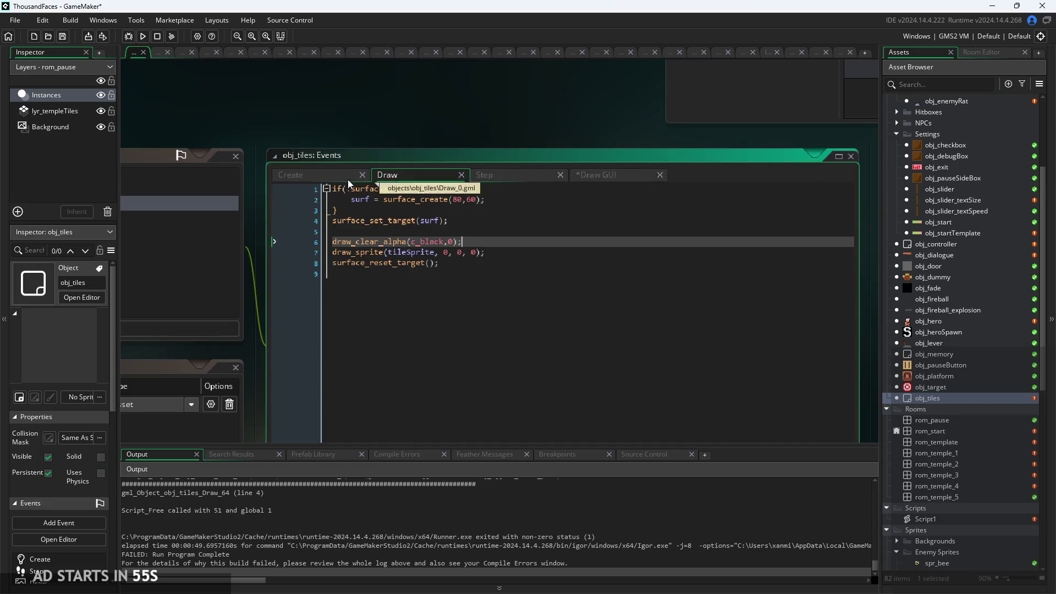
{"action": "left_click", "coordinate": [462, 262]}
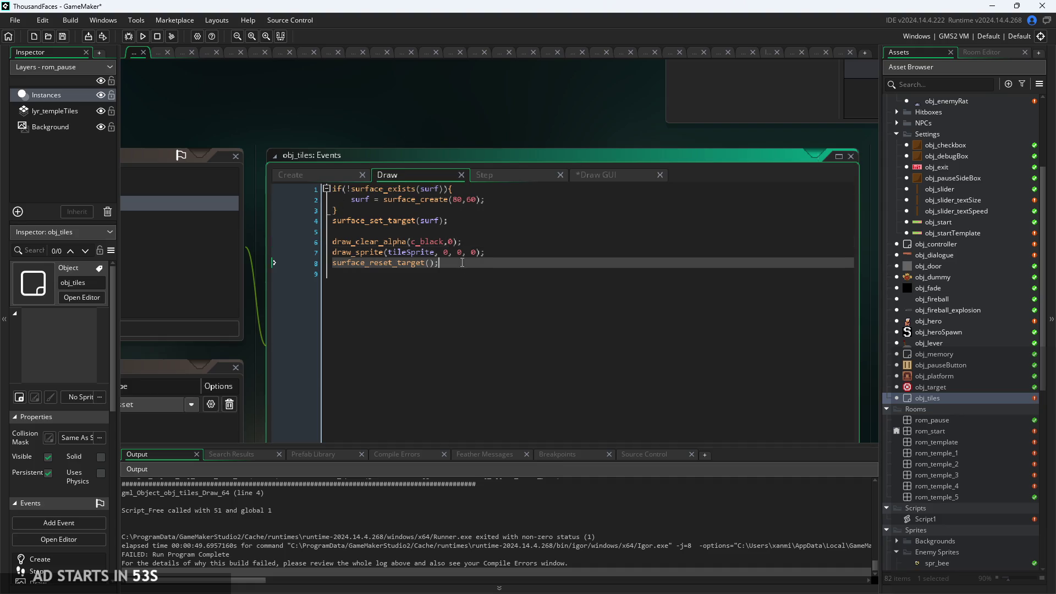
{"action": "scroll", "coordinate": [536, 166], "scroll_direction": "up", "scroll_amount": 1}
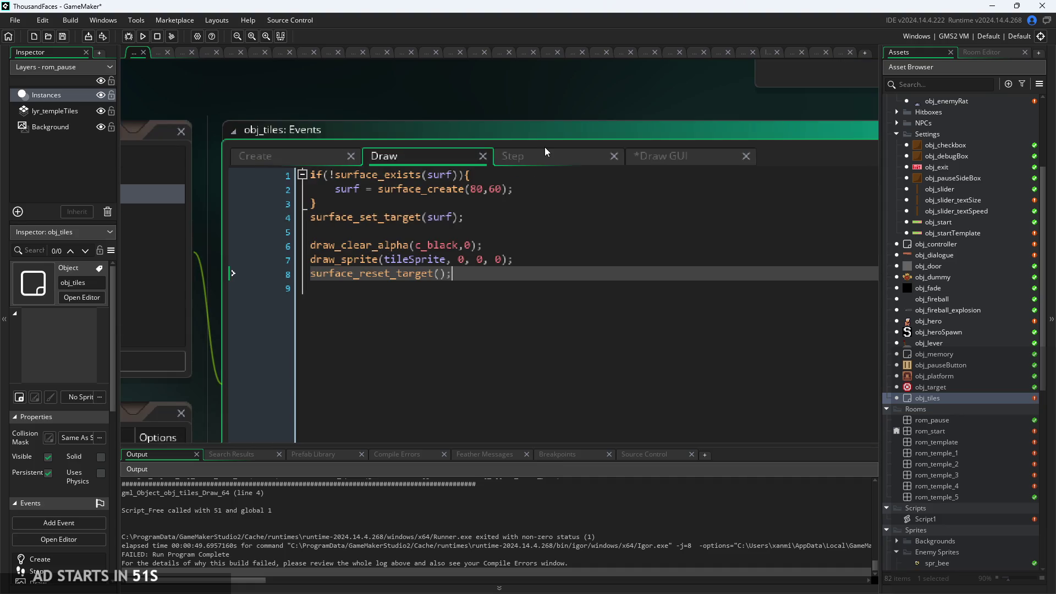
{"action": "left_click", "coordinate": [561, 157]}
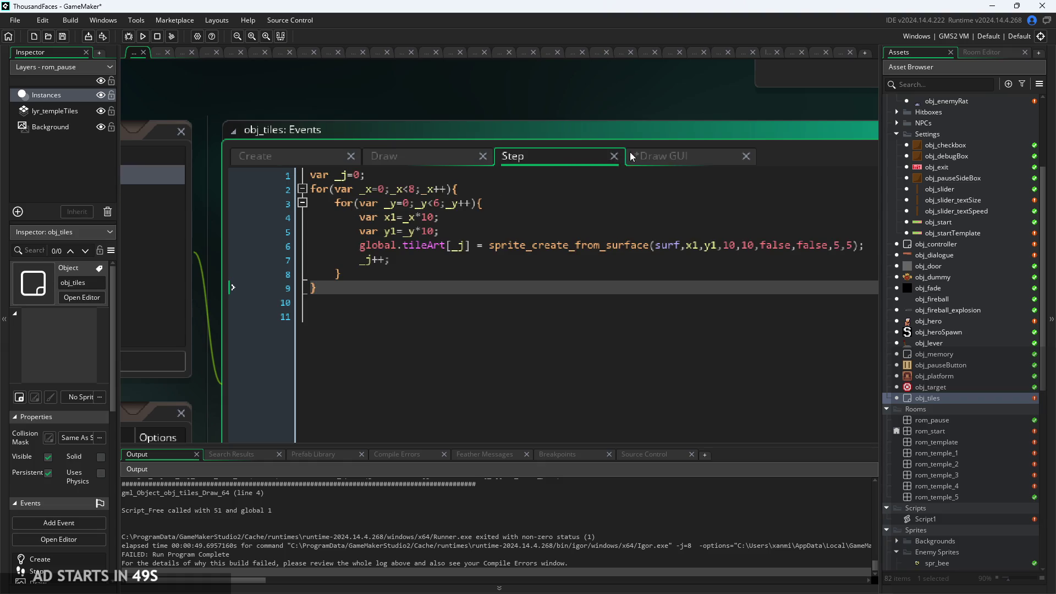
{"action": "left_click", "coordinate": [633, 211]}
{"action": "left_click", "coordinate": [629, 227]}
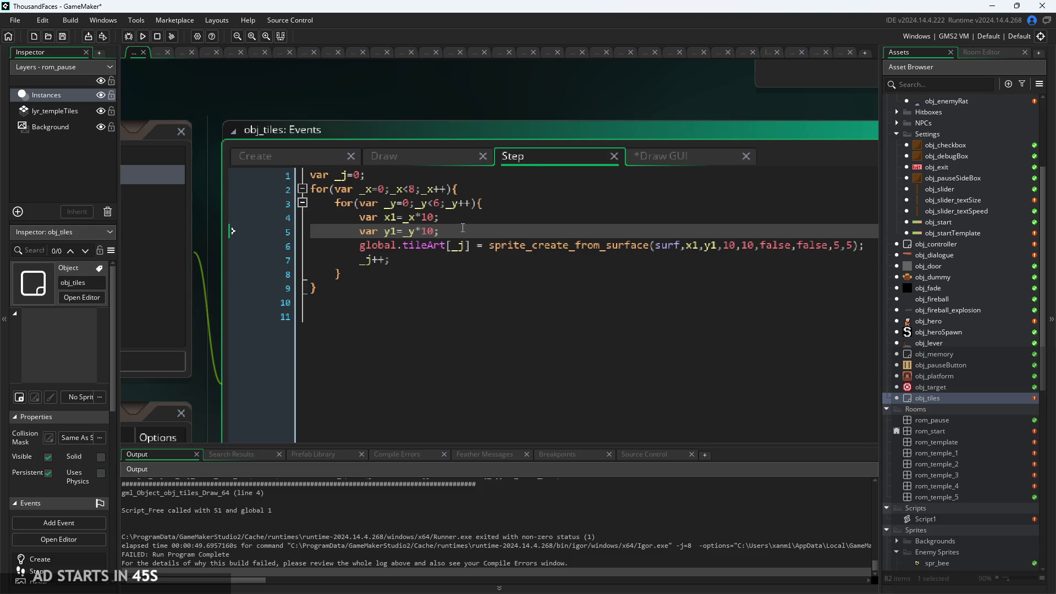
{"action": "scroll", "coordinate": [464, 226], "scroll_direction": "up", "scroll_amount": 2}
{"action": "left_click", "coordinate": [508, 220]}
{"action": "left_click", "coordinate": [487, 234]}
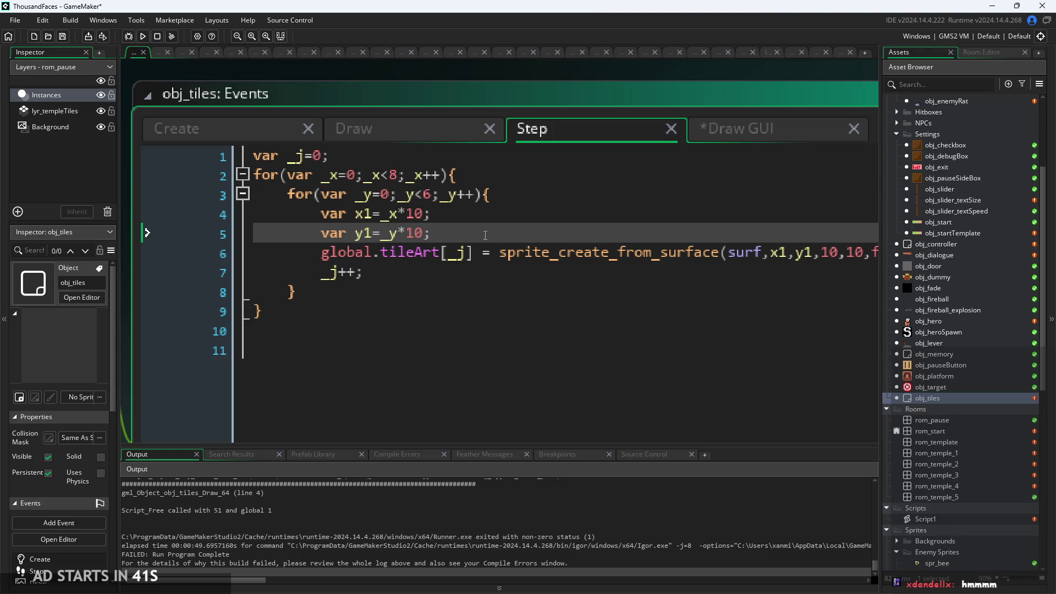
{"action": "left_click_drag", "start_coordinate": [487, 235], "coordinate": [101, 219]}
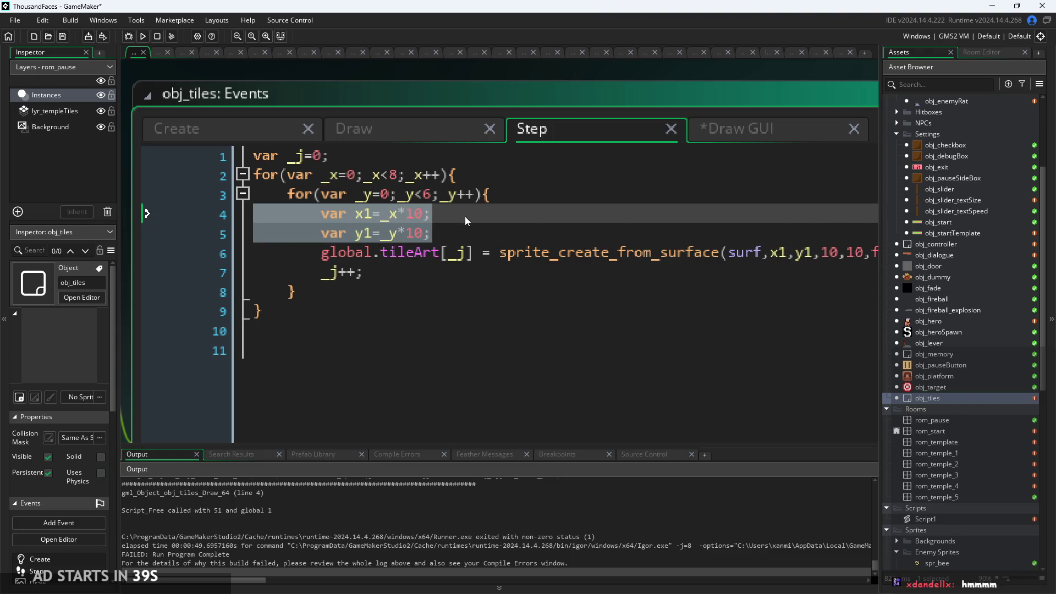
{"action": "key", "text": "BackSpace"}
{"action": "key", "text": "BackSpace"}
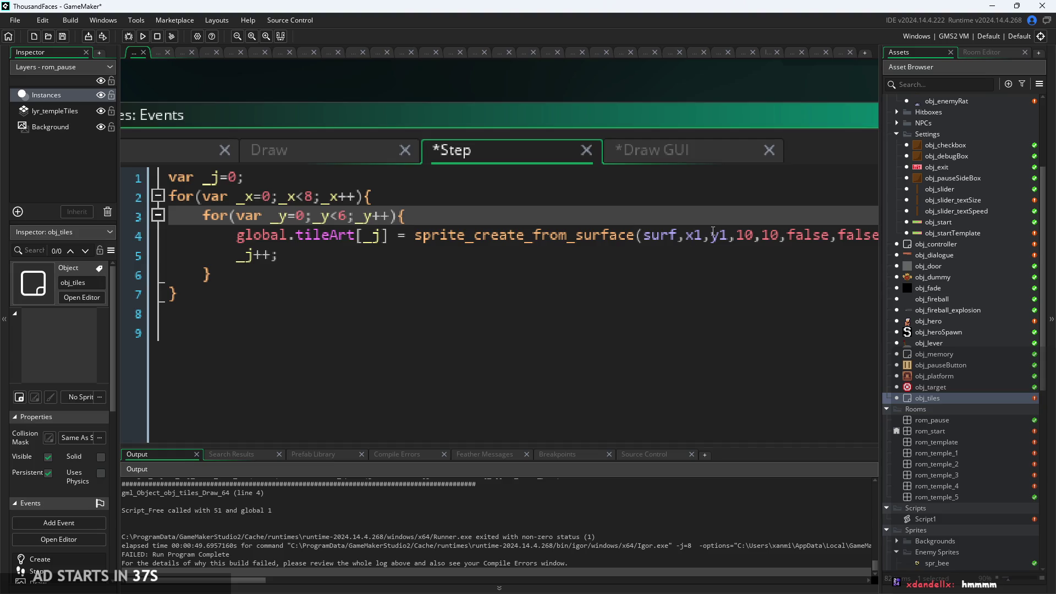
Replace the x1, y1 sprite_create_from_surface arguments with _x*10, _y*10 and save
{"action": "left_click", "coordinate": [709, 236]}
{"action": "key", "text": "BackSpace"}
{"action": "key", "text": "BackSpace"}
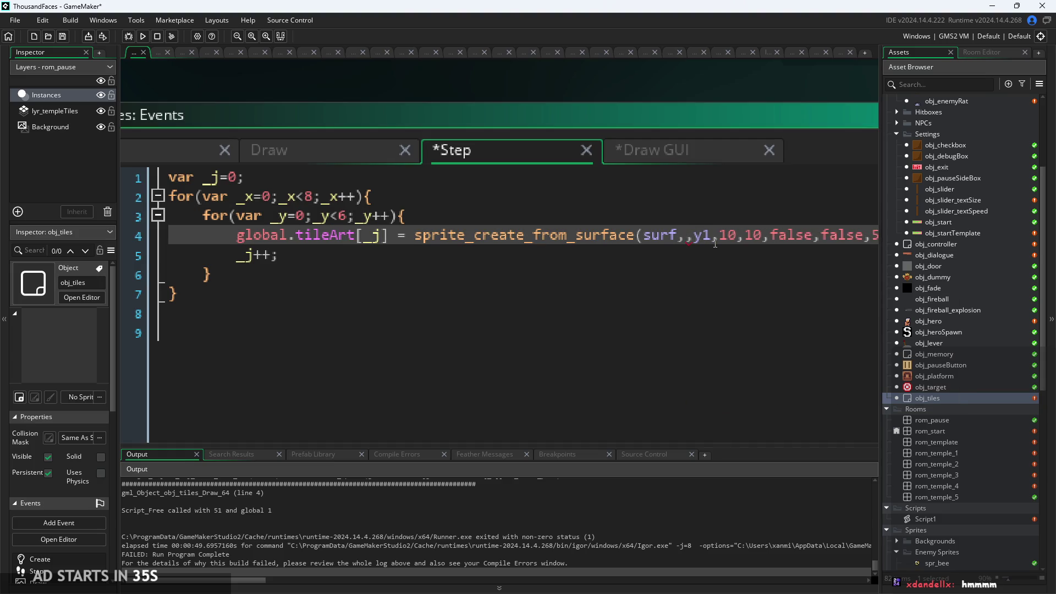
{"action": "type", "text": "_x*10"}
{"action": "key", "text": "Right"}
{"action": "key", "text": "Right"}
{"action": "key", "text": "Right"}
{"action": "key", "text": "BackSpace"}
{"action": "key", "text": "BackSpace"}
{"action": "type", "text": "_y*10"}
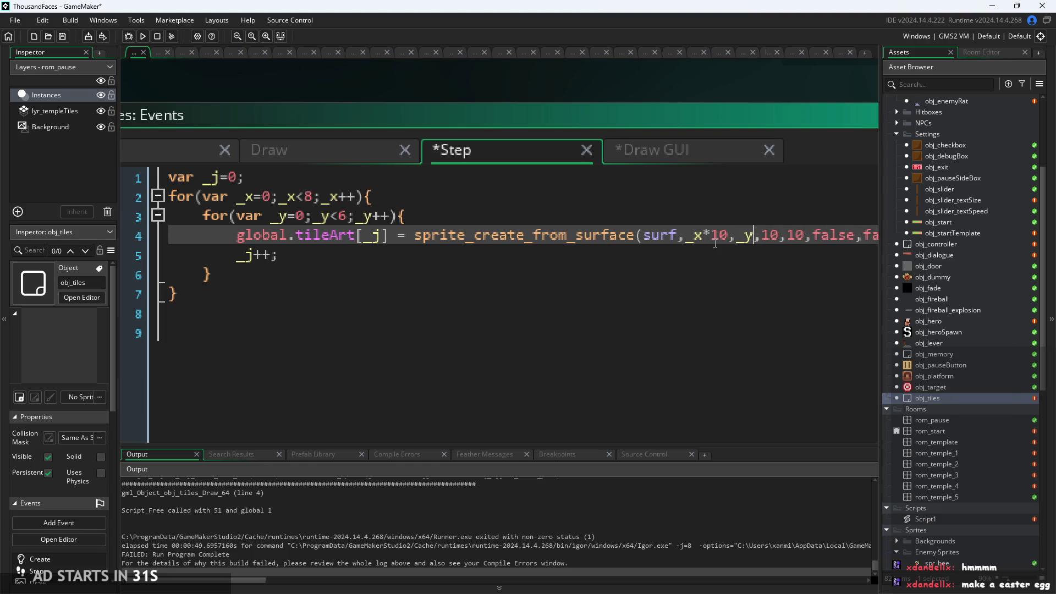
{"action": "left_click", "coordinate": [537, 235]}
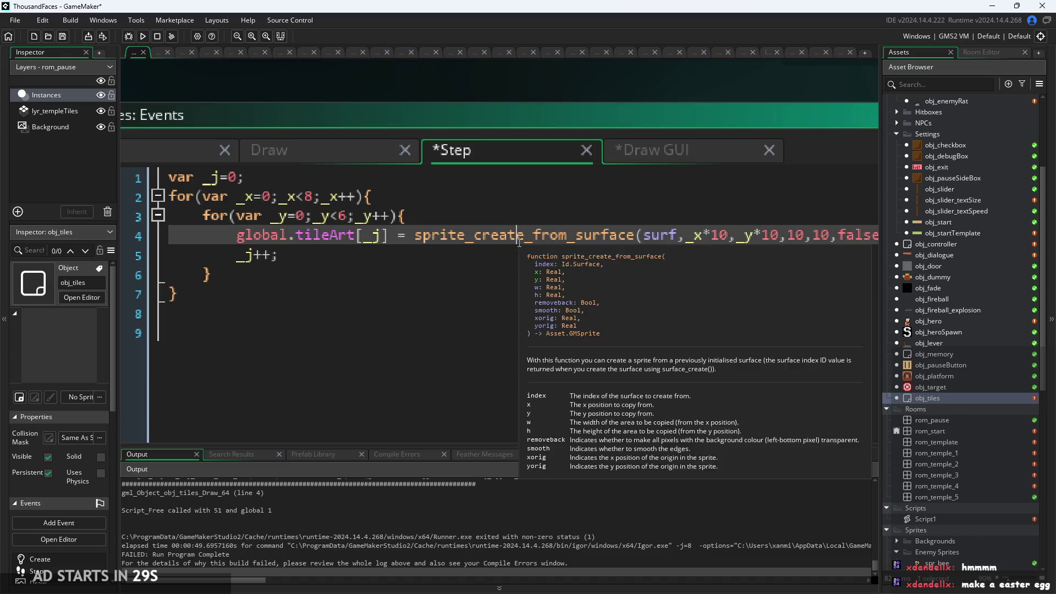
{"action": "scroll", "coordinate": [614, 270], "scroll_direction": "down", "scroll_amount": 1}
{"action": "key", "text": "ctrl+s"}
{"action": "scroll", "coordinate": [615, 270], "scroll_direction": "down", "scroll_amount": 1}
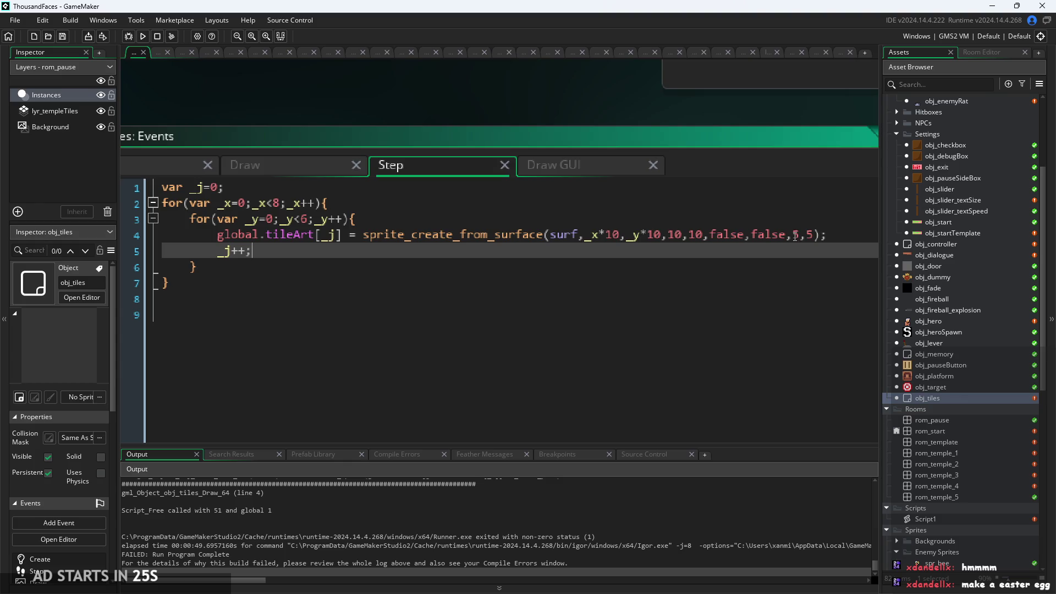
{"action": "left_click", "coordinate": [593, 158]}
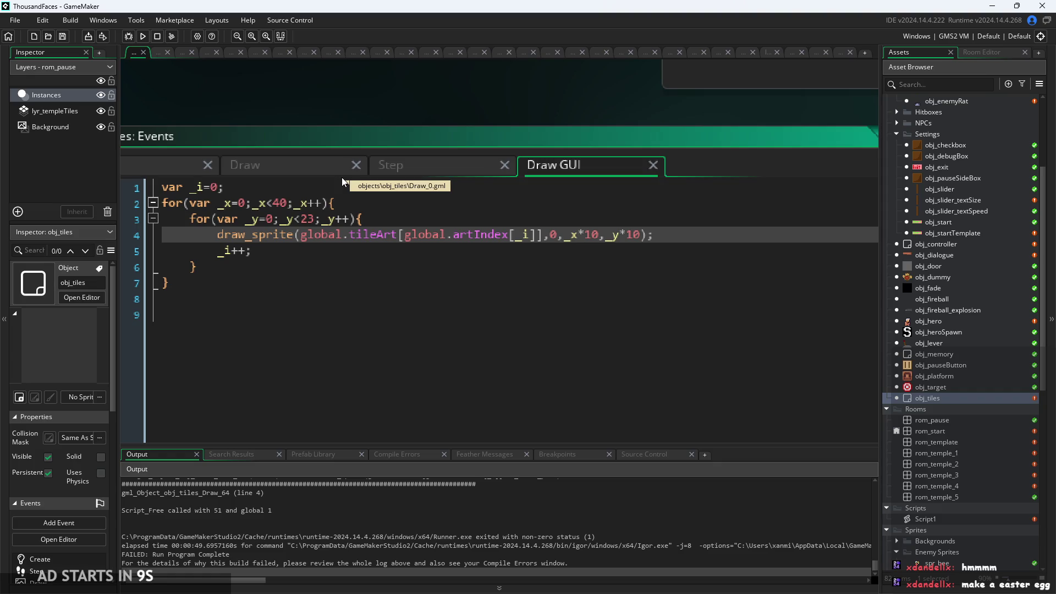
Check the stony tileset's properties to confirm its 8×8 tile size
{"action": "left_click", "coordinate": [487, 268]}
{"action": "key", "text": "Up"}
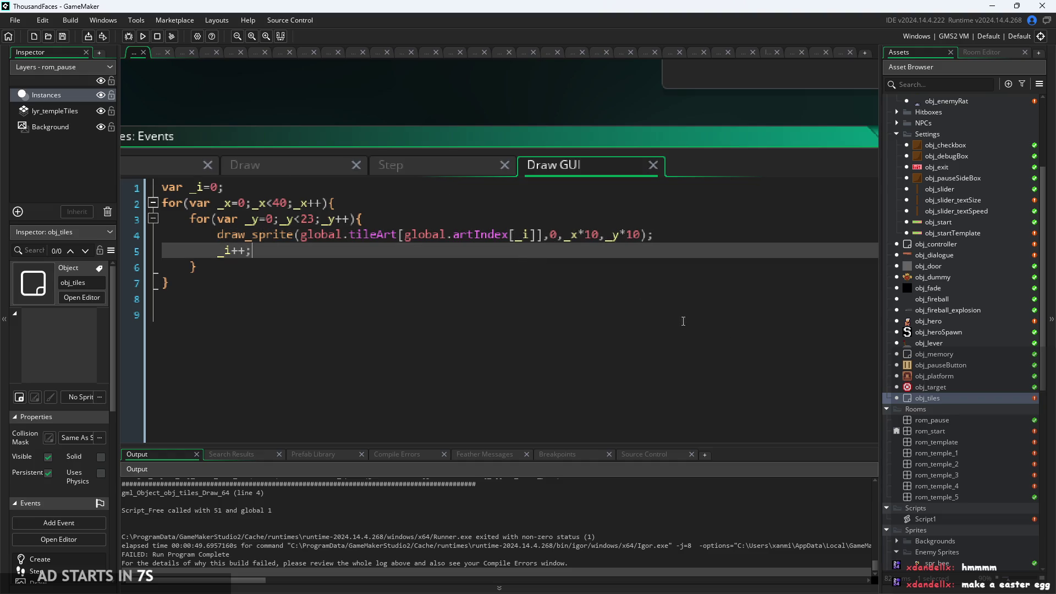
{"action": "scroll", "coordinate": [998, 460], "scroll_direction": "down", "scroll_amount": 9}
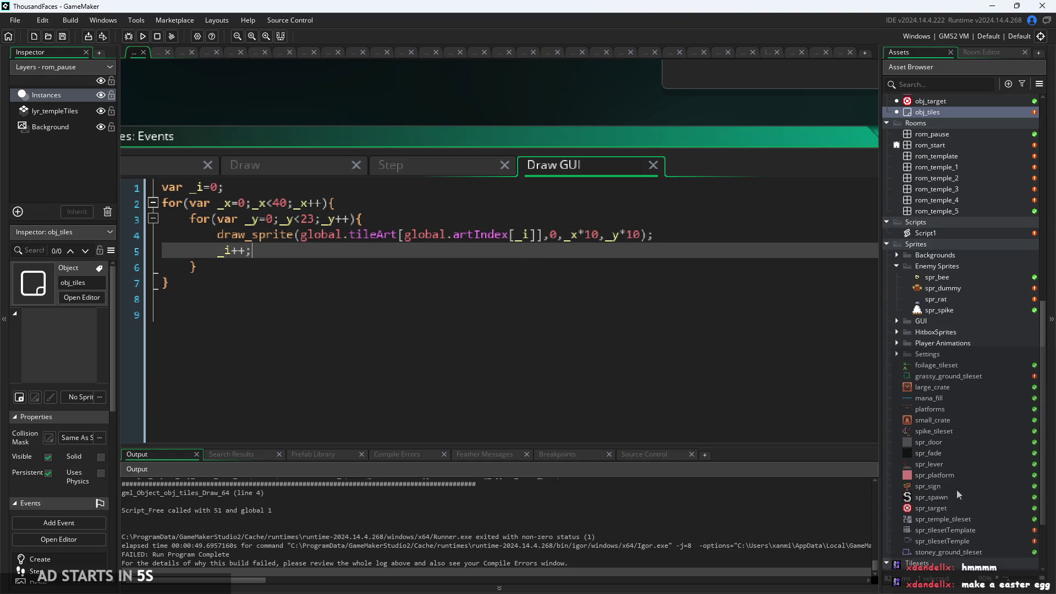
{"action": "scroll", "coordinate": [956, 484], "scroll_direction": "down", "scroll_amount": 3}
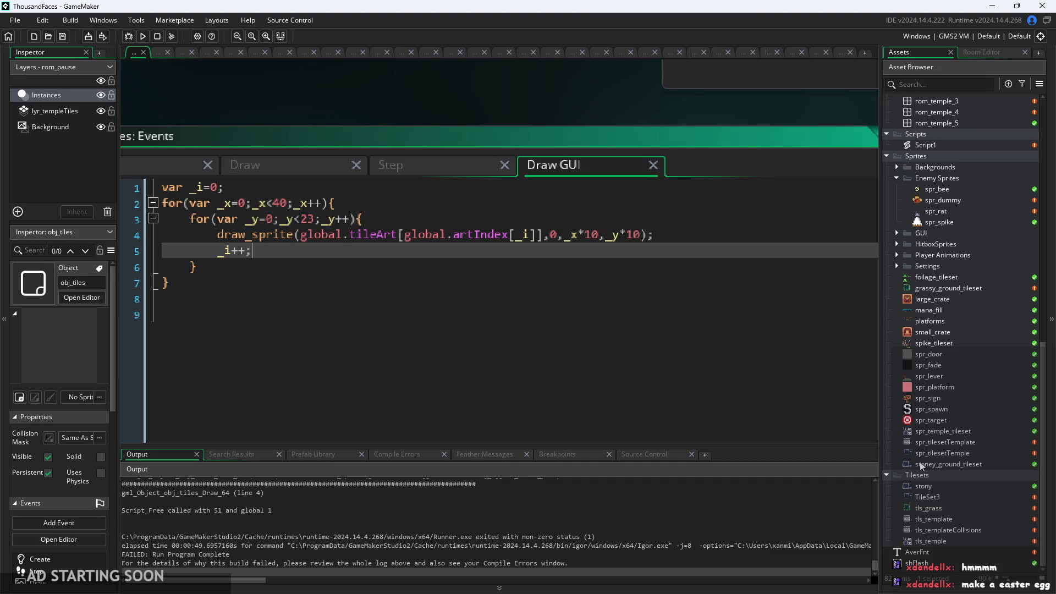
{"action": "left_click", "coordinate": [968, 487]}
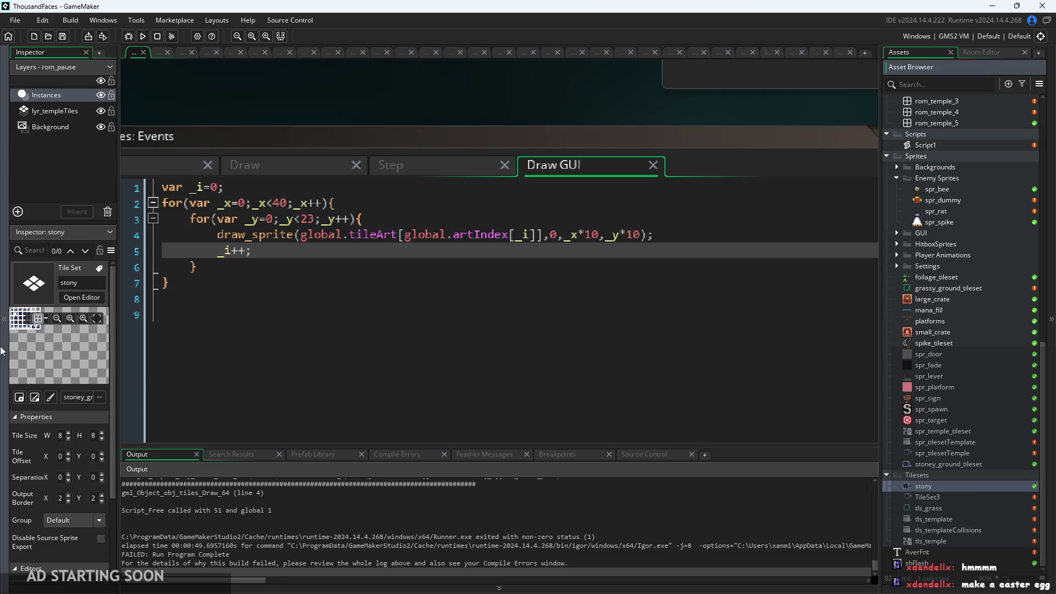
{"action": "left_click", "coordinate": [257, 257]}
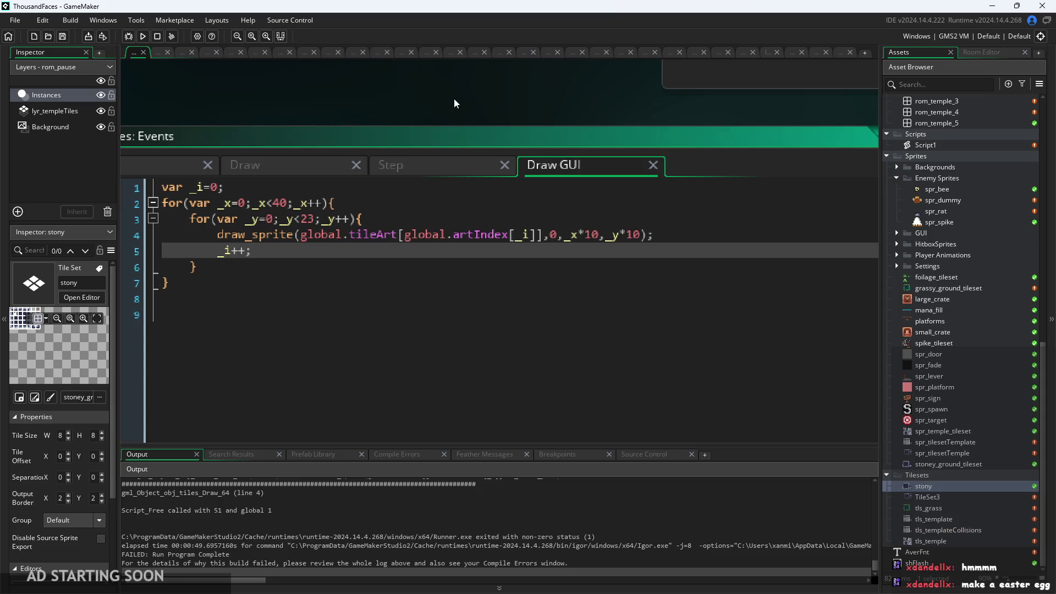
{"action": "scroll", "coordinate": [563, 78], "scroll_direction": "down", "scroll_amount": 3}
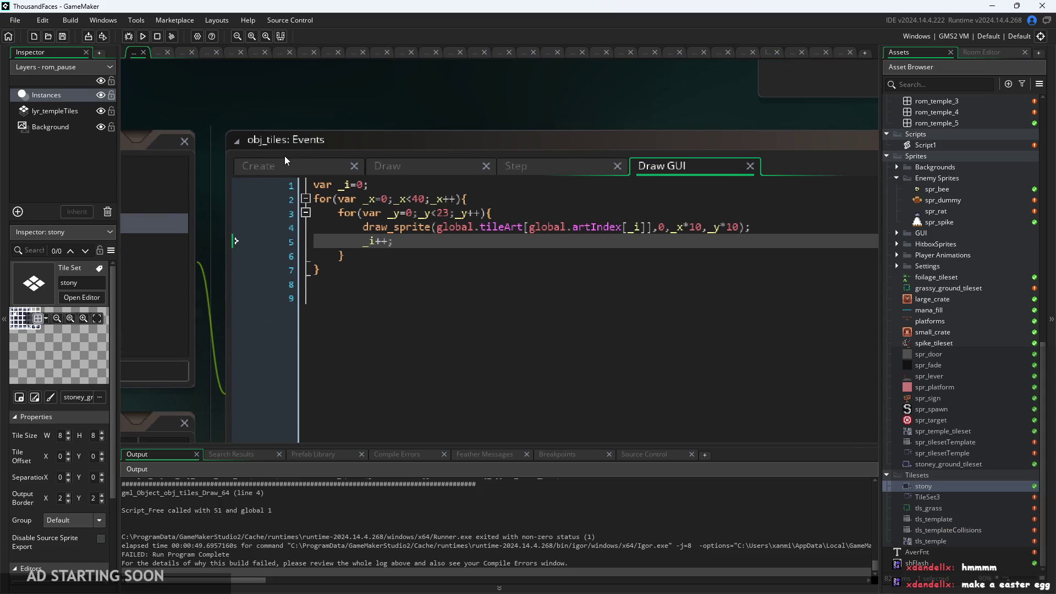
{"action": "left_click", "coordinate": [285, 157]}
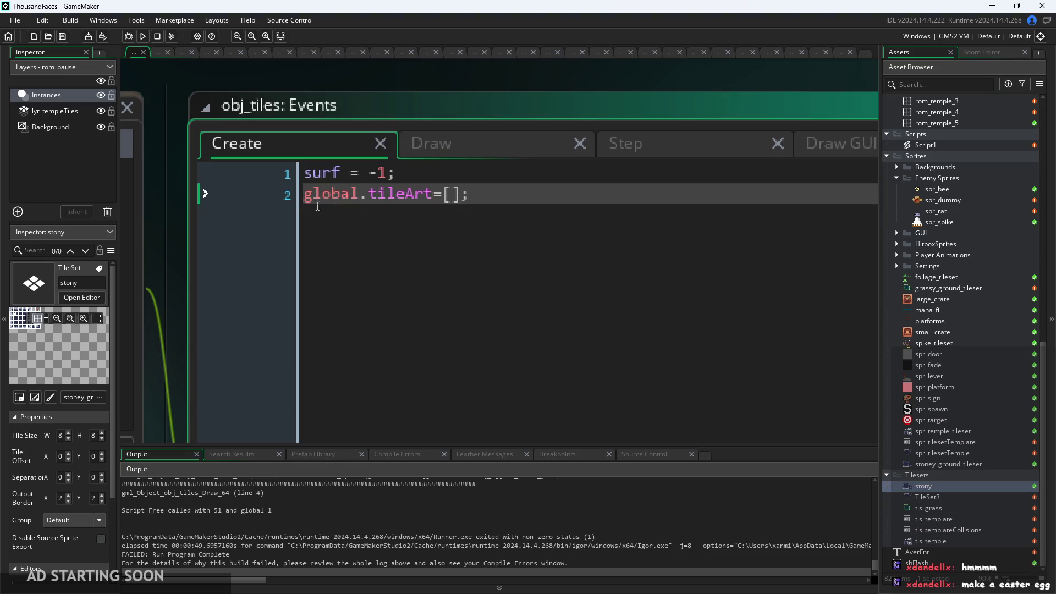
{"action": "scroll", "coordinate": [308, 181], "scroll_direction": "down", "scroll_amount": 1}
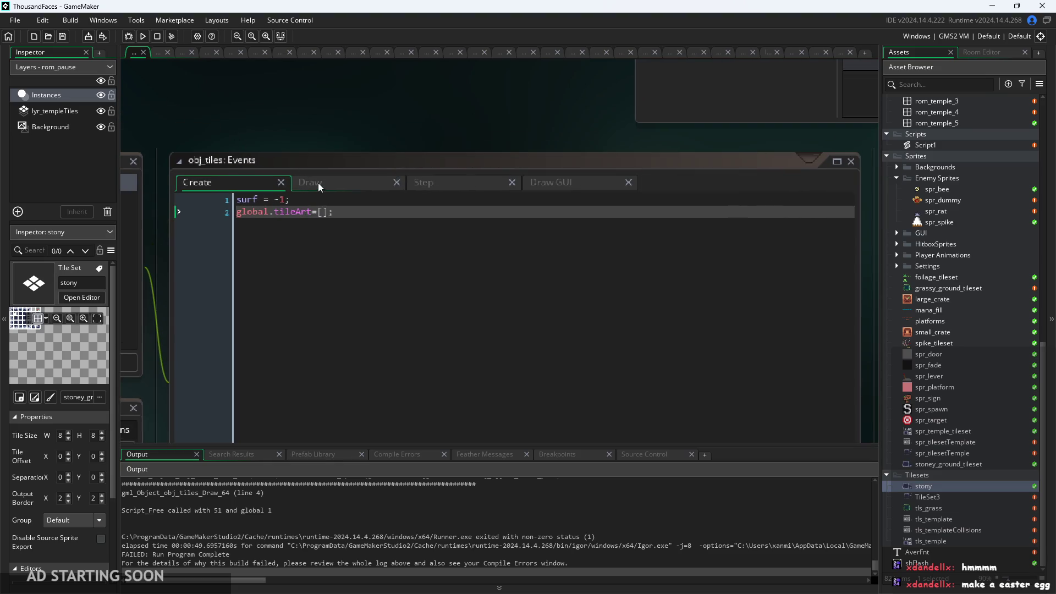
{"action": "left_click", "coordinate": [351, 213]}
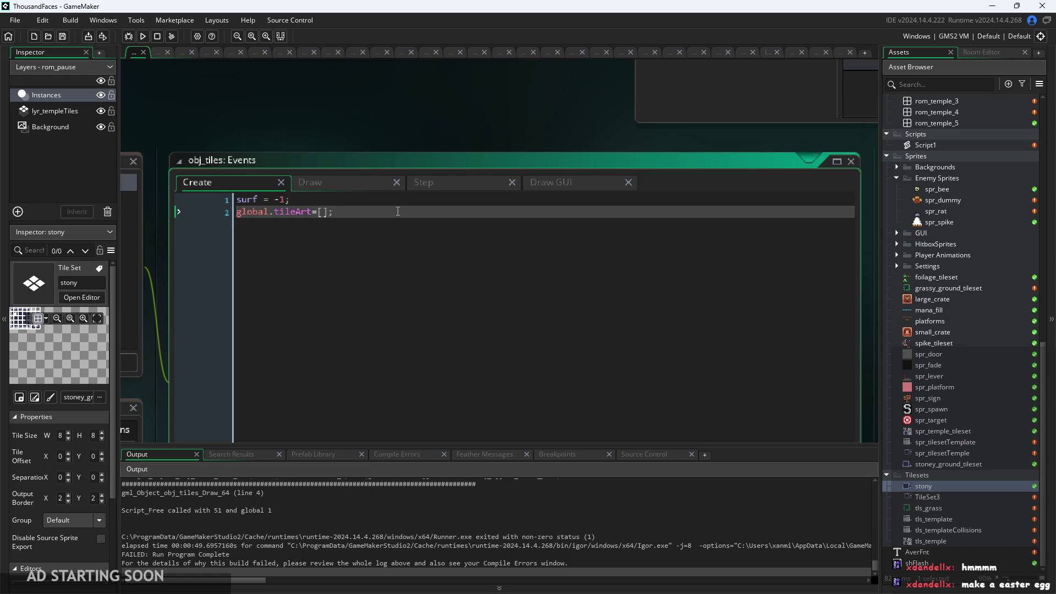
{"action": "left_click", "coordinate": [388, 185]}
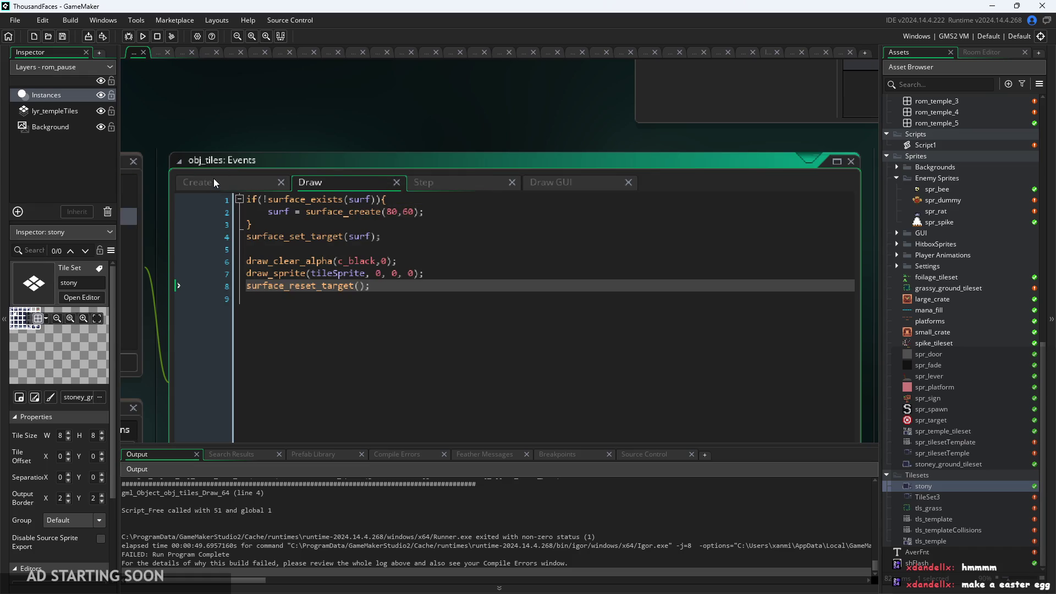
{"action": "left_click", "coordinate": [214, 183]}
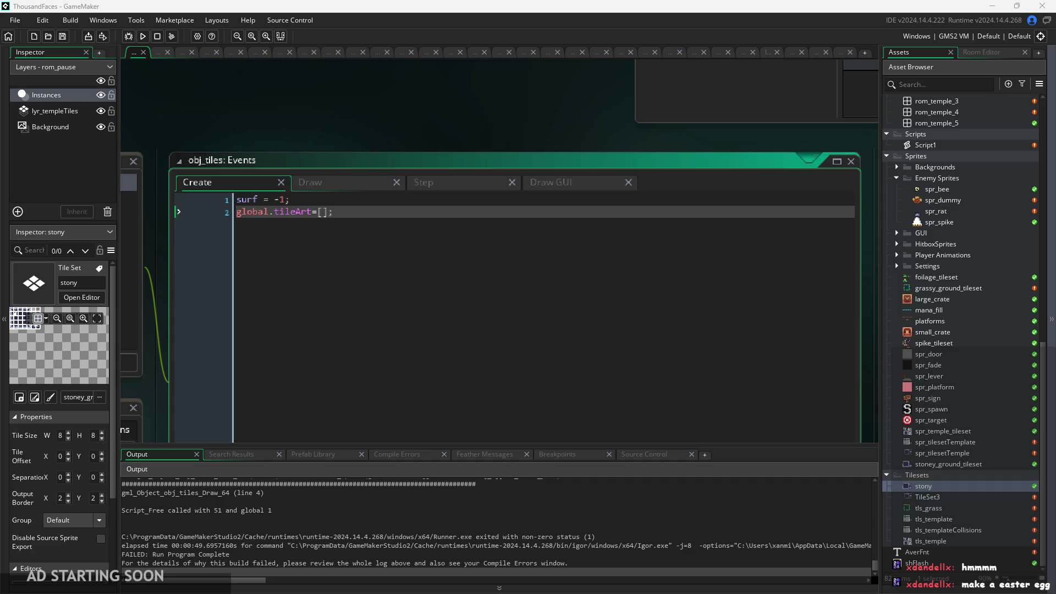
{"action": "left_click", "coordinate": [334, 193]}
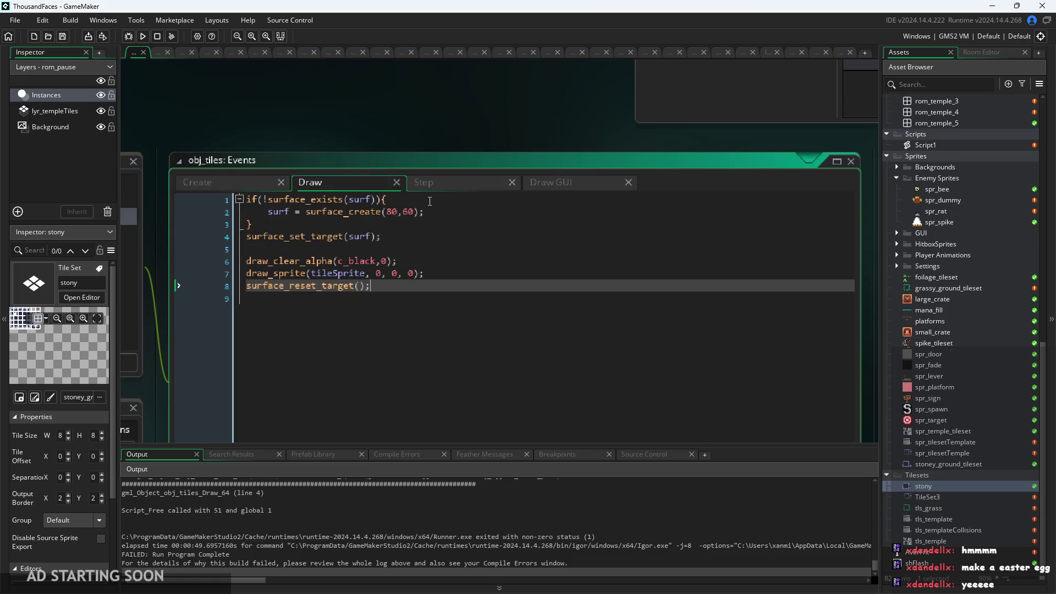
{"action": "scroll", "coordinate": [364, 110], "scroll_direction": "down", "scroll_amount": 2}
{"action": "scroll", "coordinate": [165, 225], "scroll_direction": "up", "scroll_amount": 2}
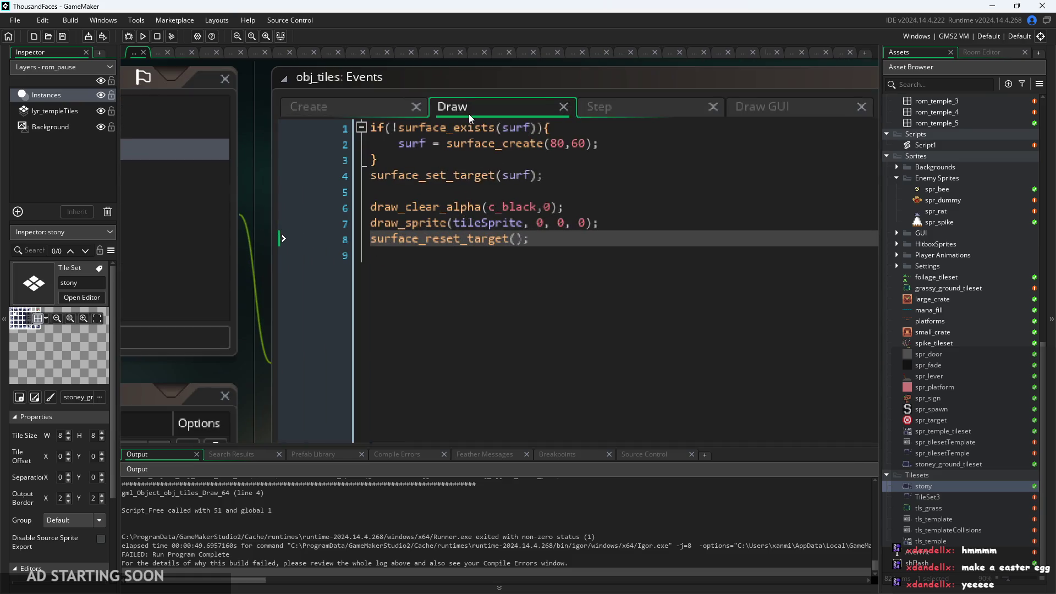
{"action": "left_click", "coordinate": [424, 144]}
{"action": "left_click", "coordinate": [523, 223]}
{"action": "left_click", "coordinate": [550, 241]}
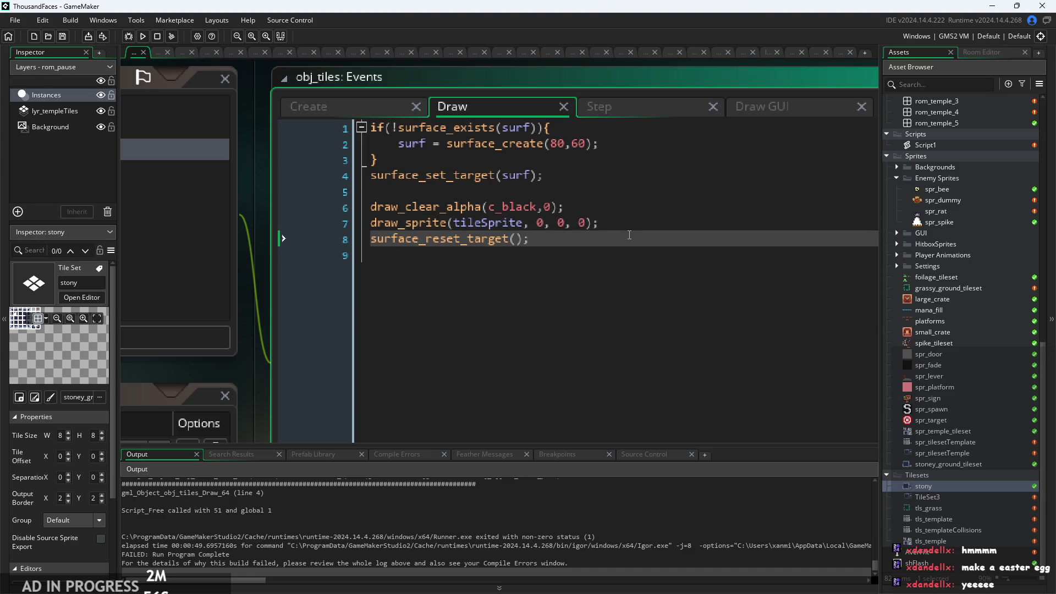
{"action": "left_click", "coordinate": [620, 110]}
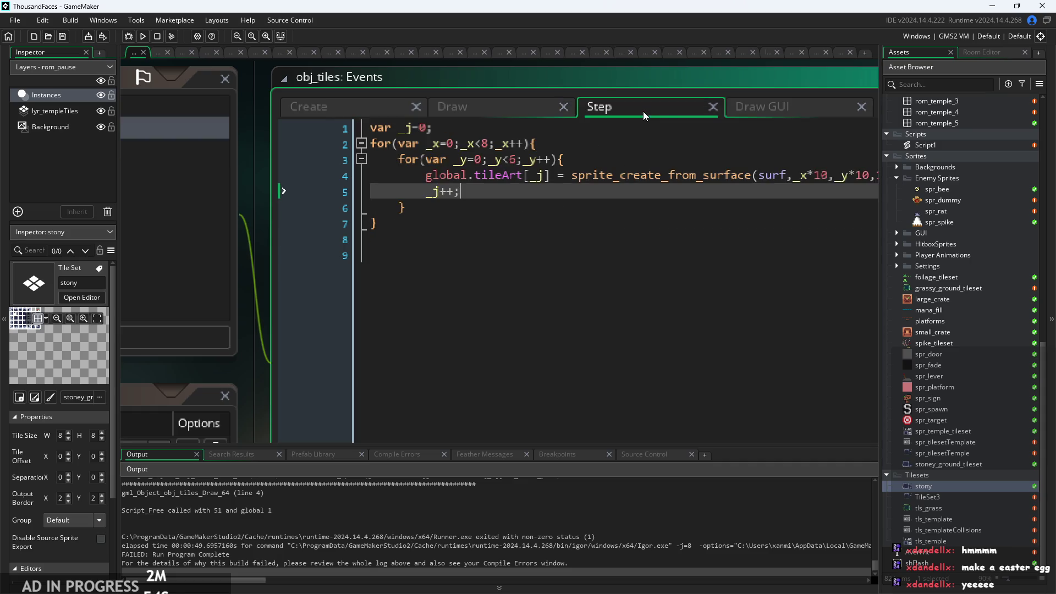
{"action": "scroll", "coordinate": [559, 184], "scroll_direction": "down", "scroll_amount": 2}
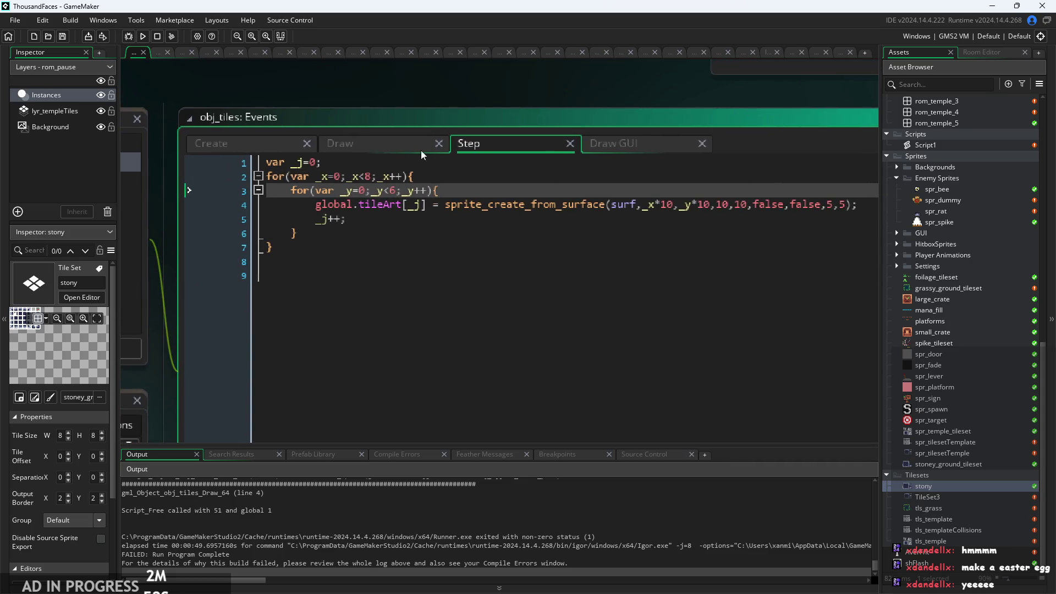
{"action": "left_click", "coordinate": [402, 144]}
{"action": "left_click", "coordinate": [506, 248]}
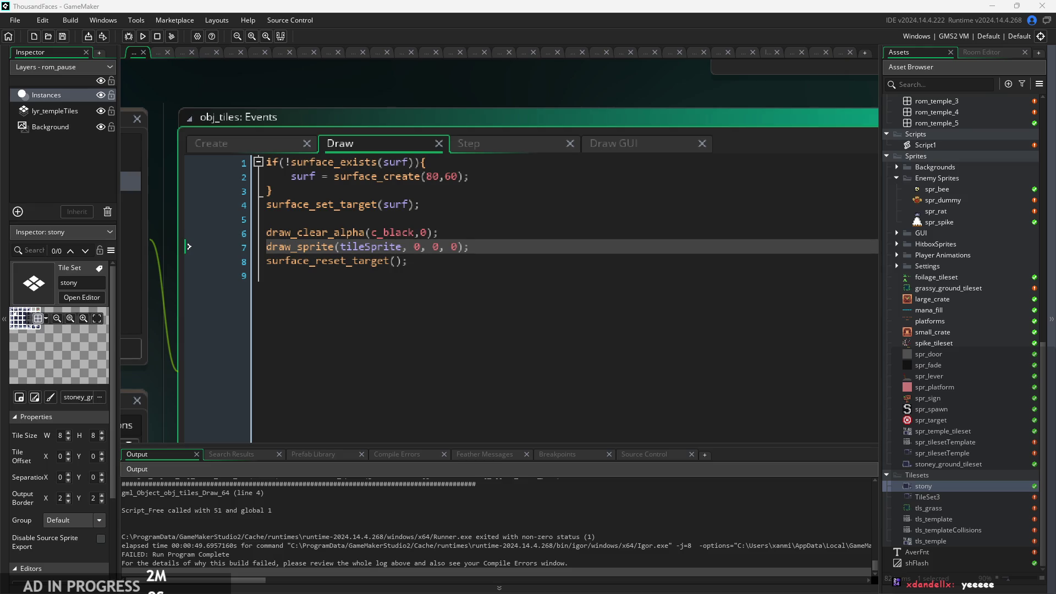
{"action": "left_click", "coordinate": [514, 275]}
Paste the surface_exists check freeing surf (renamed from mysurf) and save the Draw event
{"action": "type", "text": "if (surface_exists(mysurf)) {     surface_free(mysurf); }"}
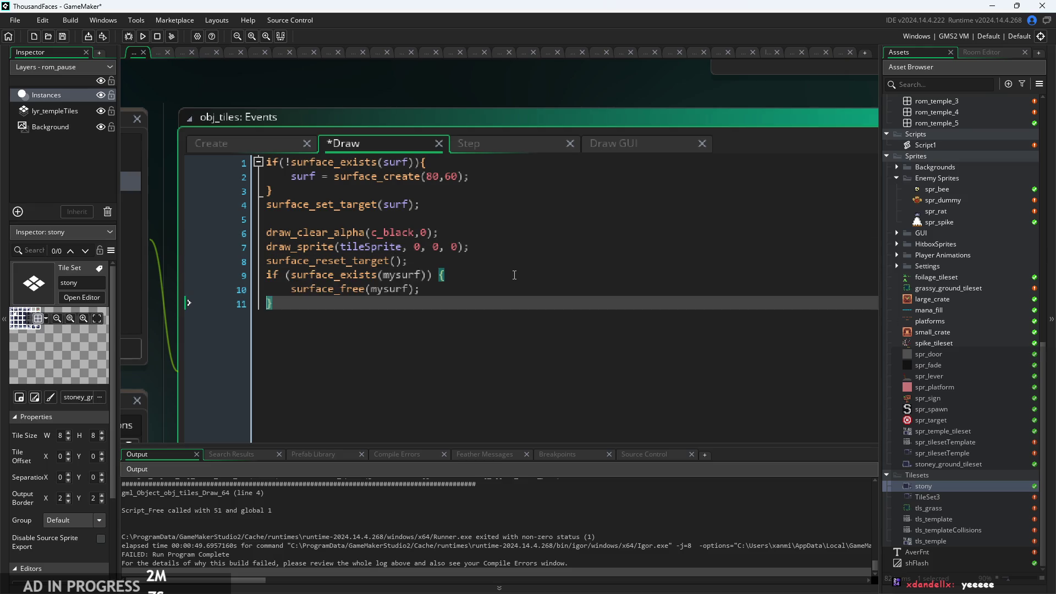
{"action": "left_click", "coordinate": [396, 275]}
{"action": "key", "text": "BackSpace"}
{"action": "key", "text": "BackSpace"}
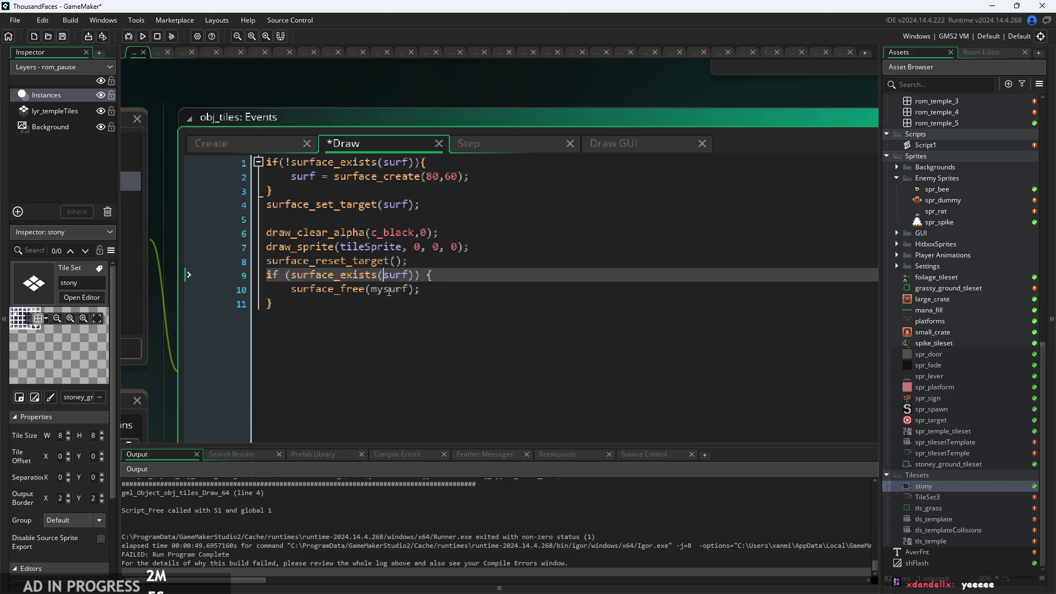
{"action": "key", "text": "Down"}
{"action": "key", "text": "BackSpace"}
{"action": "key", "text": "BackSpace"}
{"action": "left_click", "coordinate": [441, 285]}
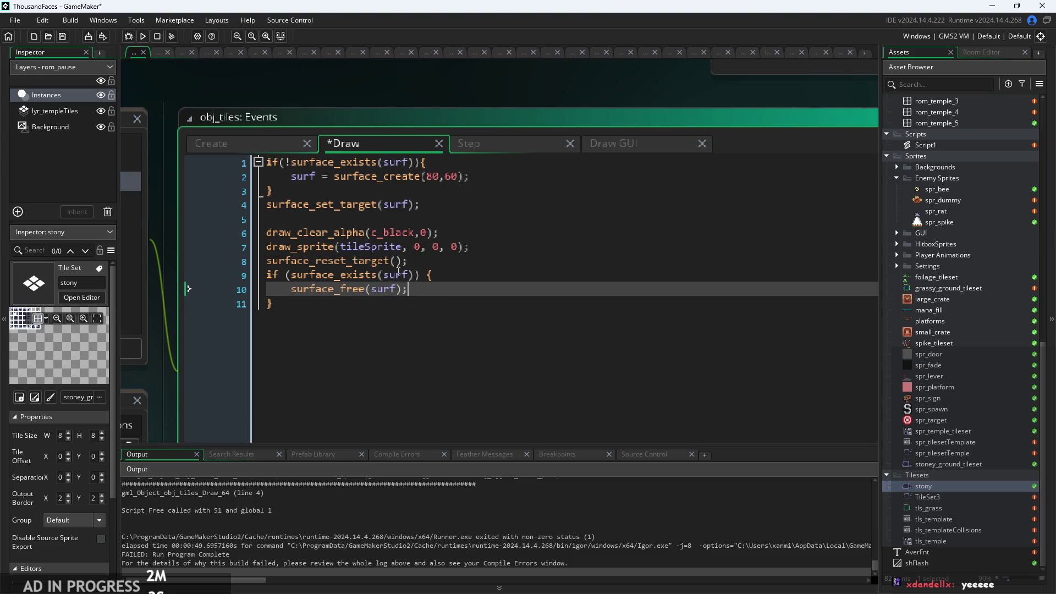
{"action": "key", "text": "alt+Return"}
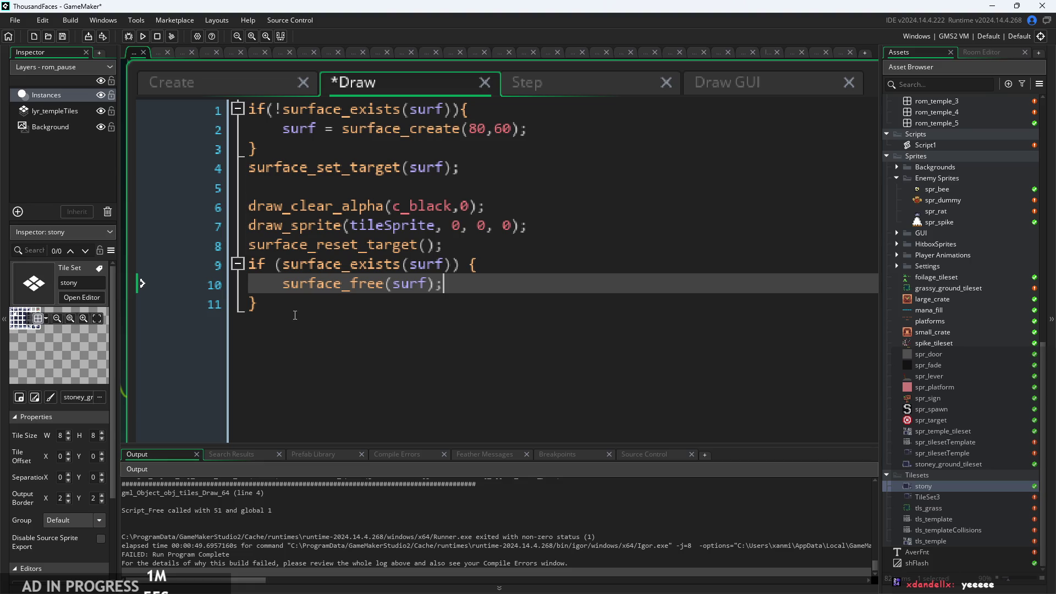
{"action": "key", "text": "ctrl+s"}
Run the game, start it, and move and jump the player around the blocks
{"action": "left_click", "coordinate": [143, 36]}
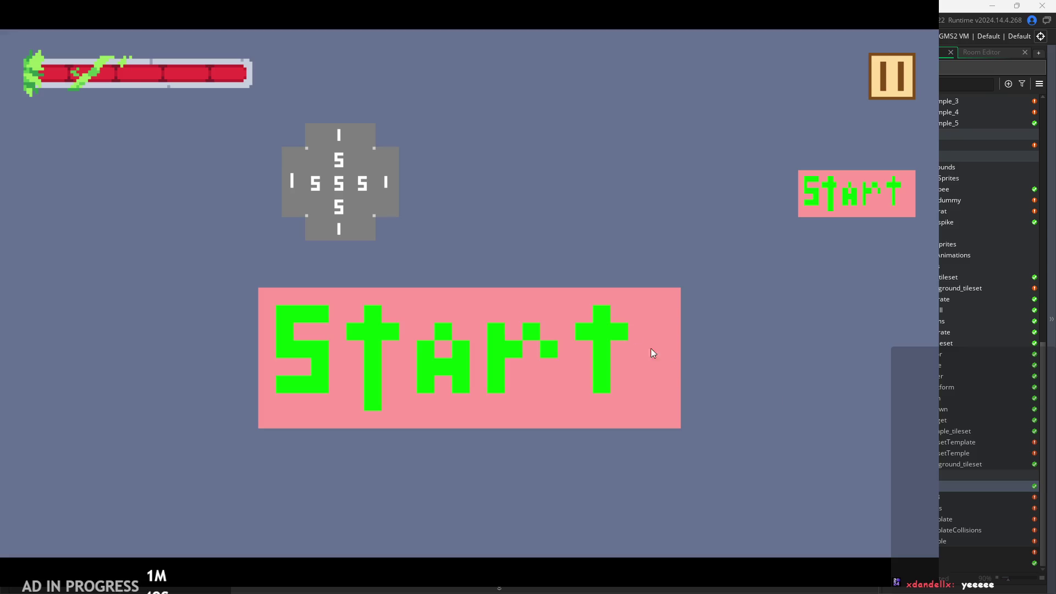
{"action": "left_click", "coordinate": [828, 207]}
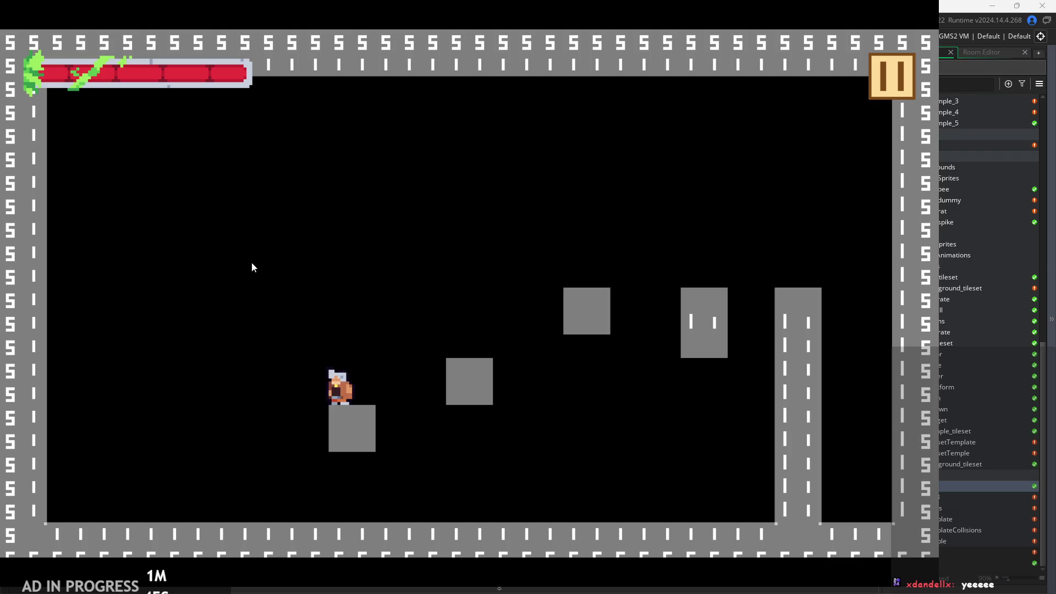
{"action": "key", "text": "space"}
{"action": "key", "text": "Right"}
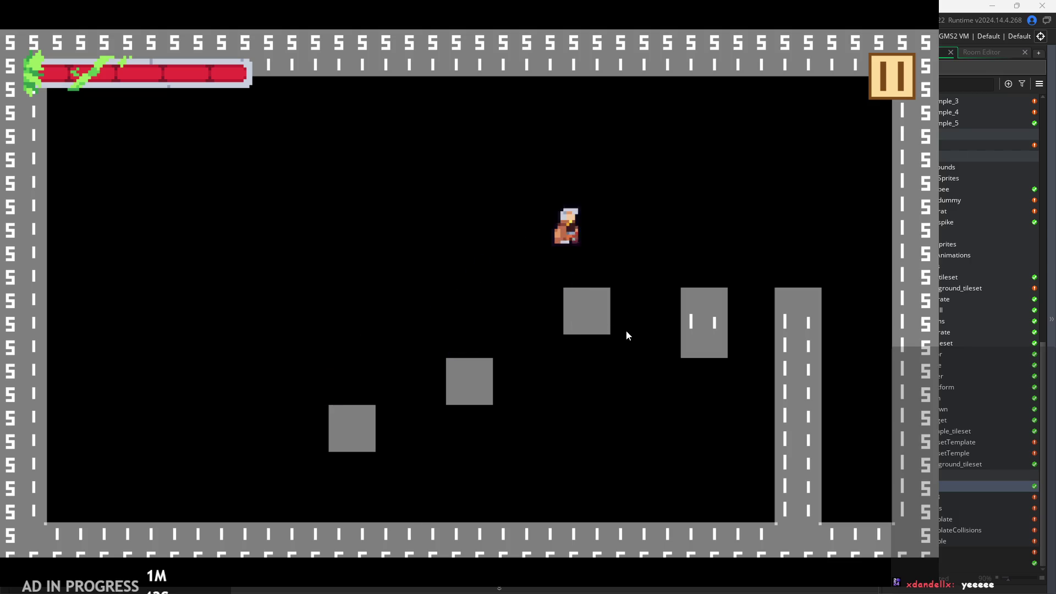
{"action": "key", "text": "space"}
{"action": "key", "text": "Left"}
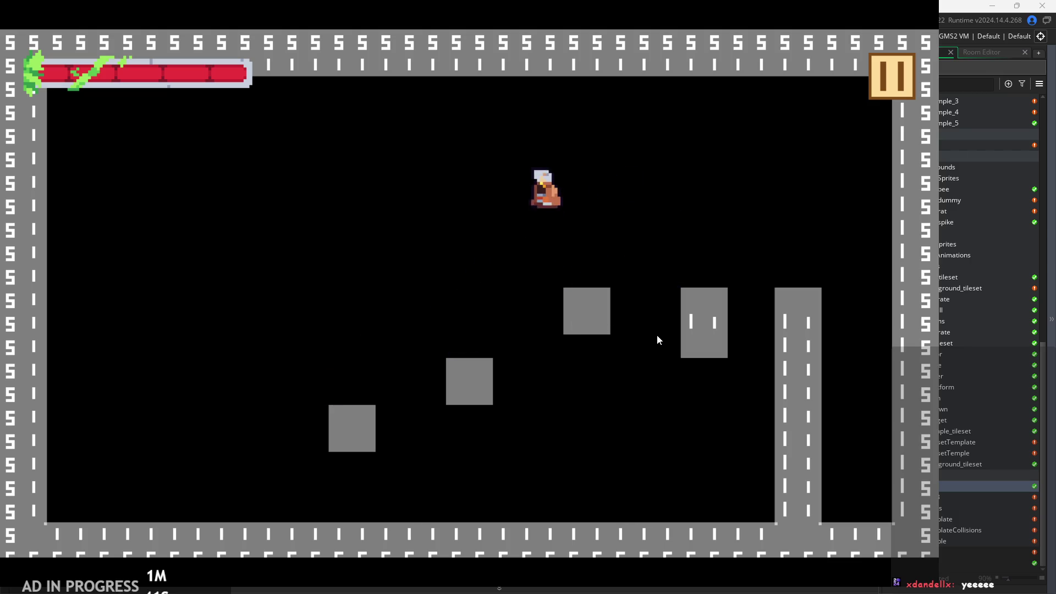
{"action": "key", "text": "space"}
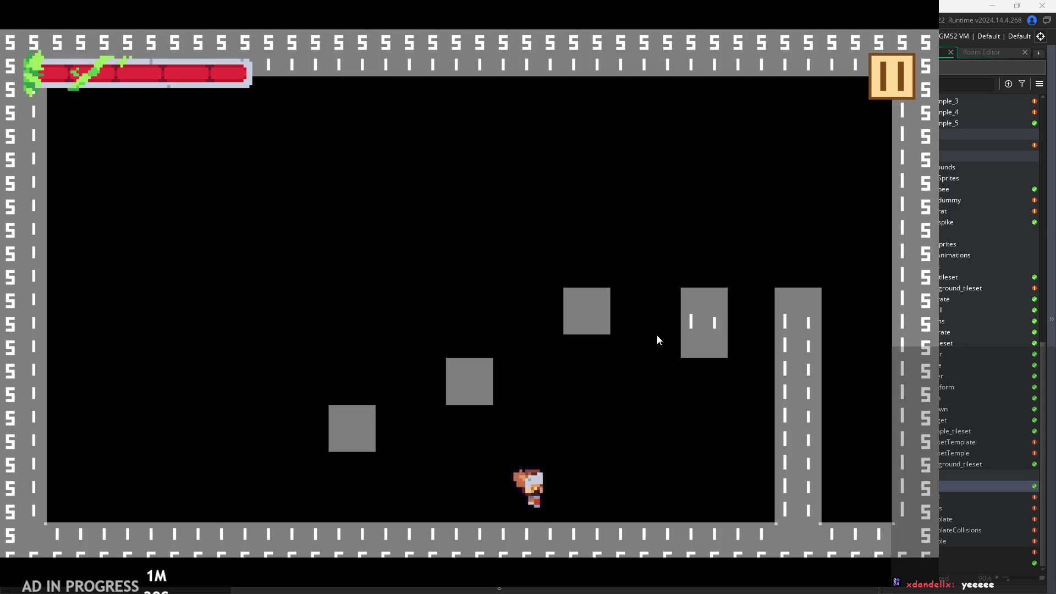
{"action": "key", "text": "space"}
{"action": "key", "text": "Left"}
{"action": "key", "text": "Right"}
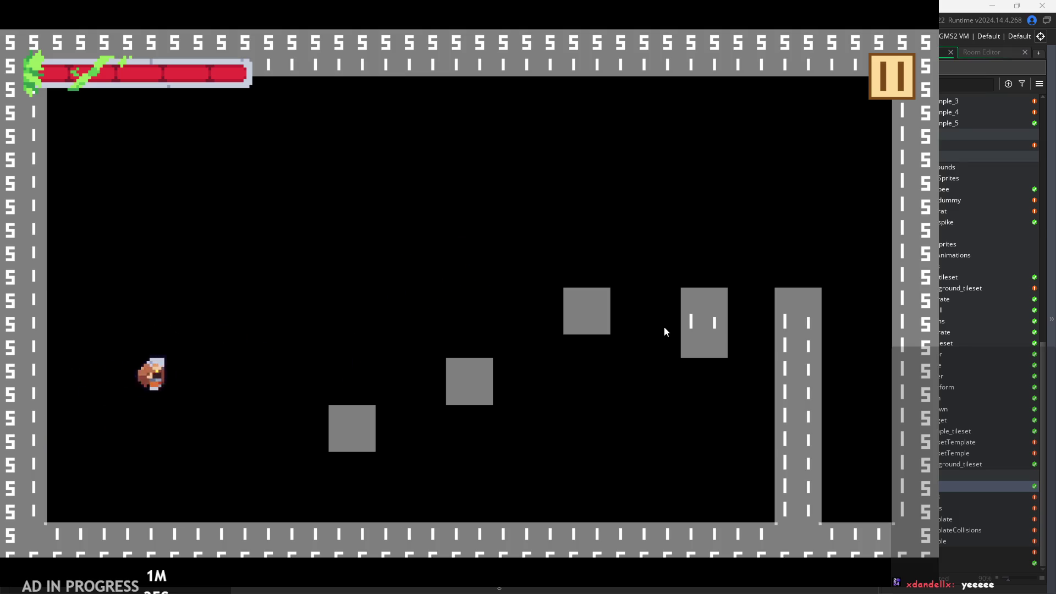
Keep jumping the player across the level until the Code Error appears, then dismiss it
{"action": "key", "text": "space"}
{"action": "key", "text": "Left"}
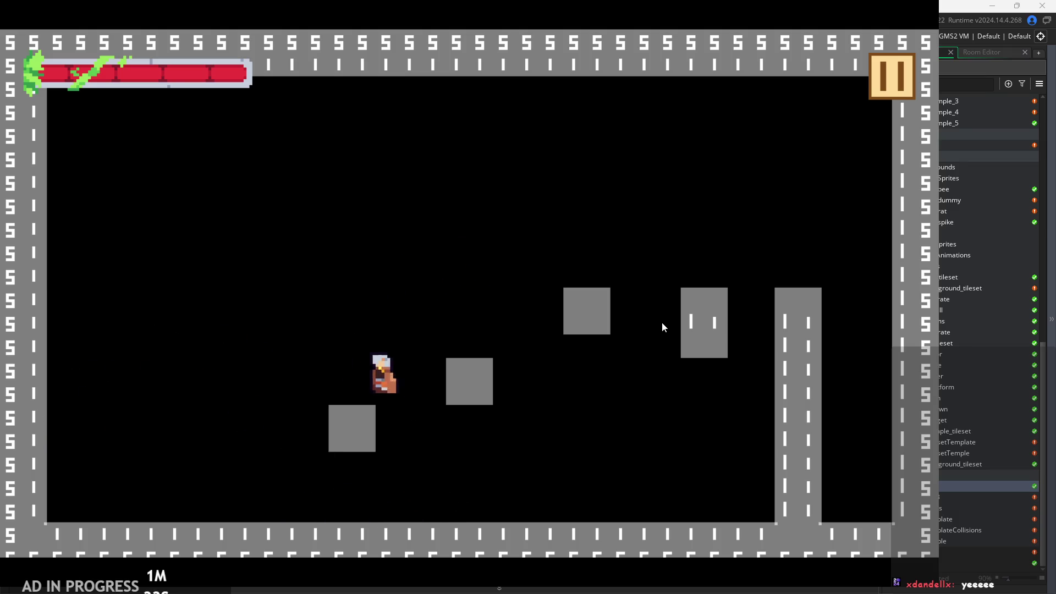
{"action": "key", "text": "Right"}
{"action": "key", "text": "space"}
{"action": "key", "text": "Right"}
{"action": "key", "text": "space"}
{"action": "key", "text": "Left"}
{"action": "key", "text": "space"}
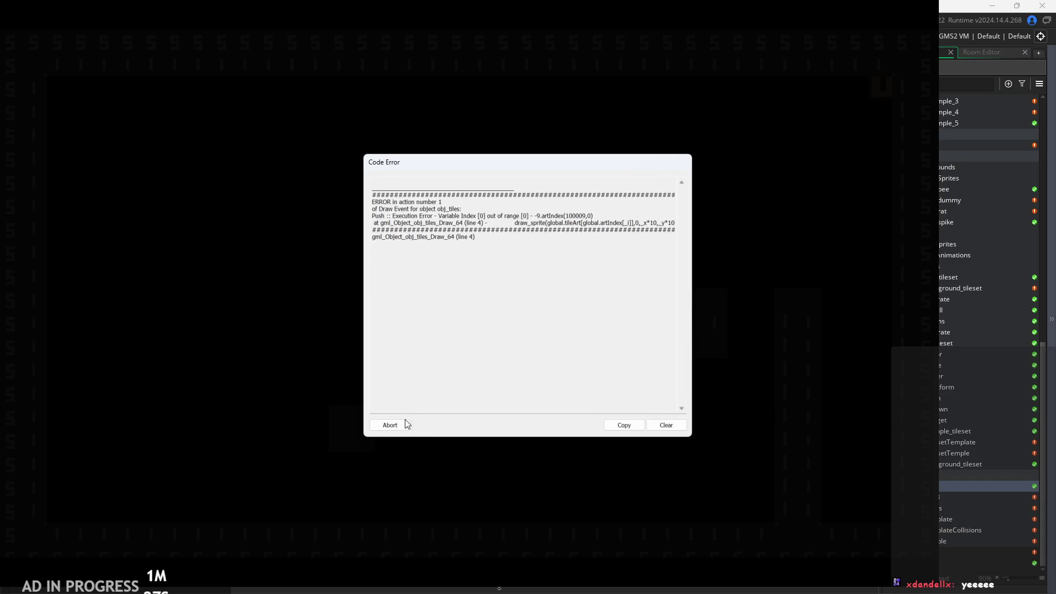
{"action": "left_click", "coordinate": [393, 426]}
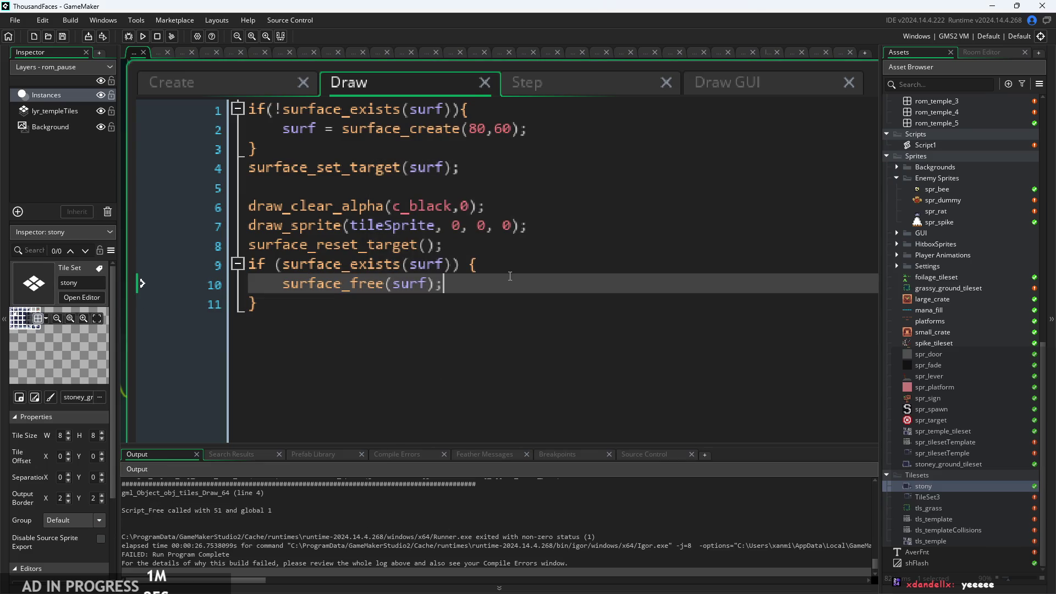
Add blank lines after the draw_sprite line and after surface_reset_target() in the Draw code
{"action": "left_click", "coordinate": [515, 248]}
{"action": "left_click", "coordinate": [488, 297]}
{"action": "left_click", "coordinate": [509, 247]}
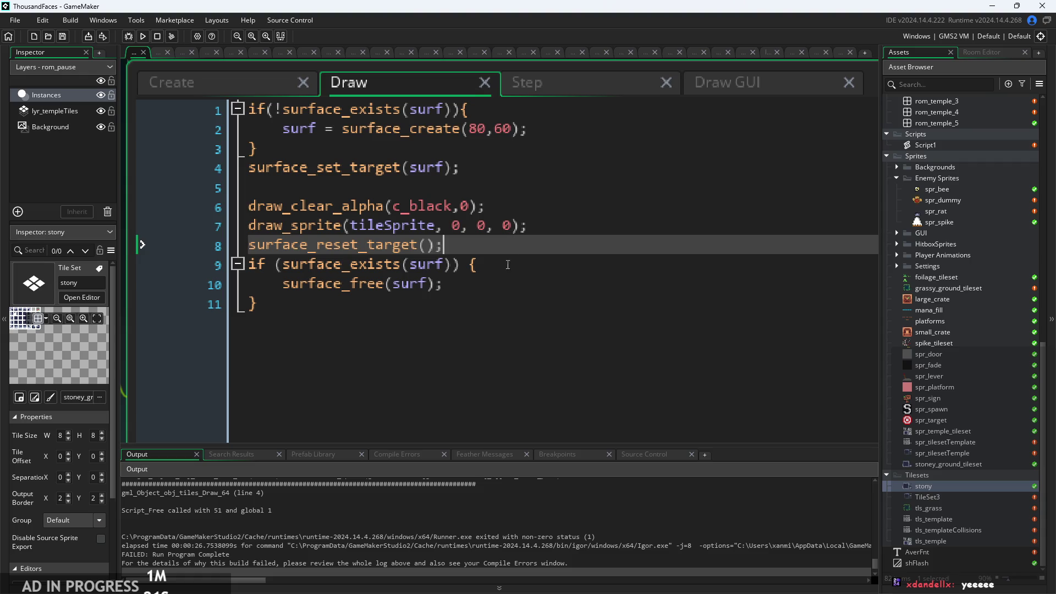
{"action": "key", "text": "Return"}
{"action": "left_click", "coordinate": [558, 225]}
{"action": "key", "text": "Return"}
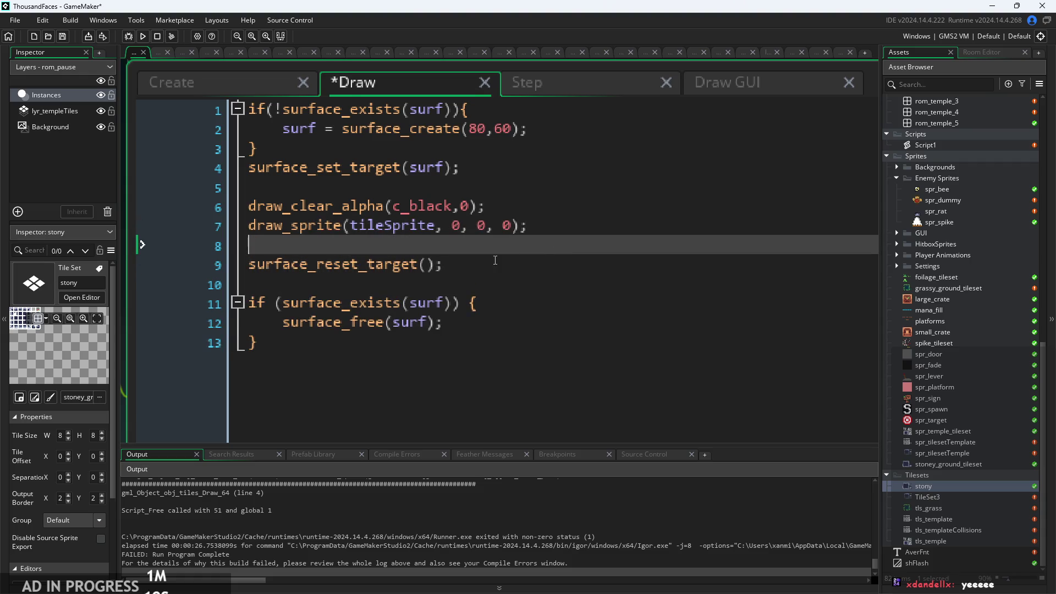
Show the Step event code with the caret after line 7's closing brace
{"action": "left_click", "coordinate": [581, 81]}
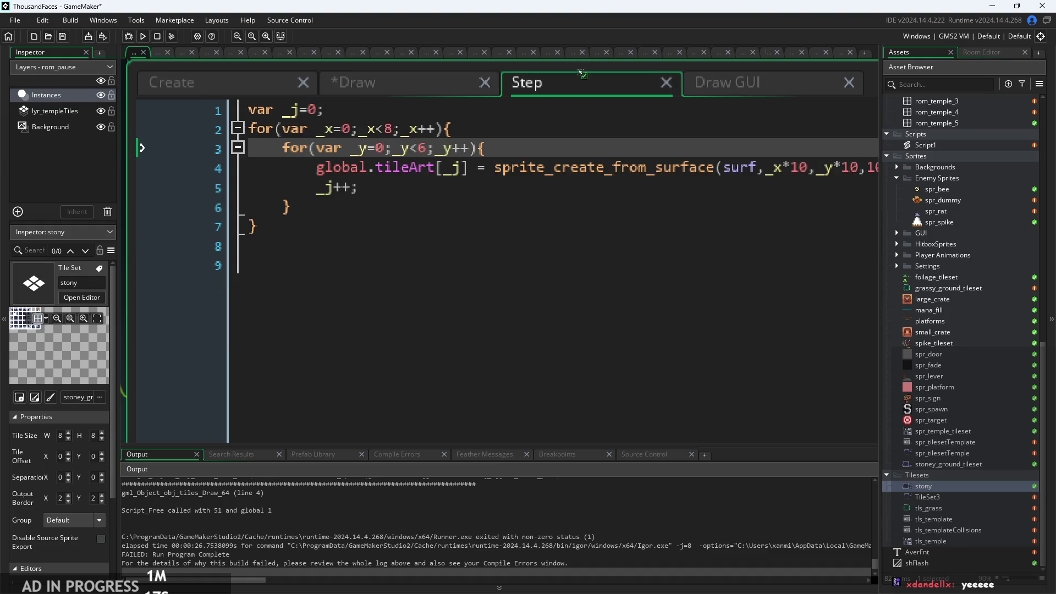
{"action": "left_click", "coordinate": [553, 205]}
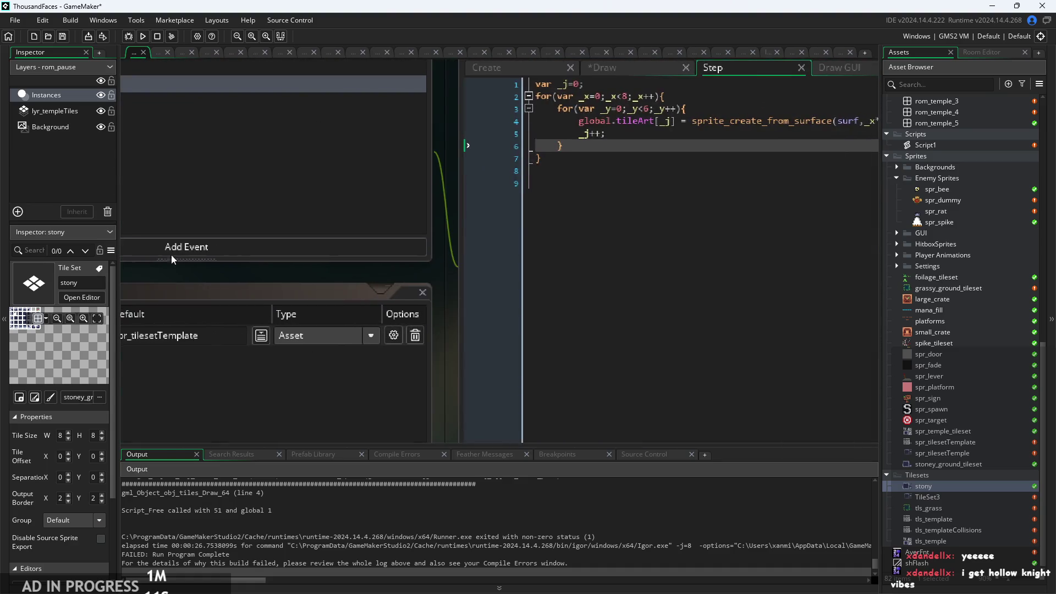
{"action": "scroll", "coordinate": [173, 323], "scroll_direction": "up", "scroll_amount": 3}
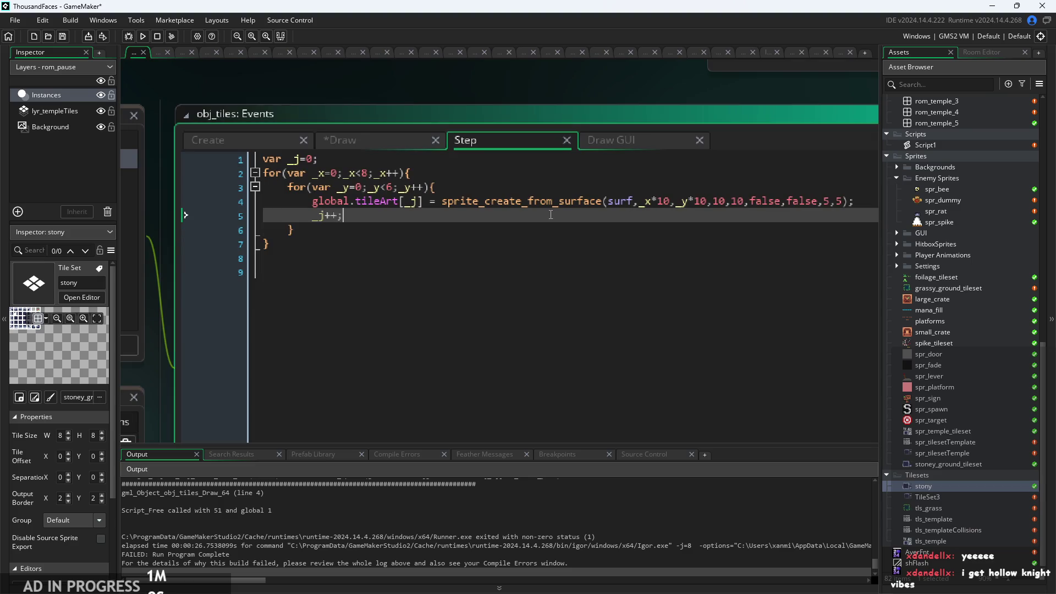
{"action": "left_click", "coordinate": [554, 245]}
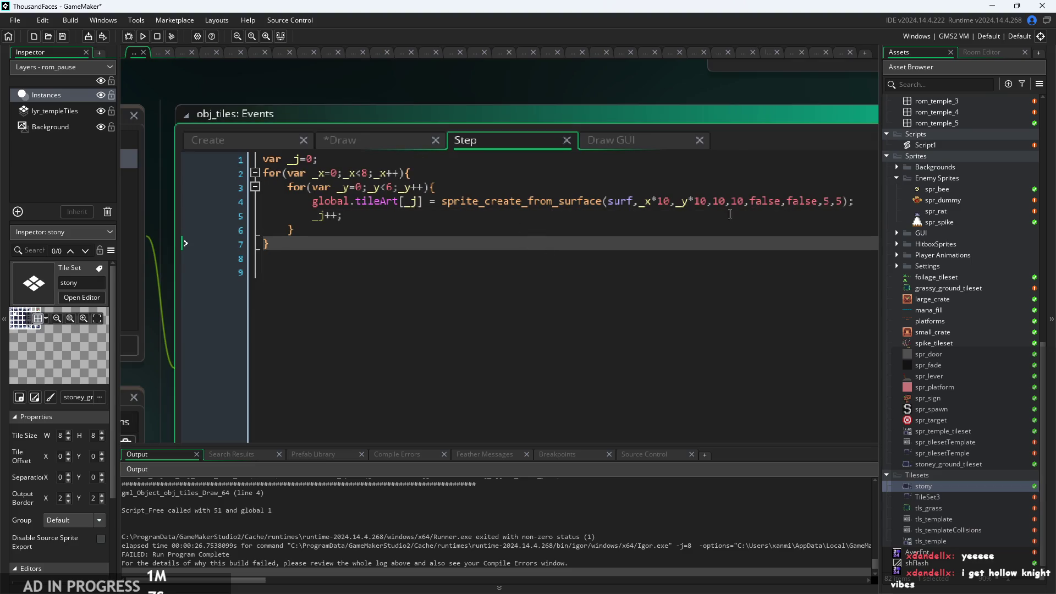